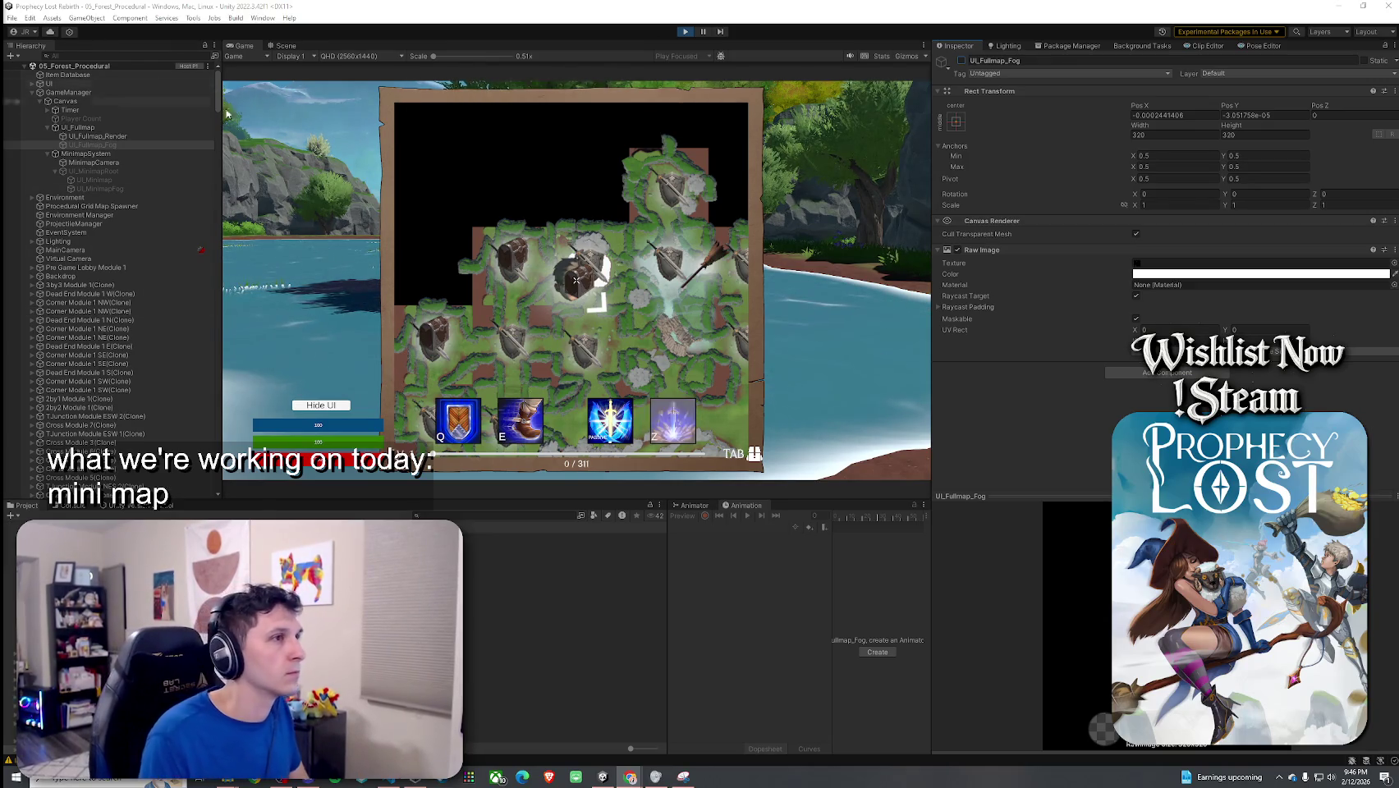
Step: Stop the running game and return to the editor so the changed scripts recompile
{"action": "left_click", "coordinate": [684, 33]}
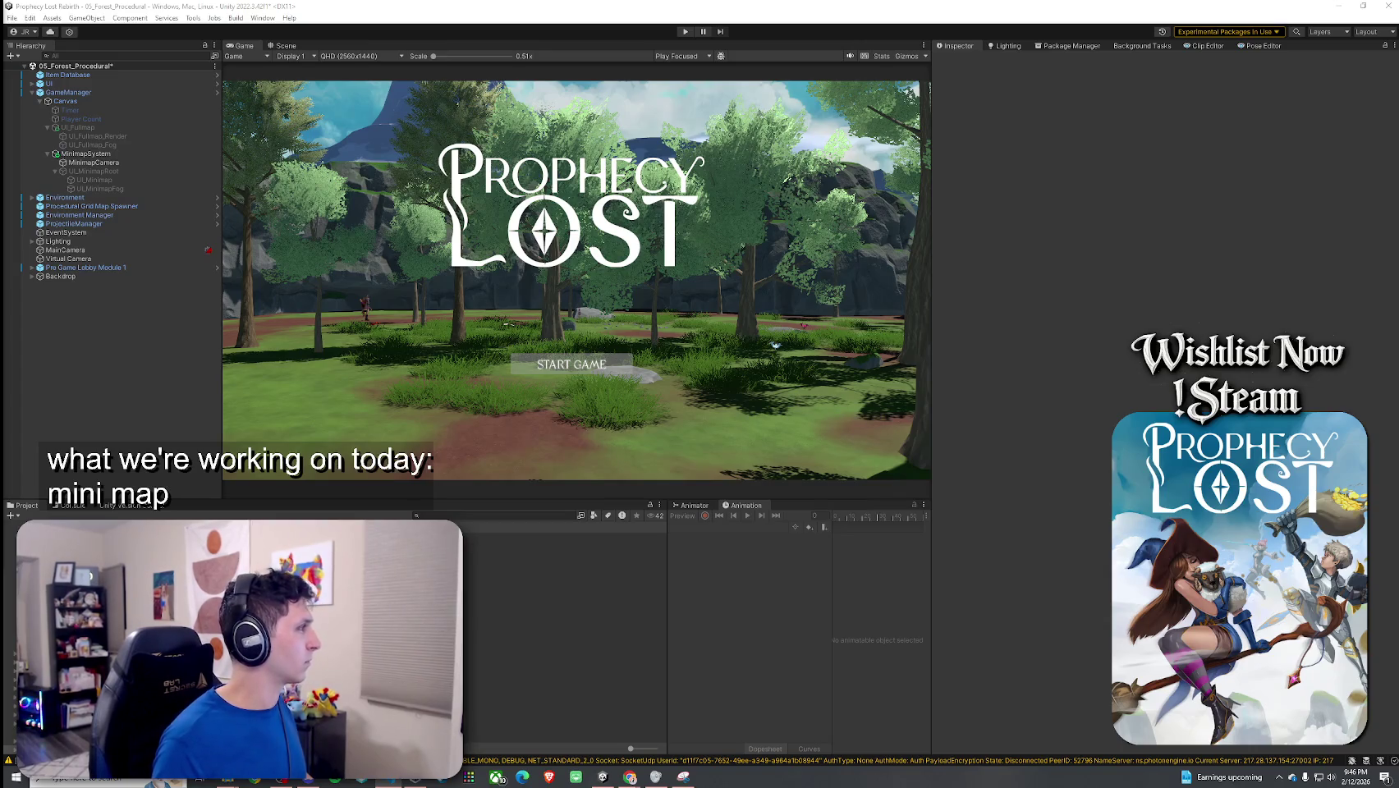
{"action": "left_click", "coordinate": [637, 403]}
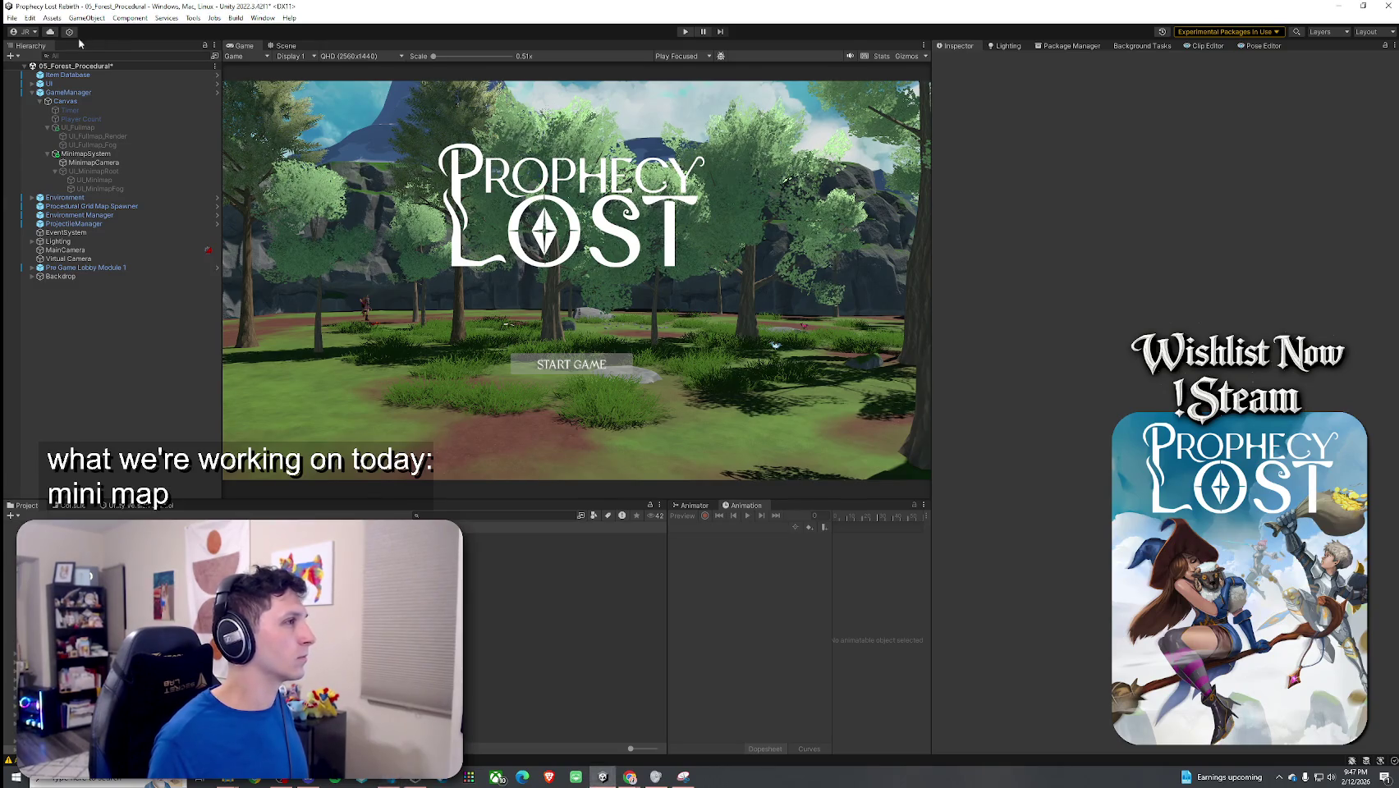
Step: Save the scene, select GameManager, start Play mode and maximize the Game view
{"action": "left_click", "coordinate": [13, 17]}
{"action": "left_click", "coordinate": [41, 72]}
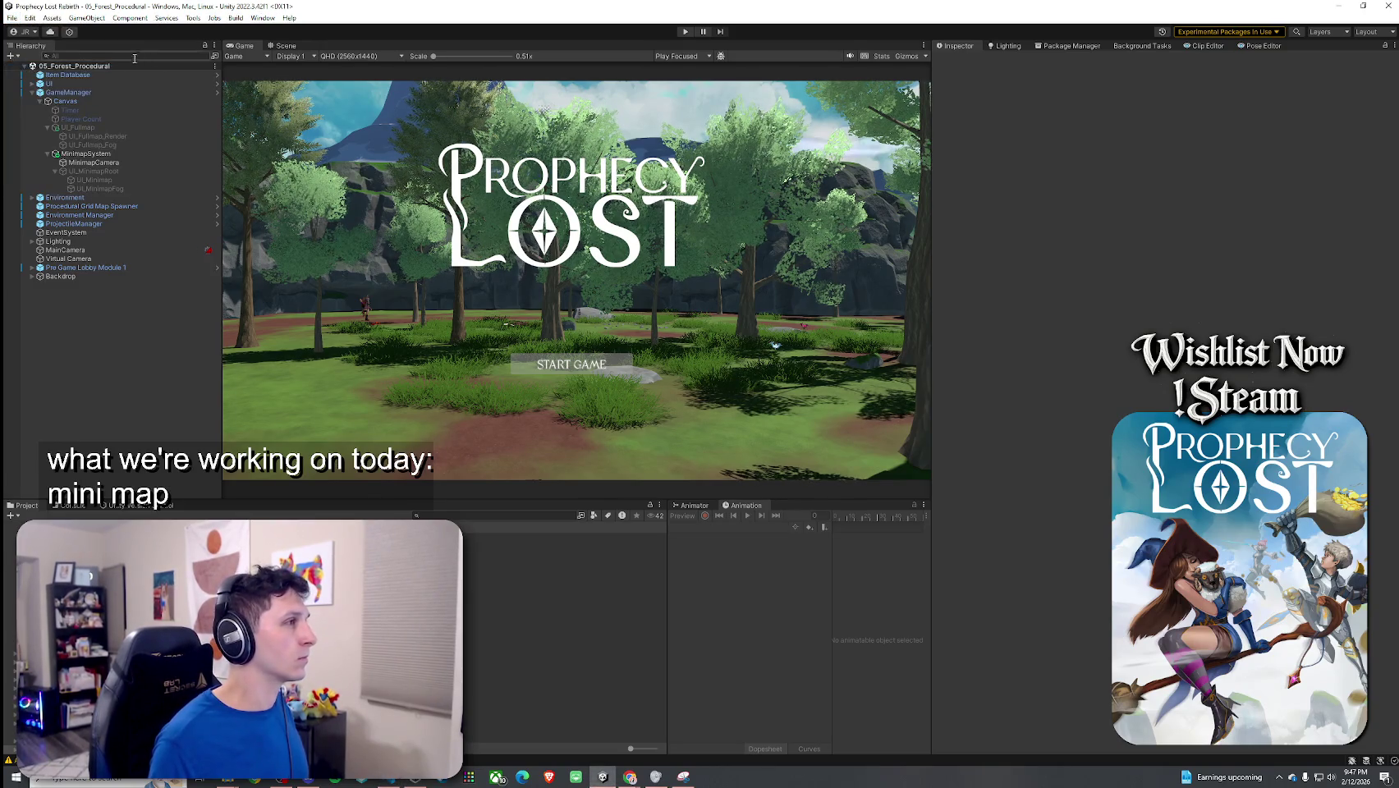
{"action": "left_click", "coordinate": [110, 93]}
{"action": "left_click", "coordinate": [686, 31]}
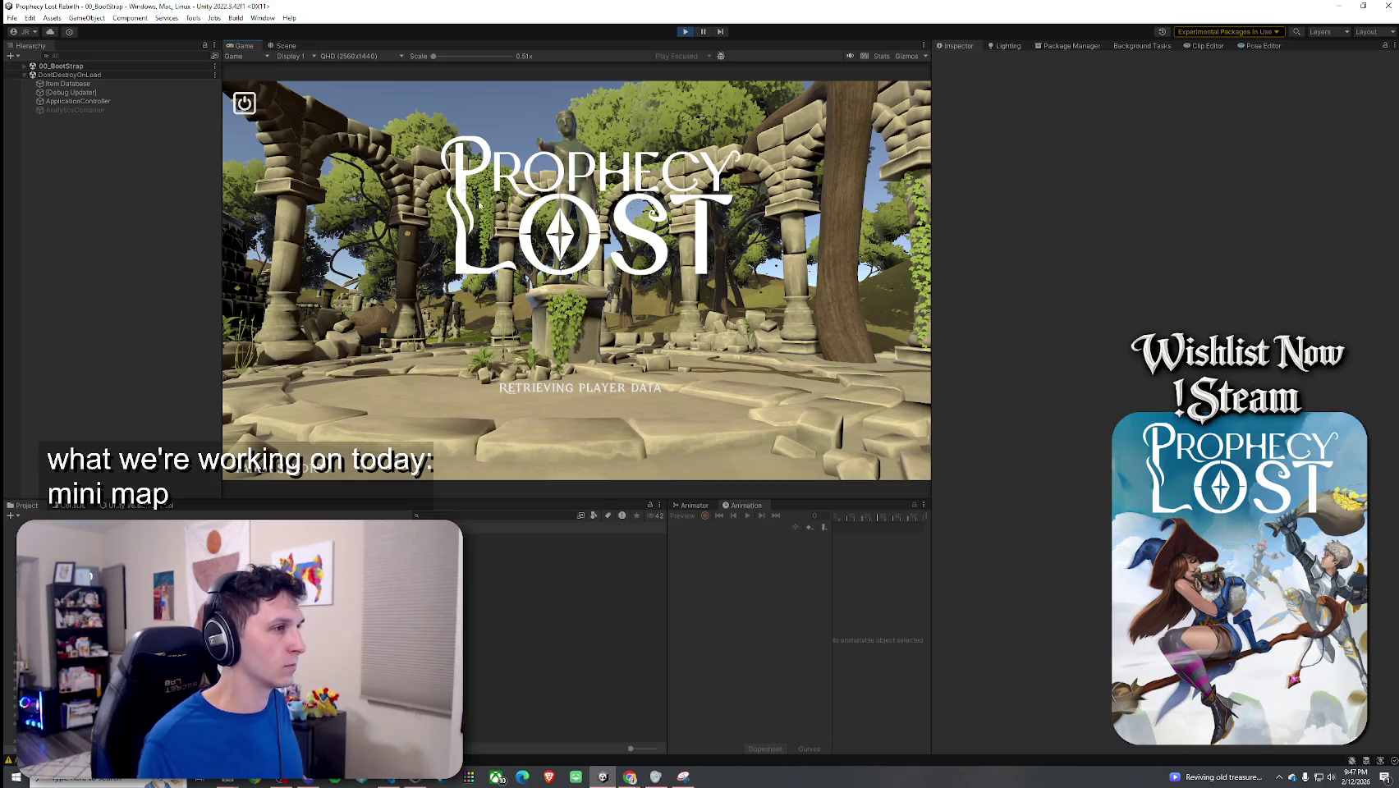
{"action": "key", "text": "shift+space"}
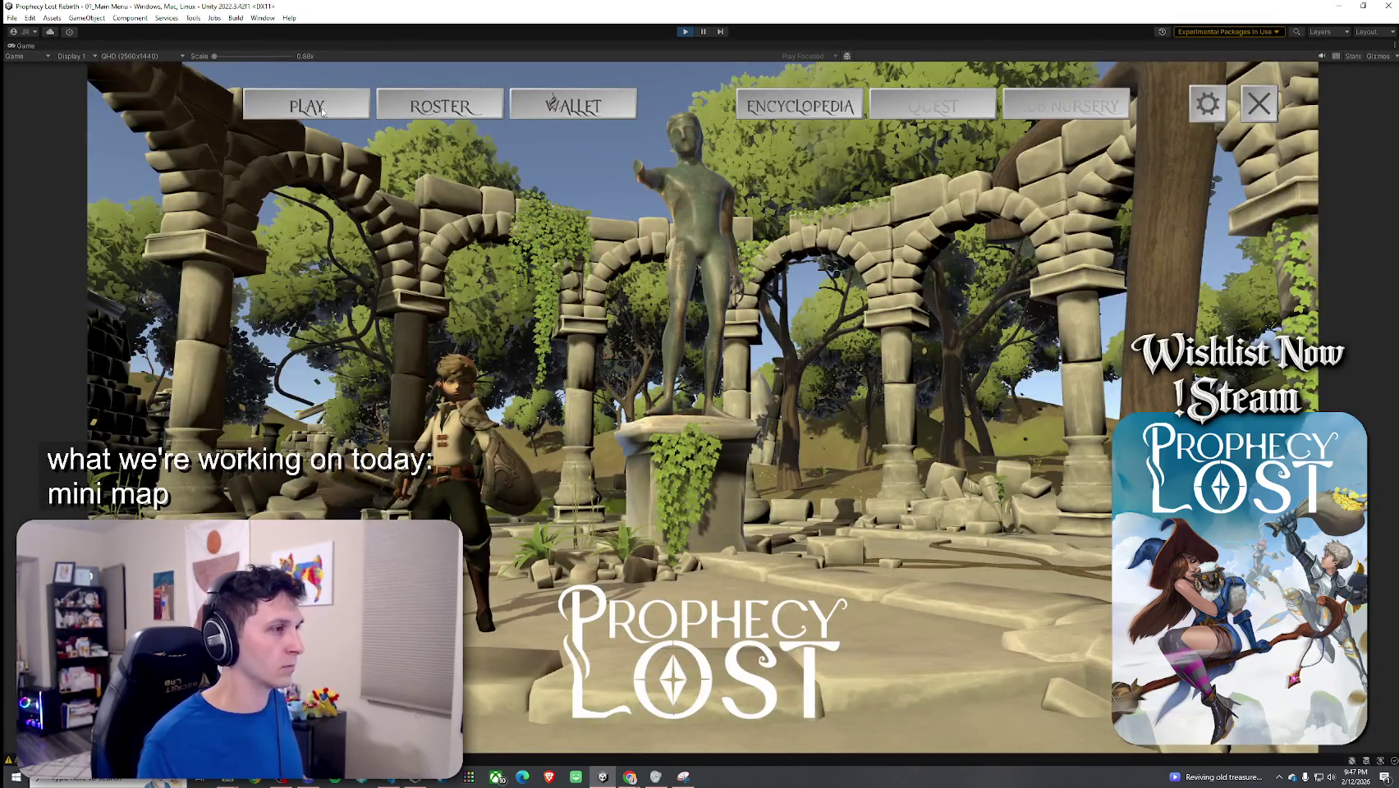
Step: Start a match in the Fanglan forest destination with Find Match
{"action": "left_click", "coordinate": [324, 113]}
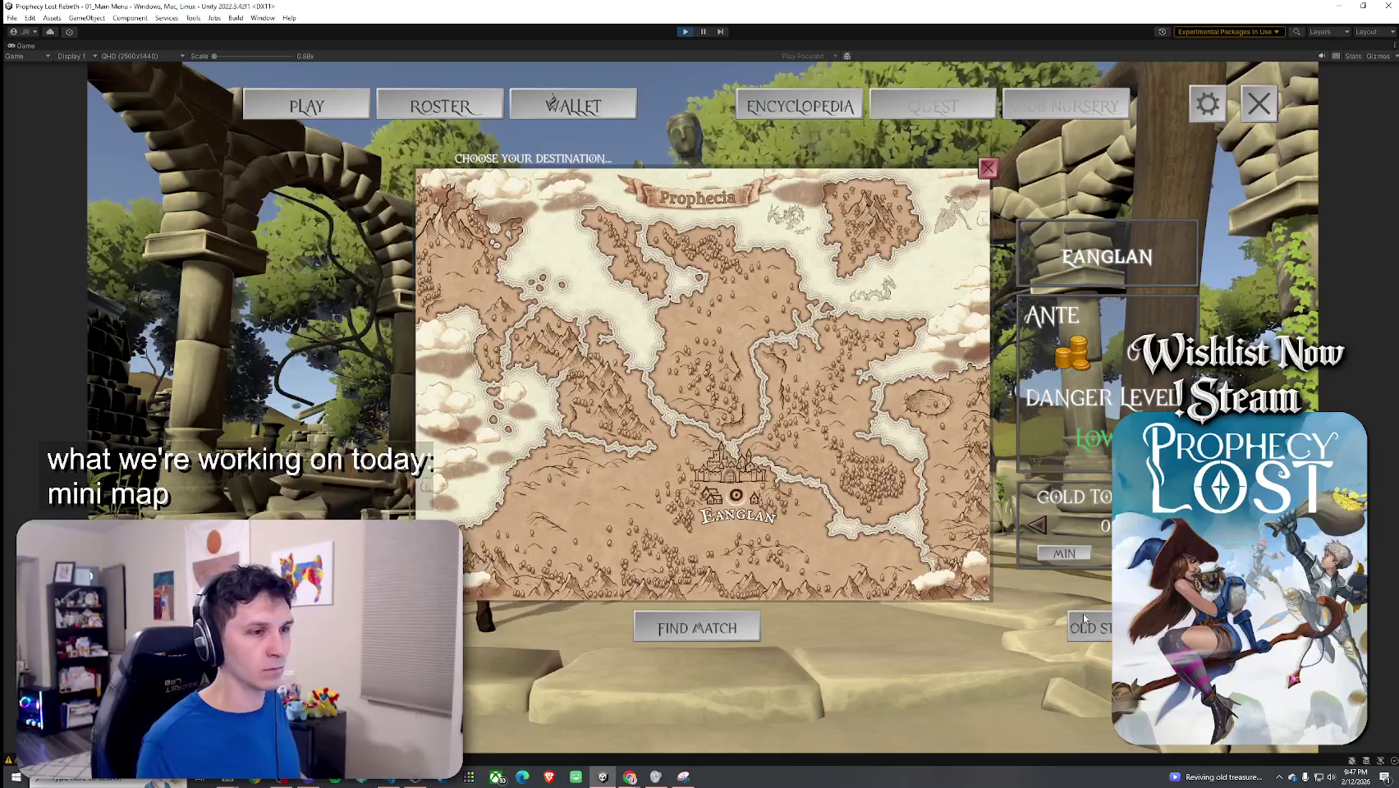
{"action": "left_click", "coordinate": [697, 629]}
{"action": "left_click", "coordinate": [694, 553]}
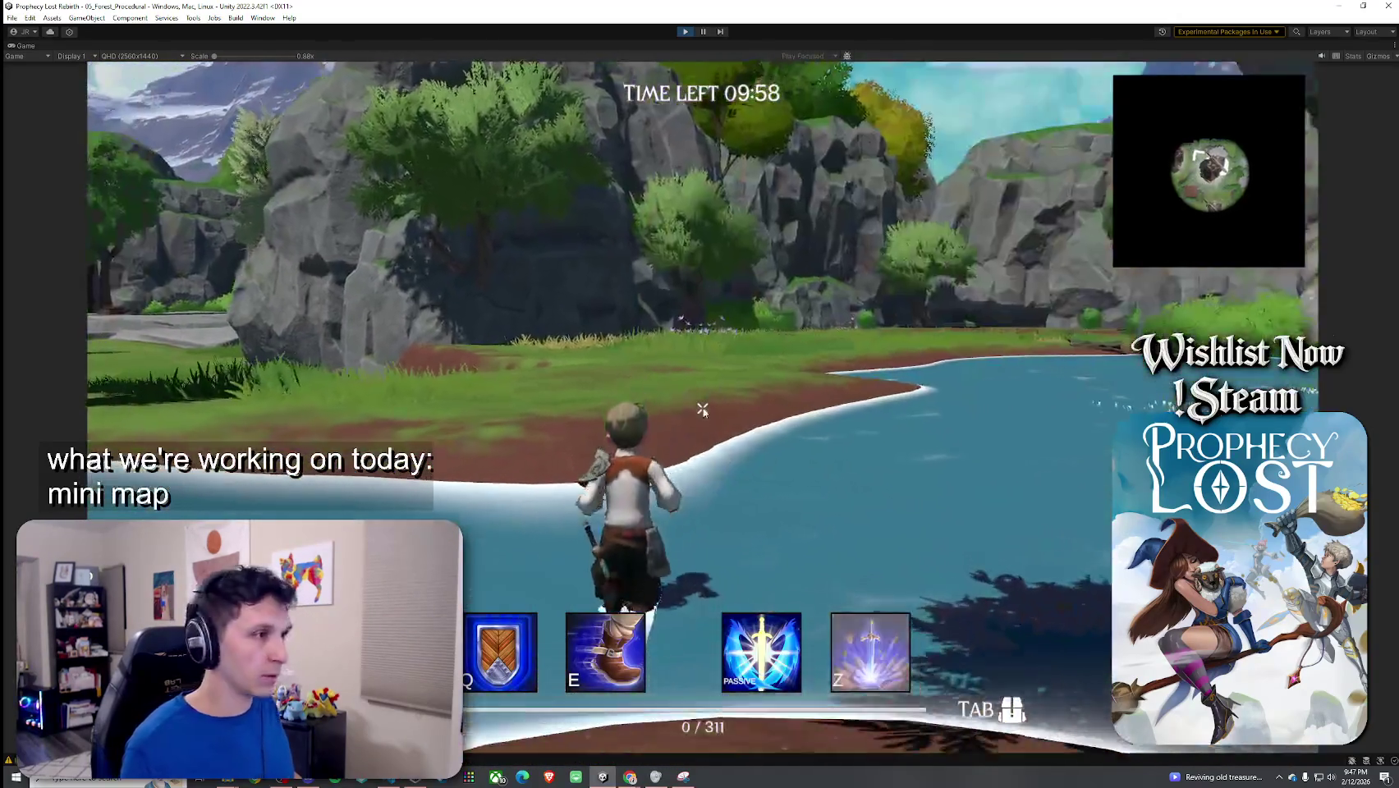
Step: Open and close the black full-screen map, restore the layout, and stop Play mode with Ctrl+P
{"action": "key", "text": "m"}
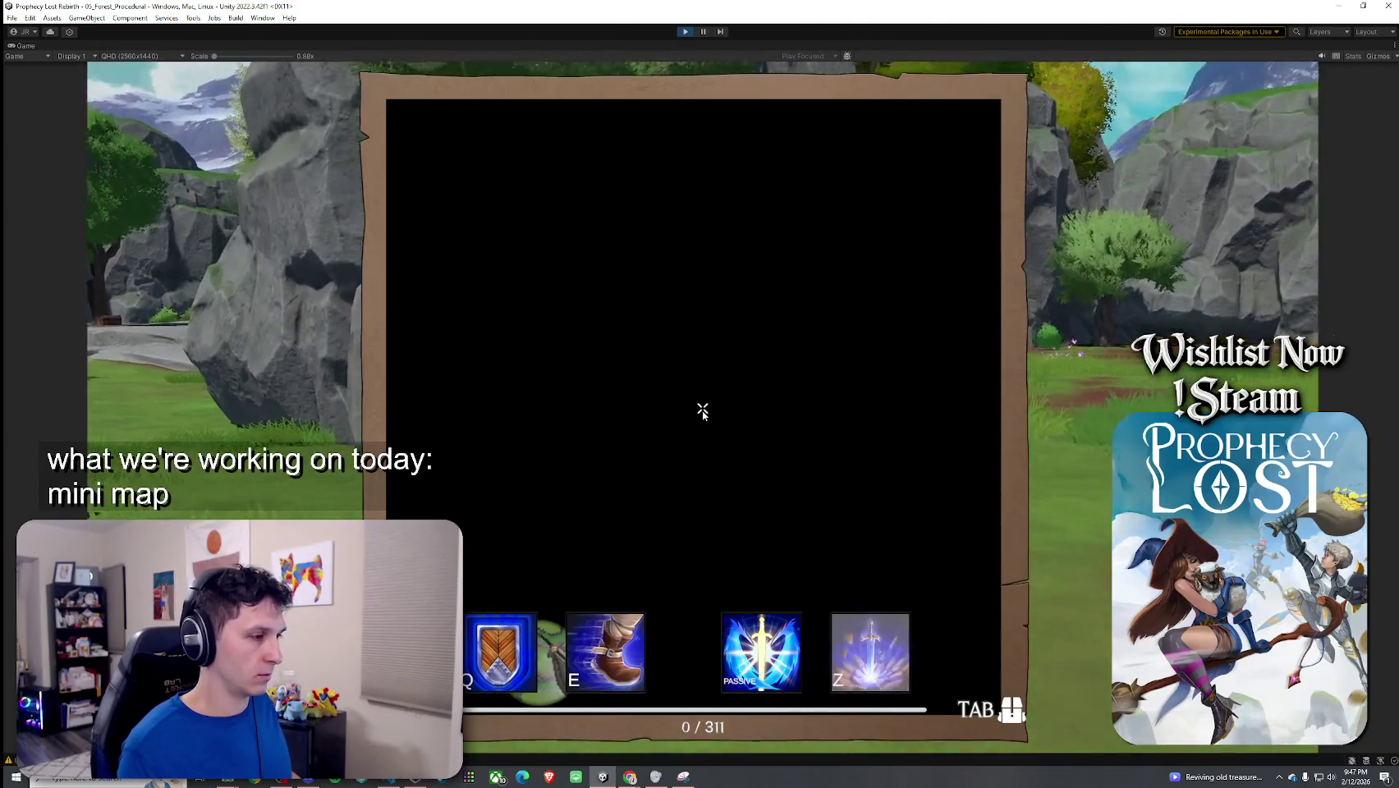
{"action": "key", "text": "m"}
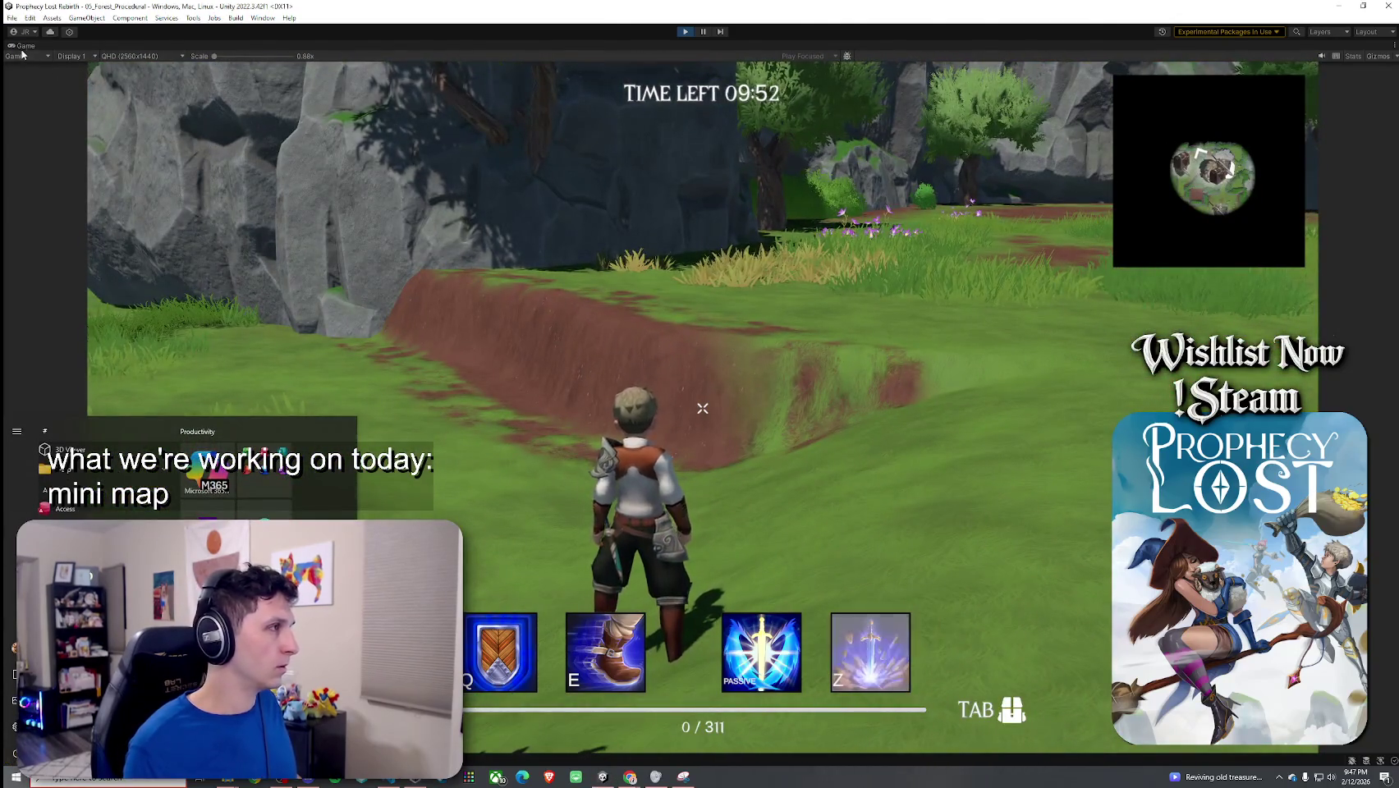
{"action": "key", "text": "shift+space"}
{"action": "left_click", "coordinate": [273, 220]}
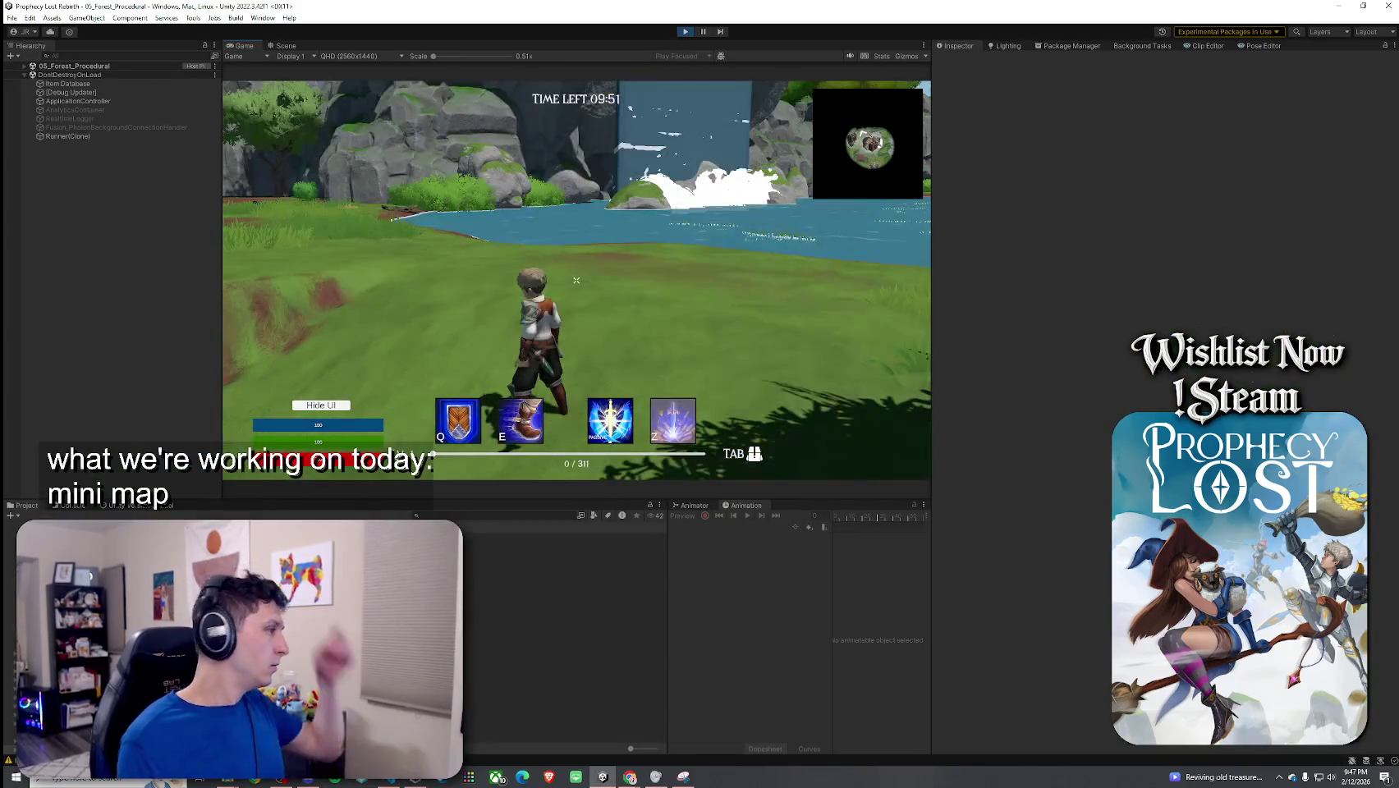
{"action": "key", "text": "ctrl+p"}
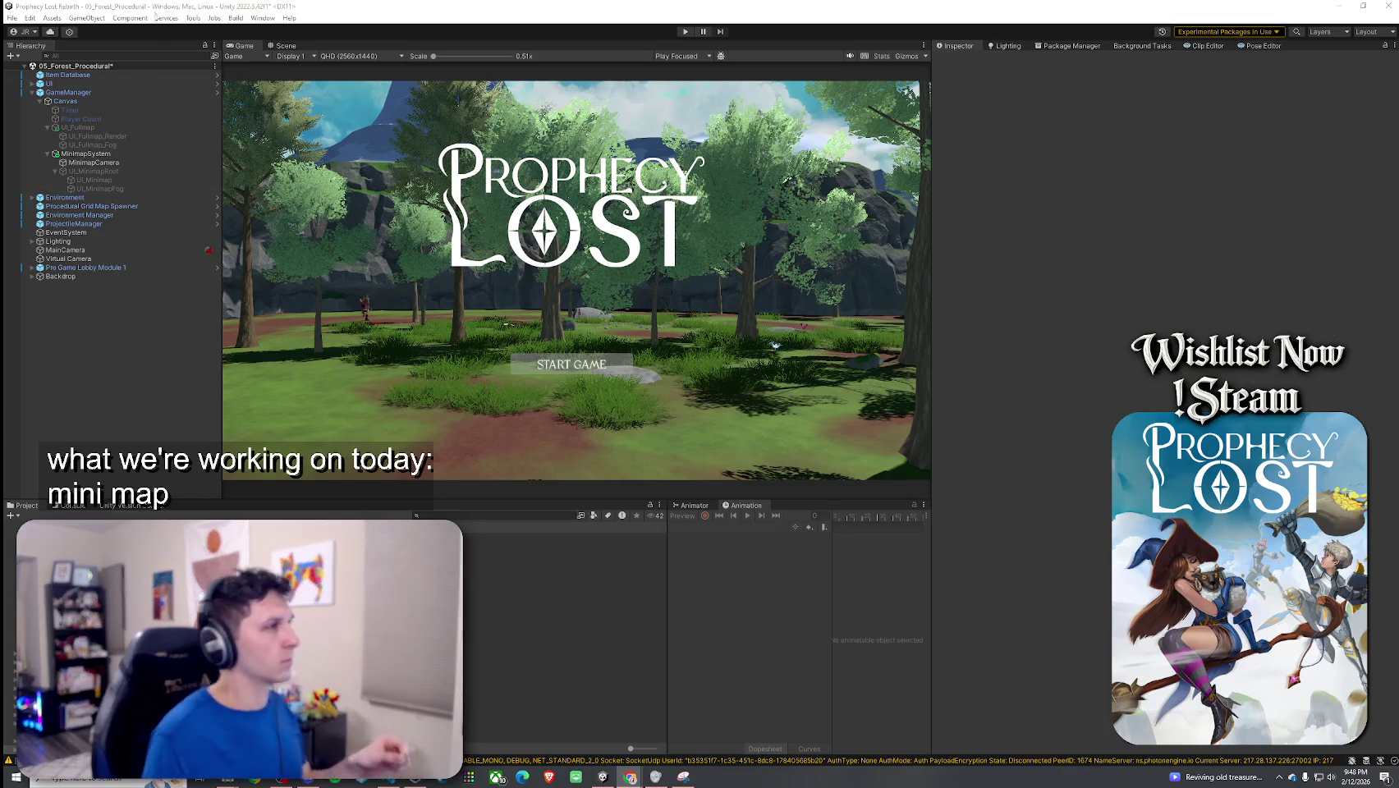
Step: Save the project and re-enter Play mode through loading to the main menu
{"action": "left_click", "coordinate": [11, 17]}
{"action": "left_click", "coordinate": [49, 70]}
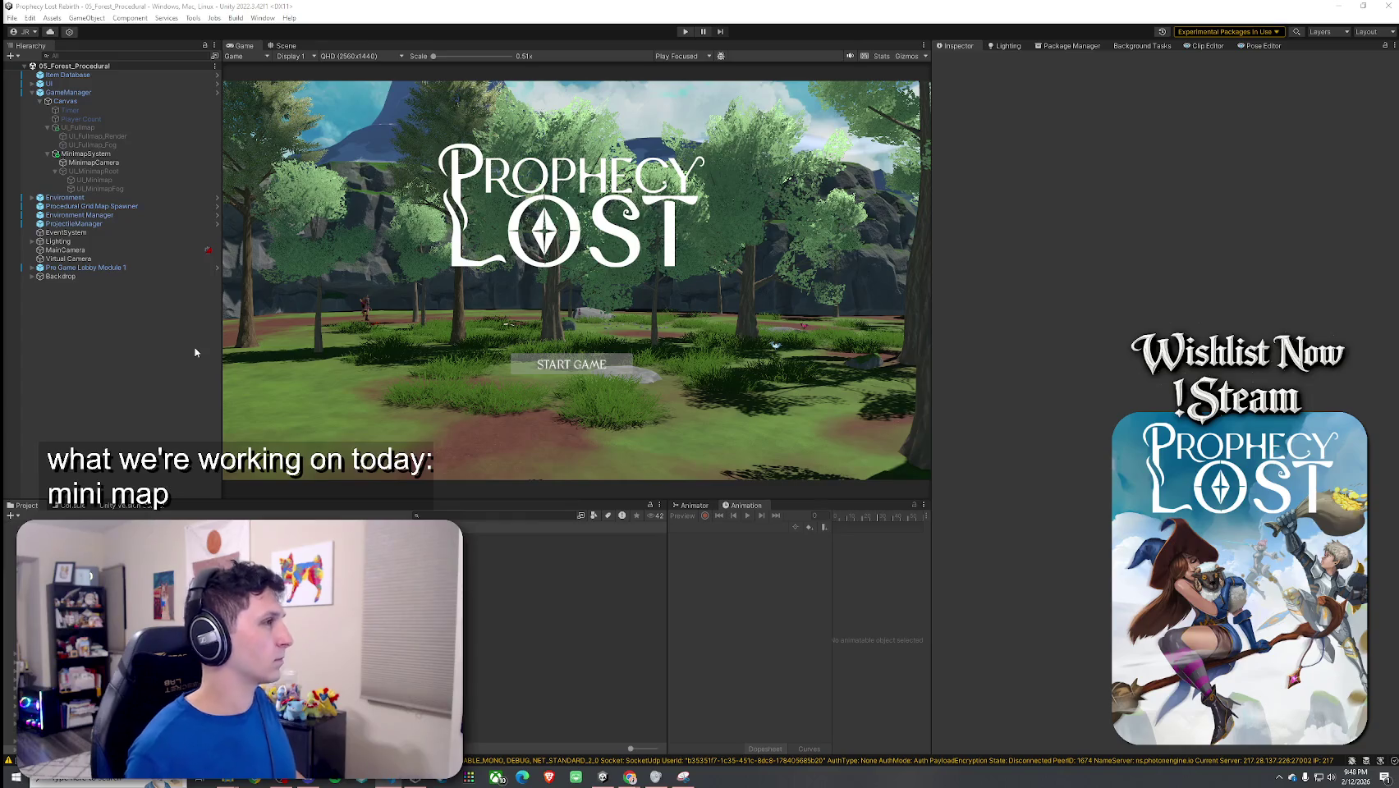
{"action": "left_click", "coordinate": [685, 31]}
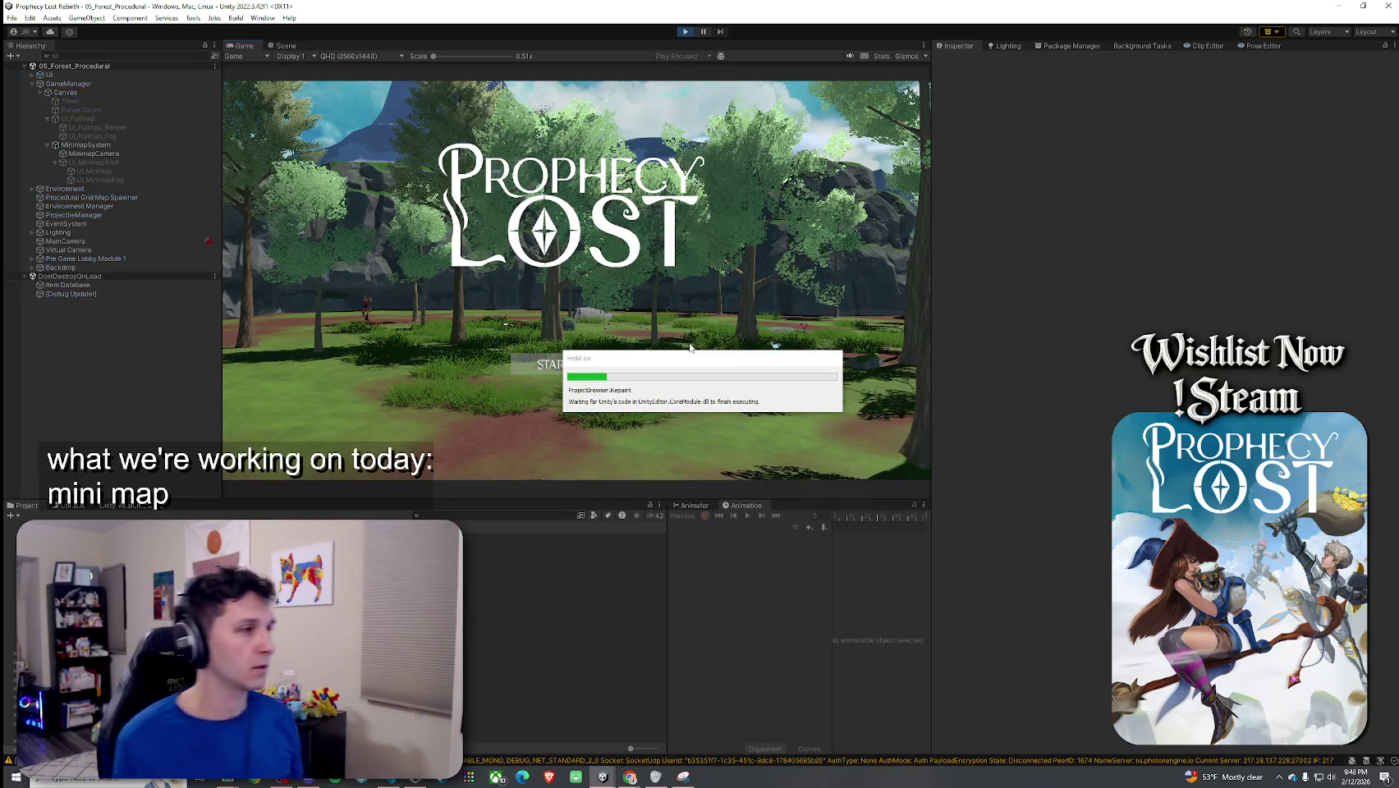
{"action": "left_click", "coordinate": [349, 88]}
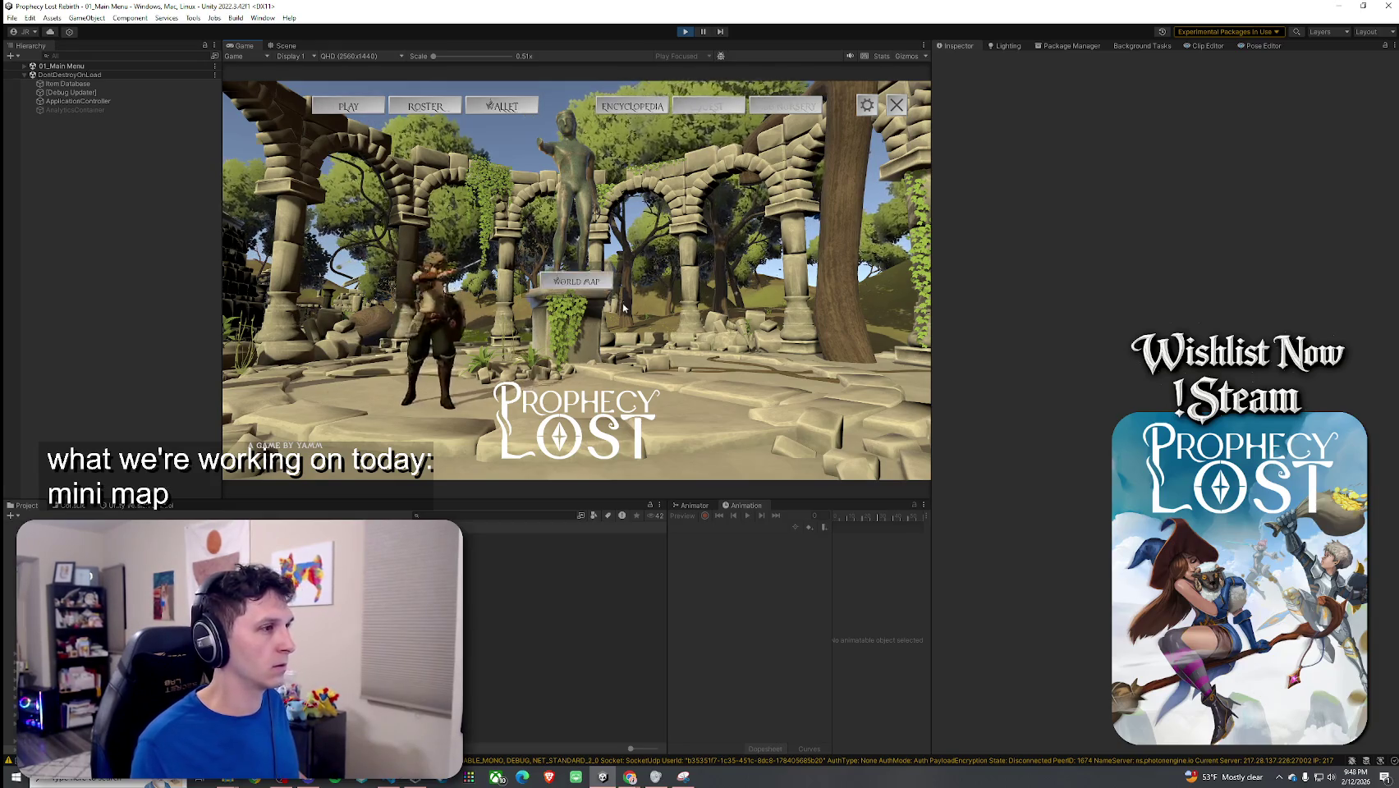
Step: Launch a forest match from the world map and open the full-screen map, still black
{"action": "left_click", "coordinate": [576, 281]}
{"action": "left_click", "coordinate": [821, 406]}
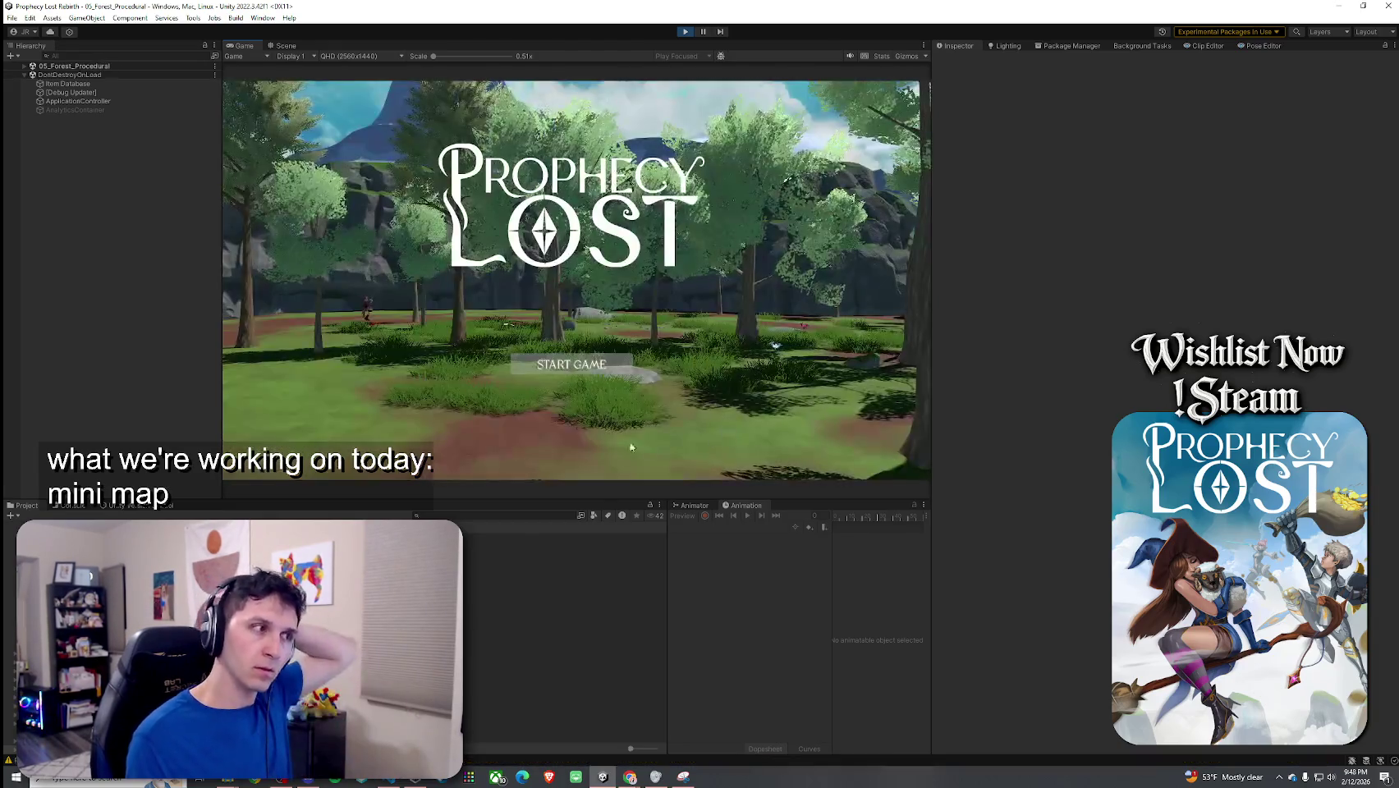
{"action": "left_click", "coordinate": [572, 364]}
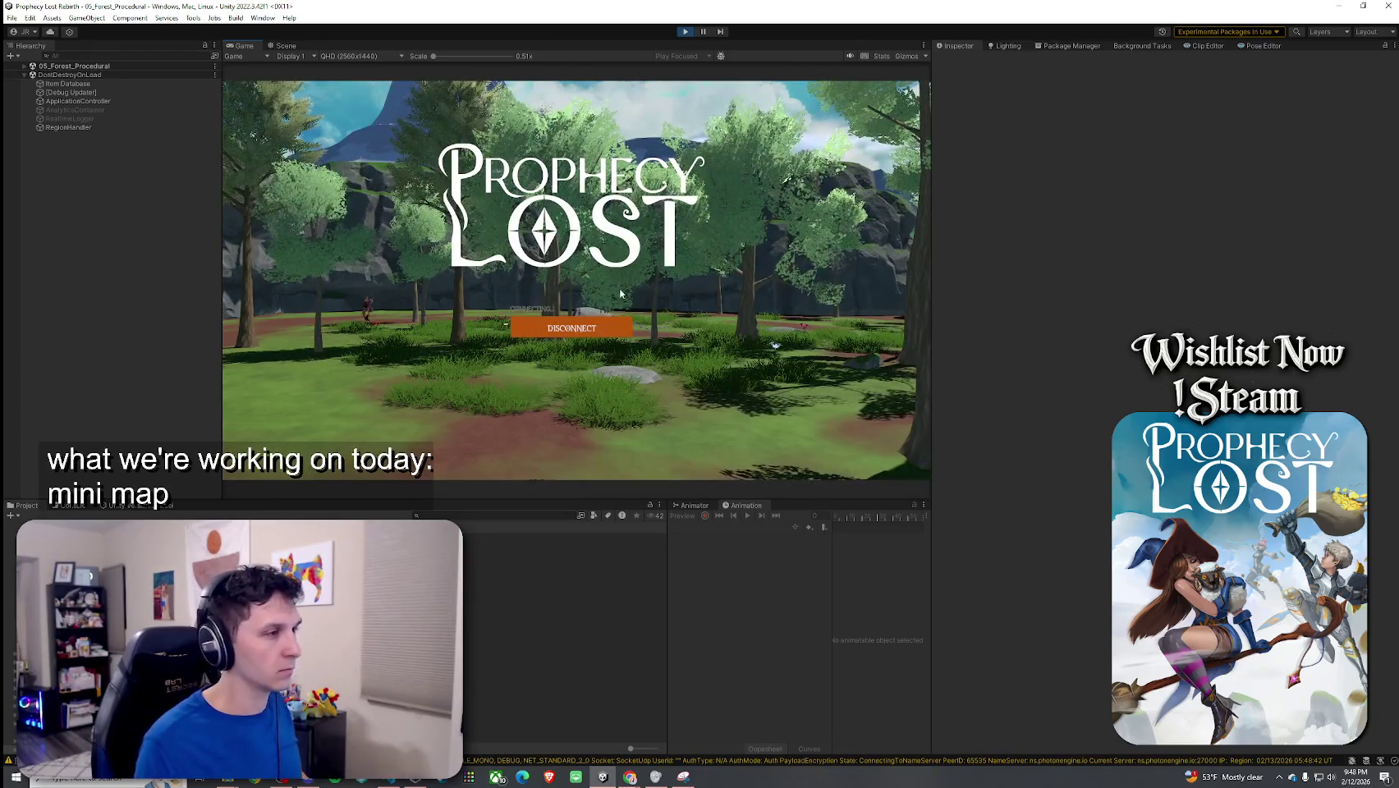
{"action": "key", "text": "super"}
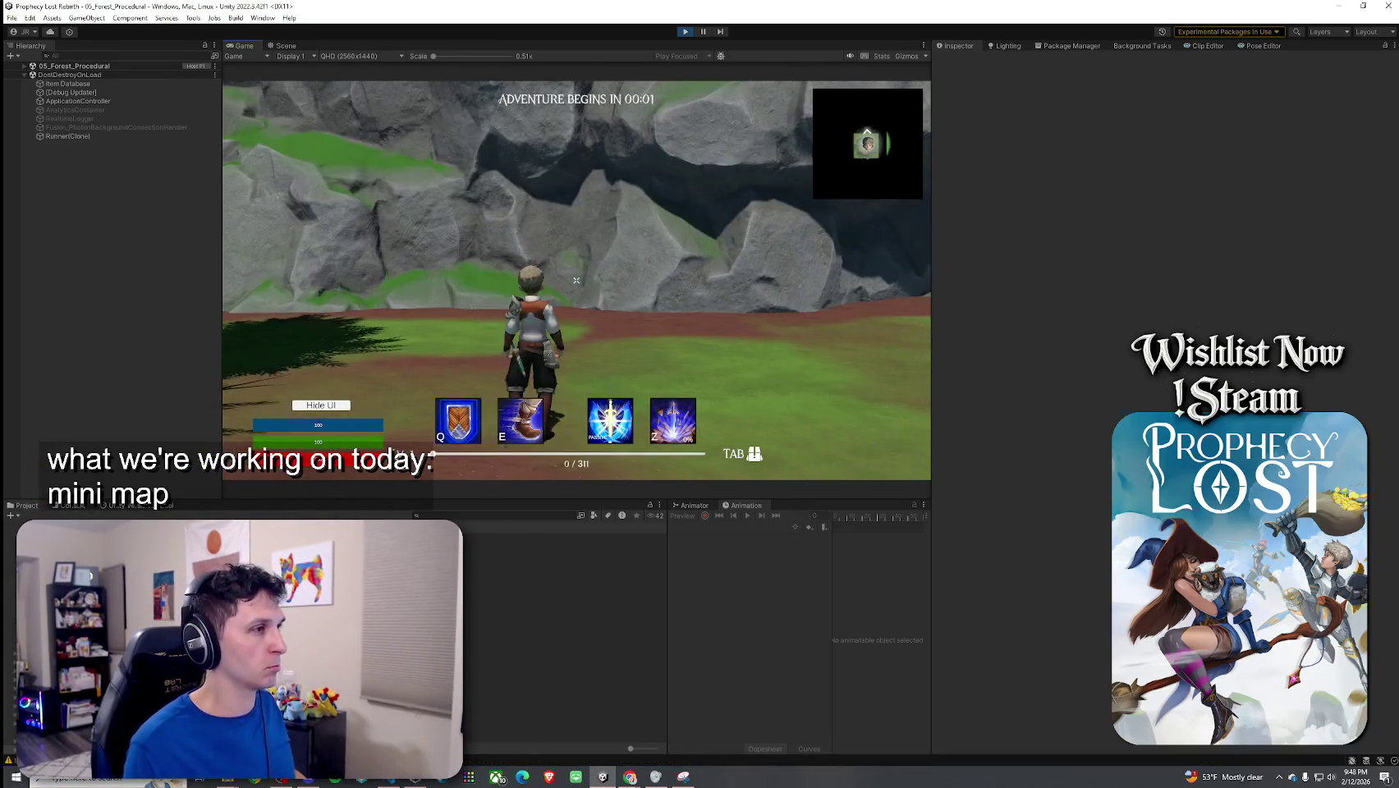
{"action": "key", "text": "m"}
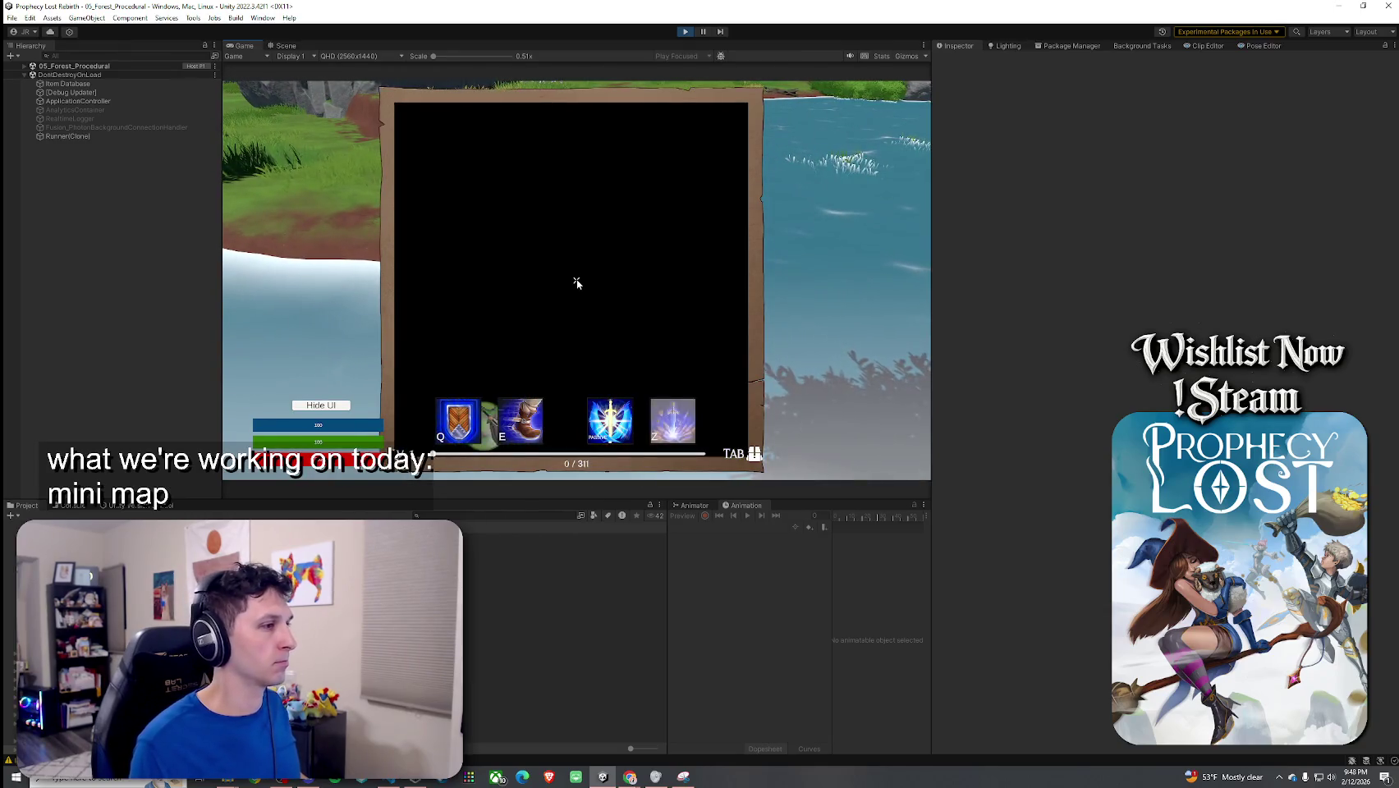
{"action": "left_click", "coordinate": [24, 66]}
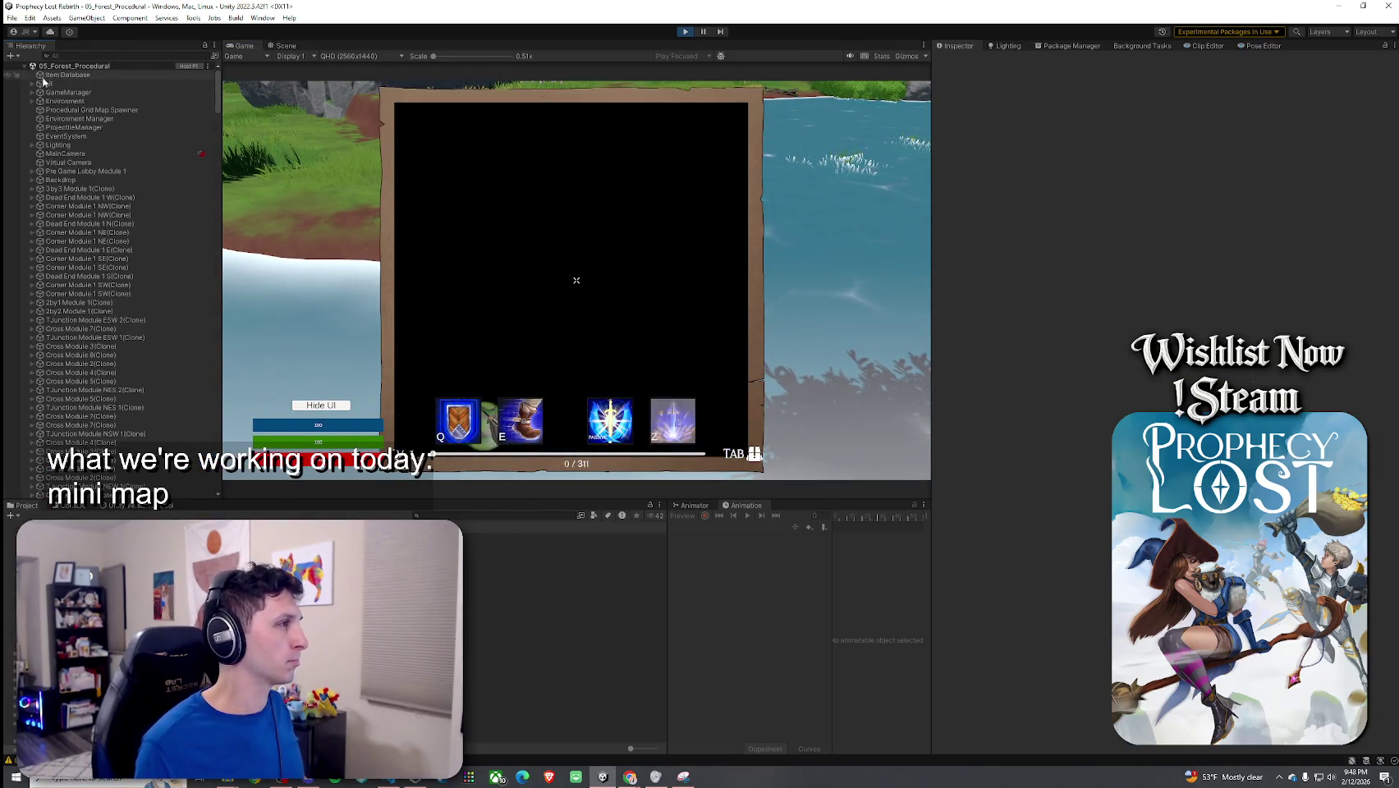
Step: Expand GameManager > Canvas and inspect UI_Fullmap_Render and MinimapSystem
{"action": "left_click", "coordinate": [31, 93]}
{"action": "left_click", "coordinate": [41, 101]}
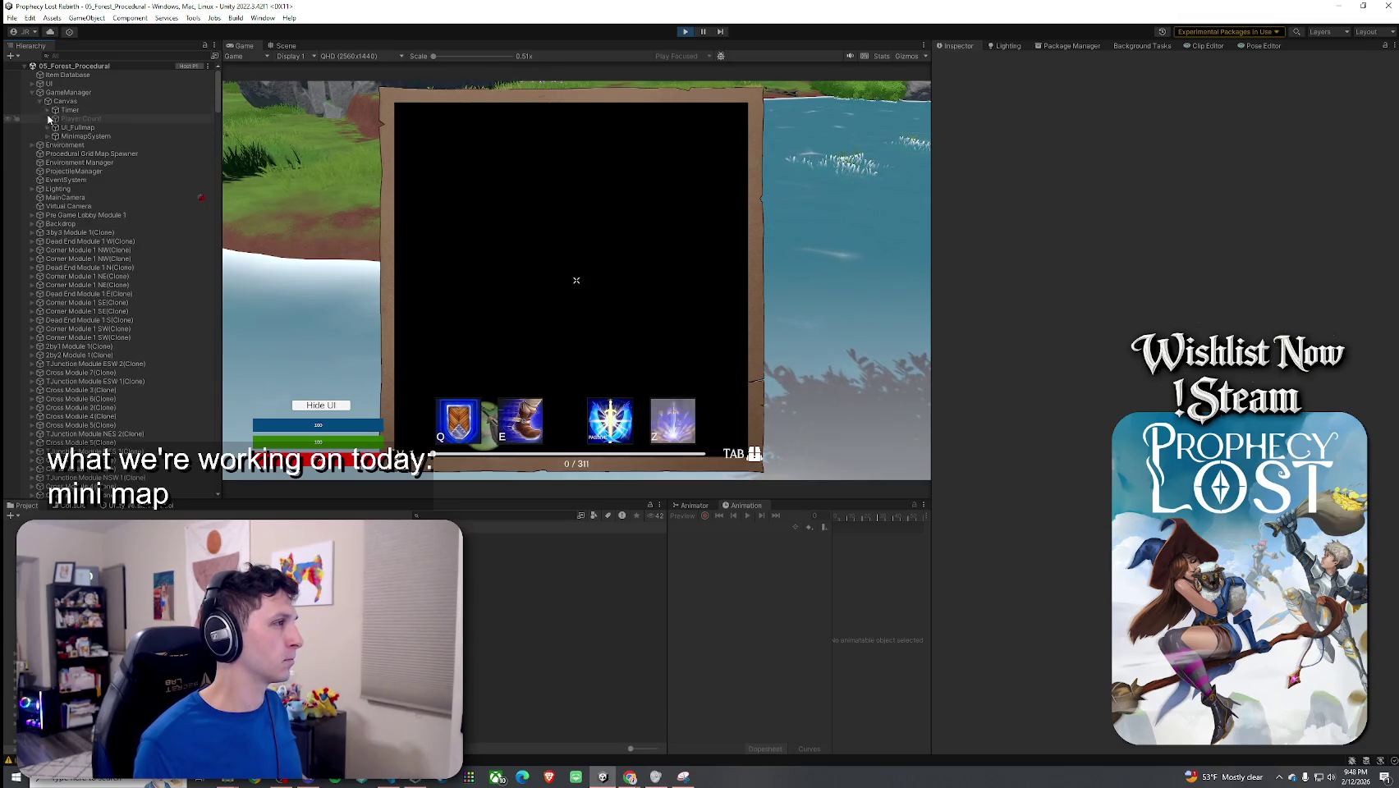
{"action": "left_click", "coordinate": [47, 136]}
{"action": "left_click", "coordinate": [47, 128]}
{"action": "left_click", "coordinate": [98, 136]}
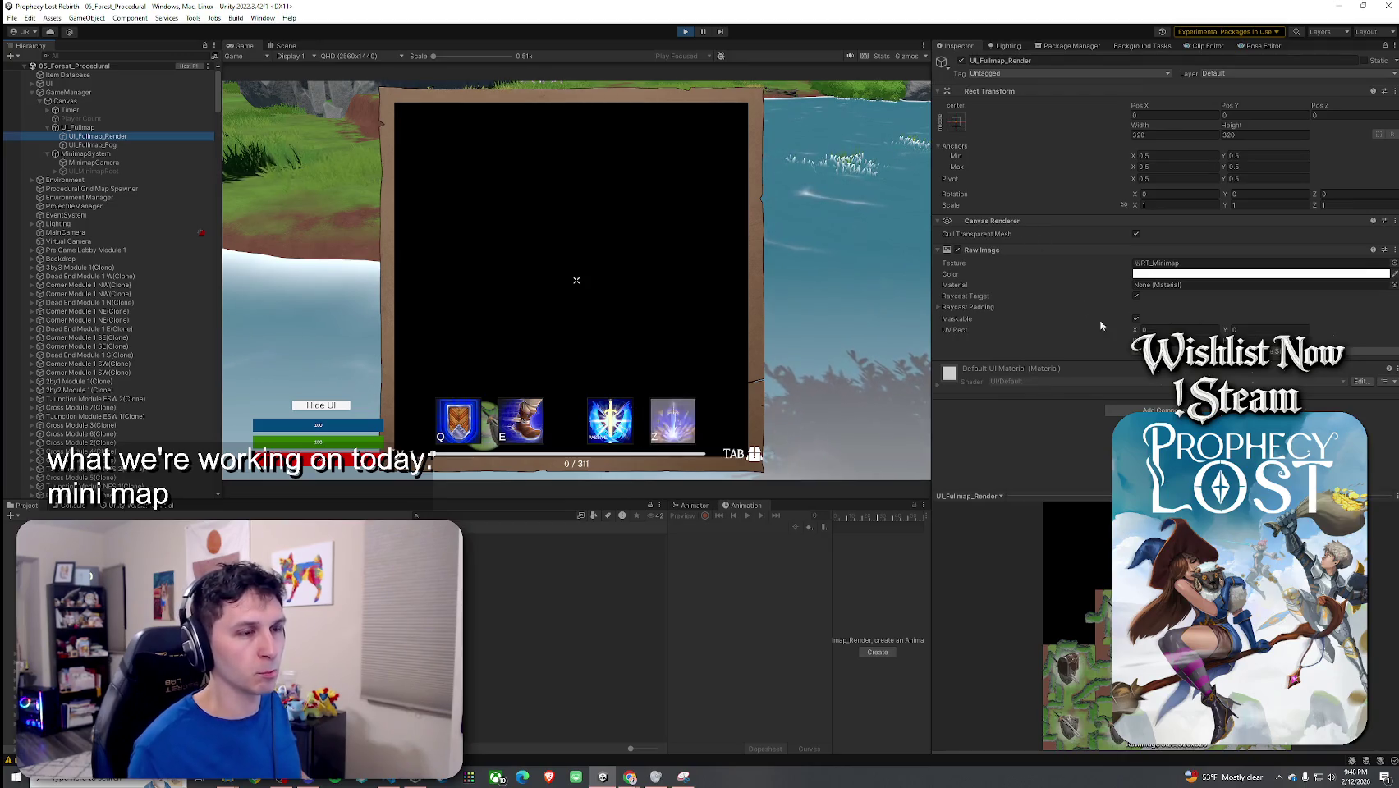
{"action": "left_click", "coordinate": [115, 153]}
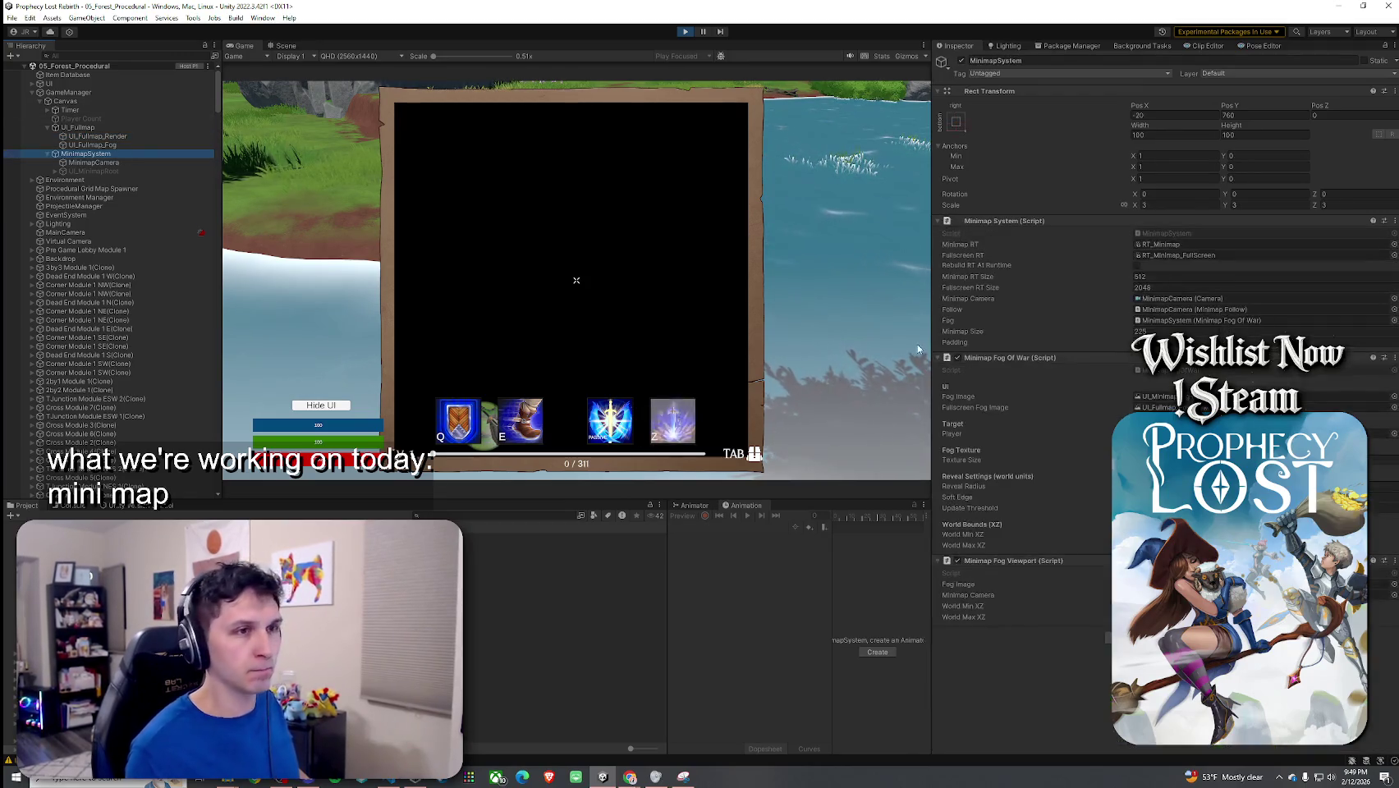
Step: Toggle the full-screen map with Tab in the Game view, then select UI_Fullmap_Fog
{"action": "left_click", "coordinate": [969, 345]}
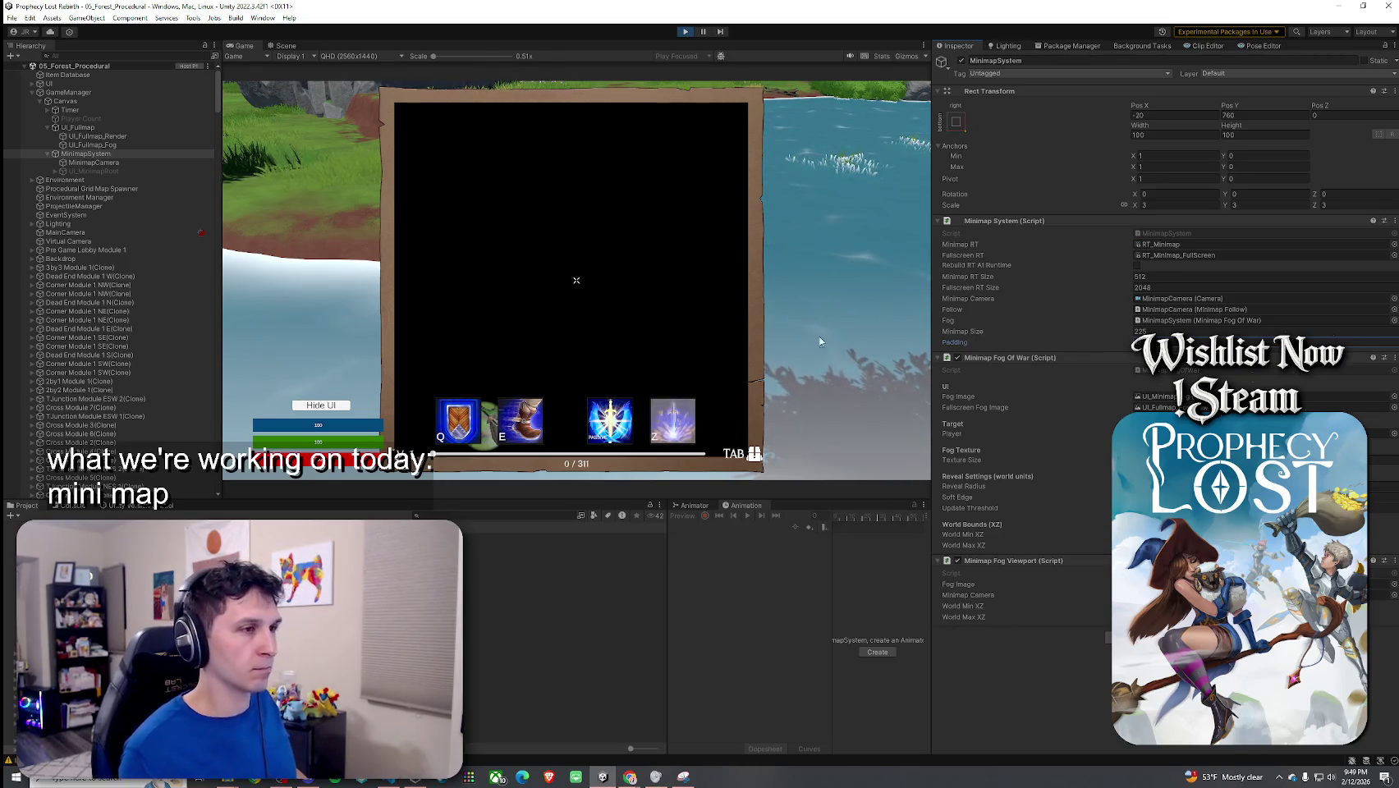
{"action": "left_click", "coordinate": [819, 343]}
{"action": "key", "text": "Tab"}
{"action": "key", "text": "Tab"}
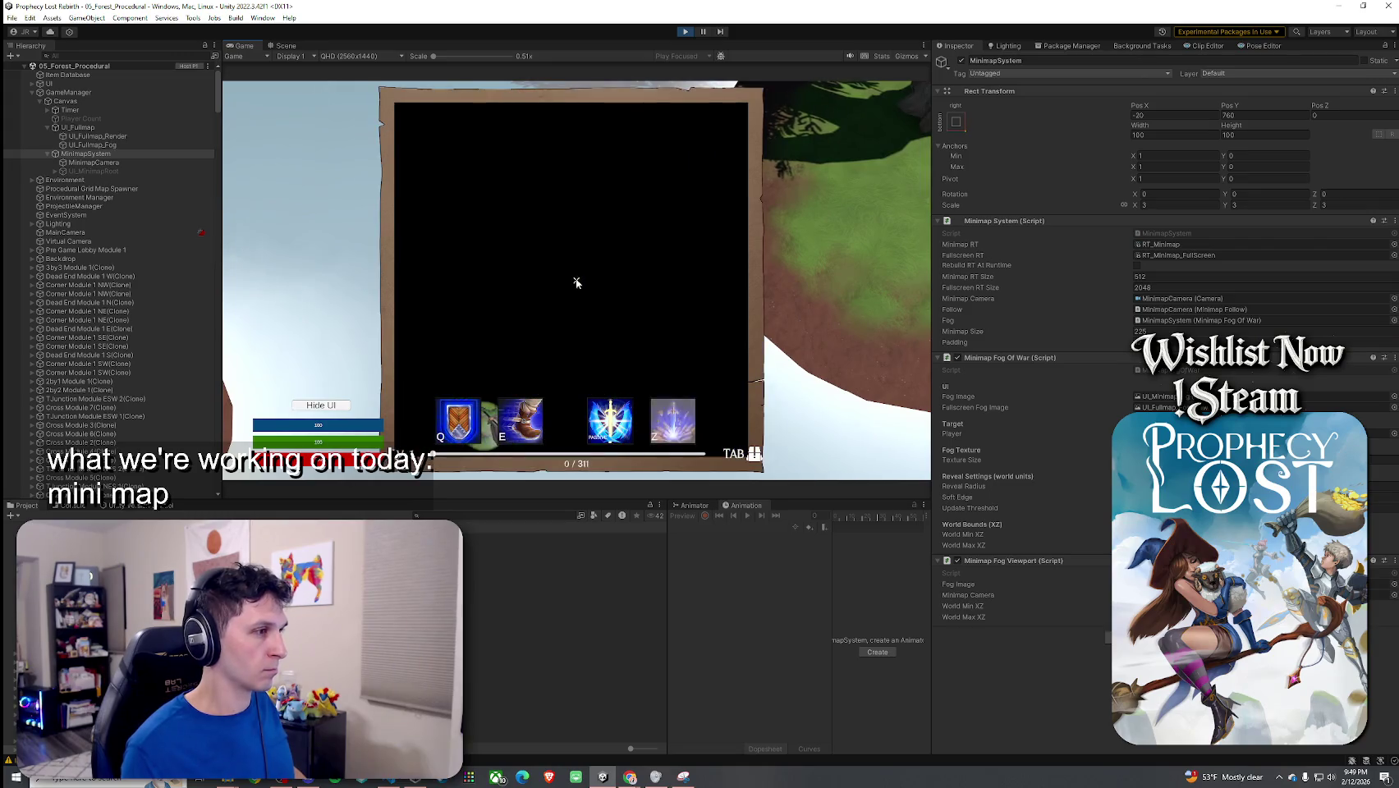
{"action": "left_click", "coordinate": [952, 345]}
{"action": "left_click", "coordinate": [694, 355]}
{"action": "key", "text": "Tab"}
{"action": "key", "text": "Tab"}
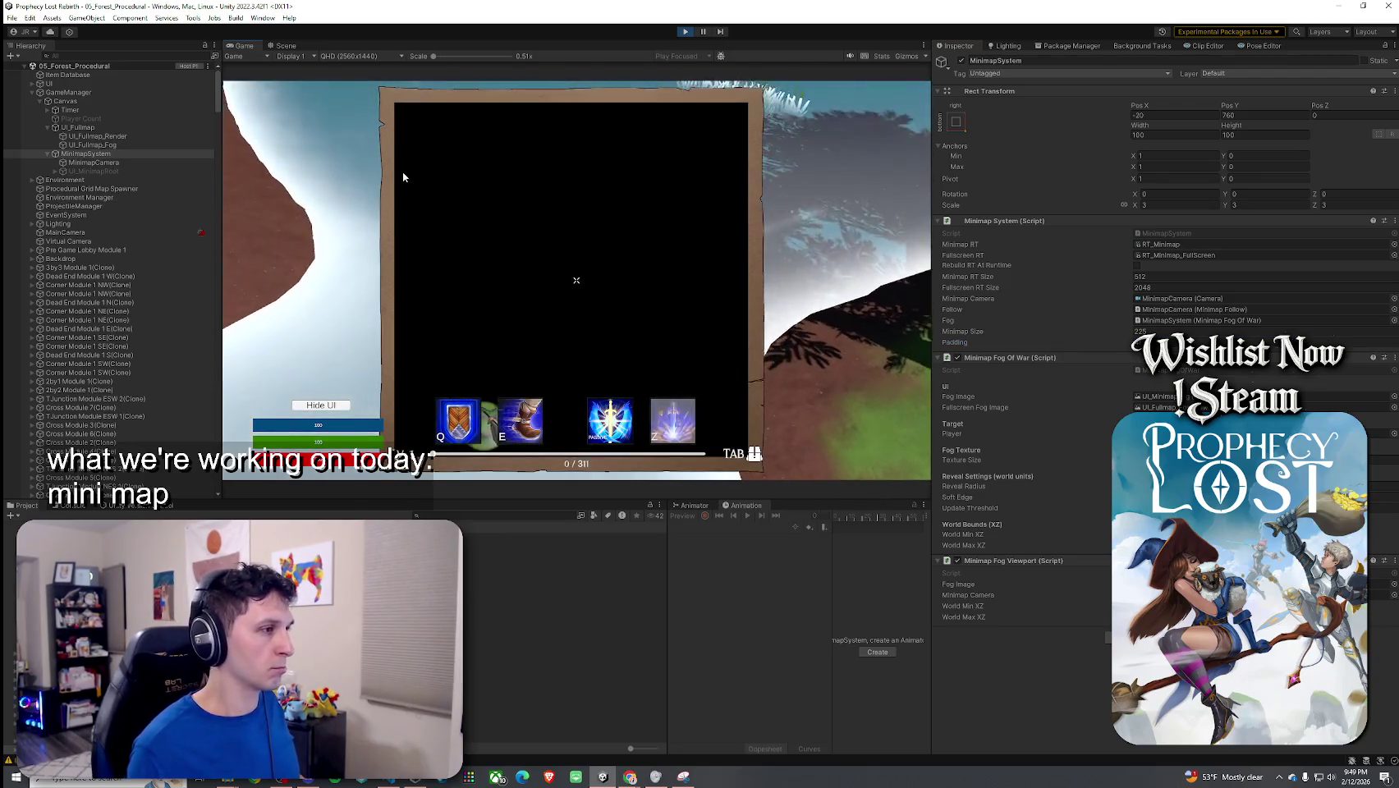
{"action": "left_click", "coordinate": [103, 144]}
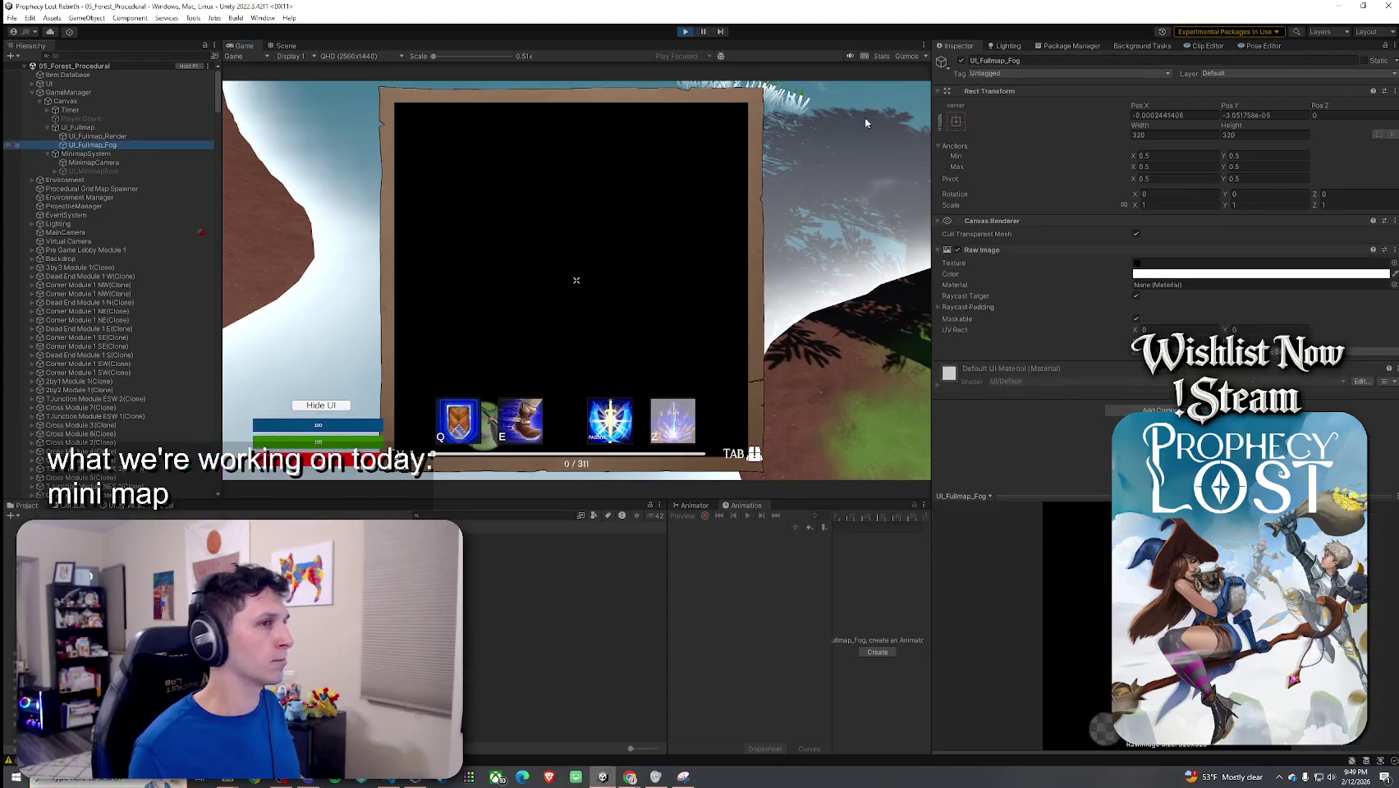
Step: Deactivate UI_Fullmap_Fog and toggle the full map with Tab to check the result
{"action": "left_click", "coordinate": [961, 59]}
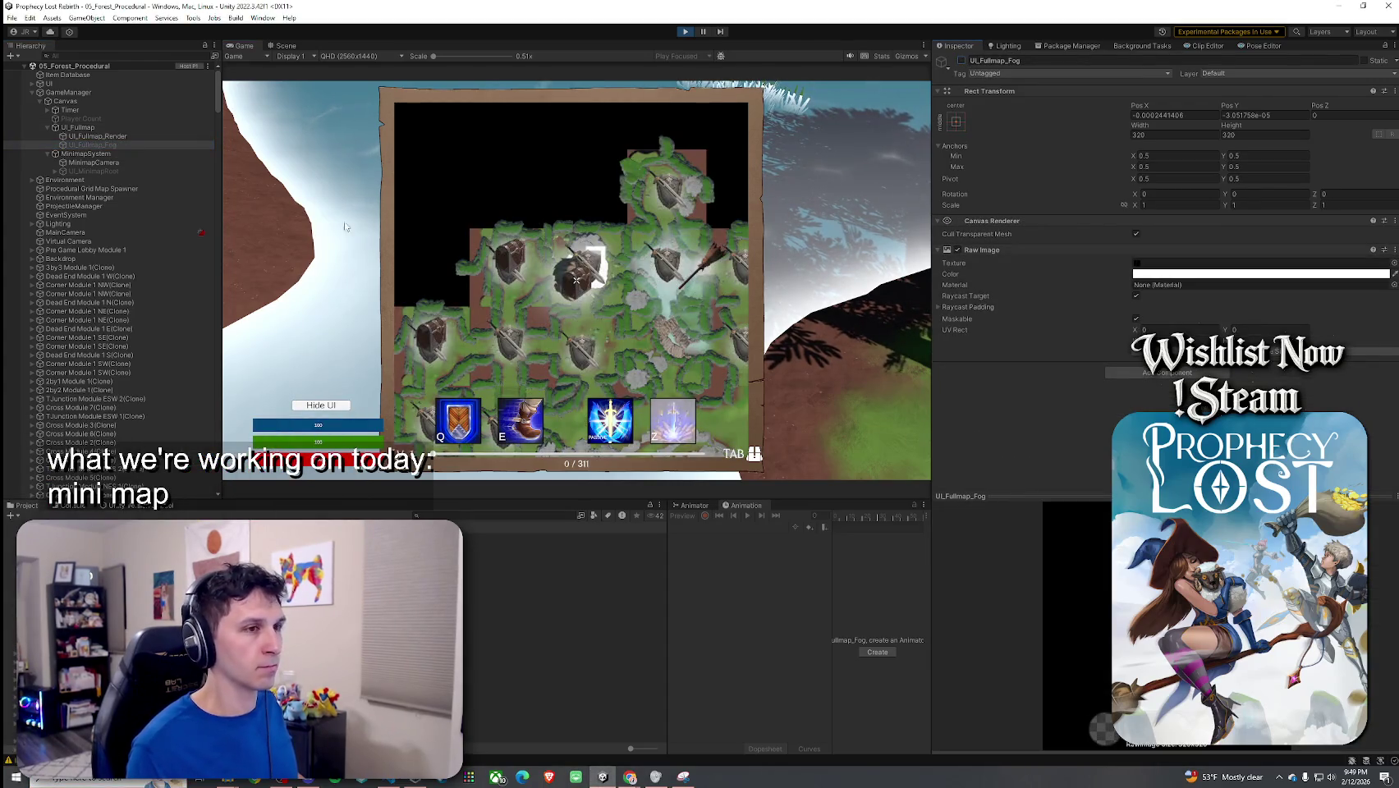
{"action": "left_click", "coordinate": [78, 127]}
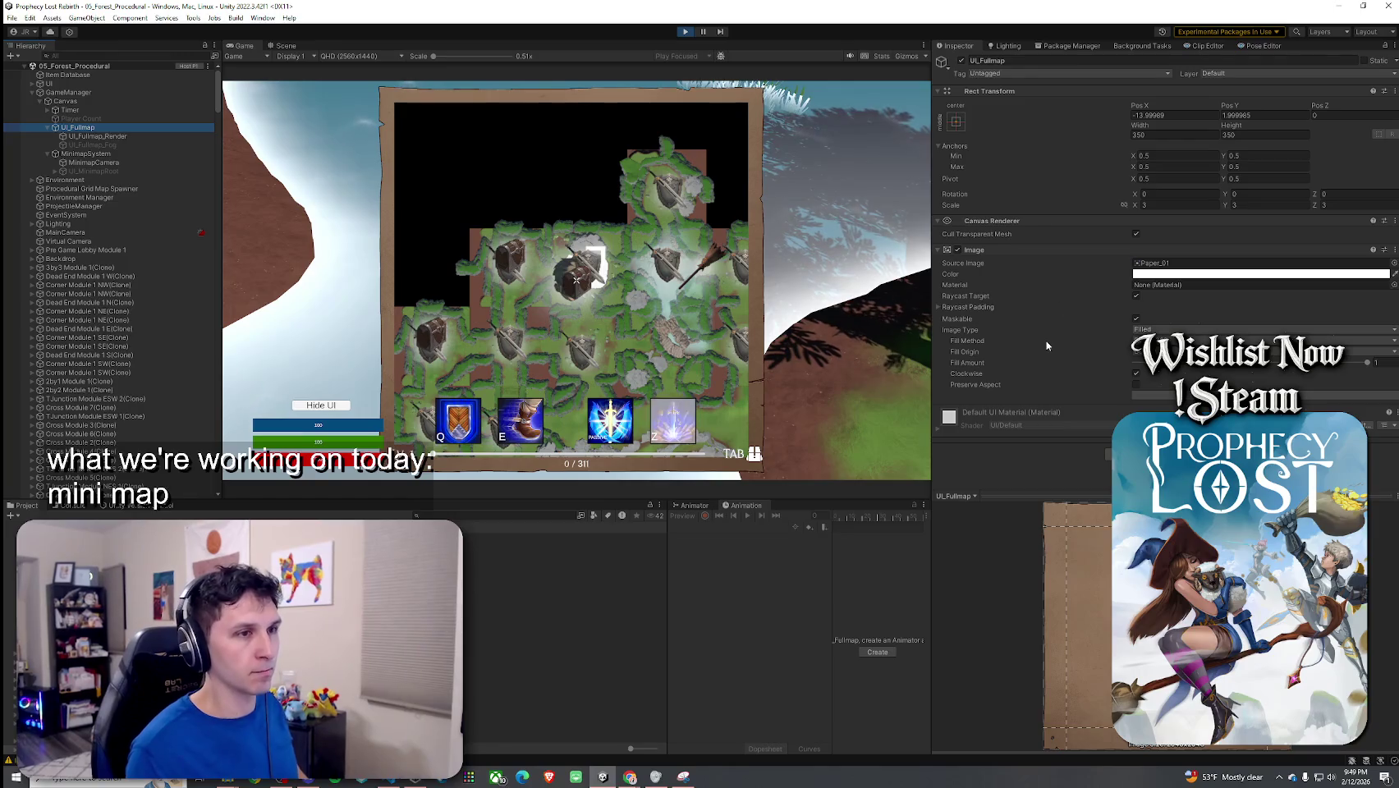
{"action": "left_click", "coordinate": [139, 153]}
{"action": "left_click", "coordinate": [957, 341]}
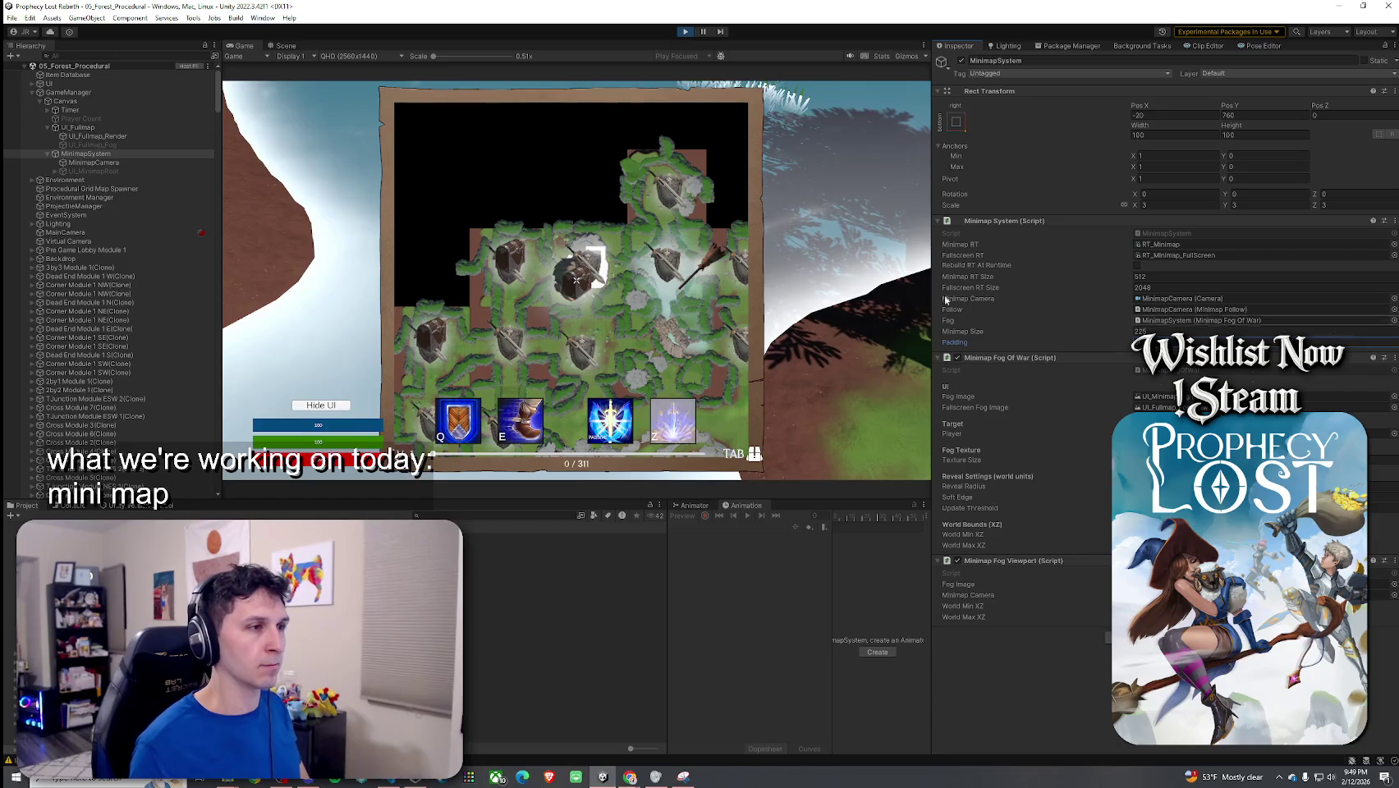
{"action": "left_click", "coordinate": [652, 309]}
{"action": "key", "text": "Tab"}
{"action": "key", "text": "Tab"}
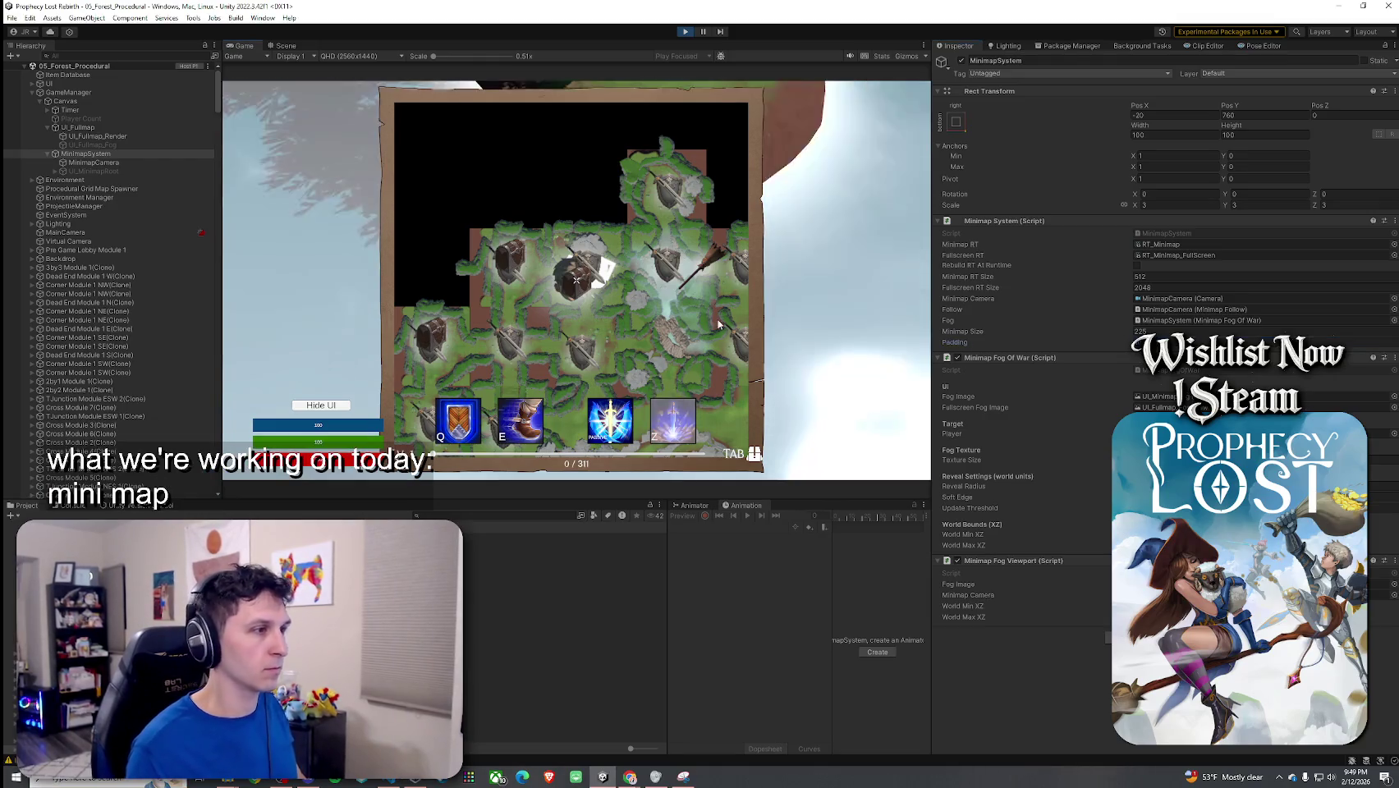
{"action": "key", "text": "Tab"}
{"action": "key", "text": "Tab"}
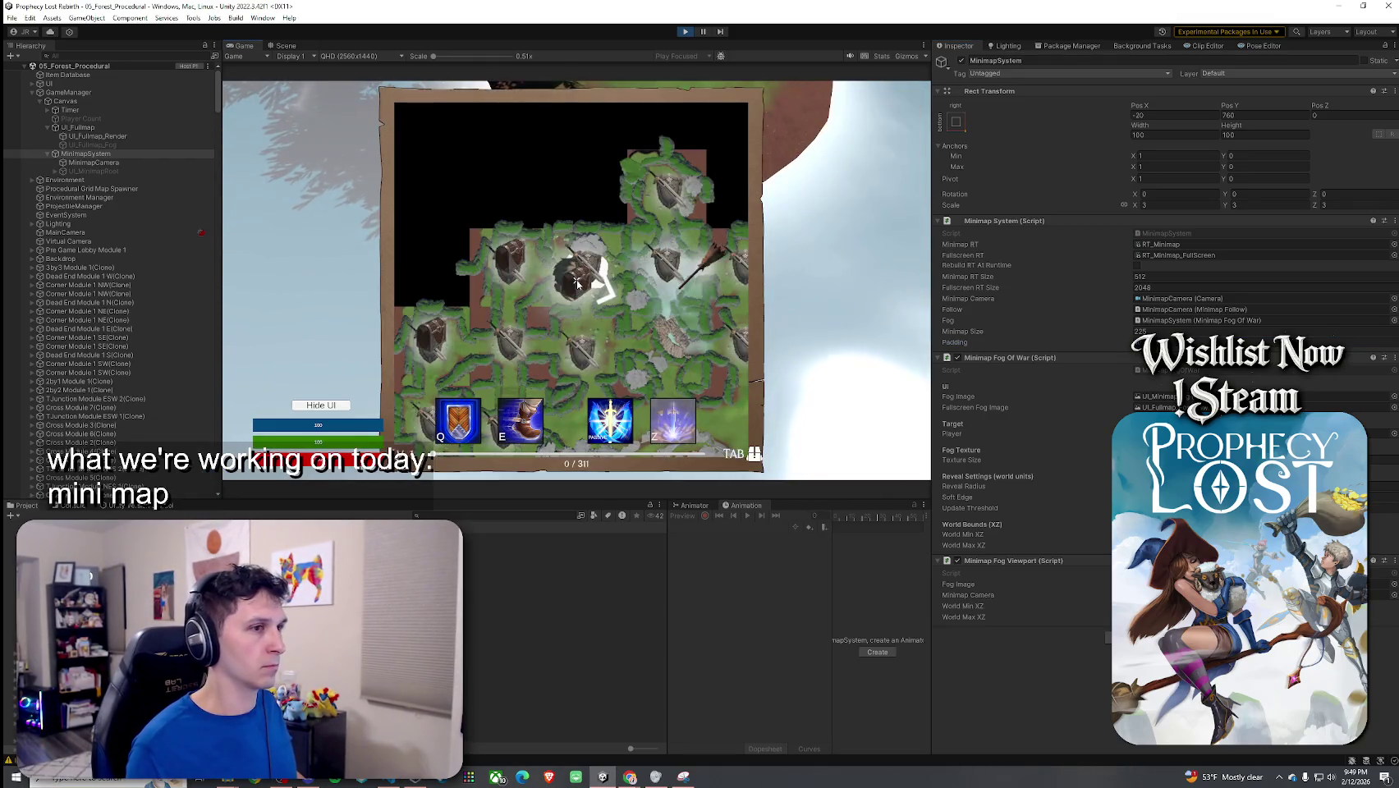
{"action": "key", "text": "Tab"}
{"action": "key", "text": "Tab"}
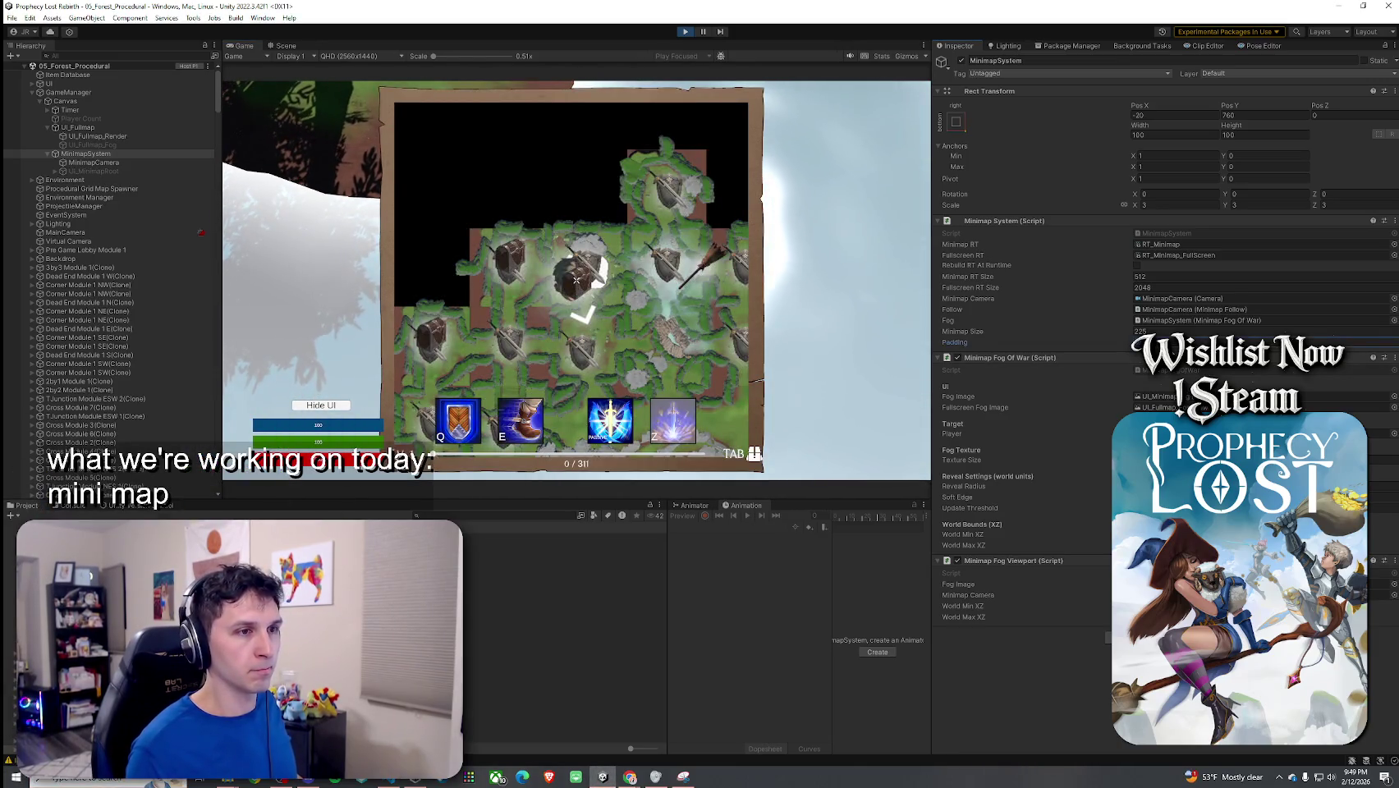
Step: Inspect UI_Fullmap's image settings and uncheck the UI_Fullmap_Fog active toggle again
{"action": "left_click", "coordinate": [78, 127]}
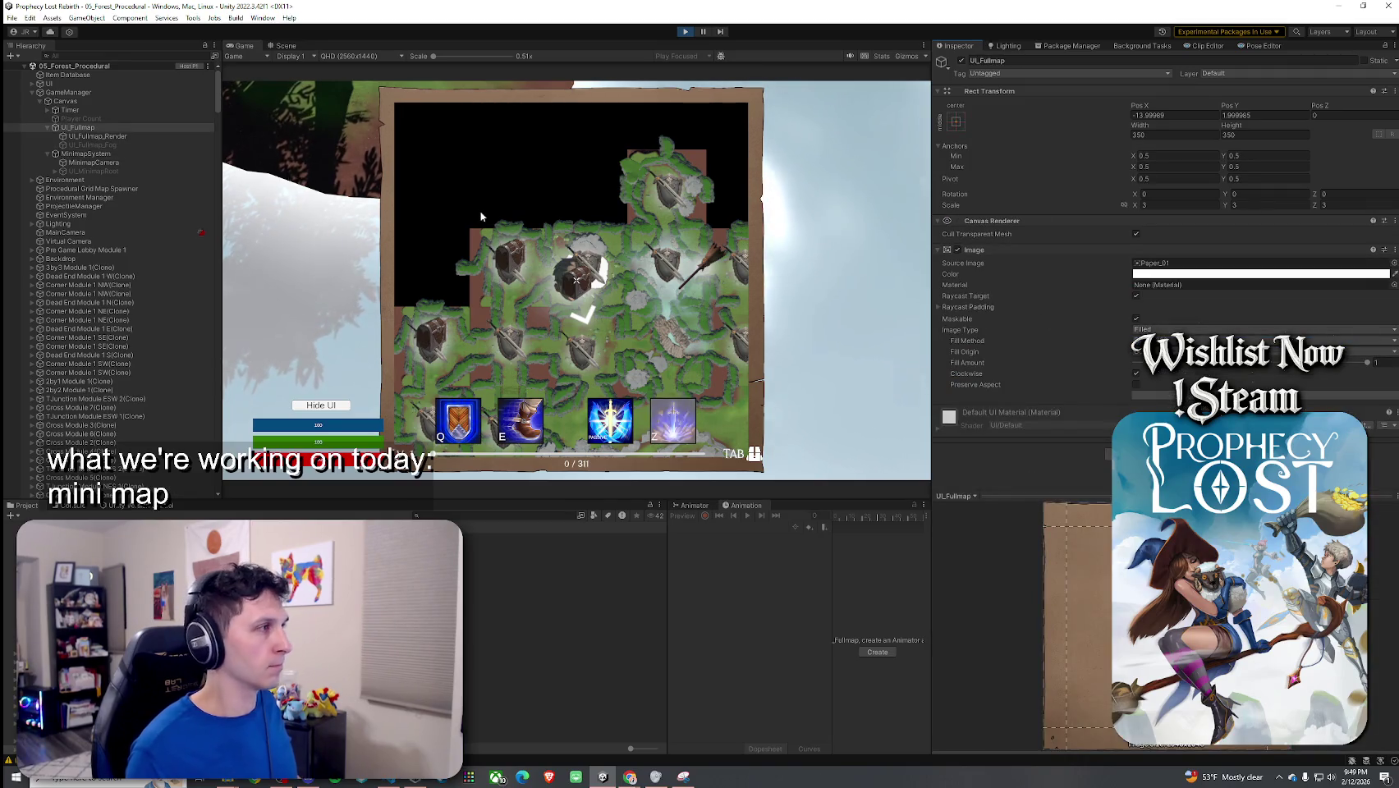
{"action": "key", "text": "Down"}
{"action": "key", "text": "Down"}
{"action": "key", "text": "Down"}
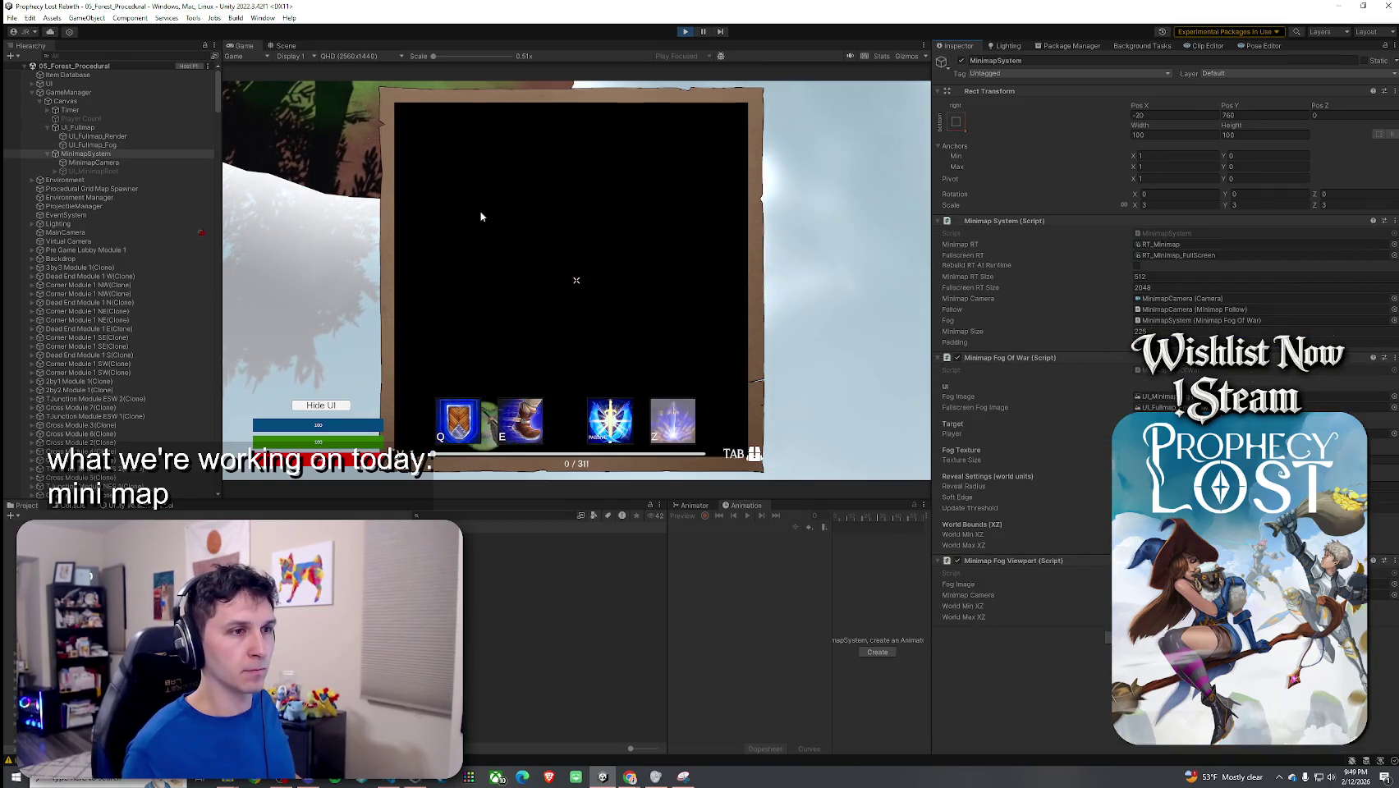
{"action": "left_click", "coordinate": [191, 144]}
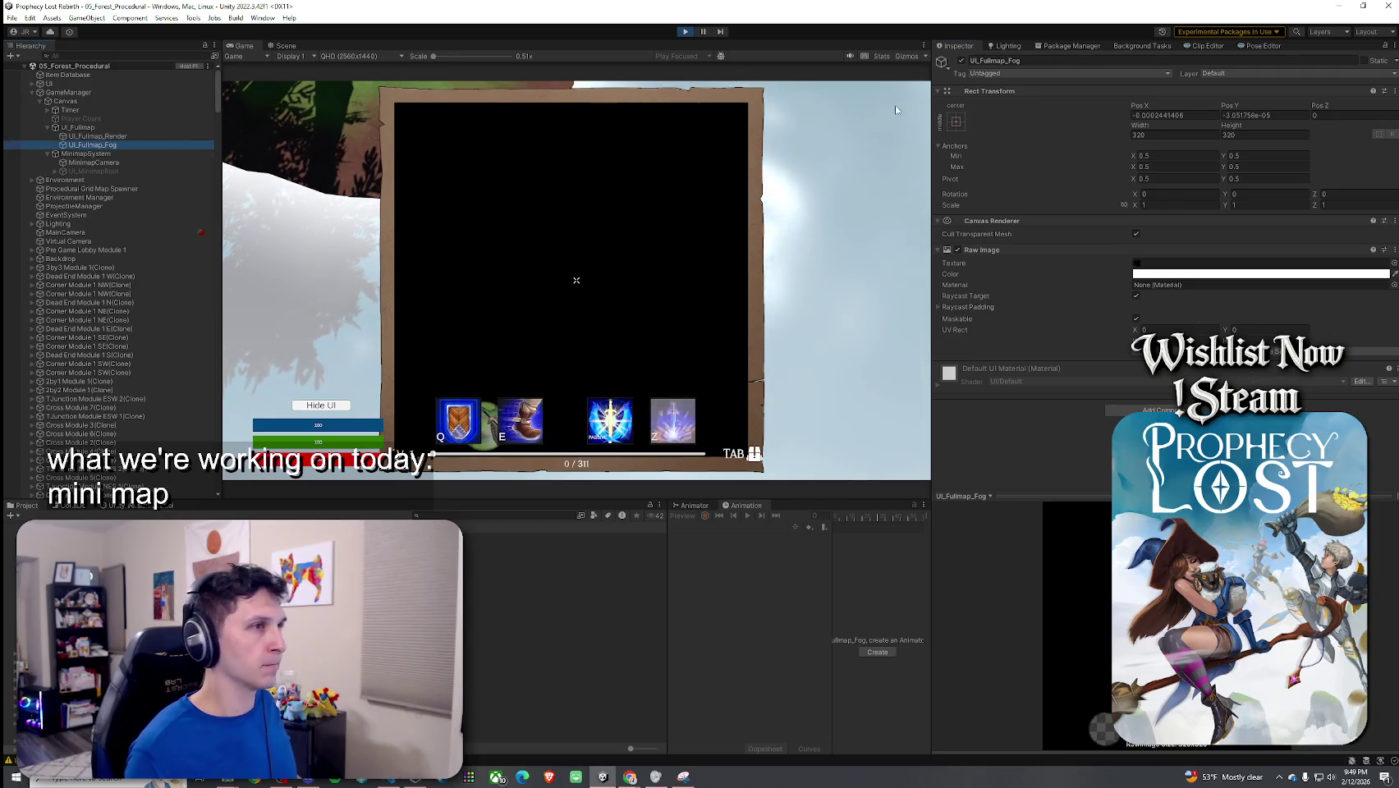
{"action": "left_click", "coordinate": [961, 60]}
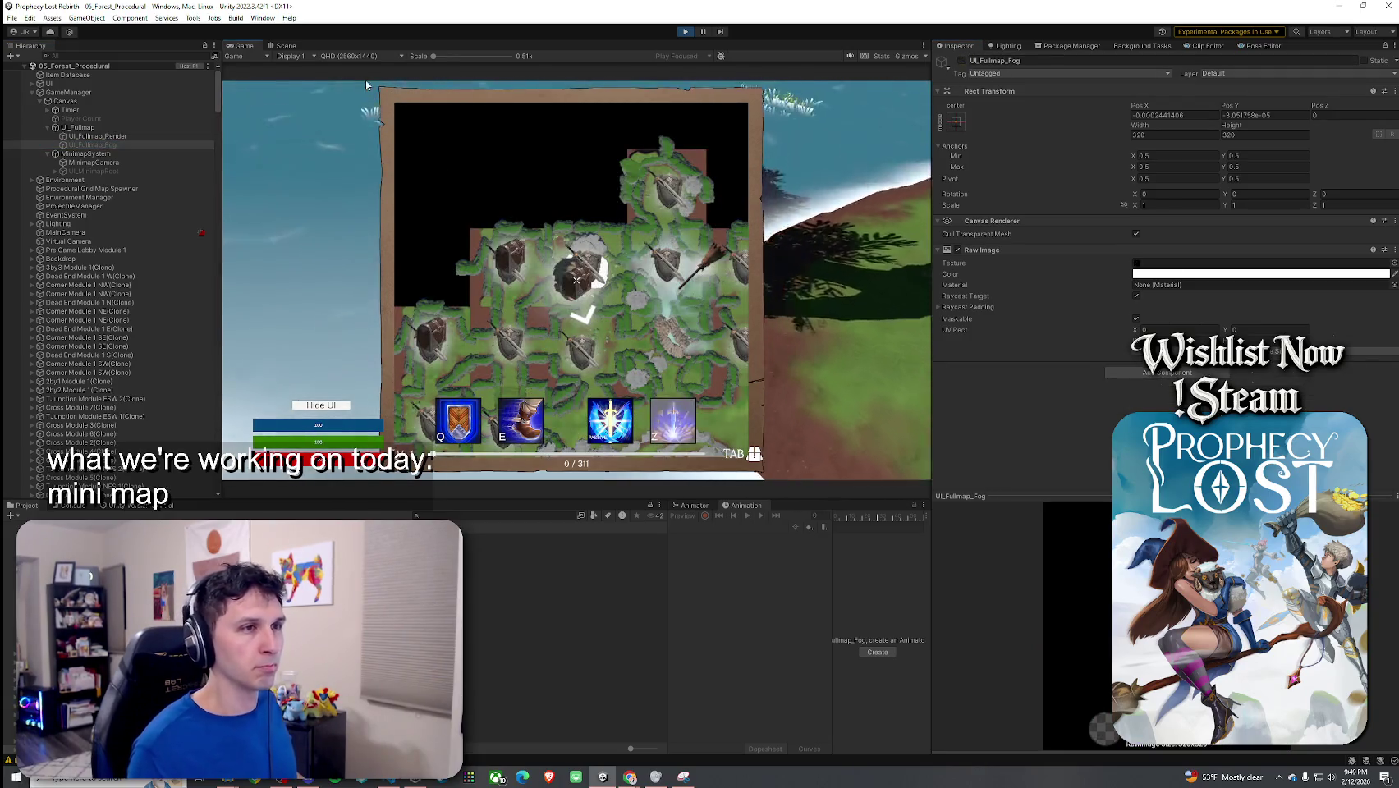
{"action": "key", "text": "super"}
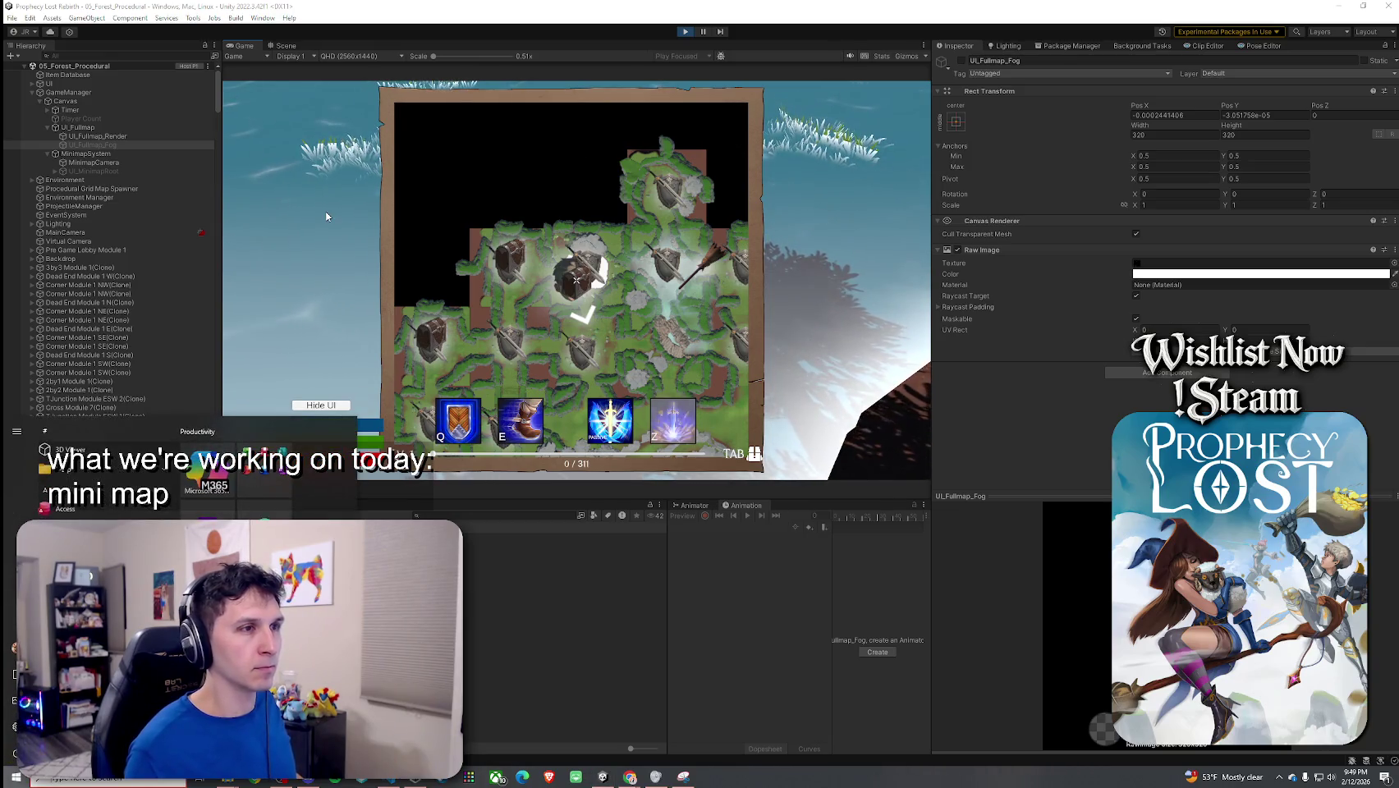
{"action": "key", "text": "super"}
Step: Try narrowing UI_Fullmap_Render's width, undo it, then reselect UI_Fullmap and MinimapSystem
{"action": "left_click", "coordinate": [125, 145]}
{"action": "left_click", "coordinate": [124, 136]}
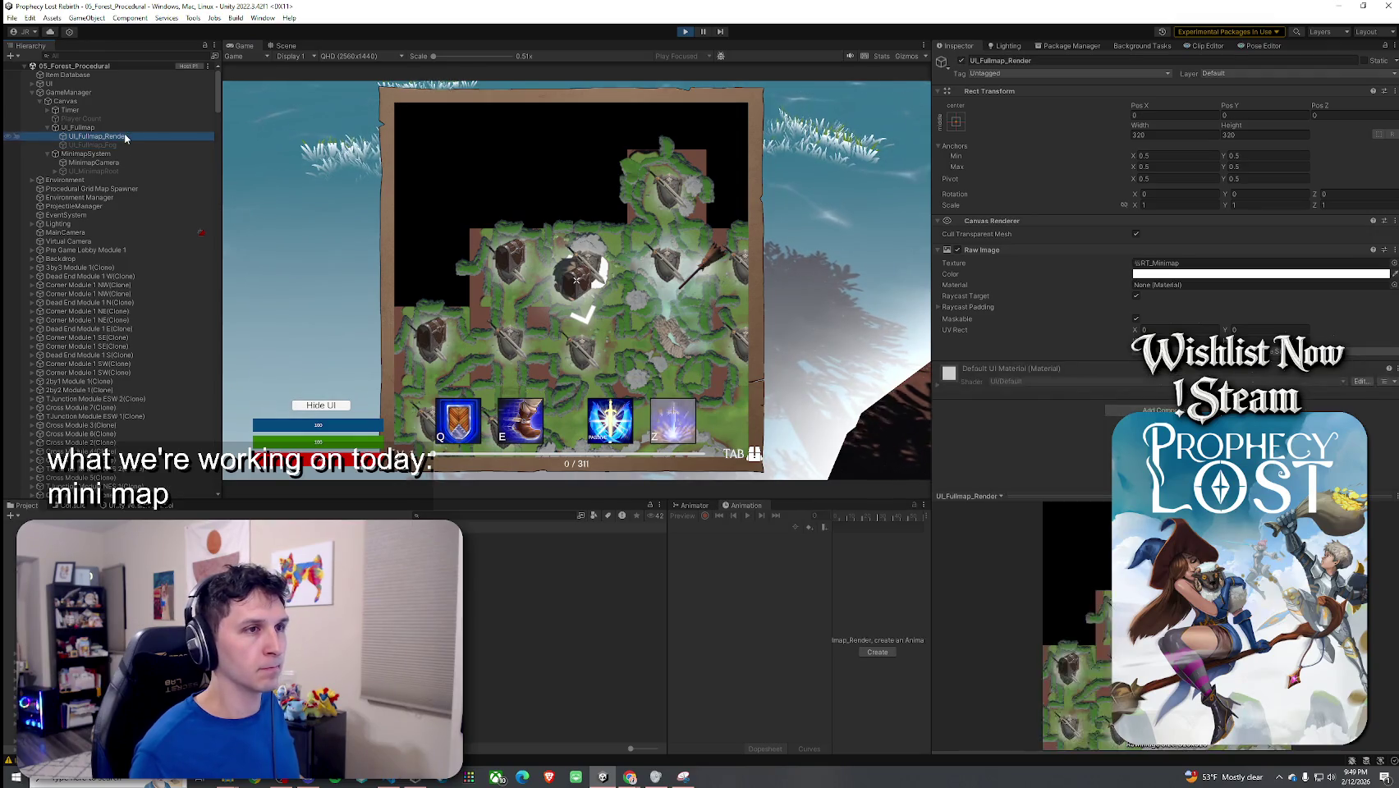
{"action": "left_click_drag", "start_coordinate": [1139, 126], "coordinate": [1048, 132]}
{"action": "key", "text": "ctrl+z"}
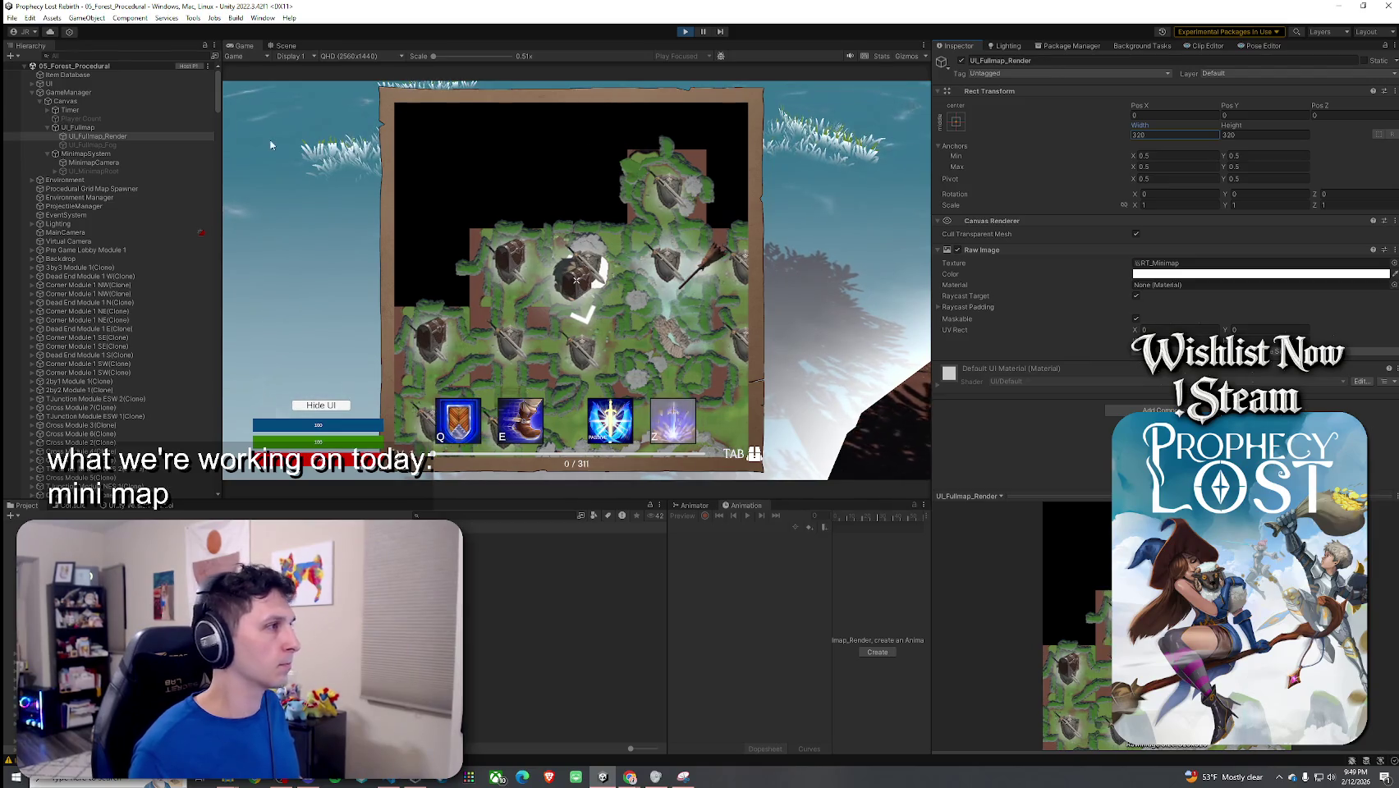
{"action": "left_click", "coordinate": [109, 128]}
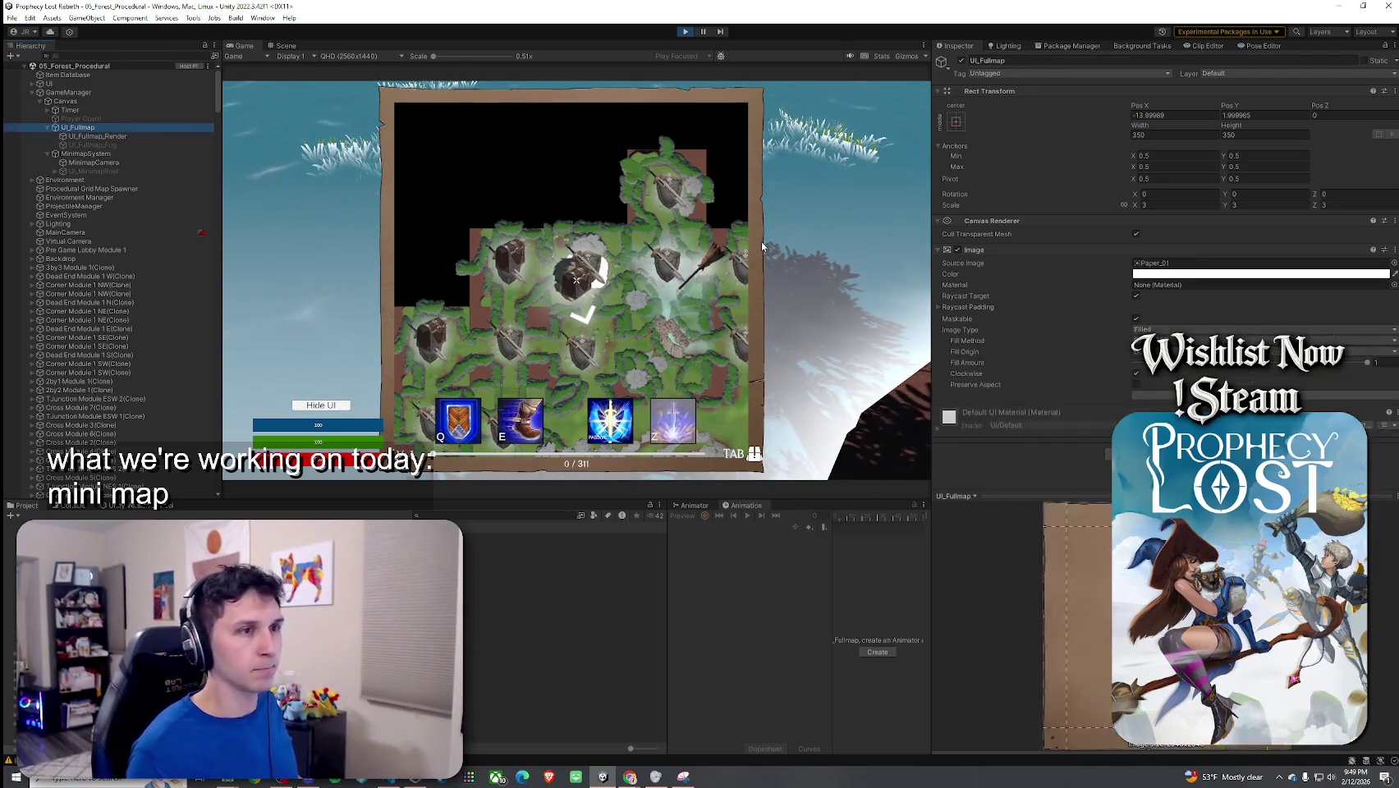
{"action": "left_click", "coordinate": [107, 155]}
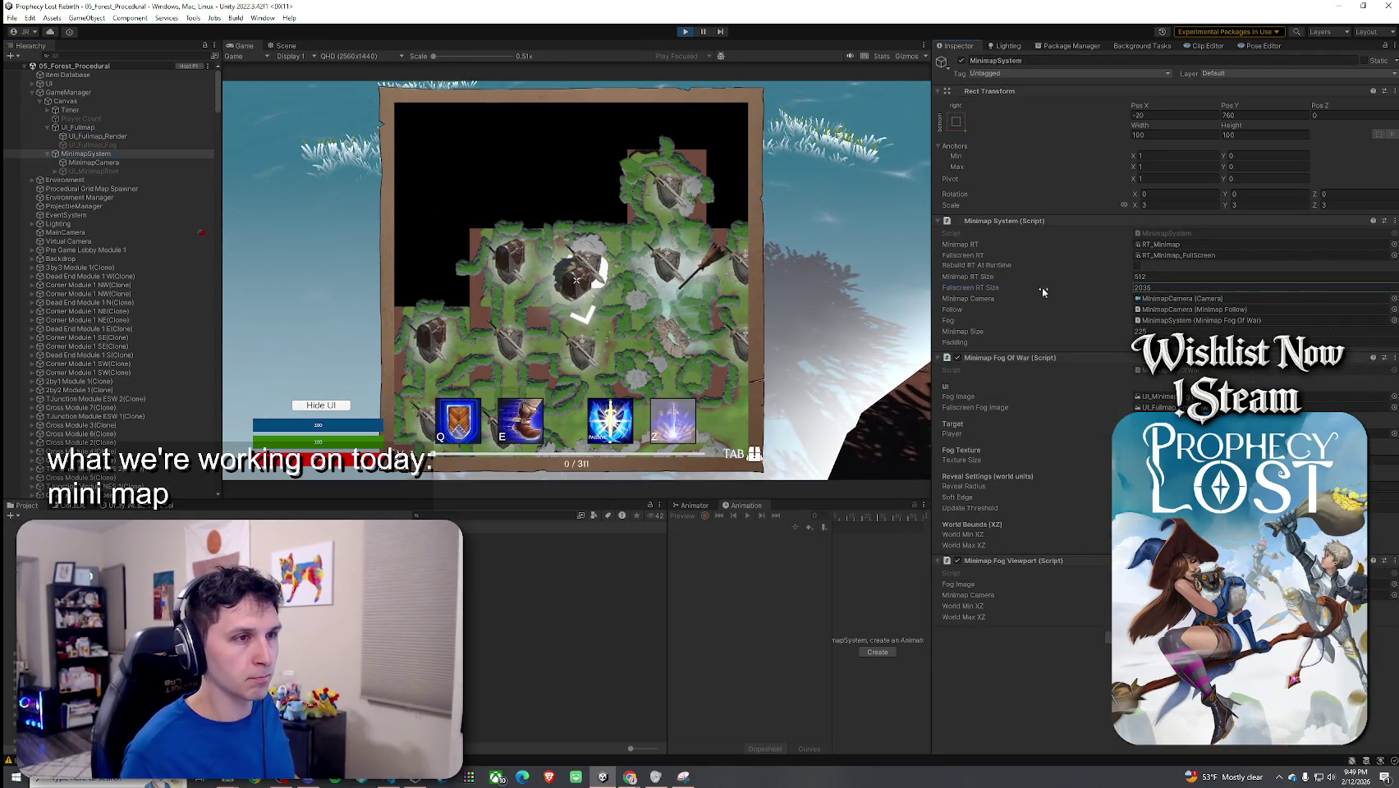
Step: Set MinimapSystem's Fullscreen RT Size to 2048 and toggle the full map with Tab to test
{"action": "left_click_drag", "start_coordinate": [759, 285], "coordinate": [999, 334]}
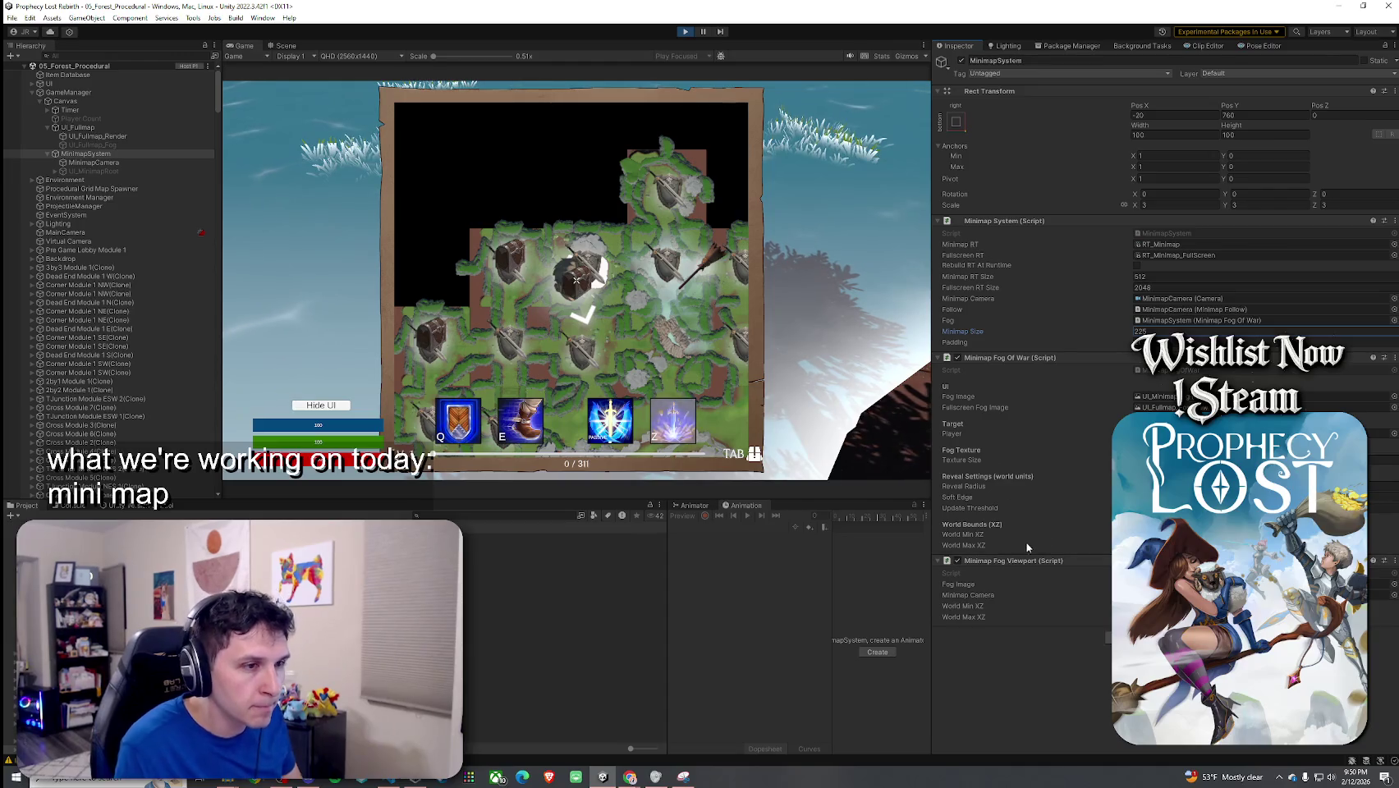
{"action": "left_click", "coordinate": [962, 535]}
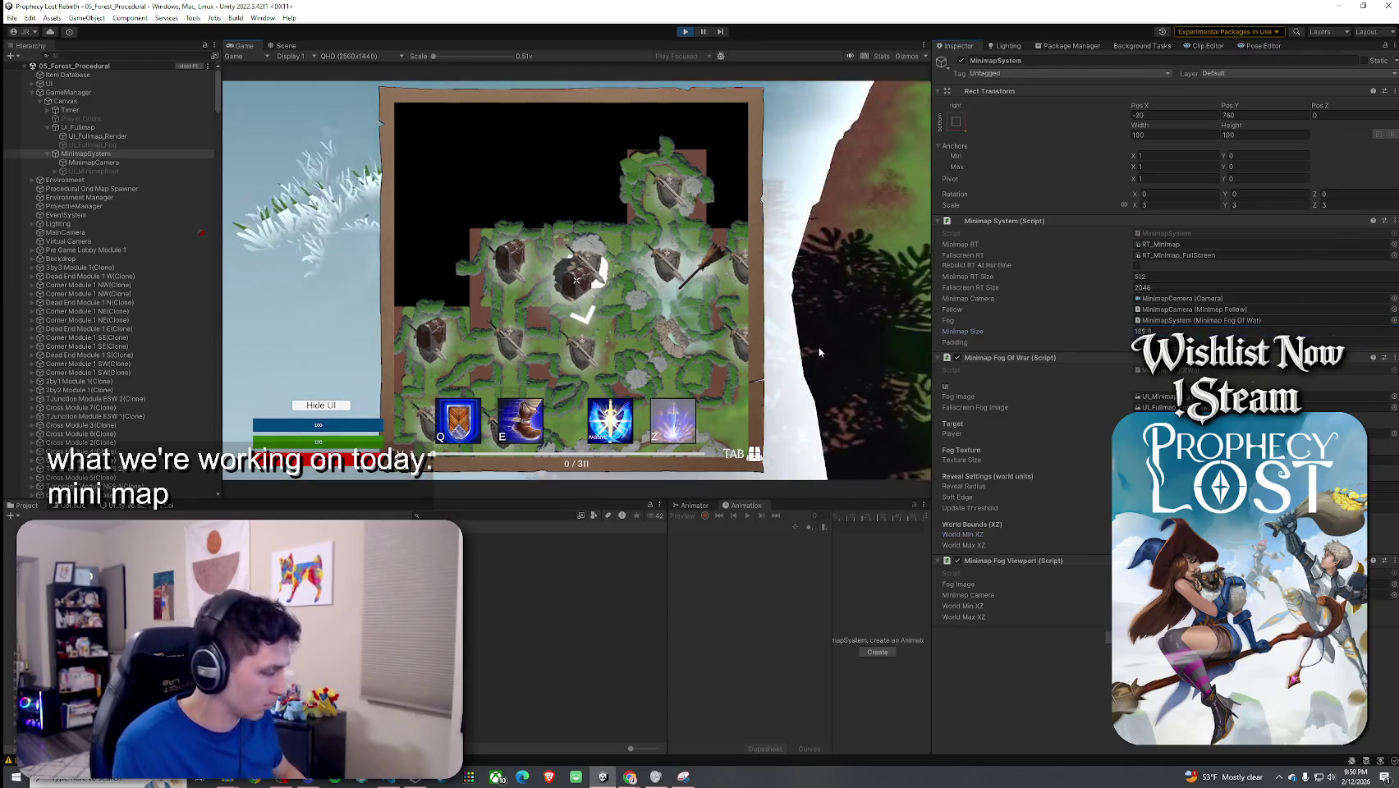
{"action": "key", "text": "Tab"}
{"action": "key", "text": "Tab"}
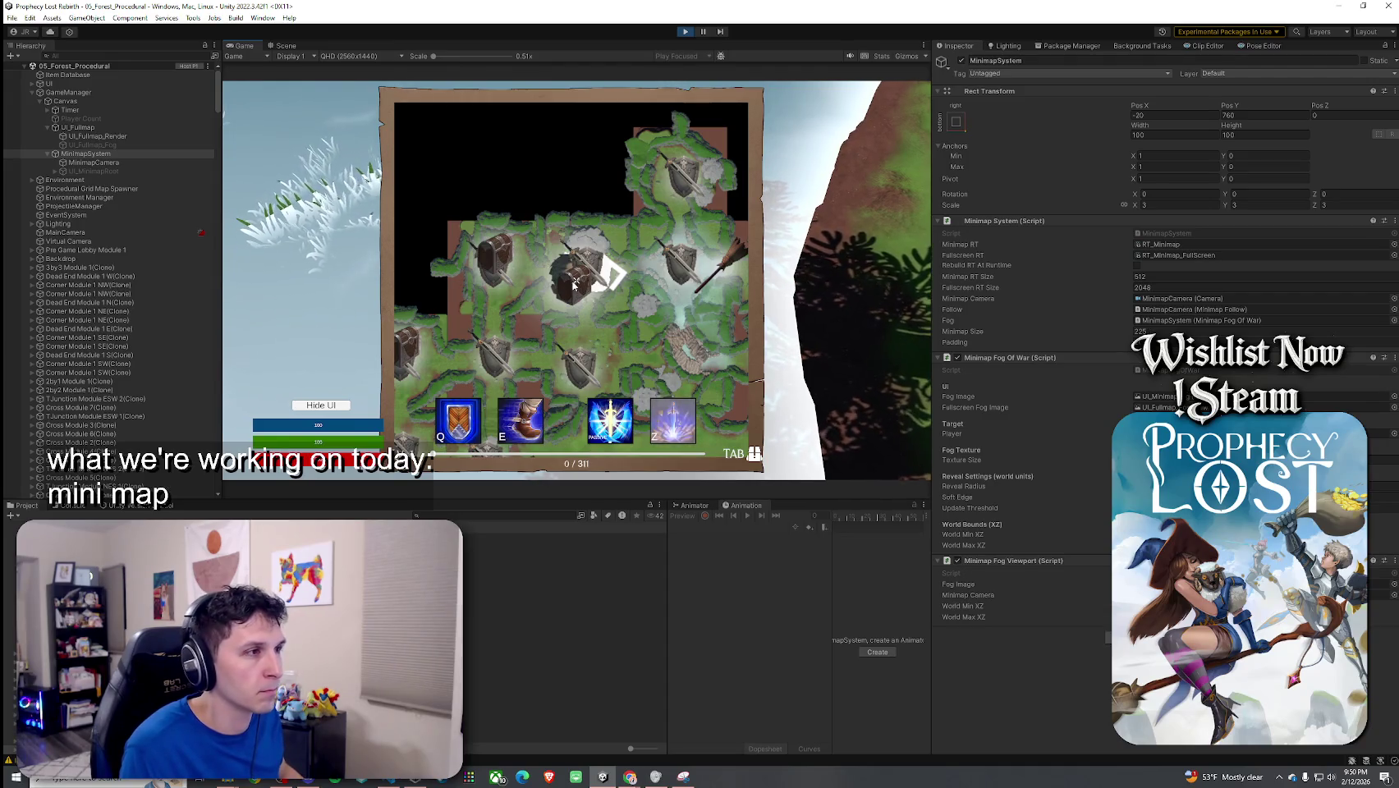
{"action": "key", "text": "Tab"}
{"action": "key", "text": "Tab"}
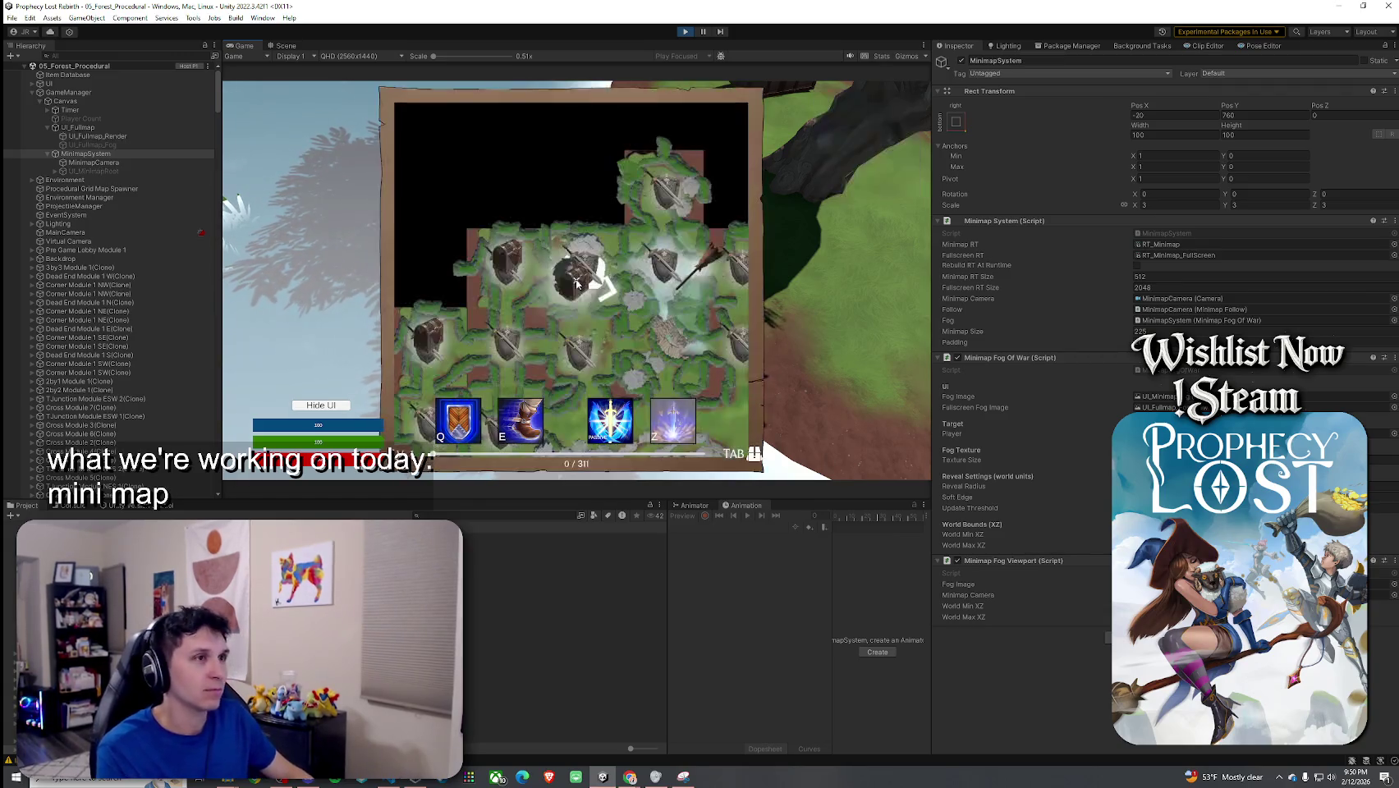
{"action": "key", "text": "Tab"}
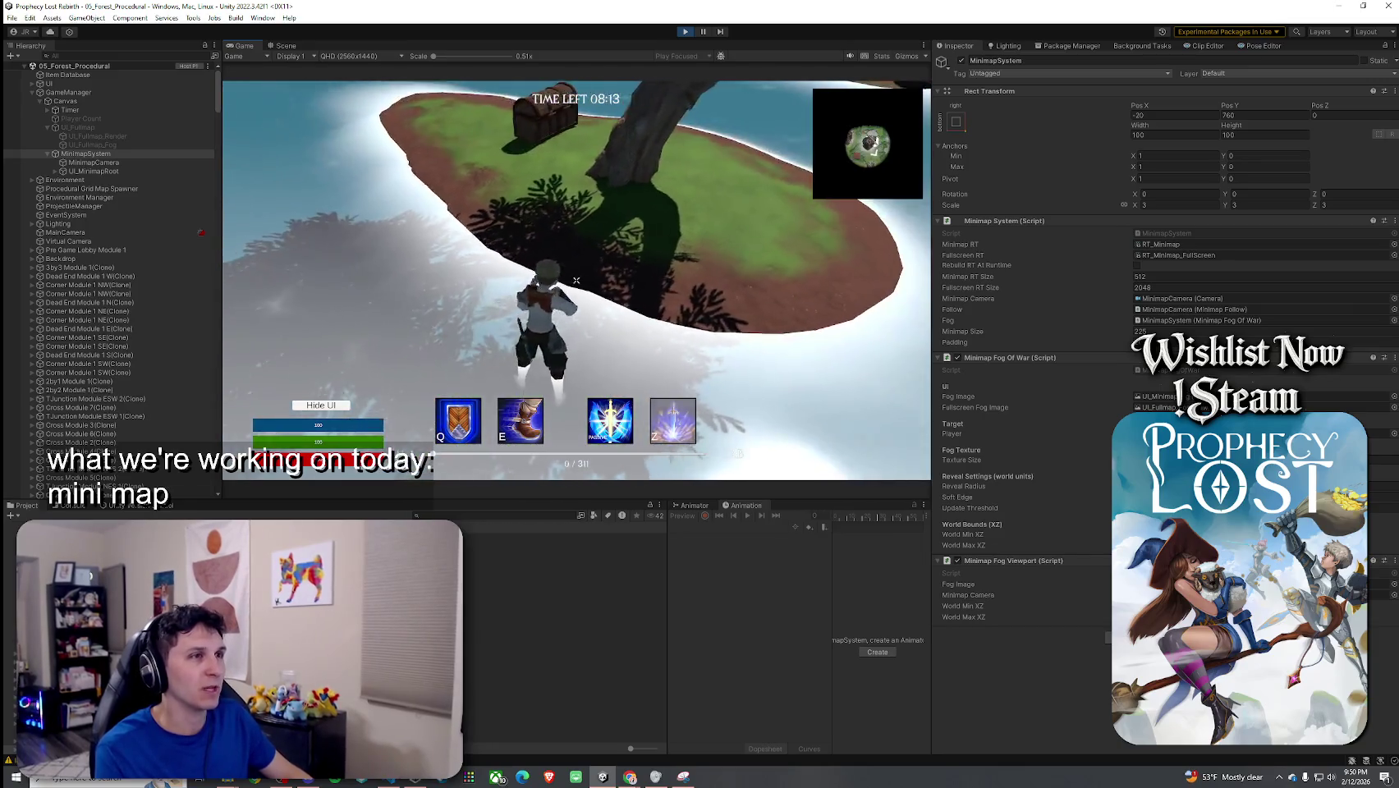
{"action": "key", "text": "Tab"}
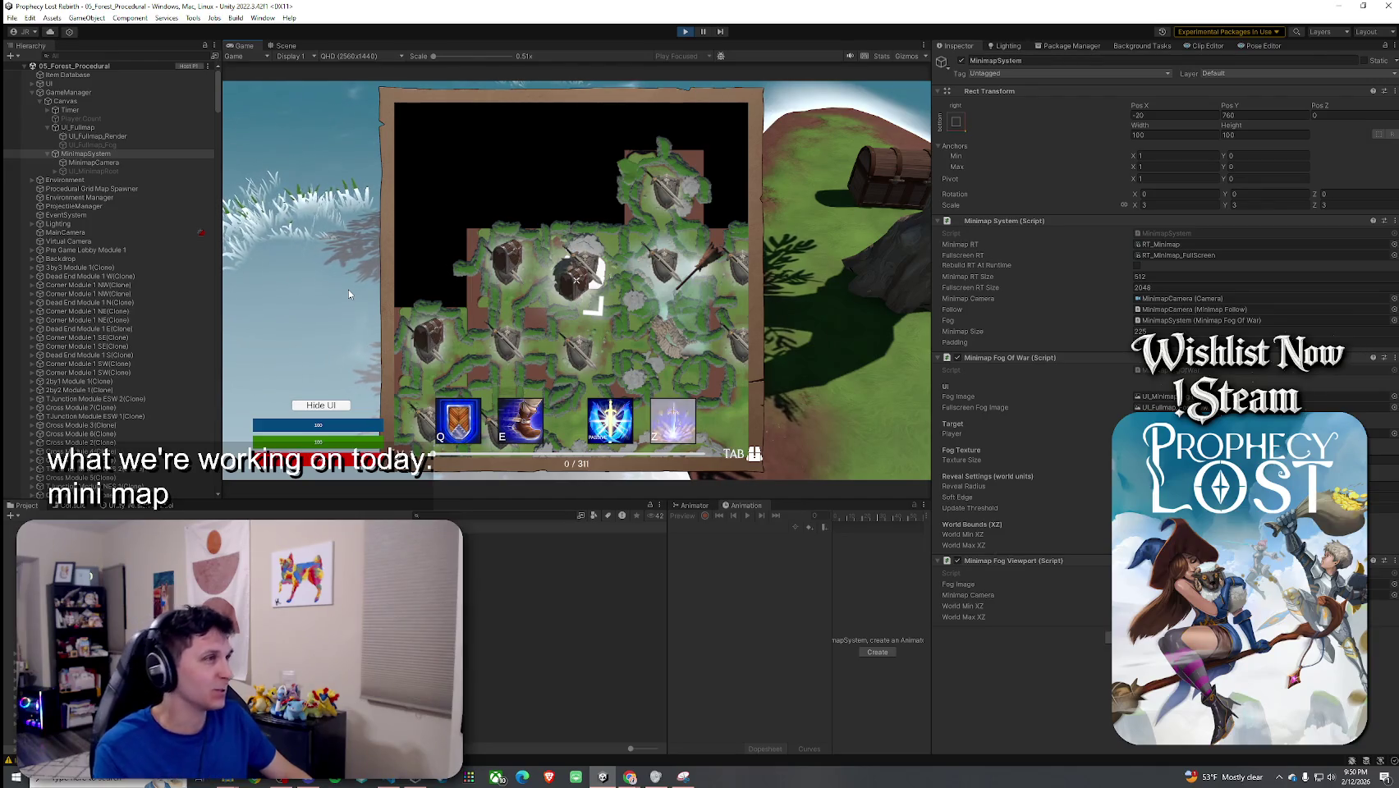
{"action": "key", "text": "Tab"}
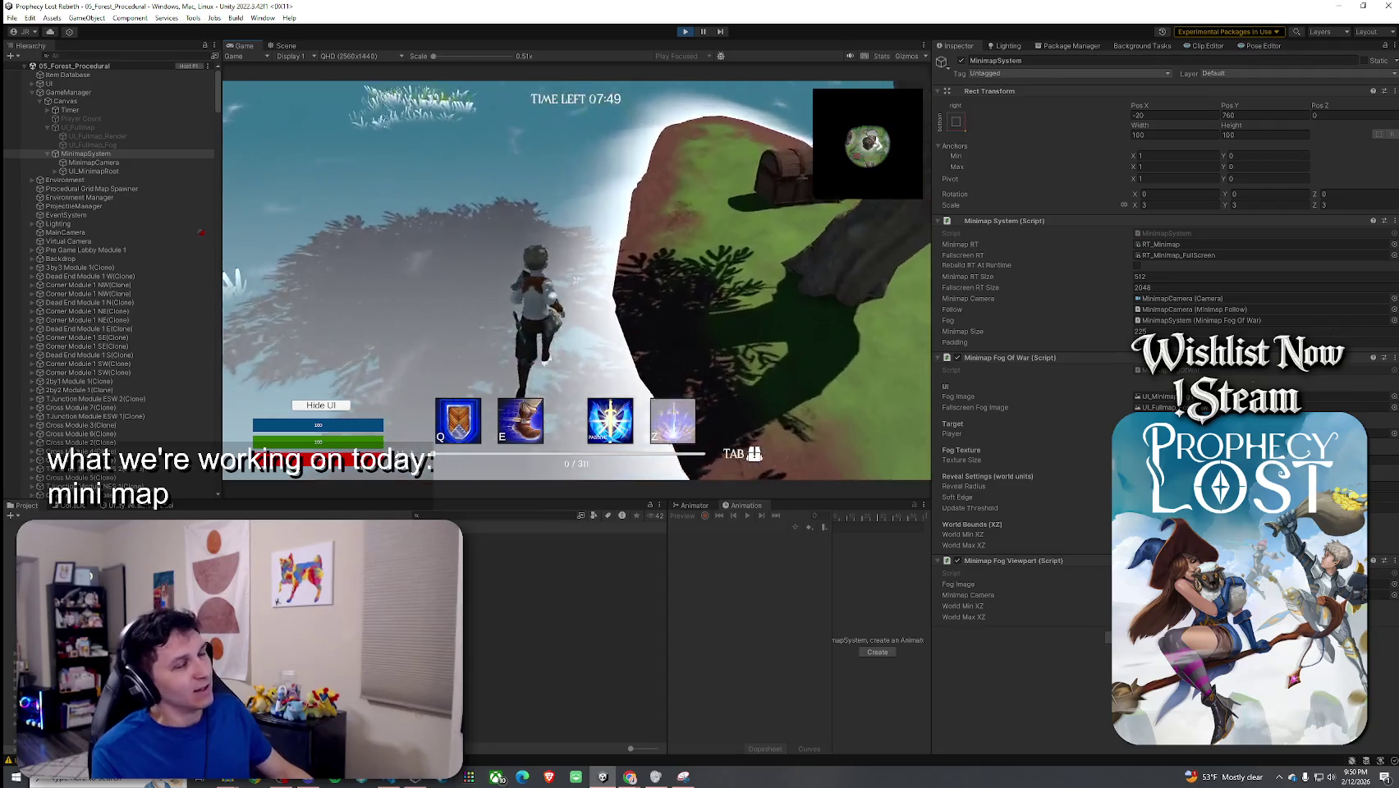
{"action": "key", "text": "Tab"}
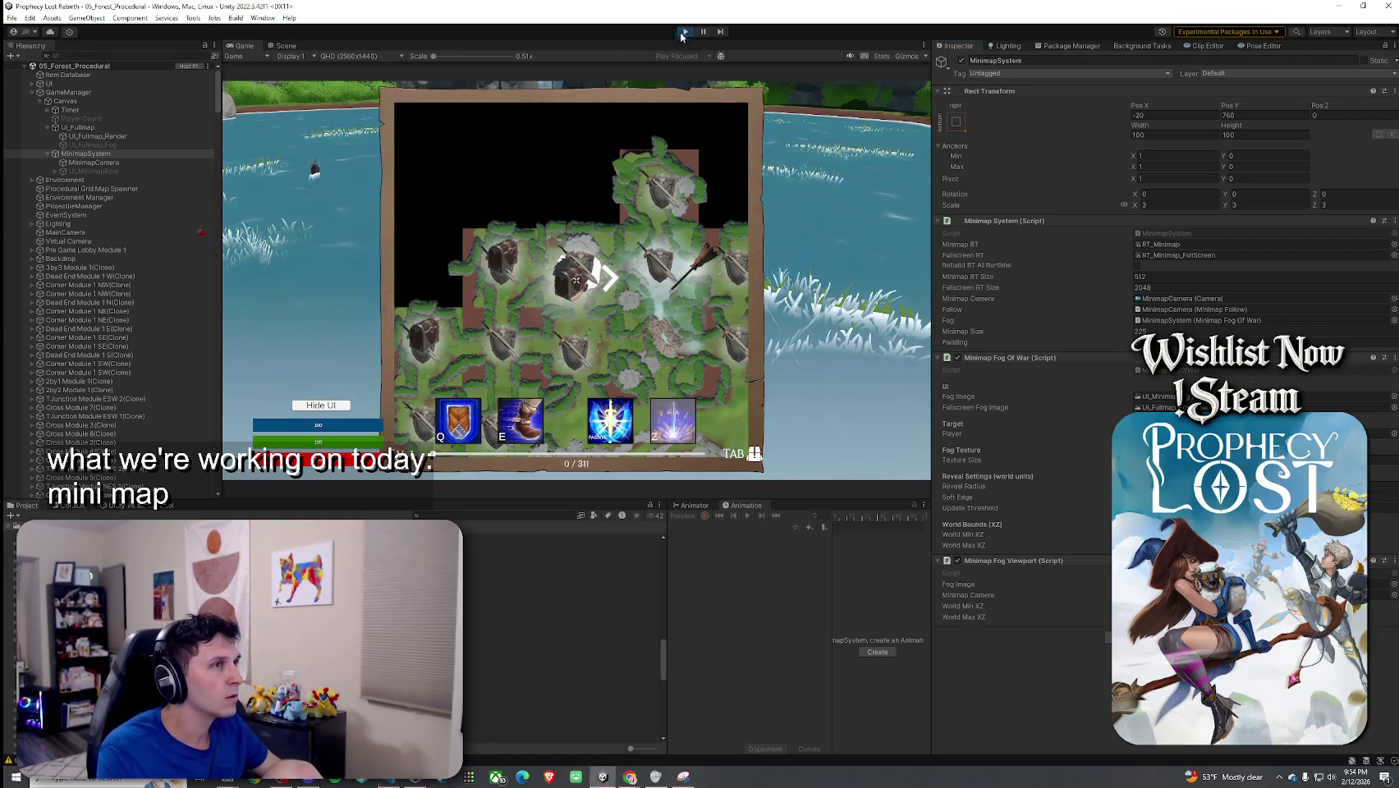
Step: Exit Play mode with Ctrl+P
{"action": "key", "text": "ctrl+p"}
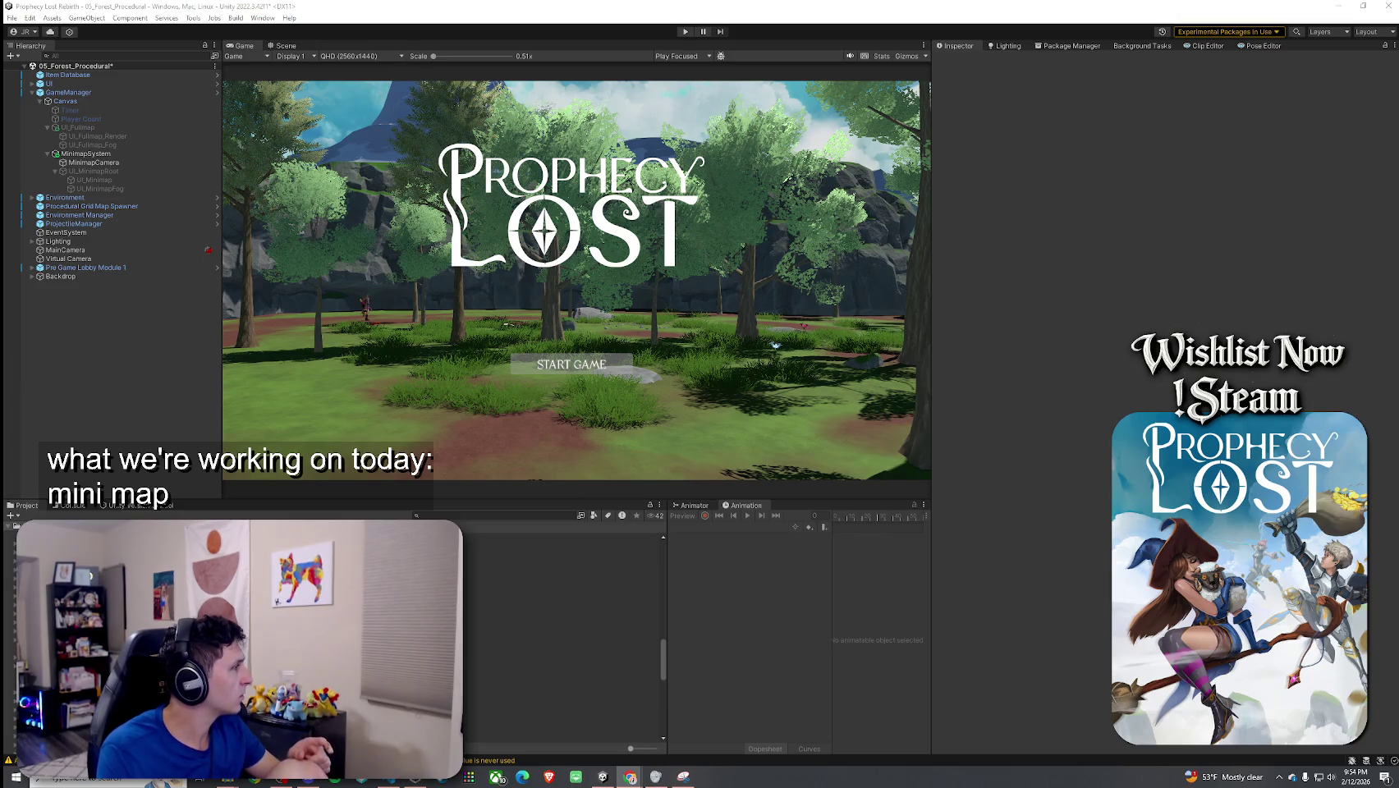
Step: Save the forest scene with File > Save and enter Play mode once scripts compile
{"action": "left_click", "coordinate": [231, 18]}
{"action": "left_click", "coordinate": [28, 74]}
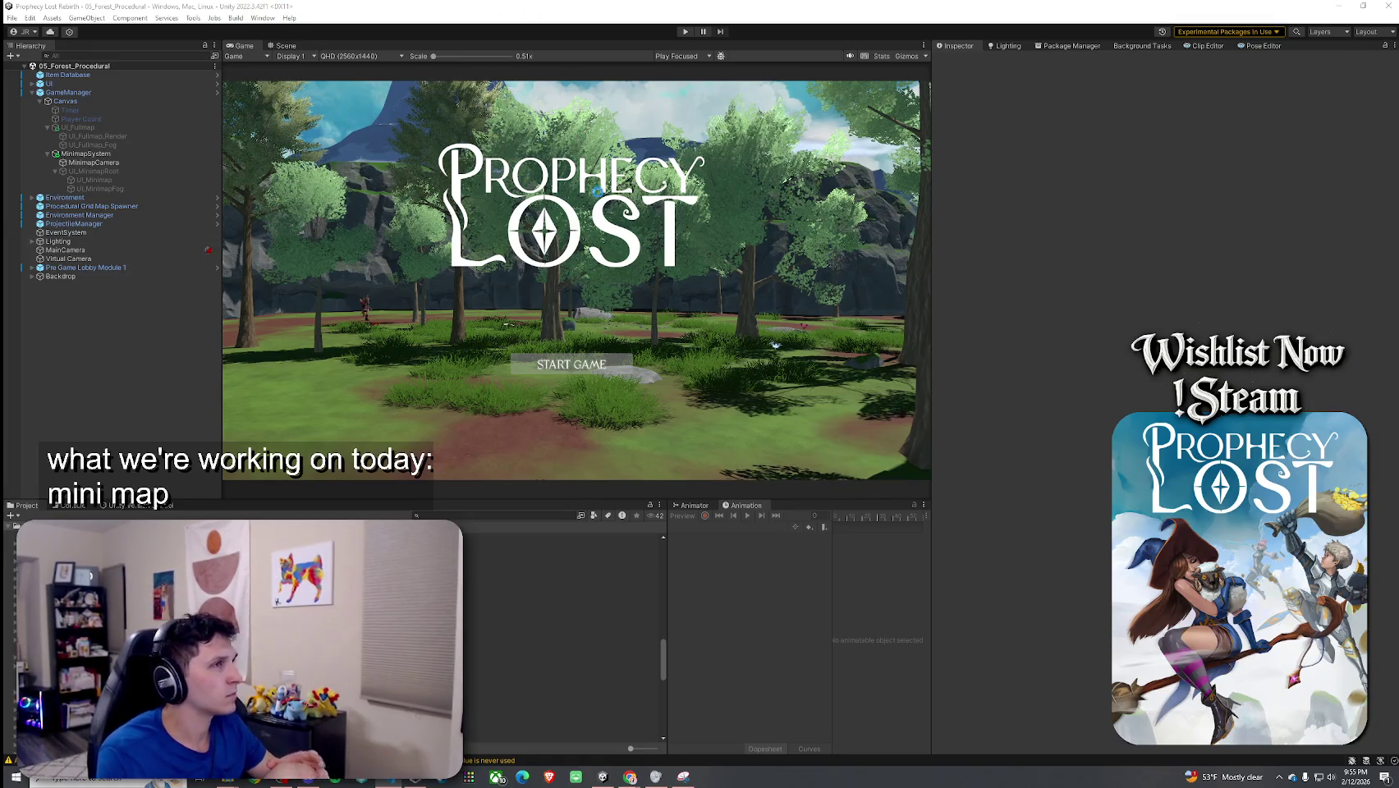
{"action": "left_click", "coordinate": [708, 387]}
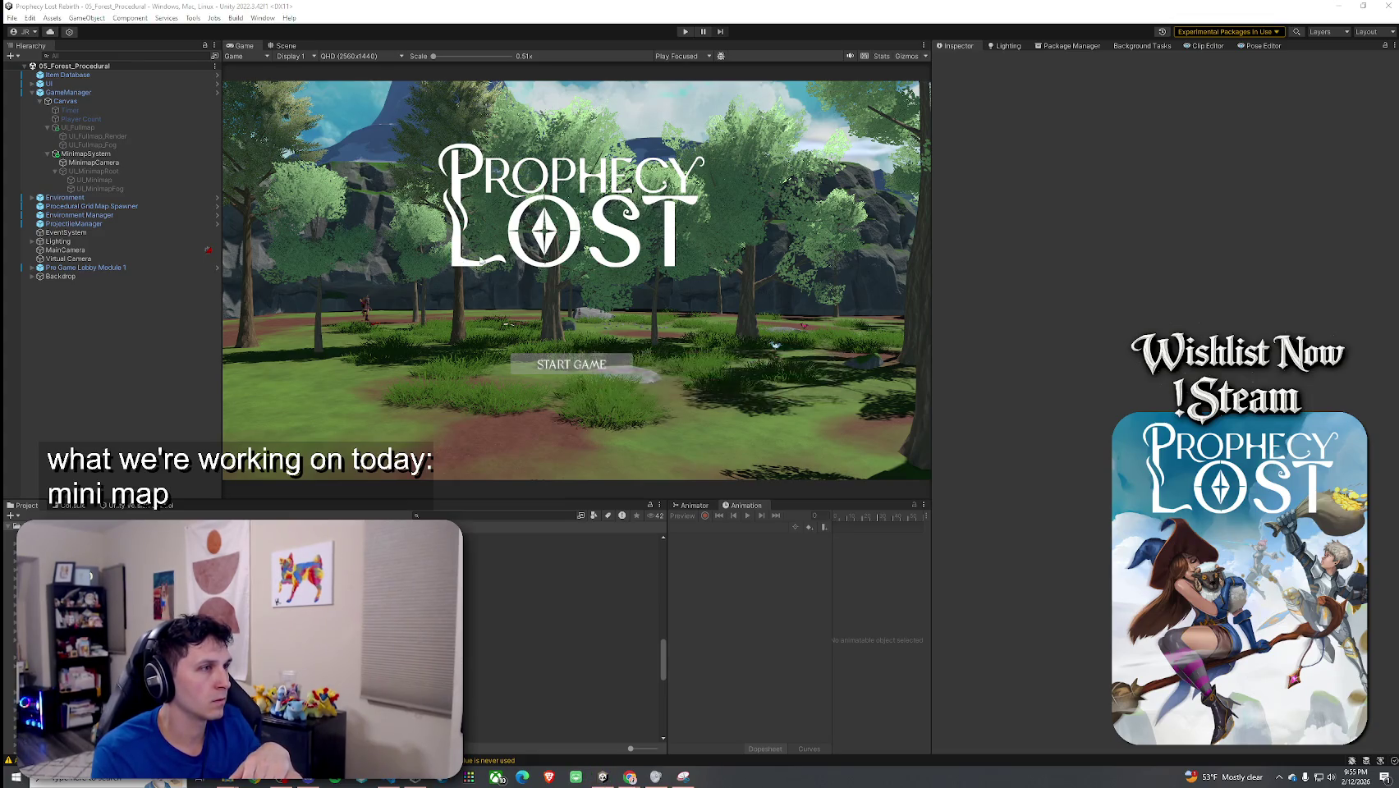
{"action": "left_click", "coordinate": [685, 33]}
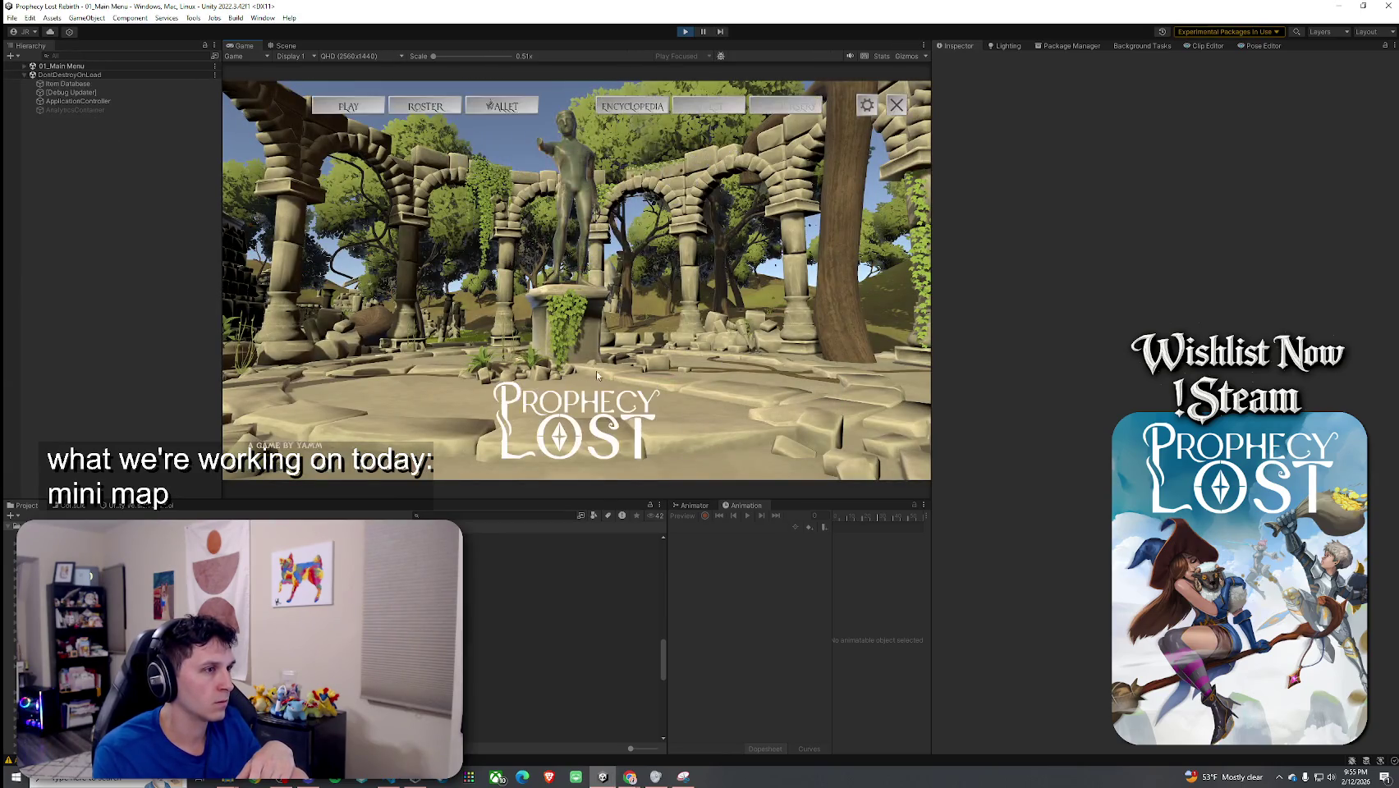
Step: Choose PLAY on the main menu, then the destination that loads 05_Forest_Procedural
{"action": "left_click", "coordinate": [374, 107]}
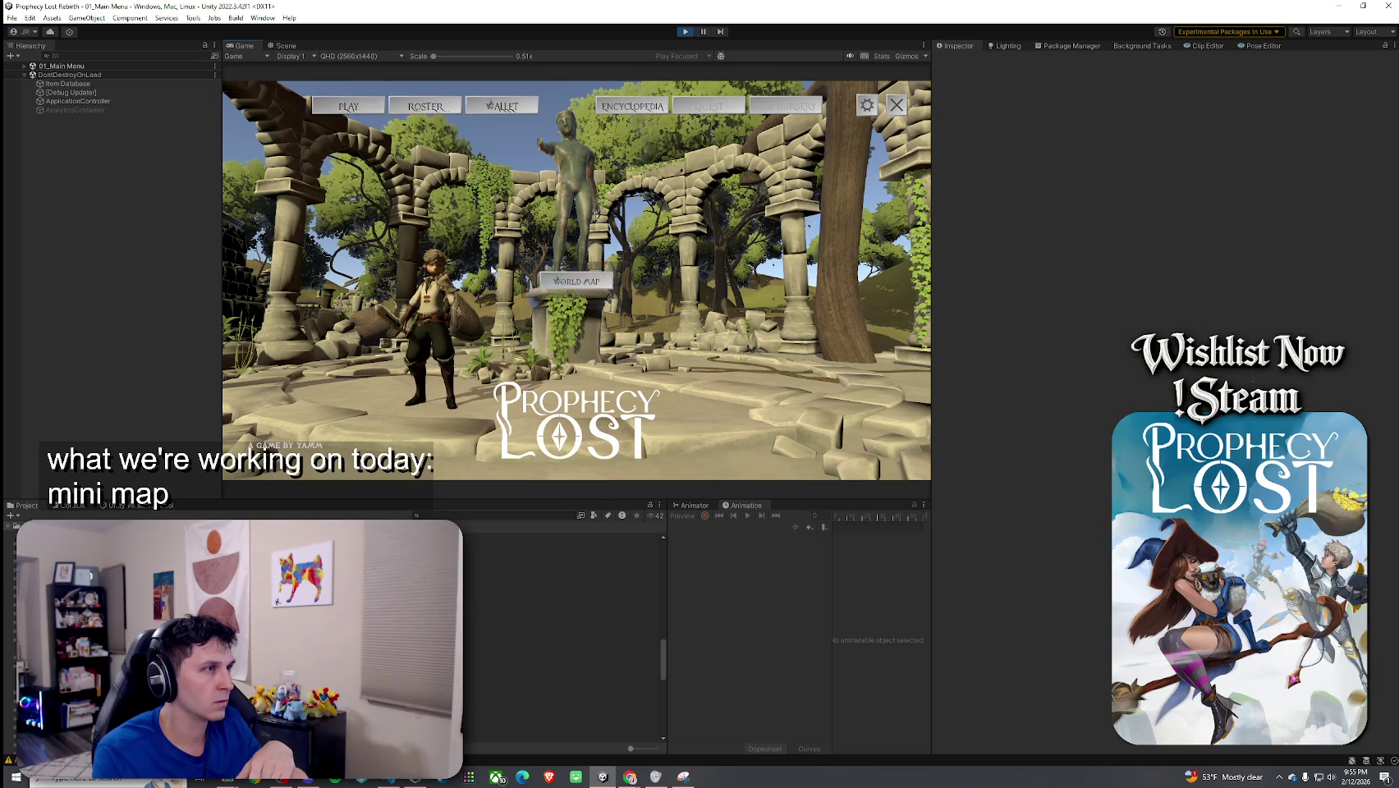
{"action": "left_click", "coordinate": [788, 413]}
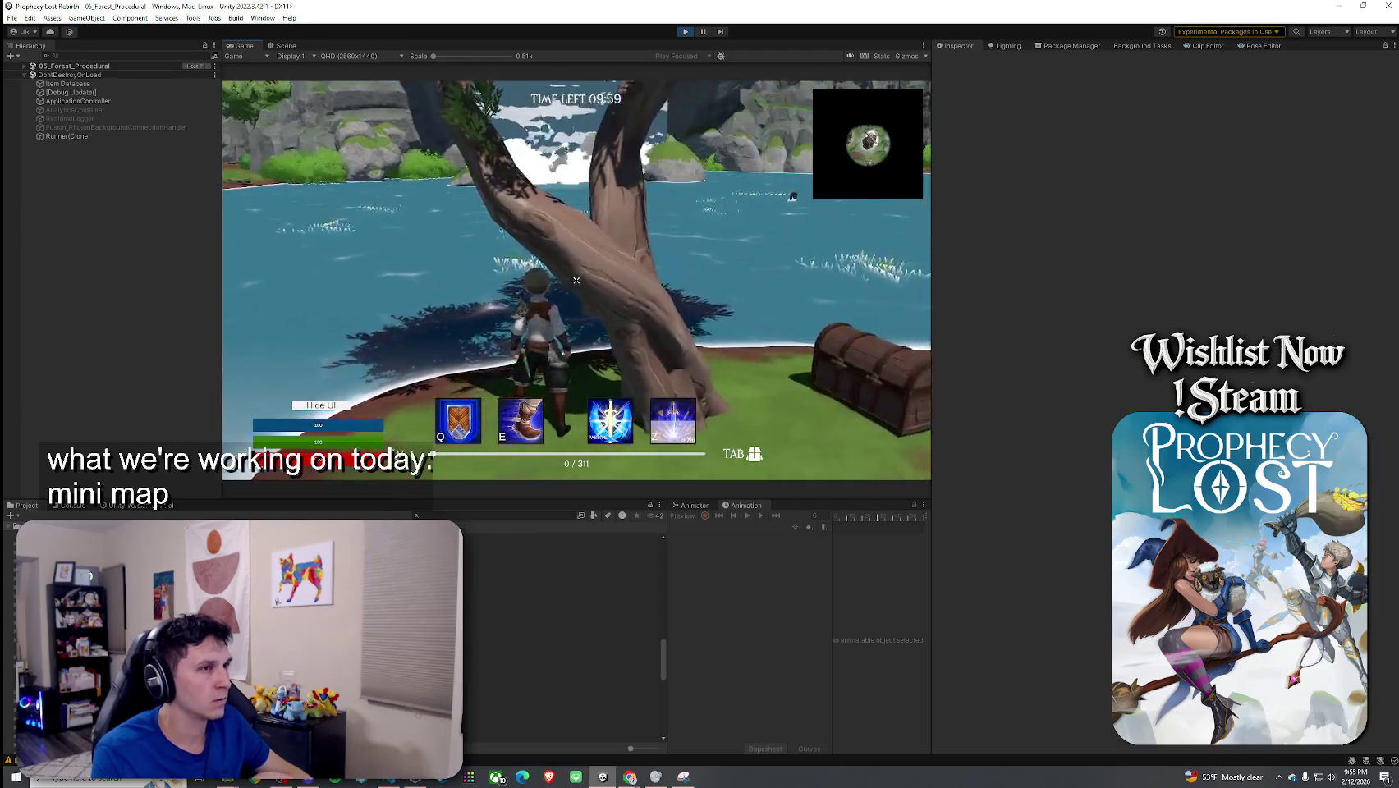
Step: Open the full-screen map in game and select MinimapSystem under GameManager > Canvas in the Hierarchy
{"action": "key", "text": "m"}
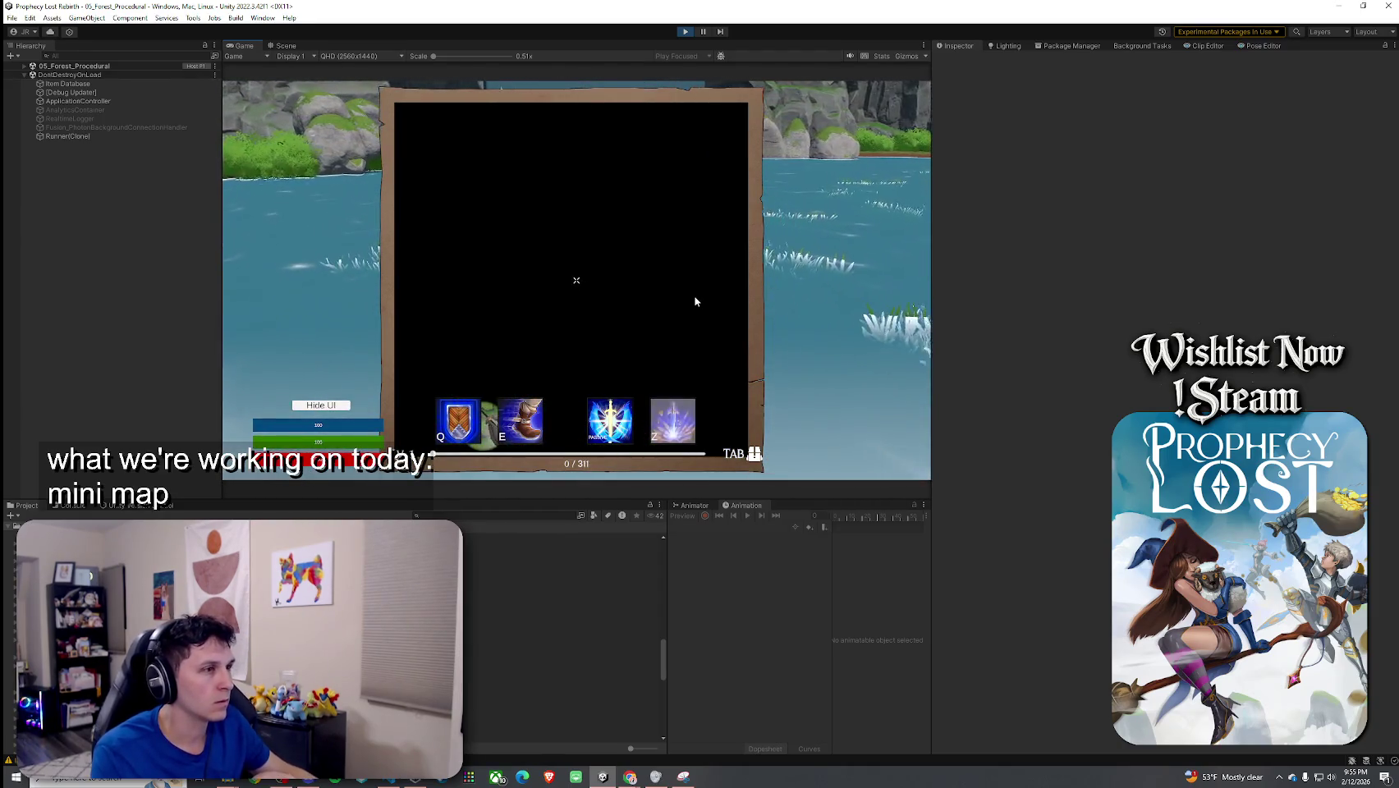
{"action": "key", "text": "super"}
{"action": "left_click", "coordinate": [25, 66]}
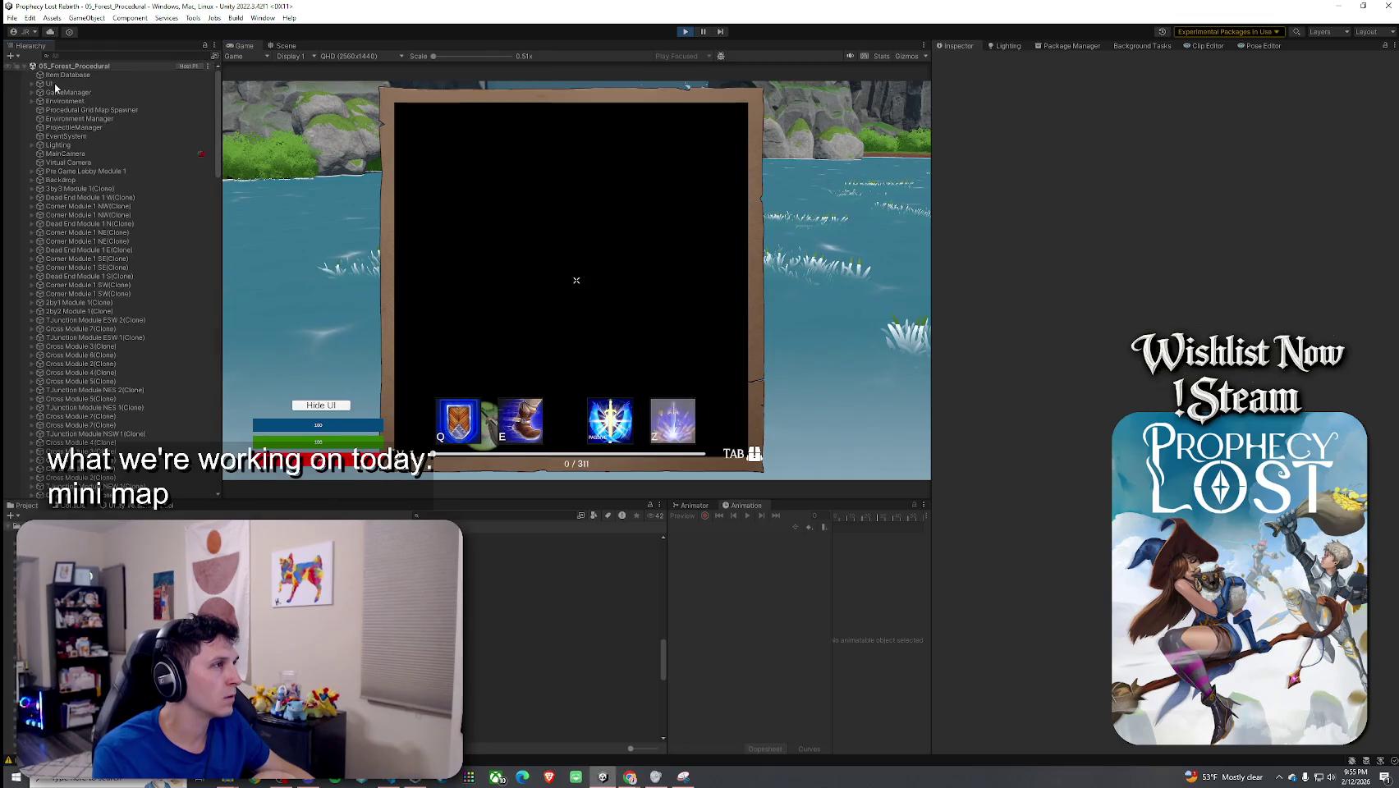
{"action": "left_click", "coordinate": [32, 92]}
{"action": "left_click", "coordinate": [39, 101]}
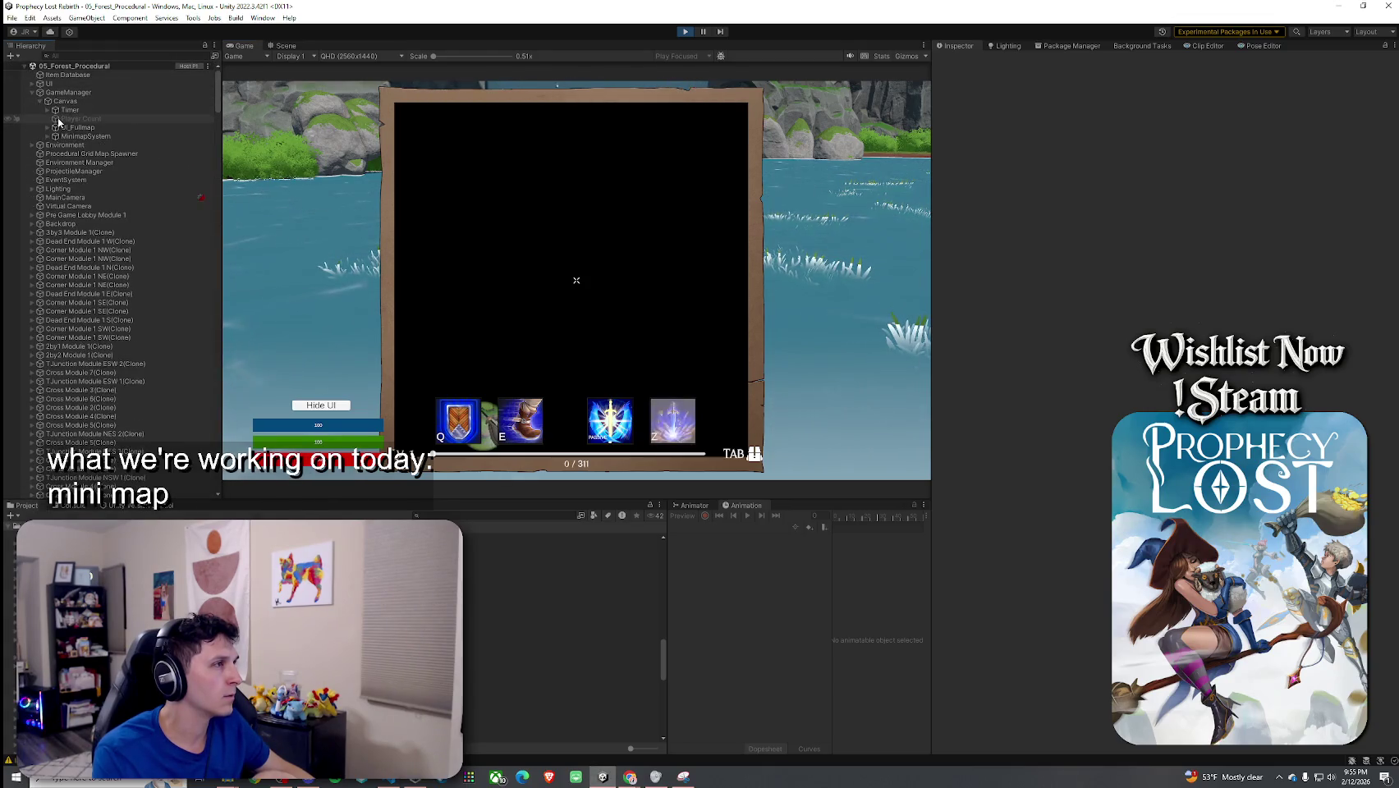
{"action": "left_click", "coordinate": [48, 127]}
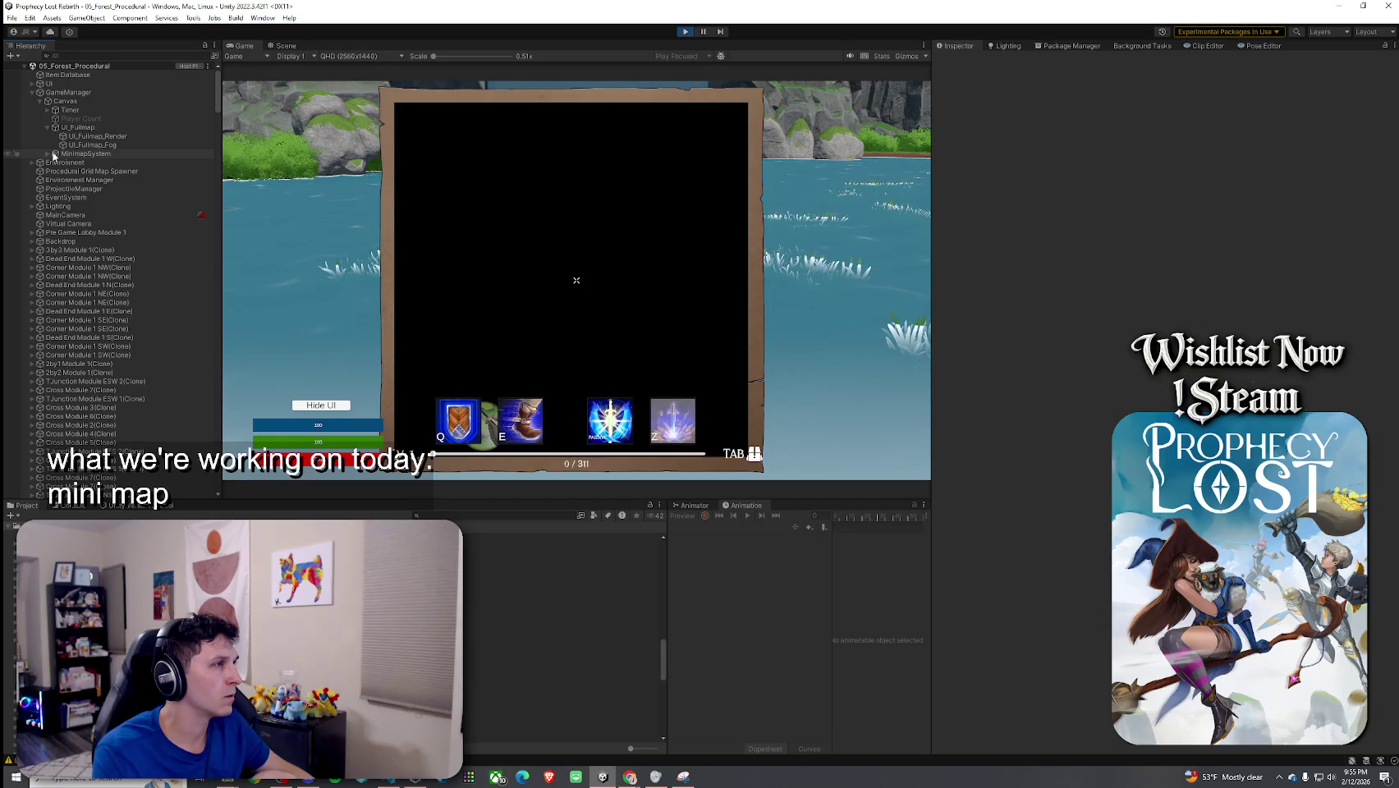
{"action": "left_click", "coordinate": [85, 154]}
Step: Edit the Fullscreen Zoom Multiplier field, then toggle the full-screen map with Tab to test it
{"action": "left_click", "coordinate": [954, 345]}
{"action": "left_click", "coordinate": [808, 341]}
{"action": "key", "text": "Tab"}
{"action": "key", "text": "Tab"}
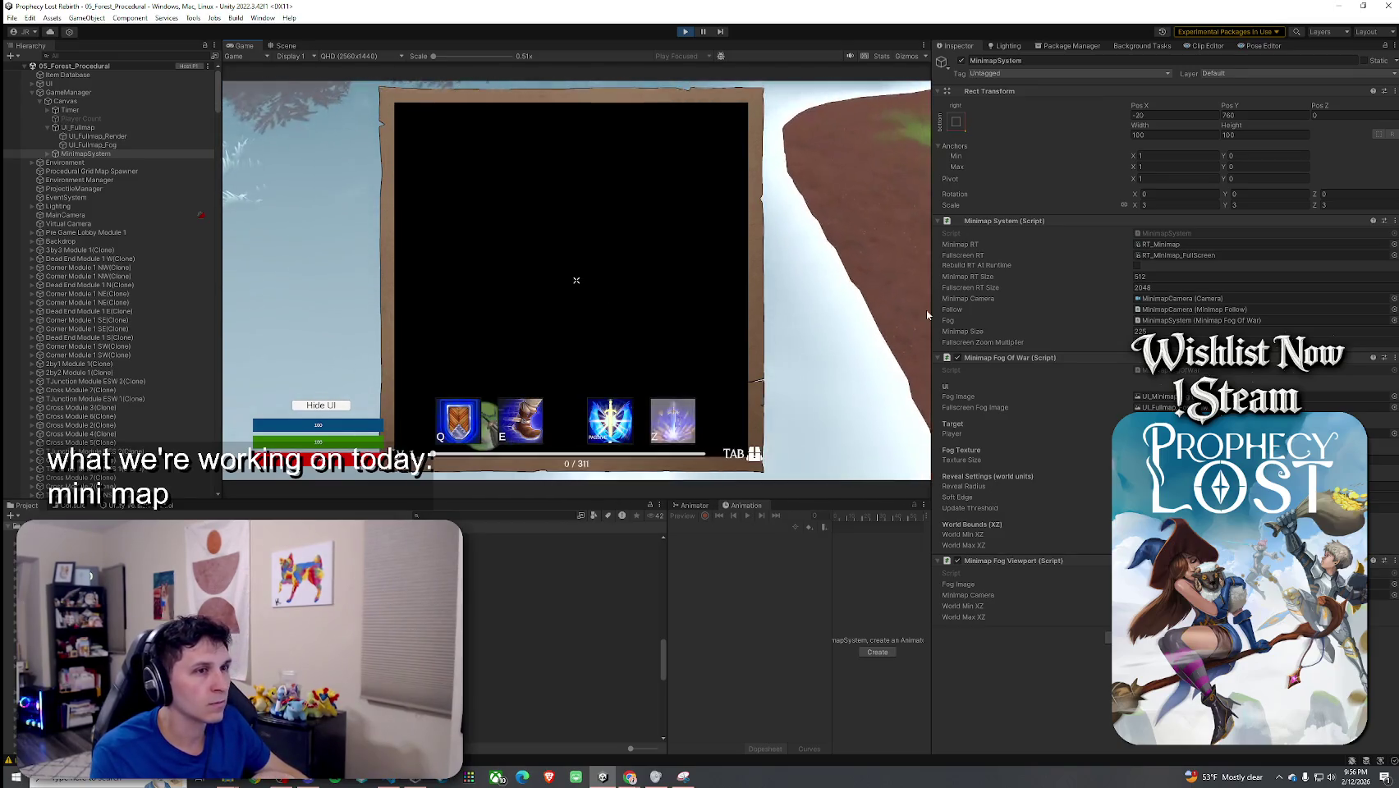
Step: Adjust the Fullscreen Zoom Multiplier again and toggle the full-screen map with Tab, leaving it closed
{"action": "left_click", "coordinate": [1149, 342]}
{"action": "left_click", "coordinate": [591, 352]}
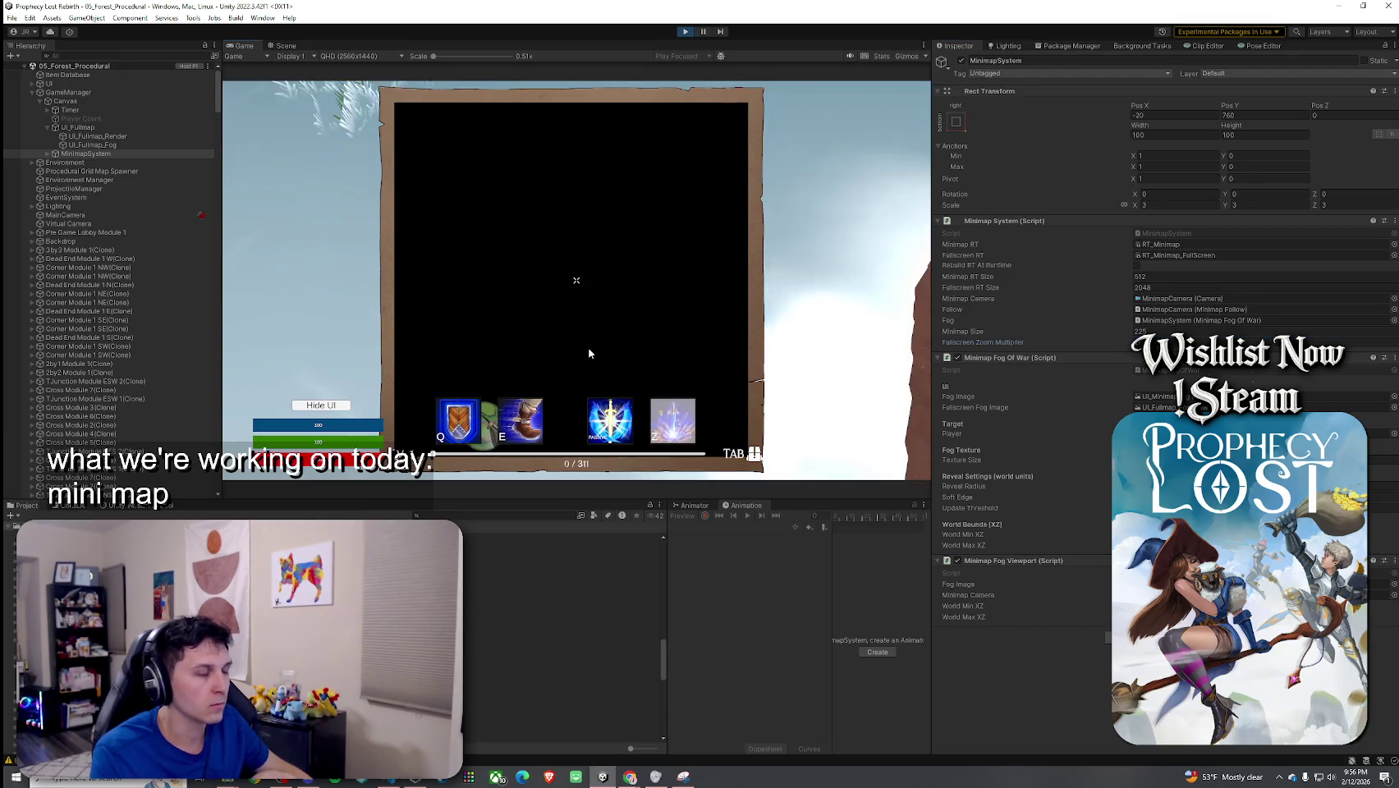
{"action": "key", "text": "Tab"}
{"action": "key", "text": "Tab"}
{"action": "key", "text": "super"}
{"action": "key", "text": "super"}
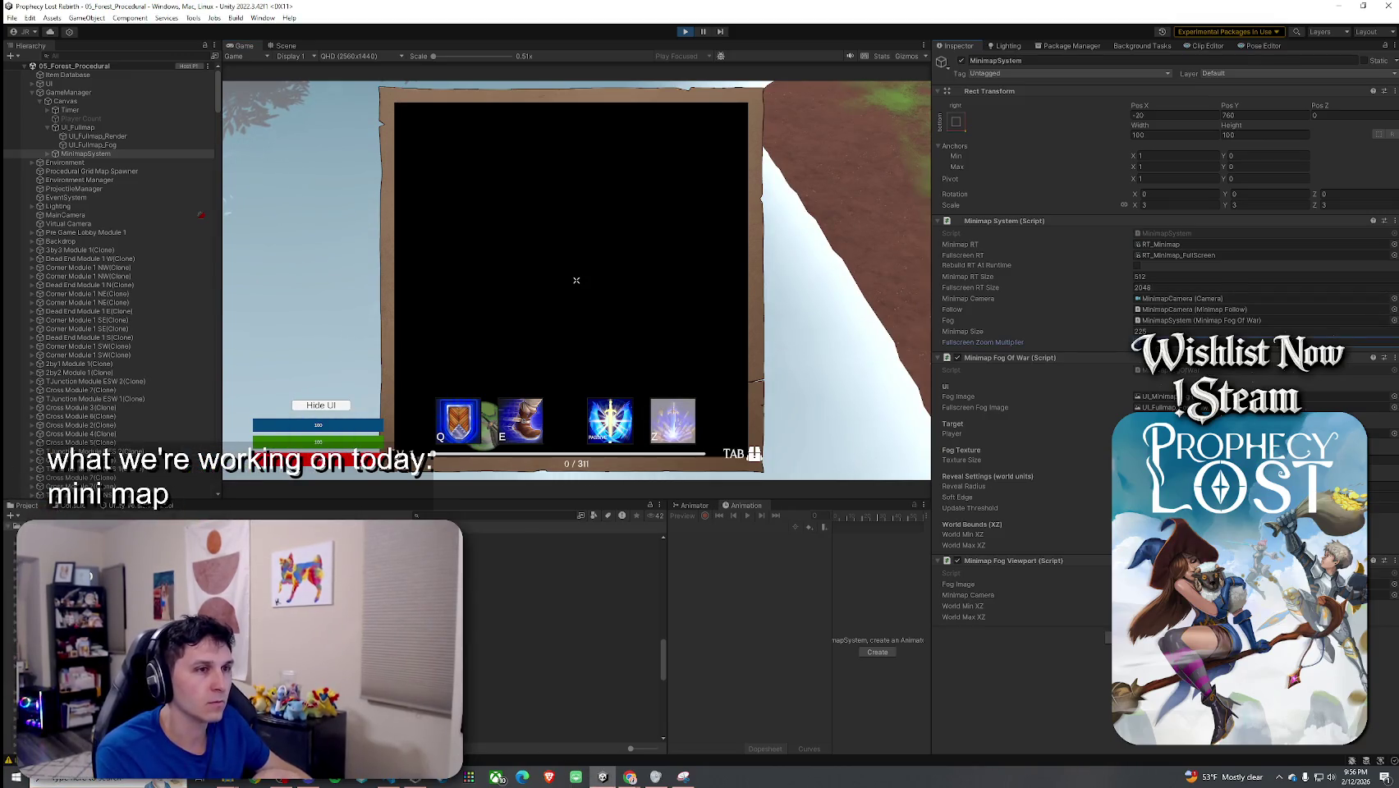
{"action": "left_click", "coordinate": [777, 293]}
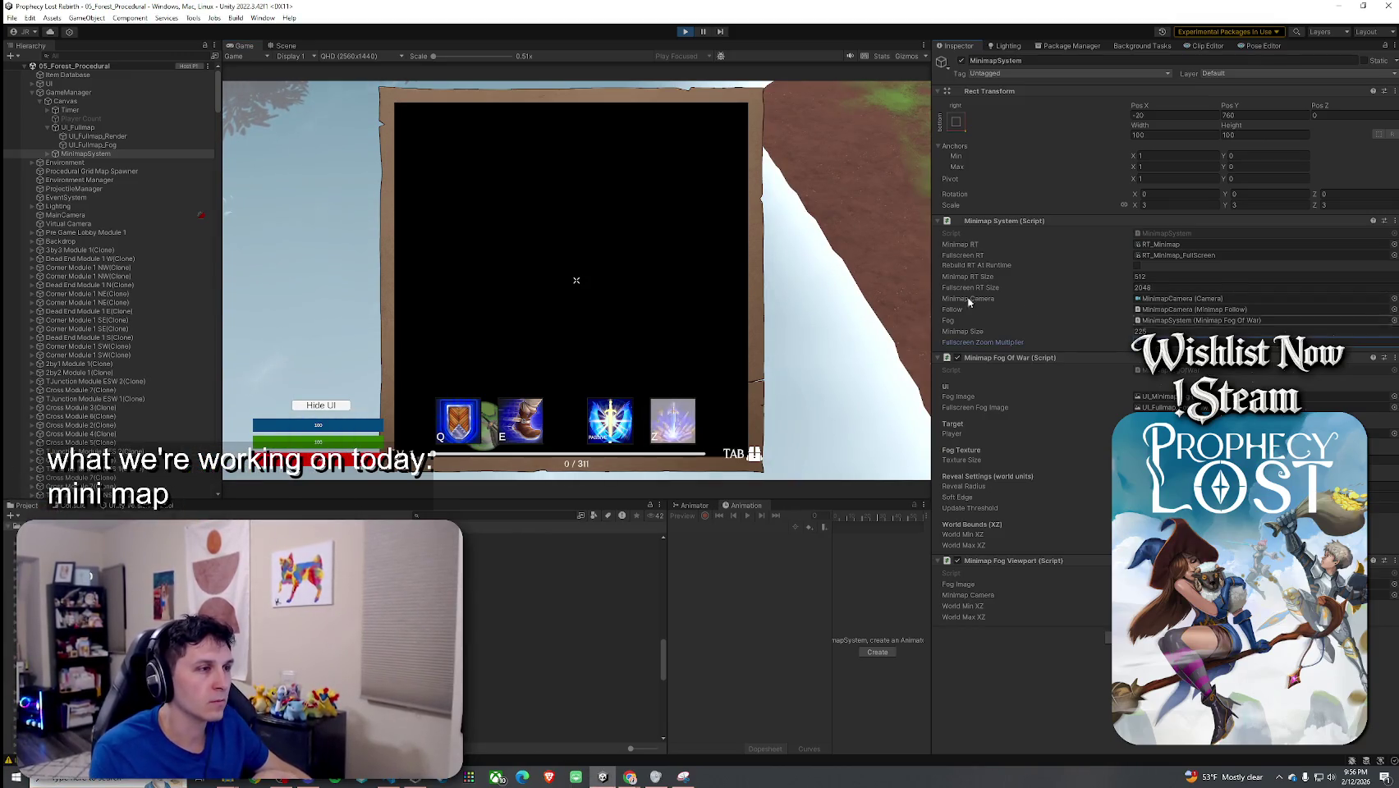
{"action": "key", "text": "Tab"}
{"action": "key", "text": "Tab"}
{"action": "key", "text": "Tab"}
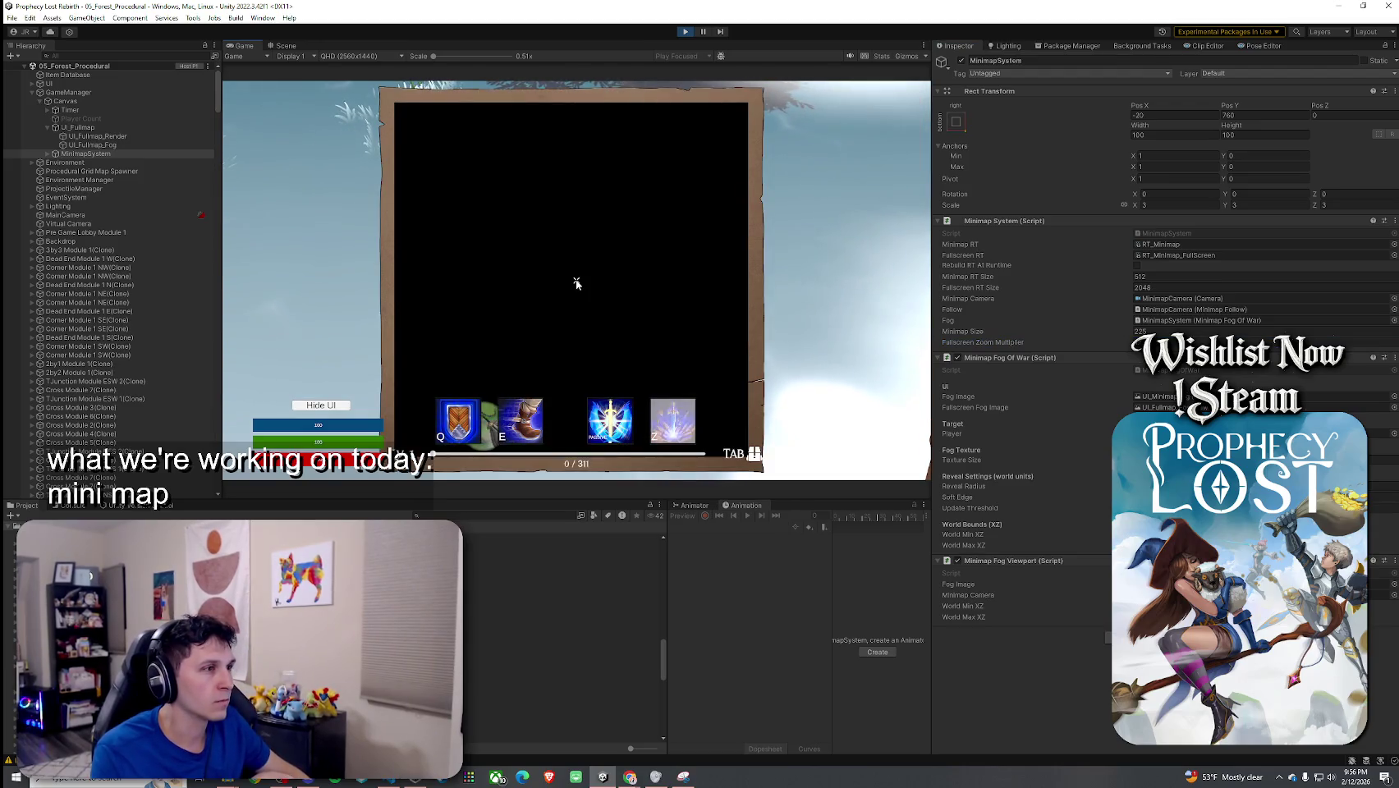
{"action": "key", "text": "super"}
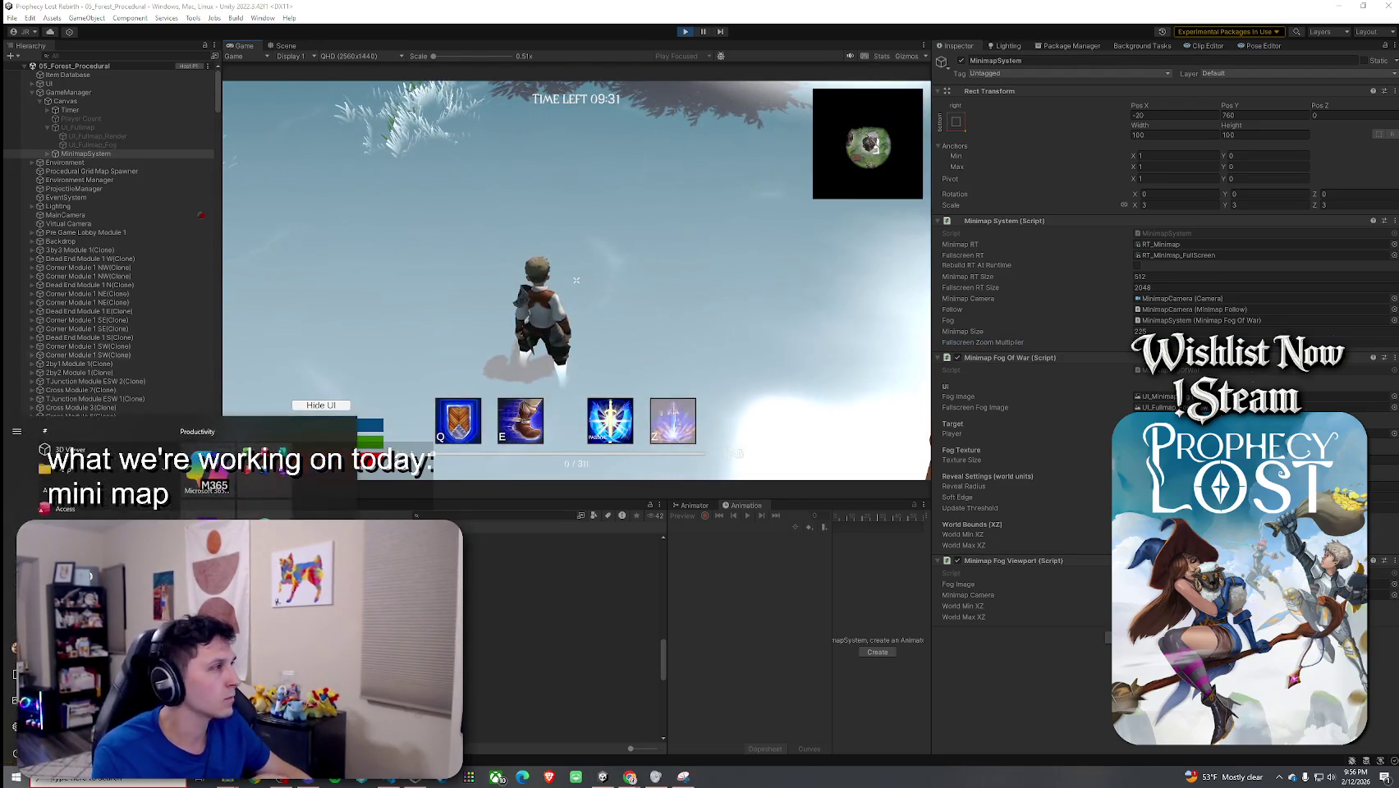
Step: Dismiss the Windows Start menu and exit Play mode with Ctrl+P
{"action": "key", "text": "super"}
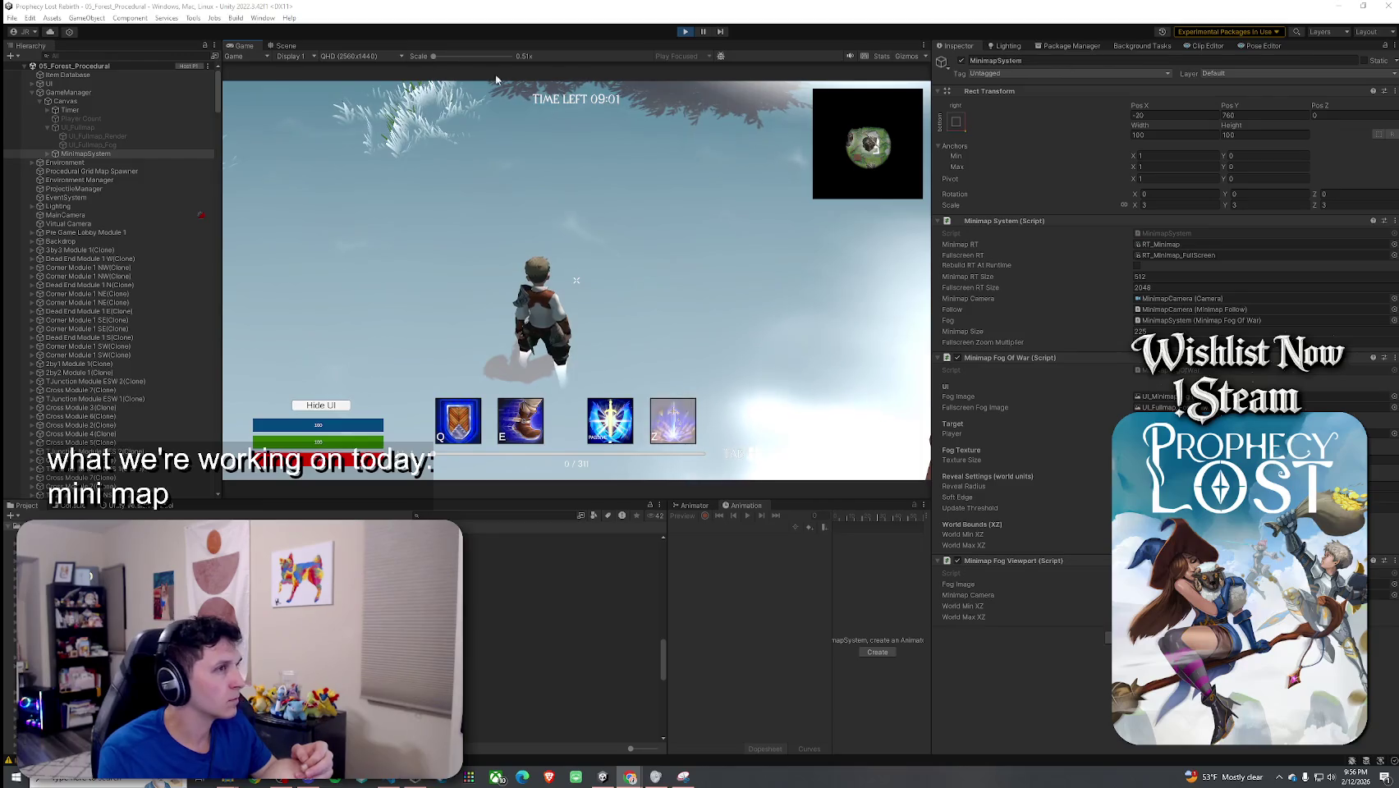
{"action": "key", "text": "ctrl+p"}
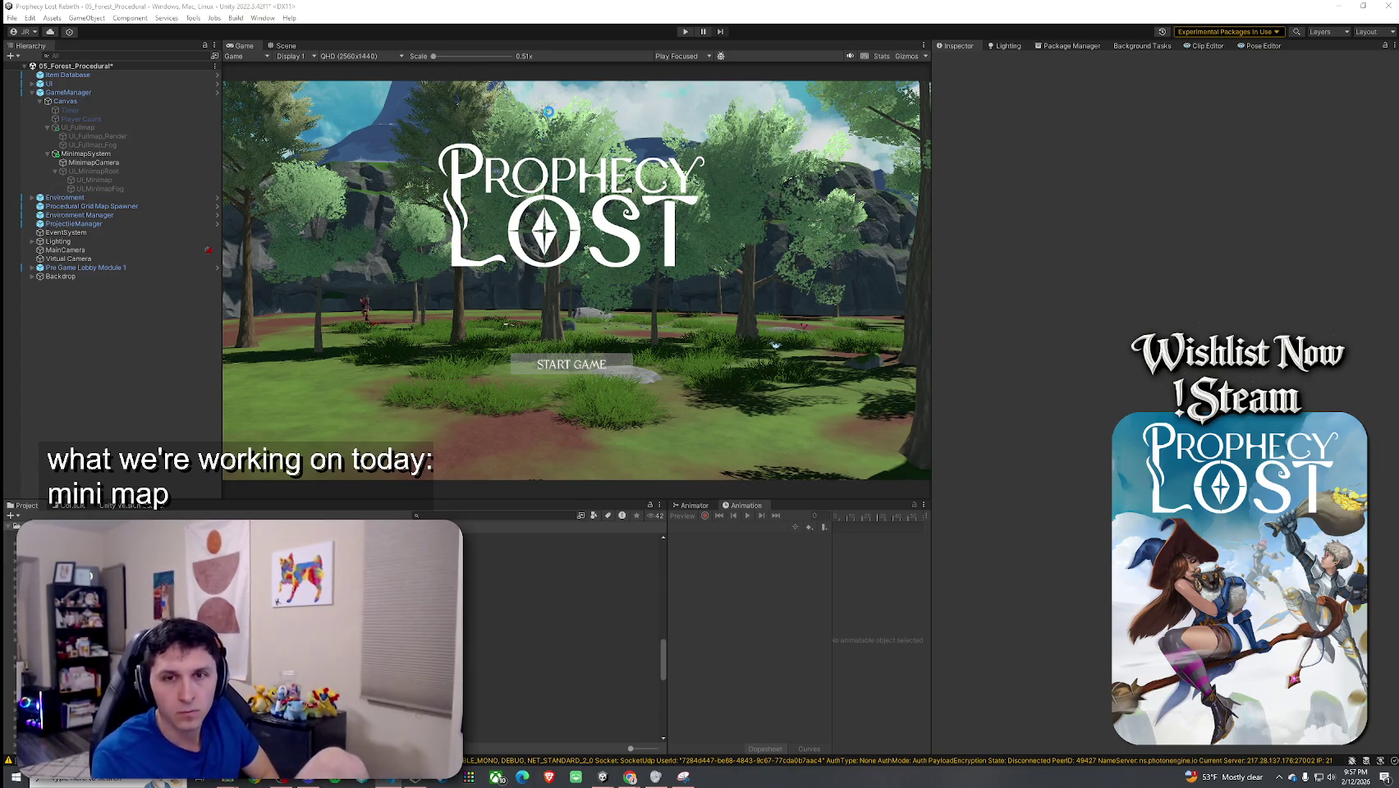
Step: Return to Unity so the updated scripts recompile, then enter Play mode
{"action": "left_click", "coordinate": [579, 219]}
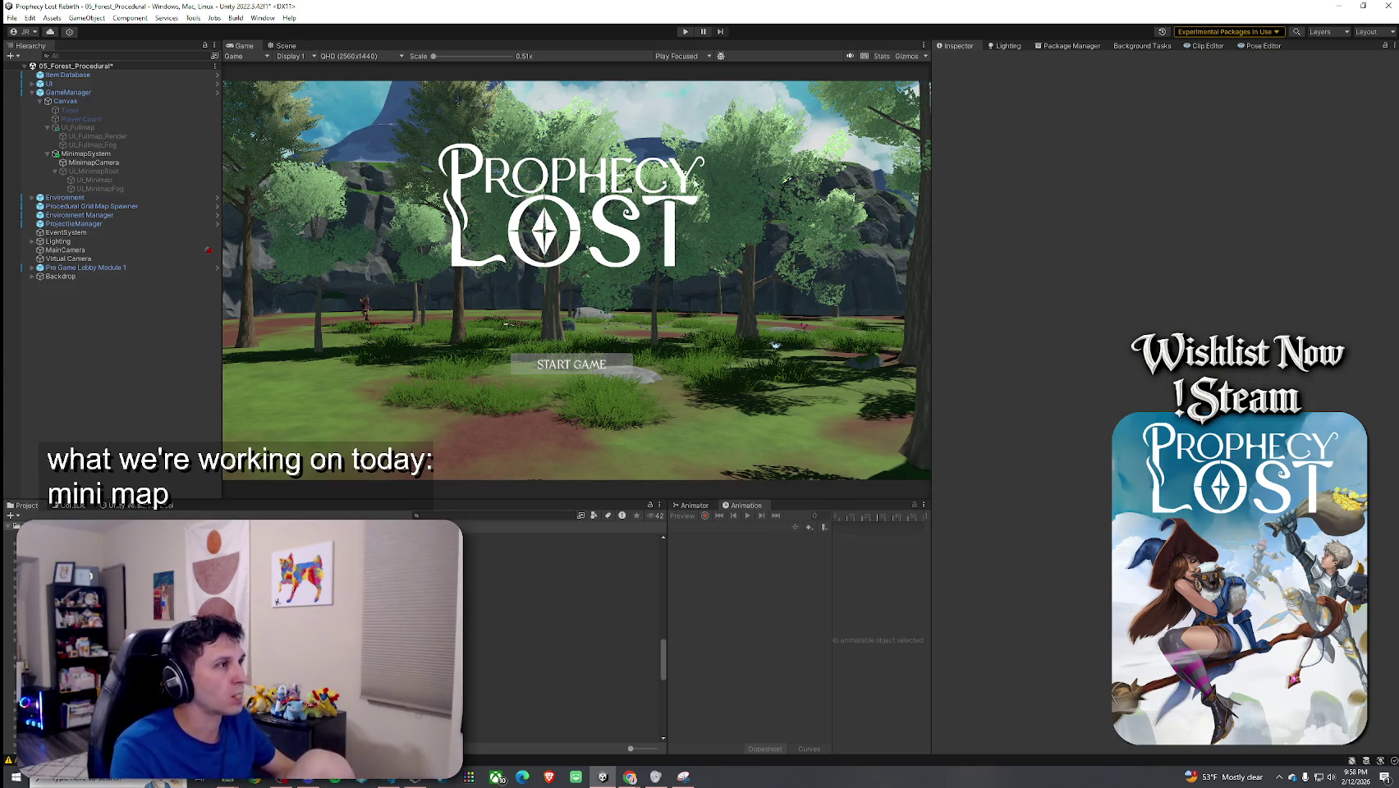
{"action": "left_click", "coordinate": [685, 32]}
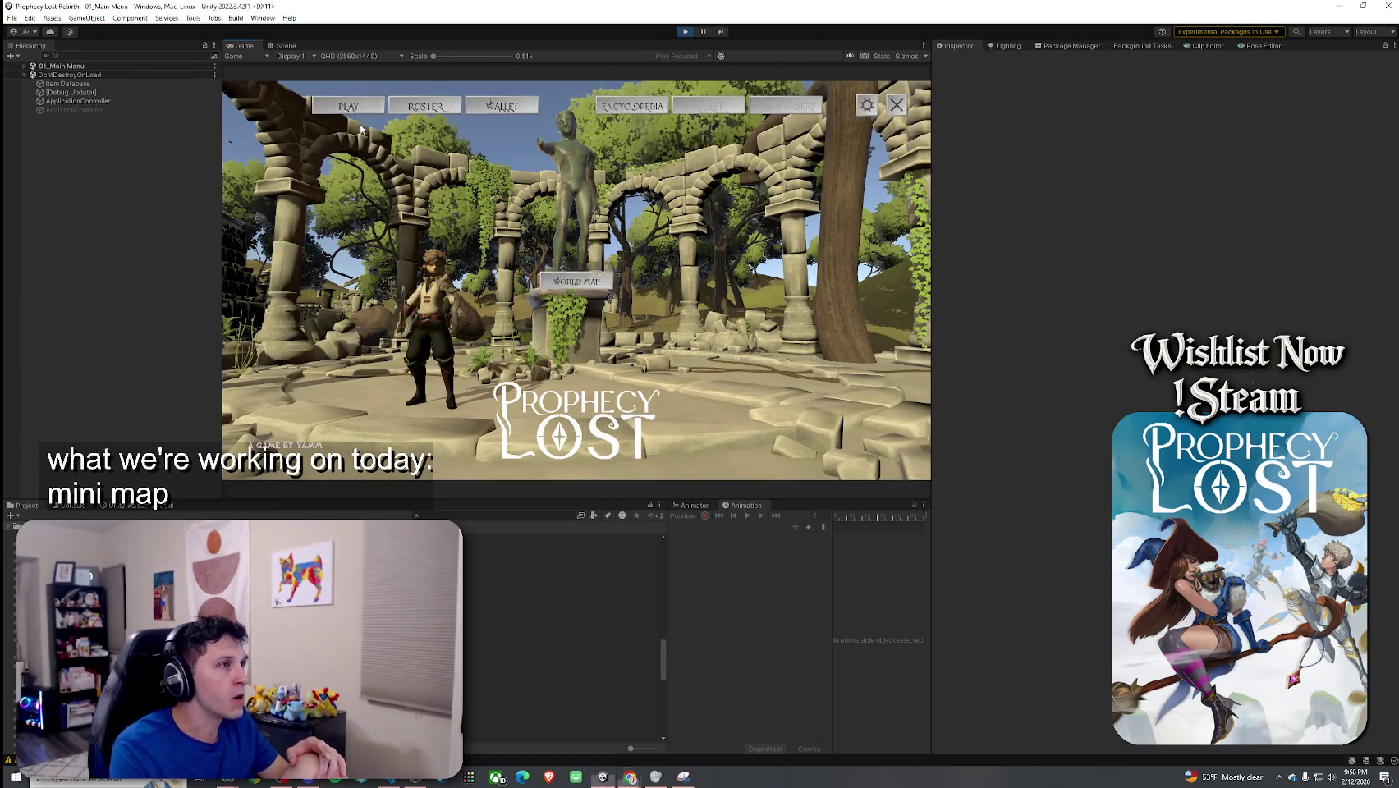
Step: Go through World Map, Find Match and Start Game, then maximize the Game view with Shift+Space
{"action": "left_click", "coordinate": [594, 282]}
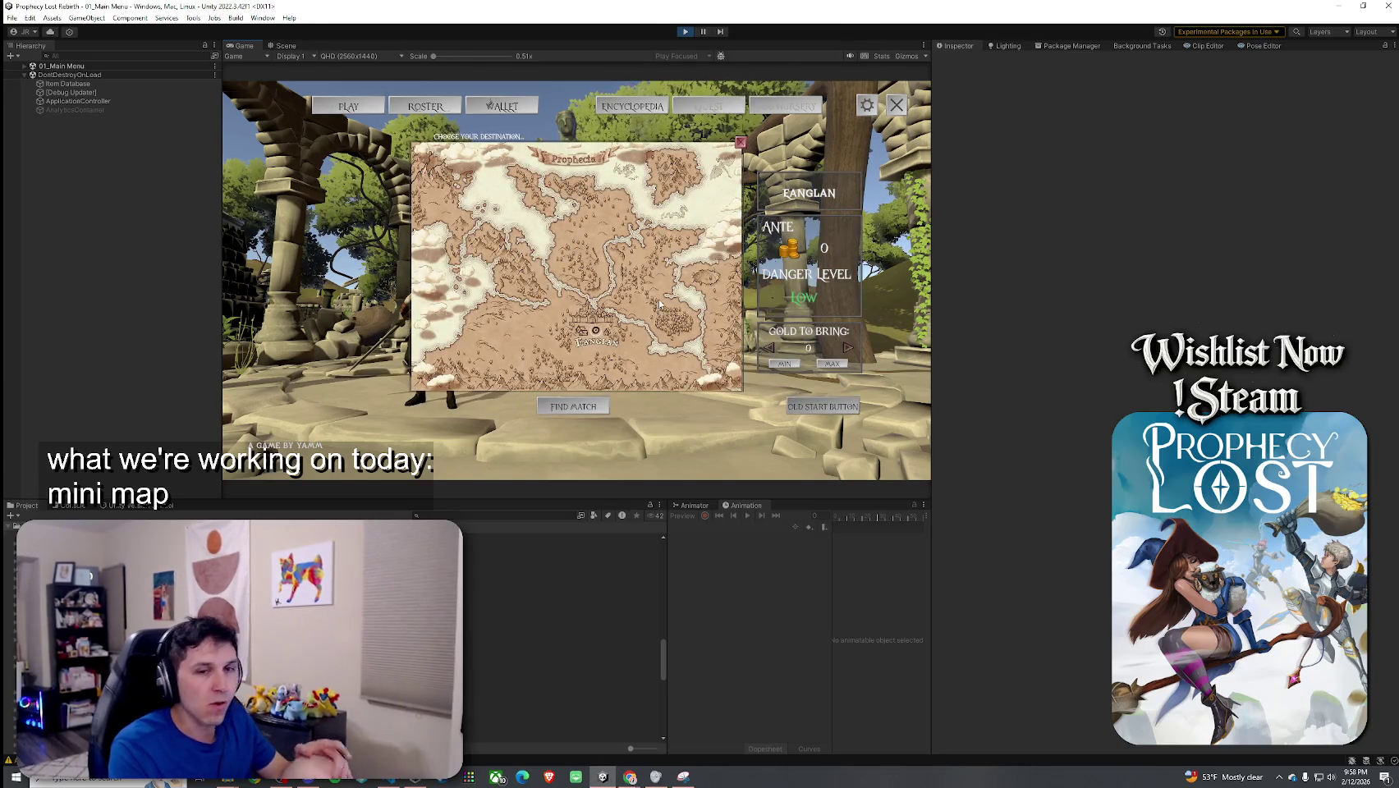
{"action": "left_click", "coordinate": [659, 304]}
{"action": "left_click", "coordinate": [571, 364]}
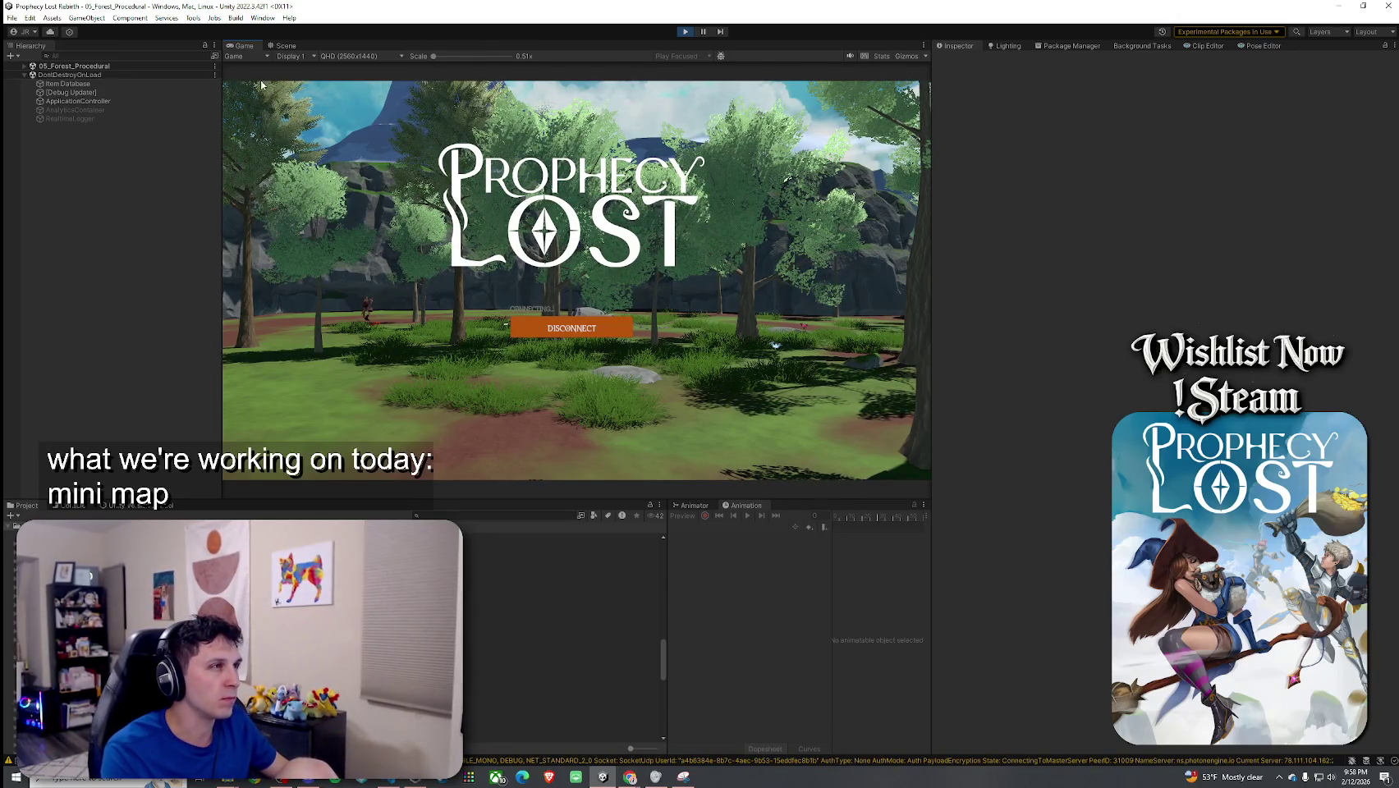
{"action": "key", "text": "shift+space"}
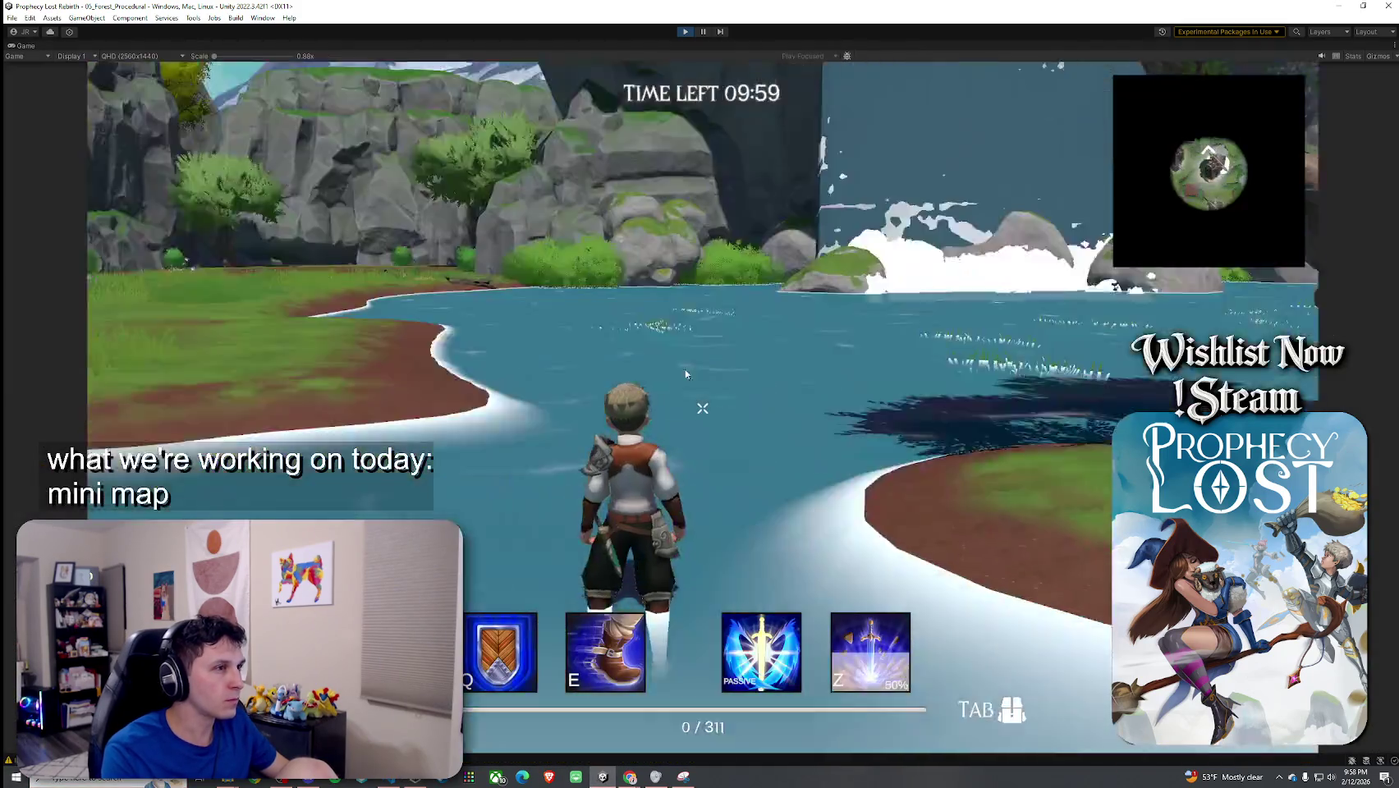
Step: Move the character forward, open the full-screen map, and restore the normal editor layout
{"action": "key", "text": "w"}
{"action": "key", "text": "m"}
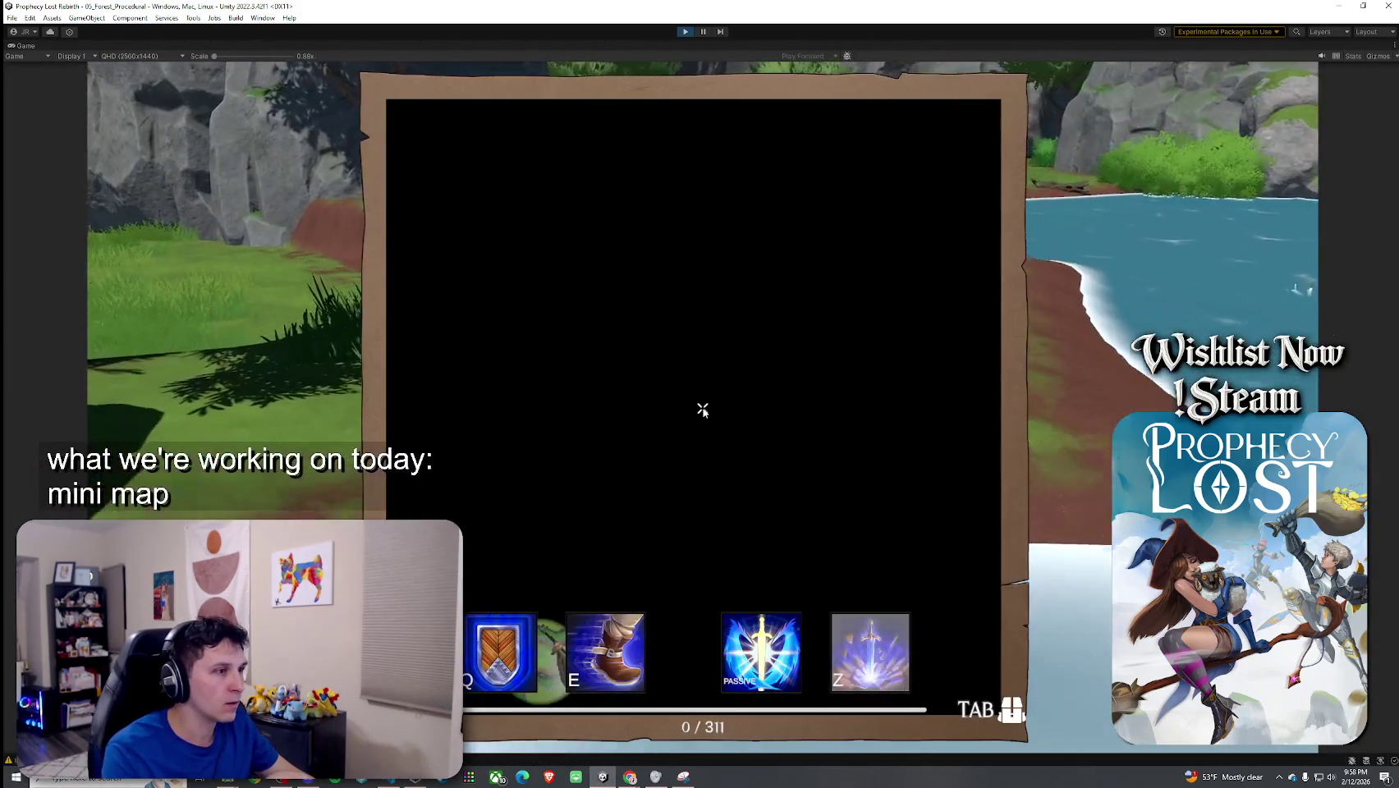
{"action": "key", "text": "shift+space"}
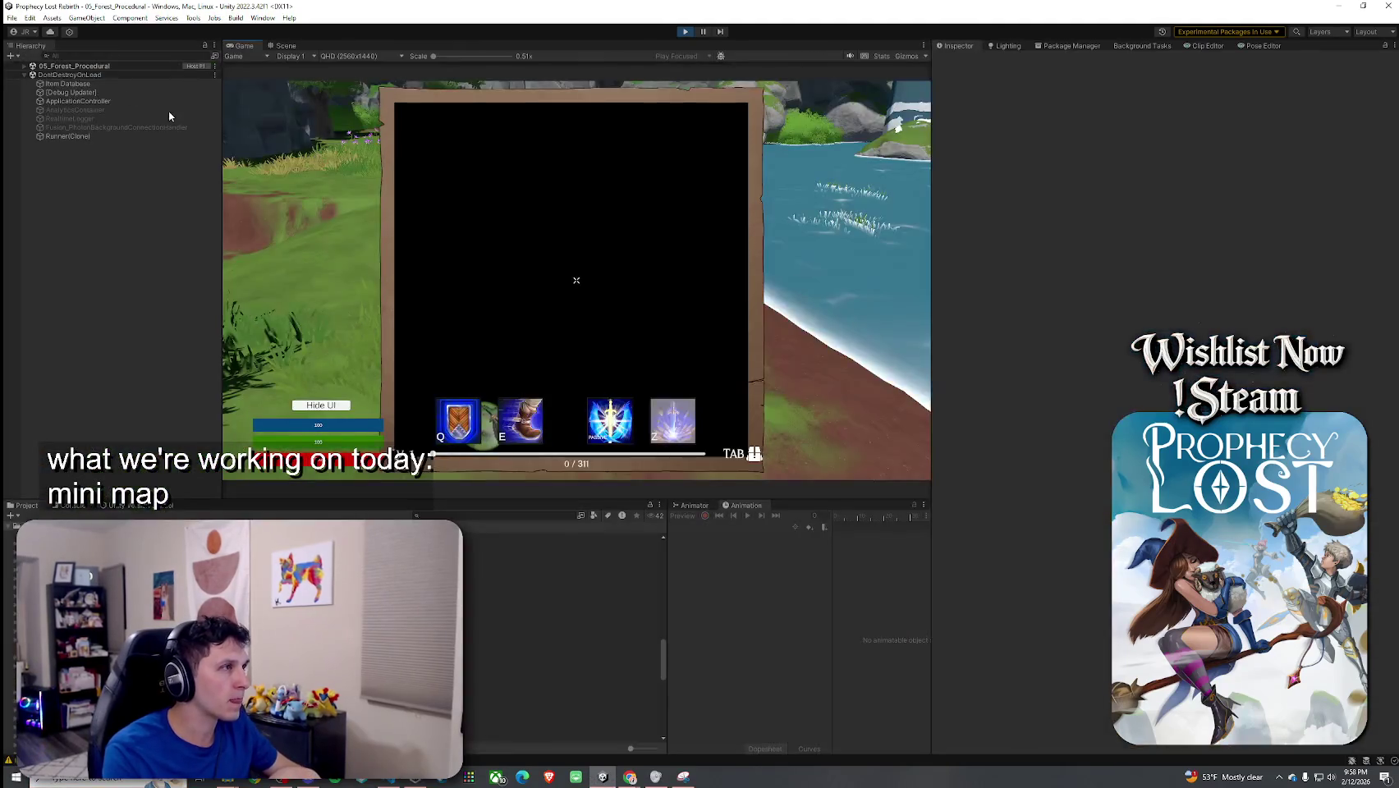
Step: Expand GameManager > Canvas > MinimapSystem, filter the Console by 'bounds', and select MinimapSystem
{"action": "left_click", "coordinate": [24, 66]}
{"action": "left_click", "coordinate": [32, 92]}
{"action": "left_click", "coordinate": [39, 101]}
{"action": "left_click", "coordinate": [46, 136]}
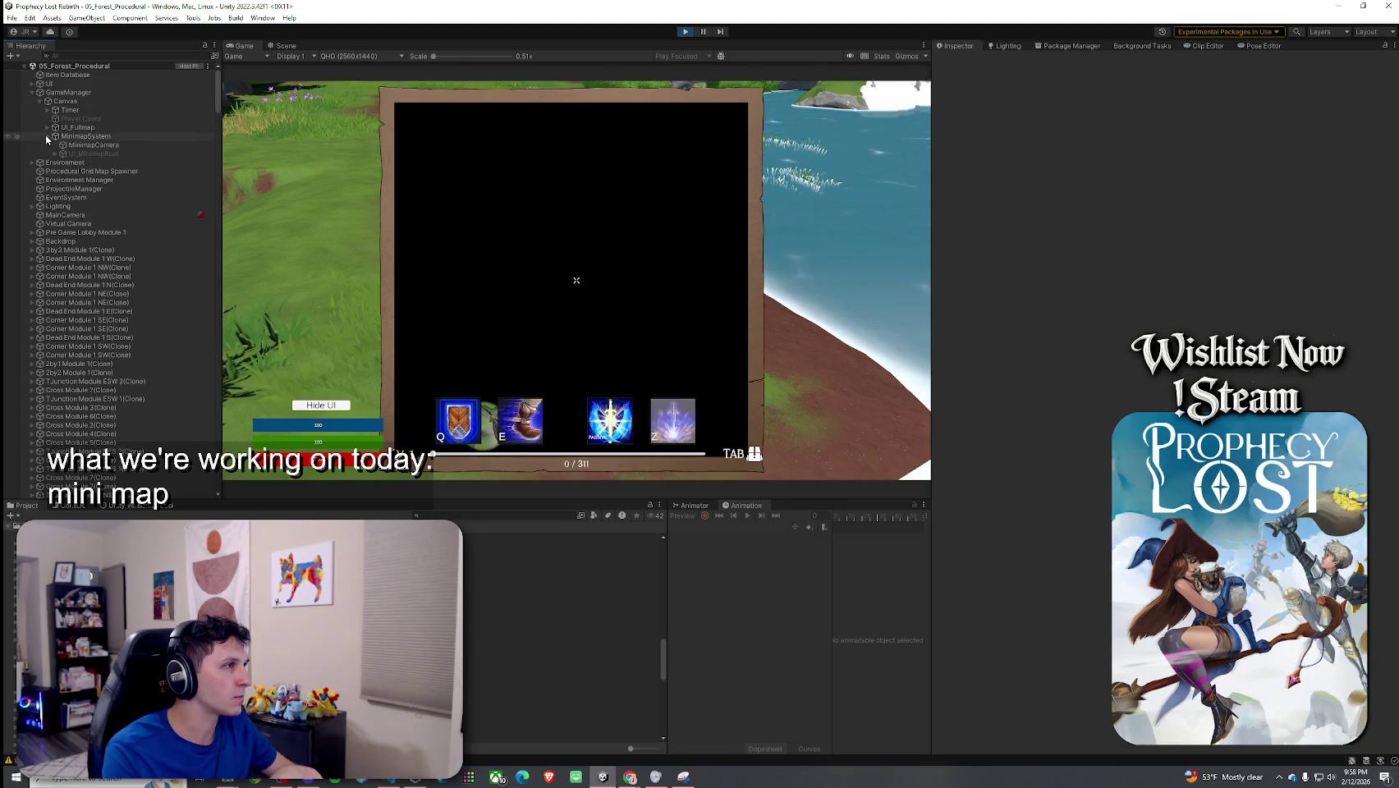
{"action": "left_click", "coordinate": [70, 505]}
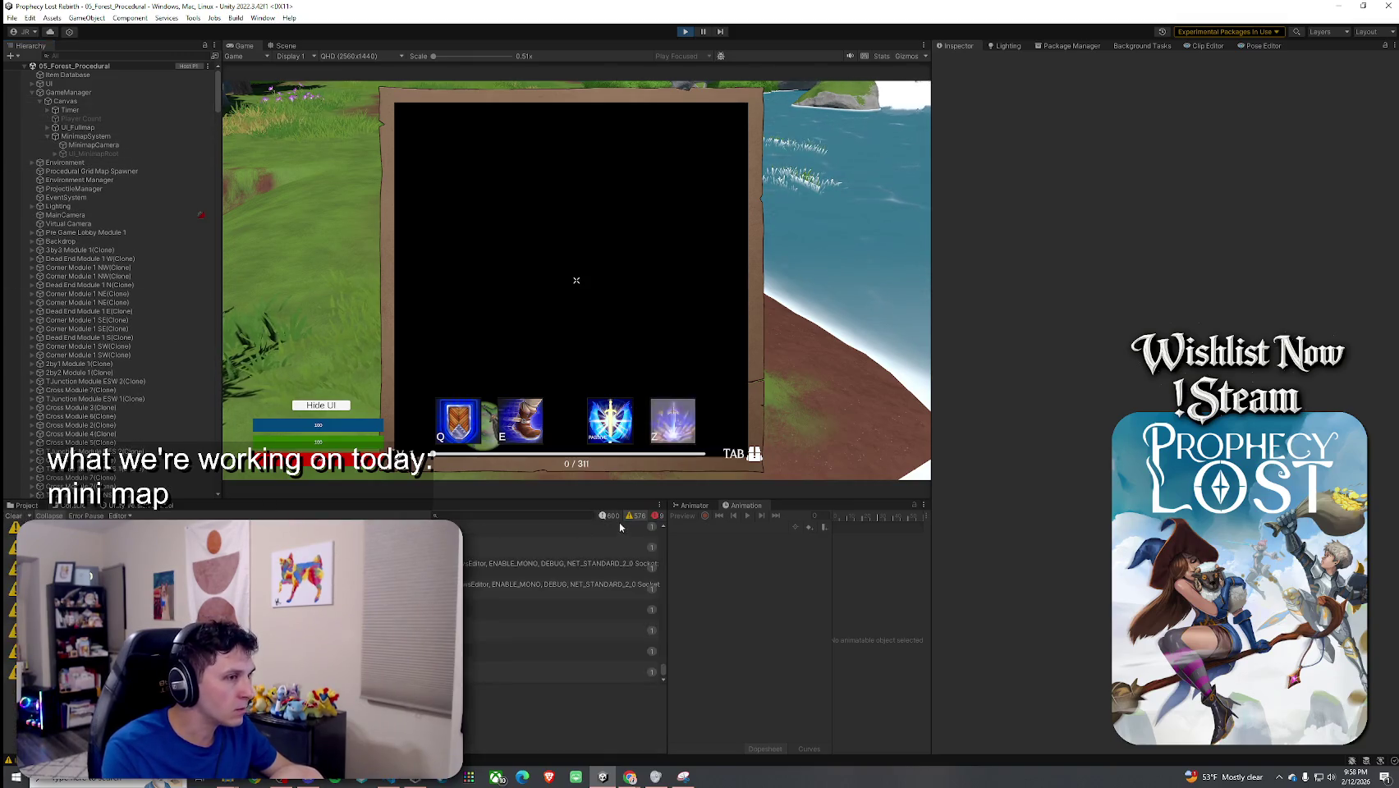
{"action": "type", "text": "bounds"}
{"action": "left_click", "coordinate": [85, 137]}
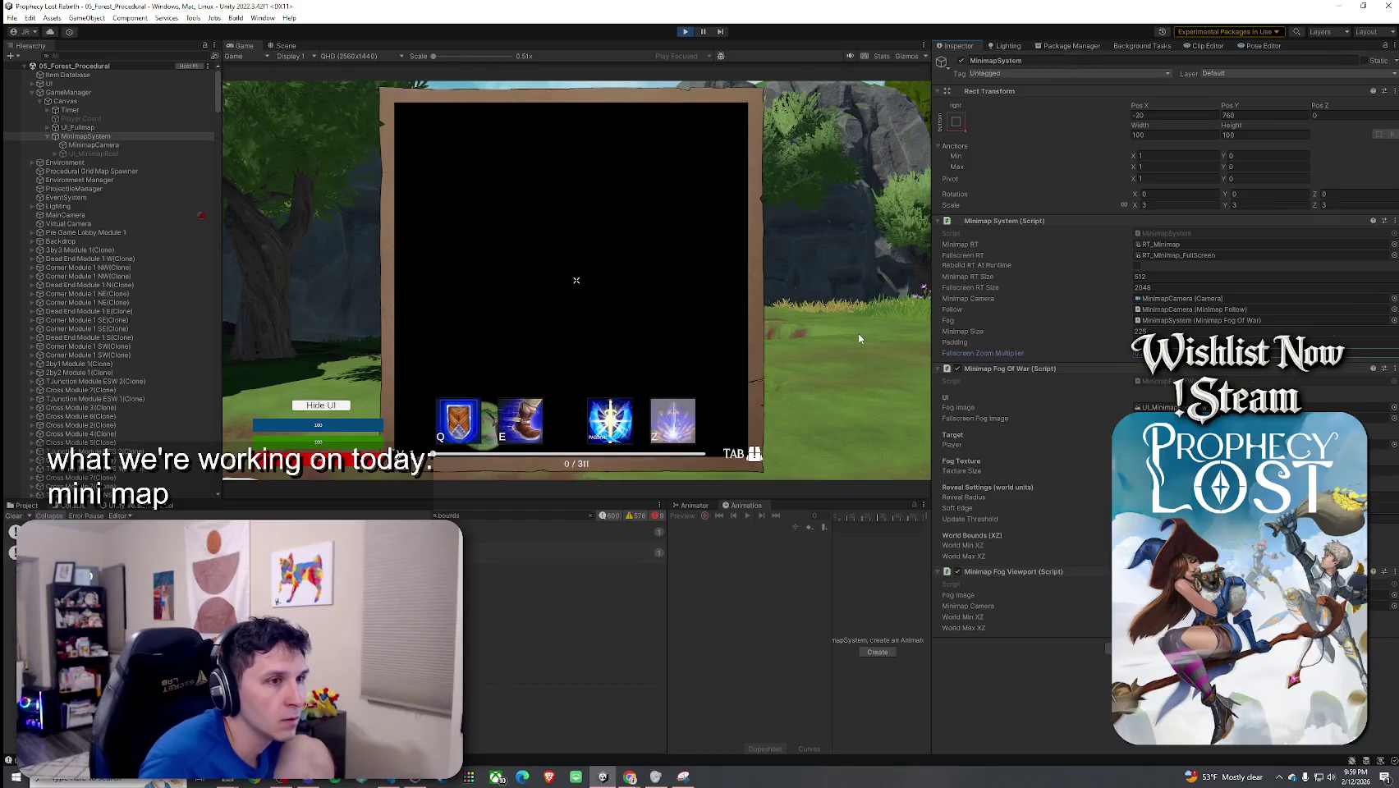
Step: Edit the Fullscreen Zoom Multiplier and toggle the full-screen map to check it
{"action": "key", "text": "Tab"}
{"action": "key", "text": "Tab"}
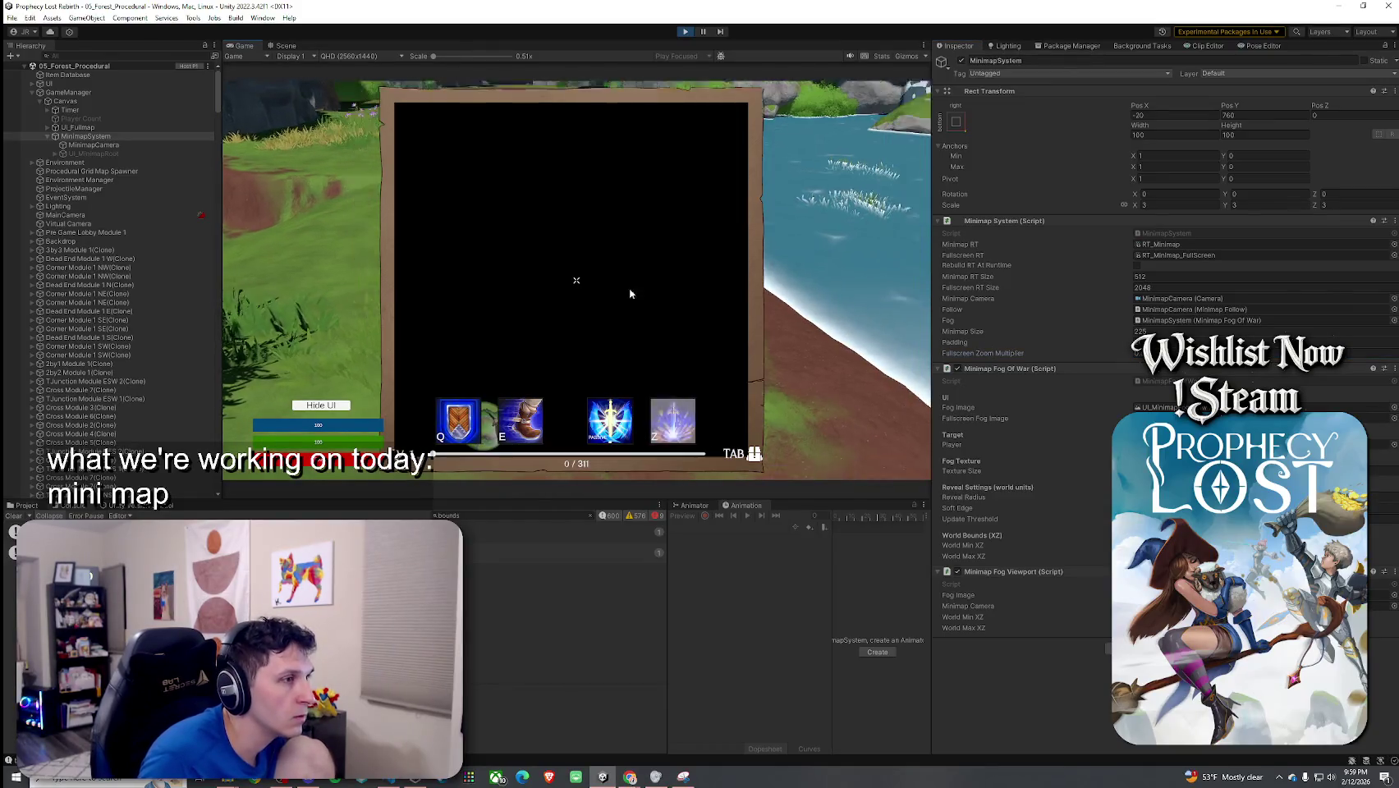
{"action": "left_click", "coordinate": [1149, 353]}
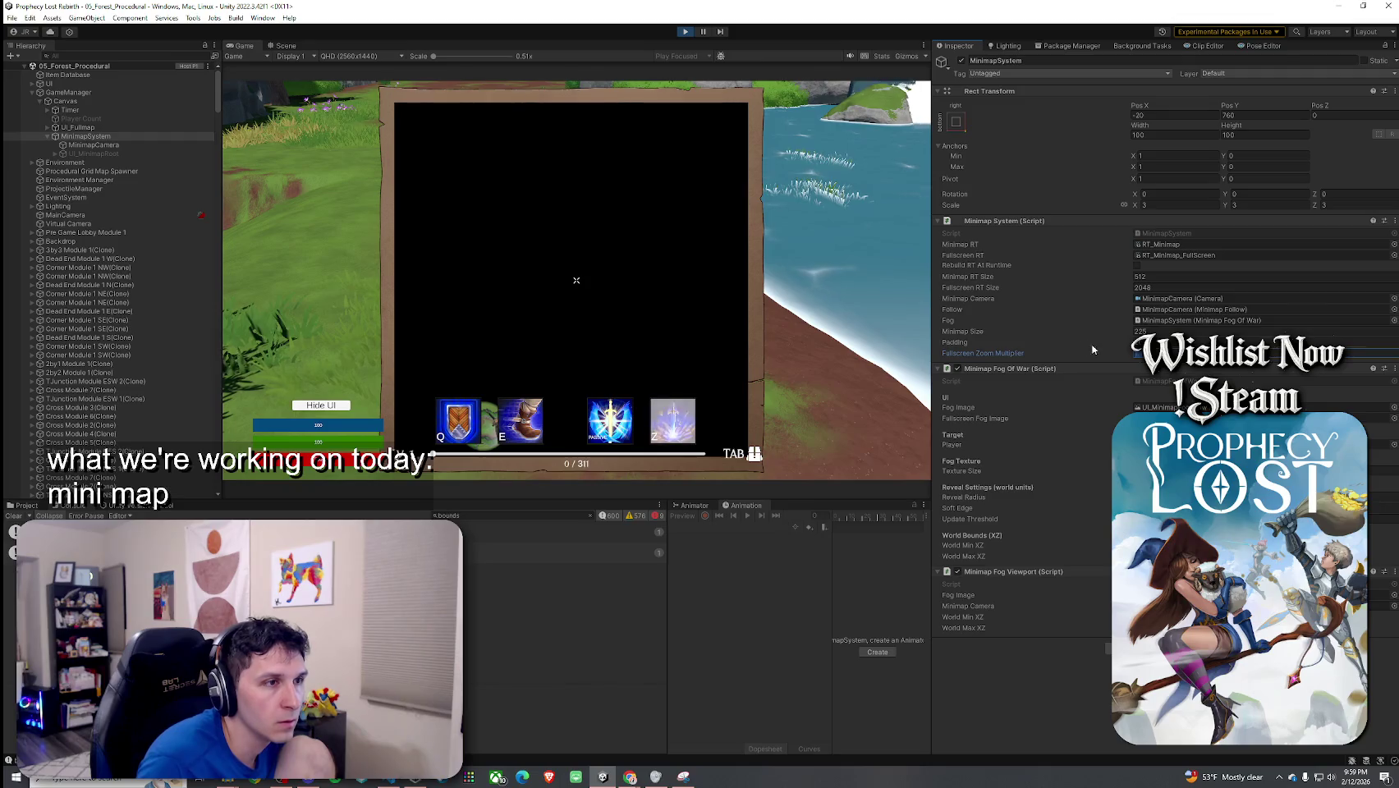
{"action": "left_click", "coordinate": [689, 341]}
{"action": "key", "text": "Tab"}
{"action": "key", "text": "Tab"}
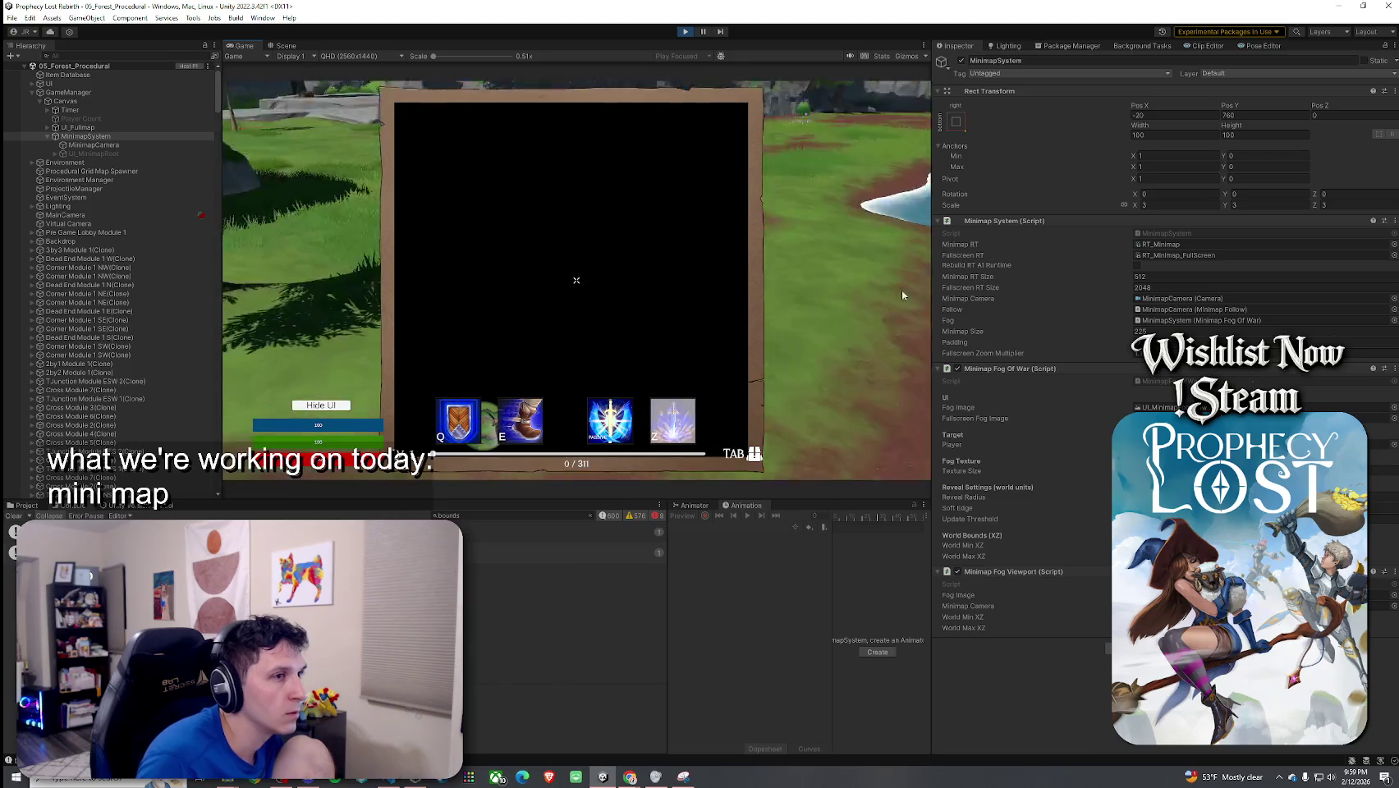
Step: Scrub Minimap Size down to about 35.3 and toggle the full-screen map to check the result
{"action": "left_click_drag", "start_coordinate": [1124, 333], "coordinate": [1102, 334]}
{"action": "left_click_drag", "start_coordinate": [827, 319], "coordinate": [882, 316]}
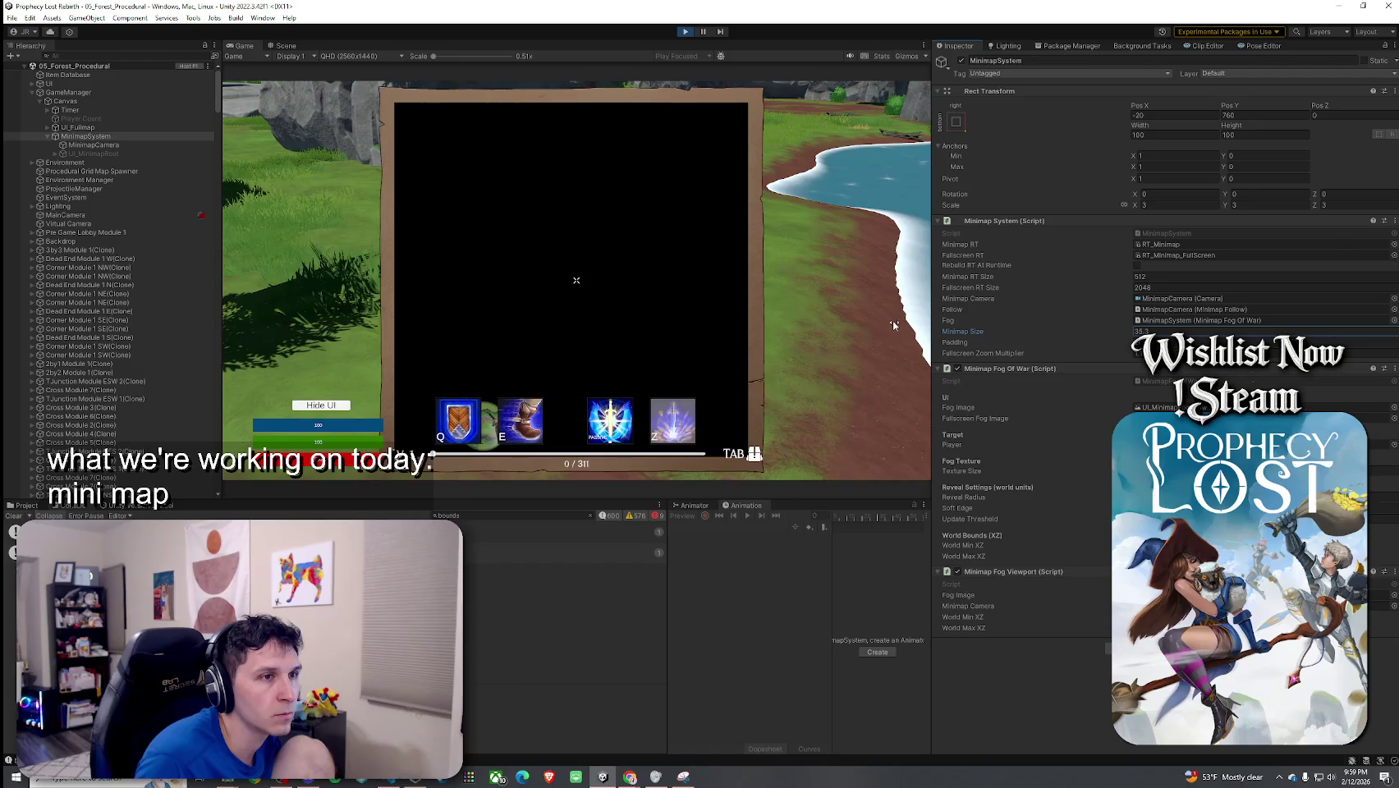
{"action": "key", "text": "Tab"}
{"action": "key", "text": "Tab"}
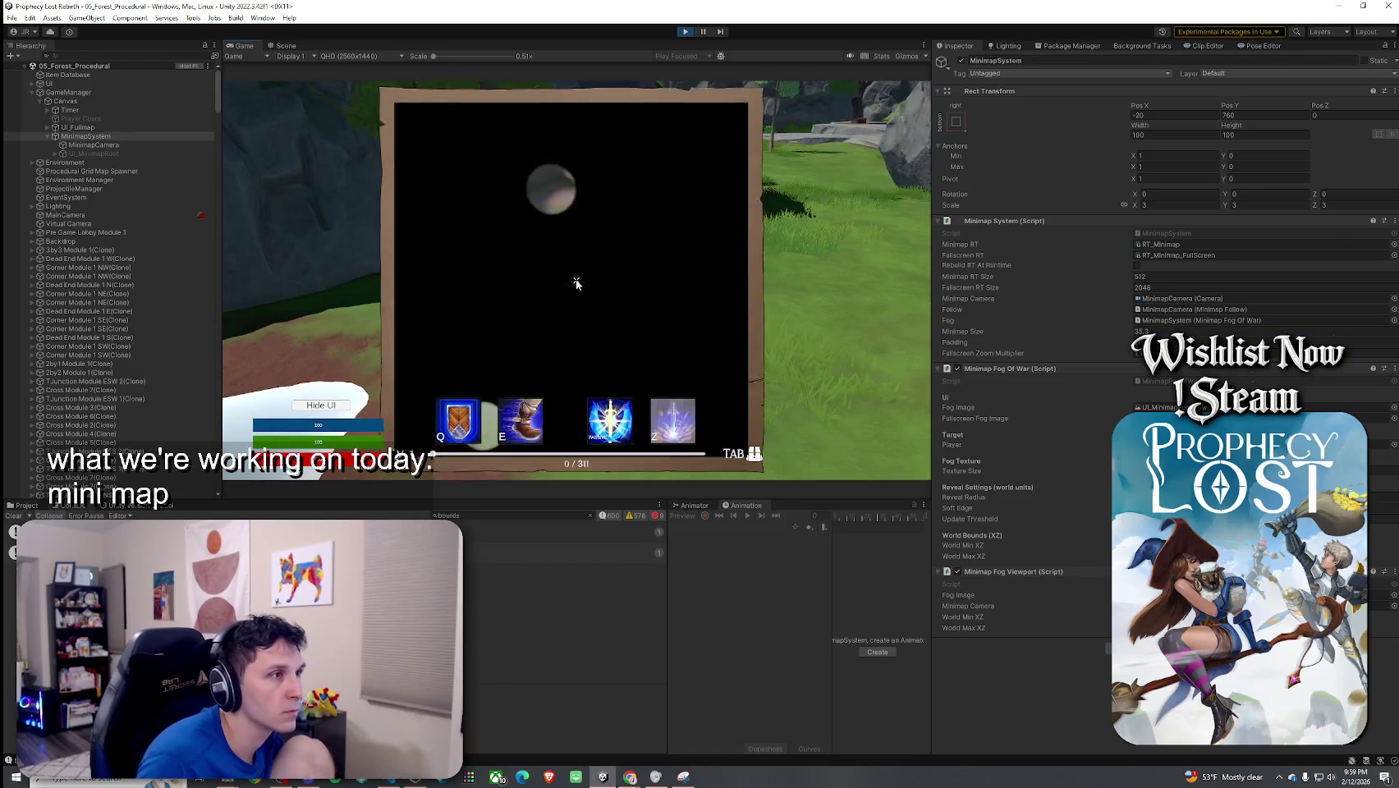
{"action": "key", "text": "Tab"}
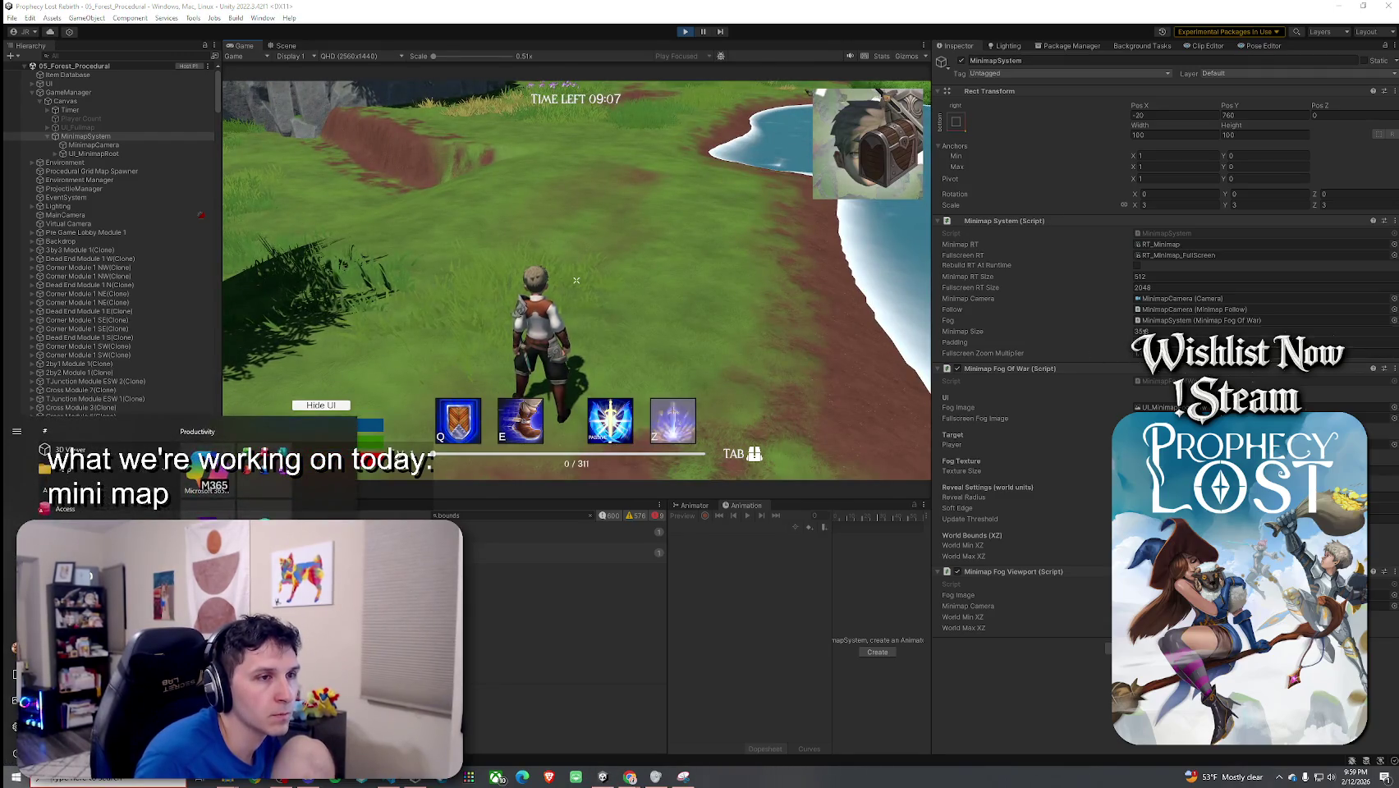
{"action": "left_click", "coordinate": [1150, 331]}
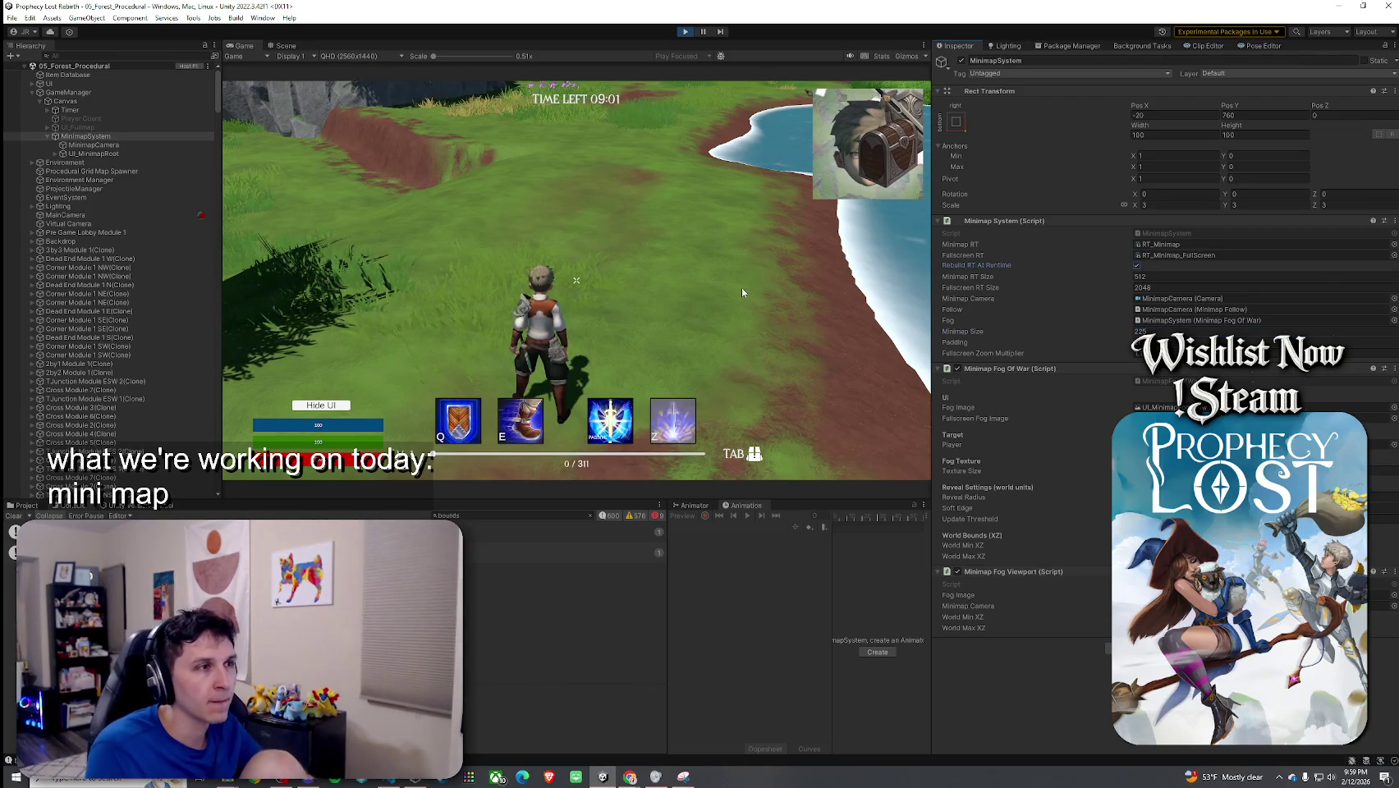
Step: Open and close the full-screen map to recheck the corner minimap, turning the character away from the lake
{"action": "left_click", "coordinate": [576, 283]}
{"action": "key", "text": "Tab"}
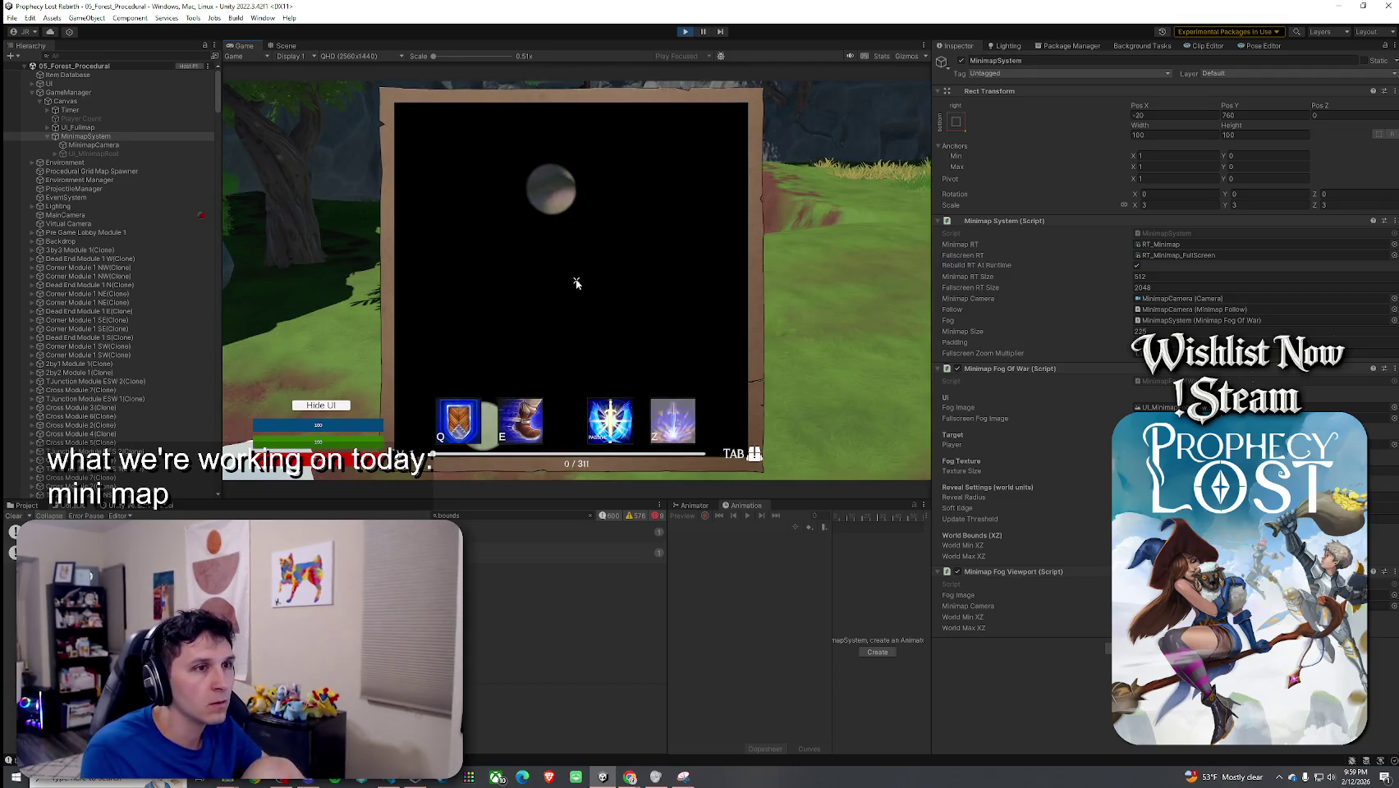
{"action": "key", "text": "Tab"}
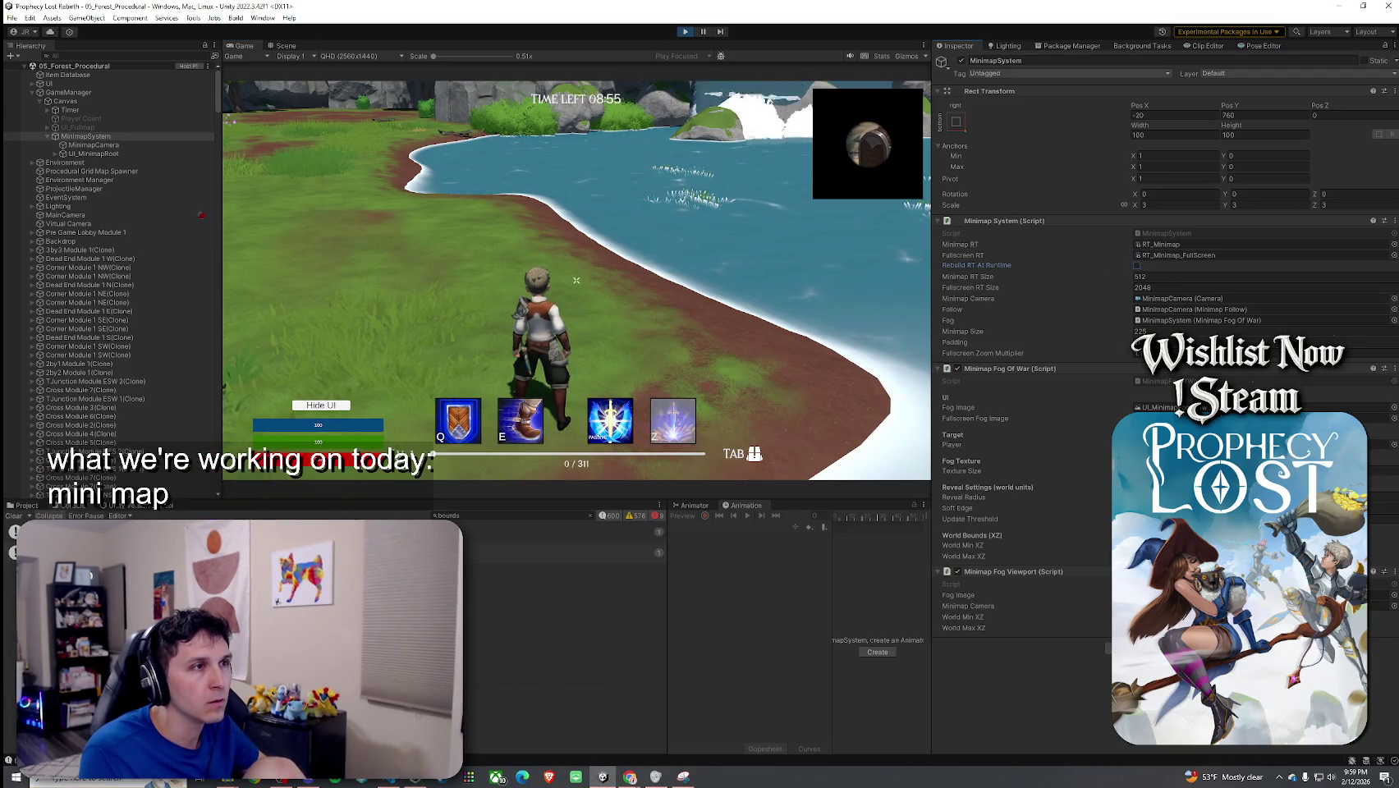
{"action": "key", "text": "a"}
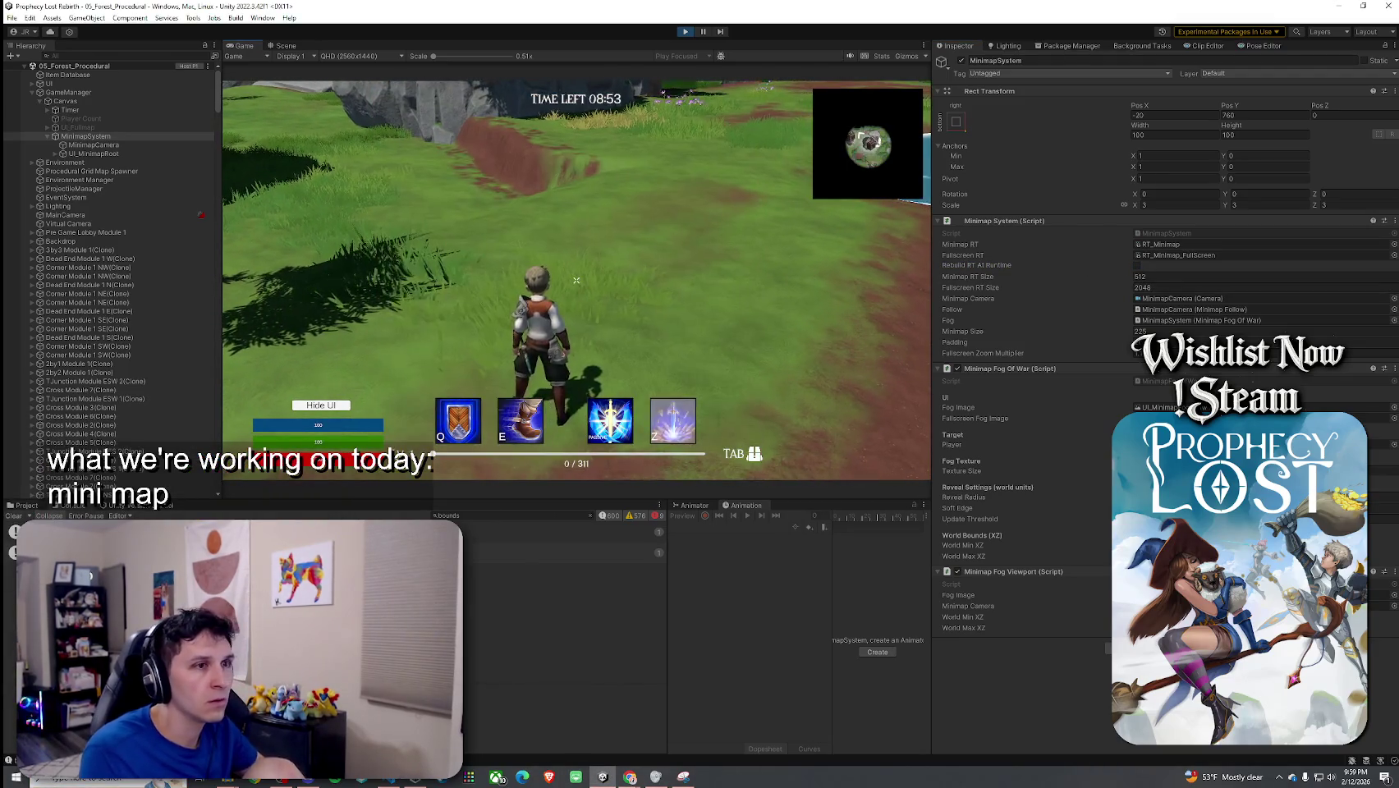
Step: Inspect MinimapCamera's Camera settings, toggle the map again, then reselect MinimapSystem
{"action": "left_click", "coordinate": [141, 146]}
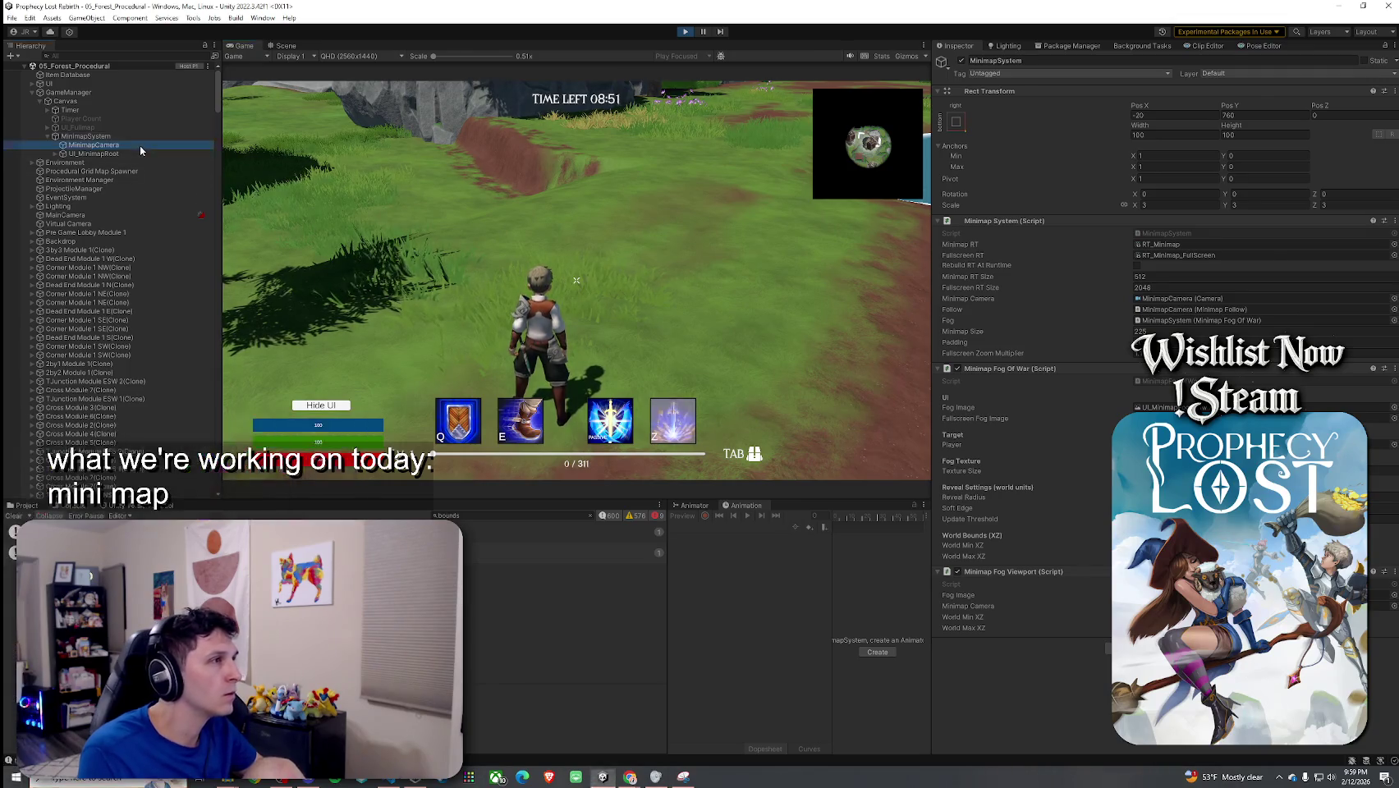
{"action": "left_click", "coordinate": [529, 202]}
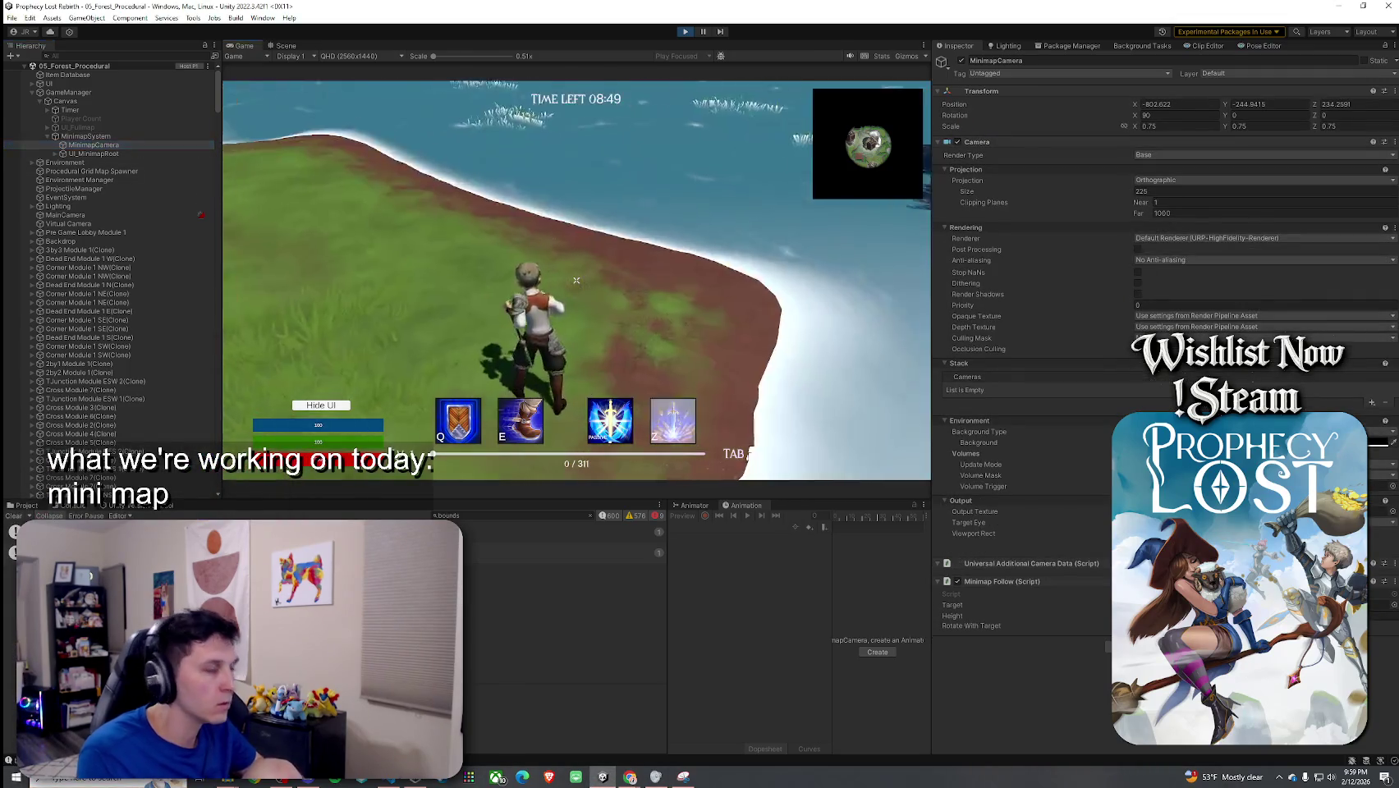
{"action": "key", "text": "Tab"}
{"action": "key", "text": "Tab"}
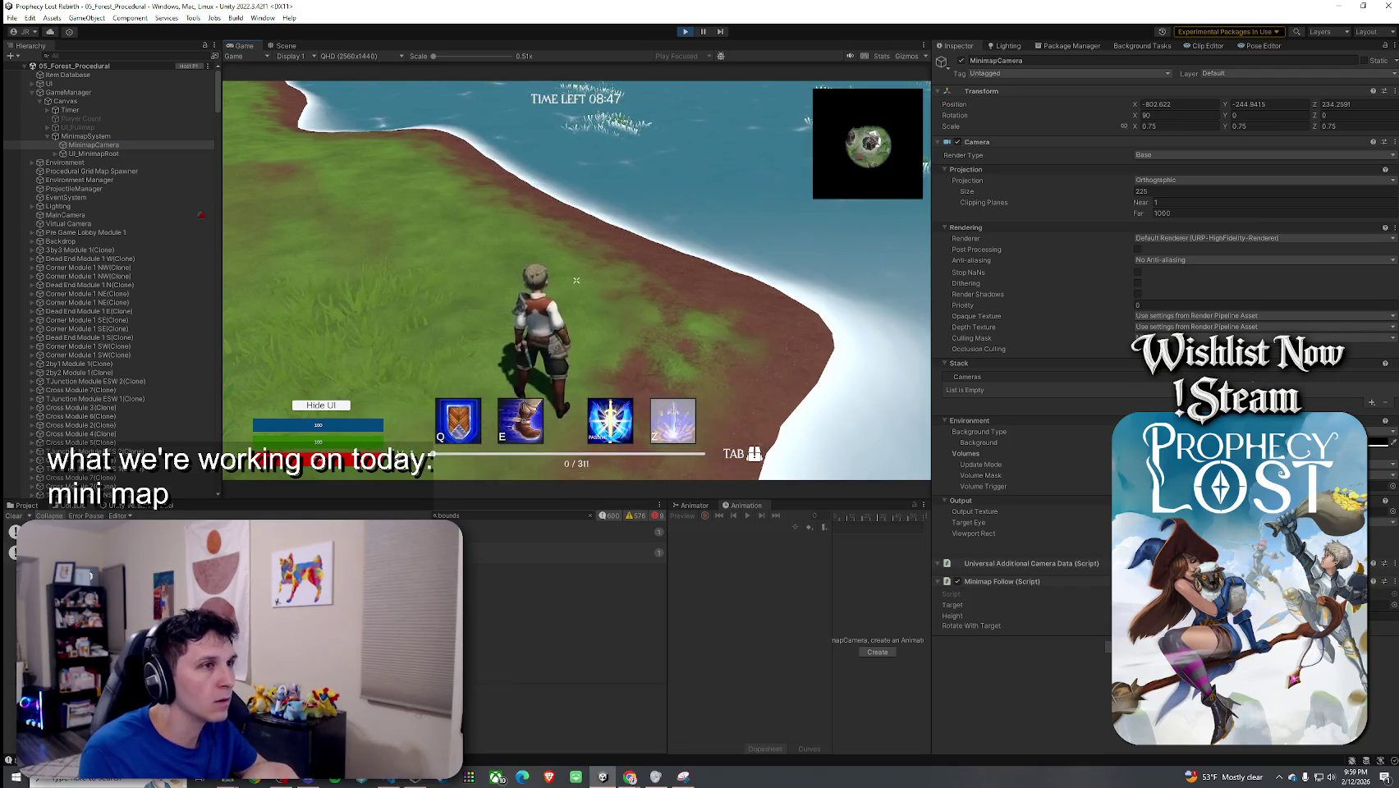
{"action": "key", "text": "super"}
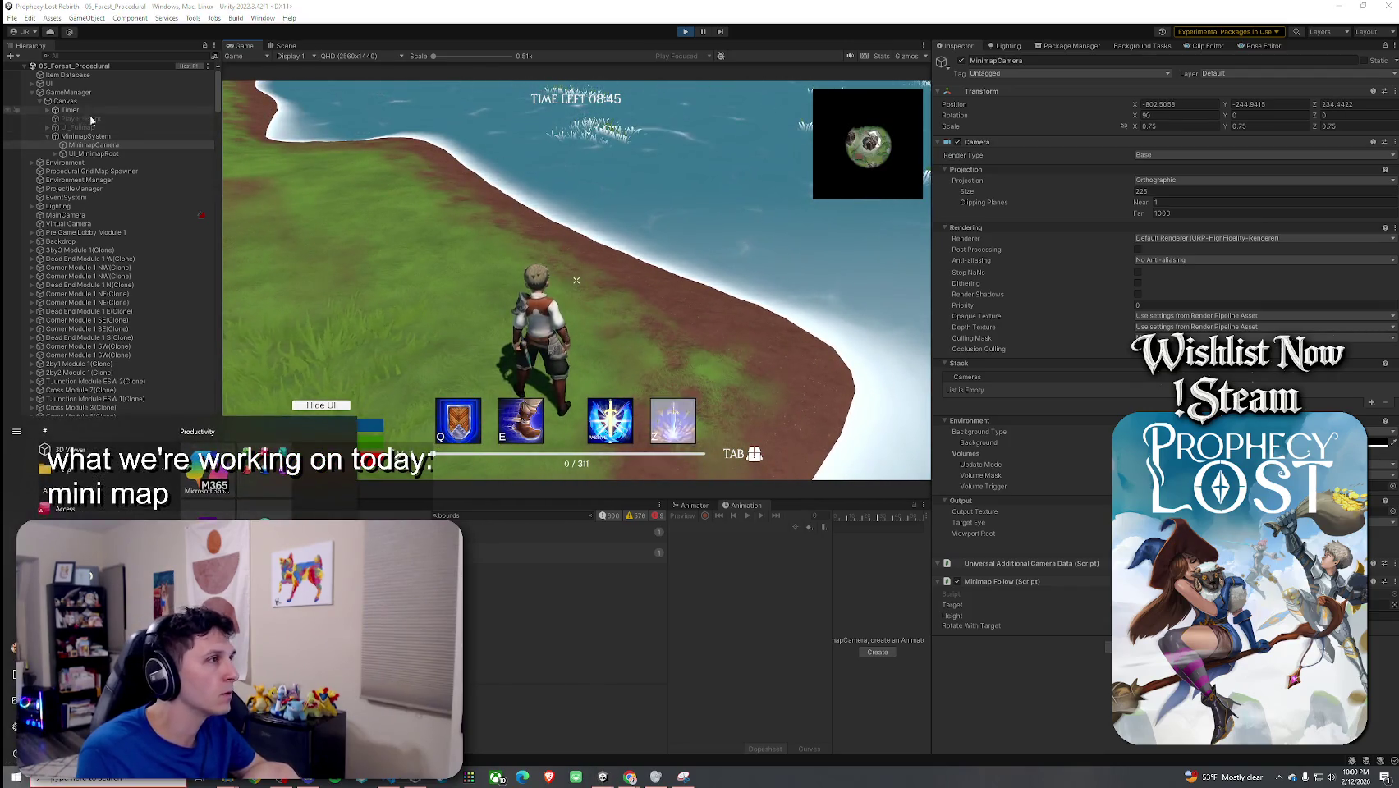
{"action": "left_click", "coordinate": [106, 135]}
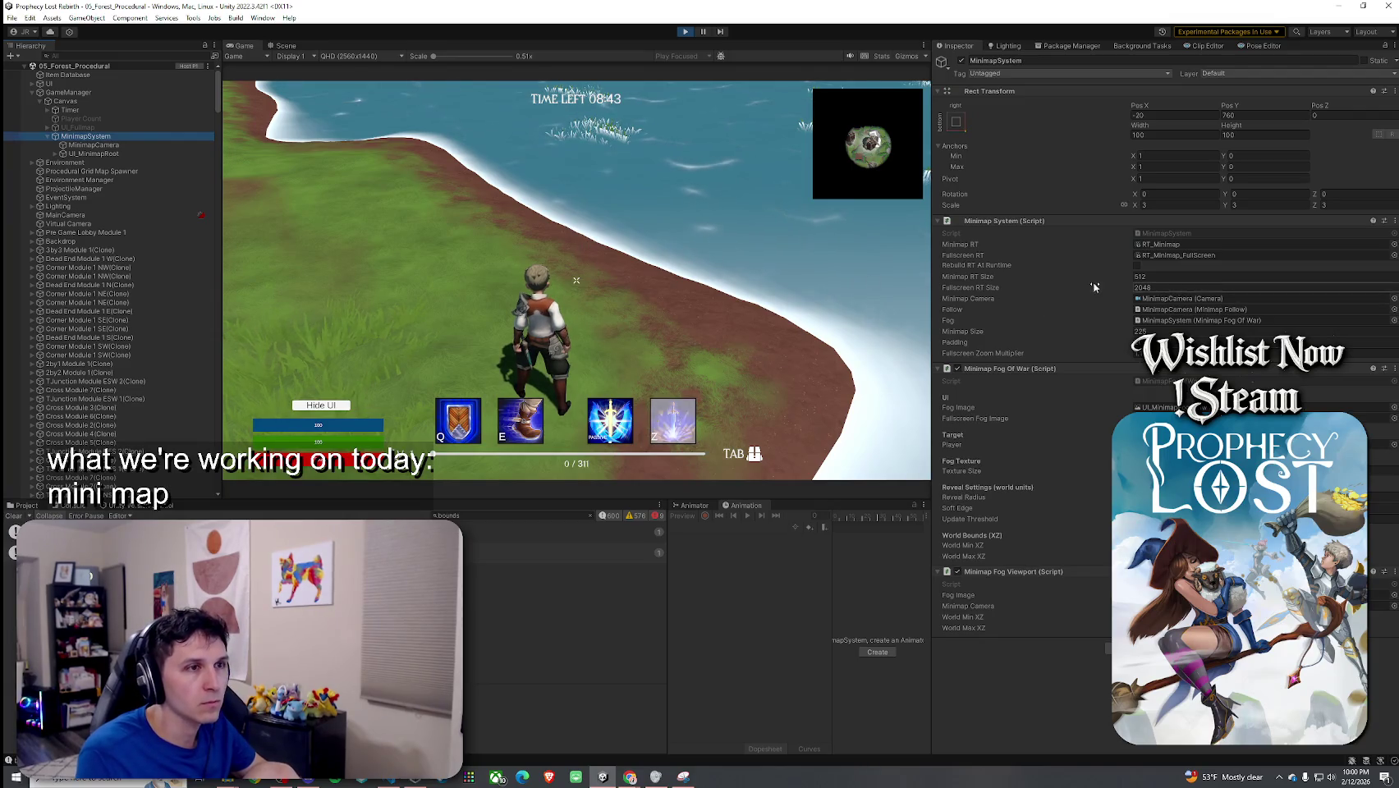
Step: Enter 512 as the Fullscreen RT Size and toggle the full-screen map with M
{"action": "type", "text": "512"}
{"action": "key", "text": "Return"}
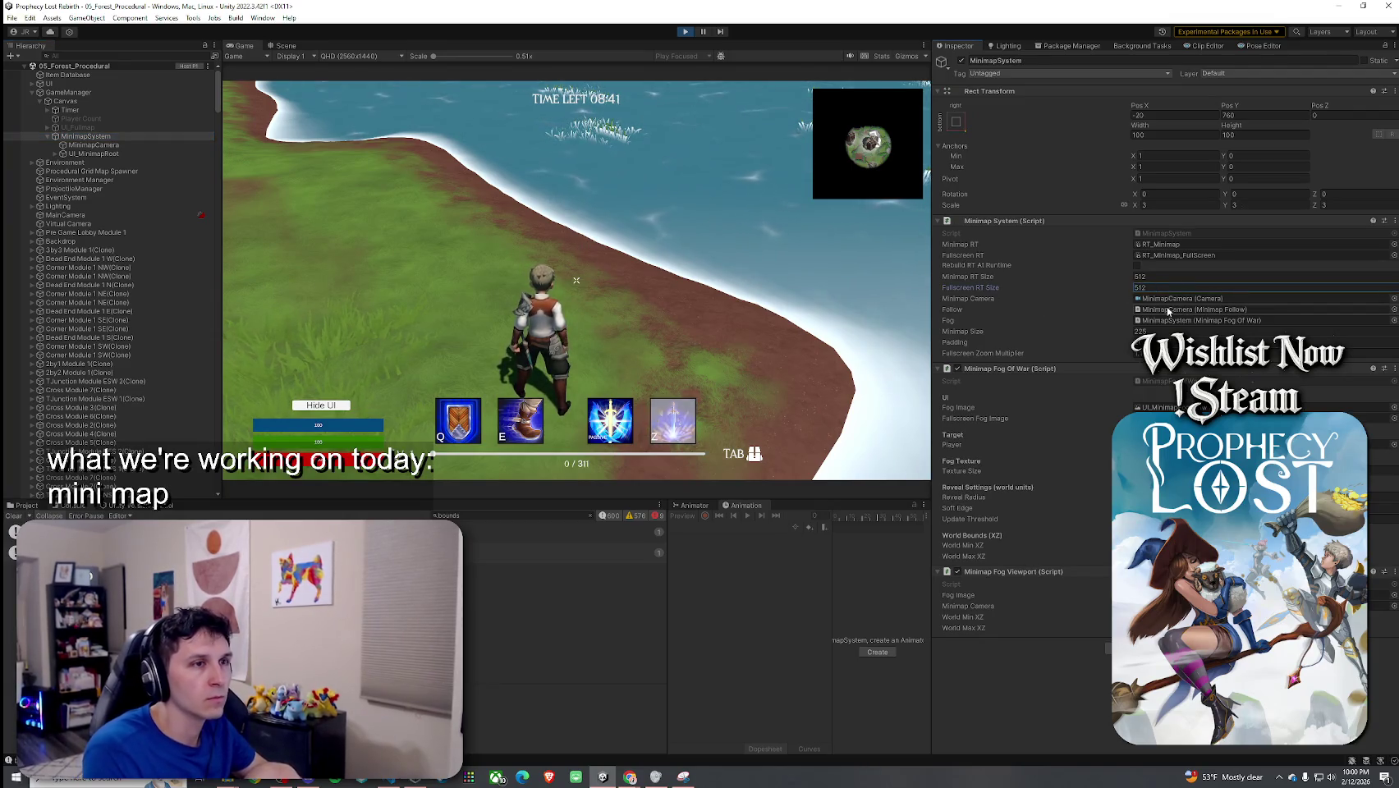
{"action": "key", "text": "m"}
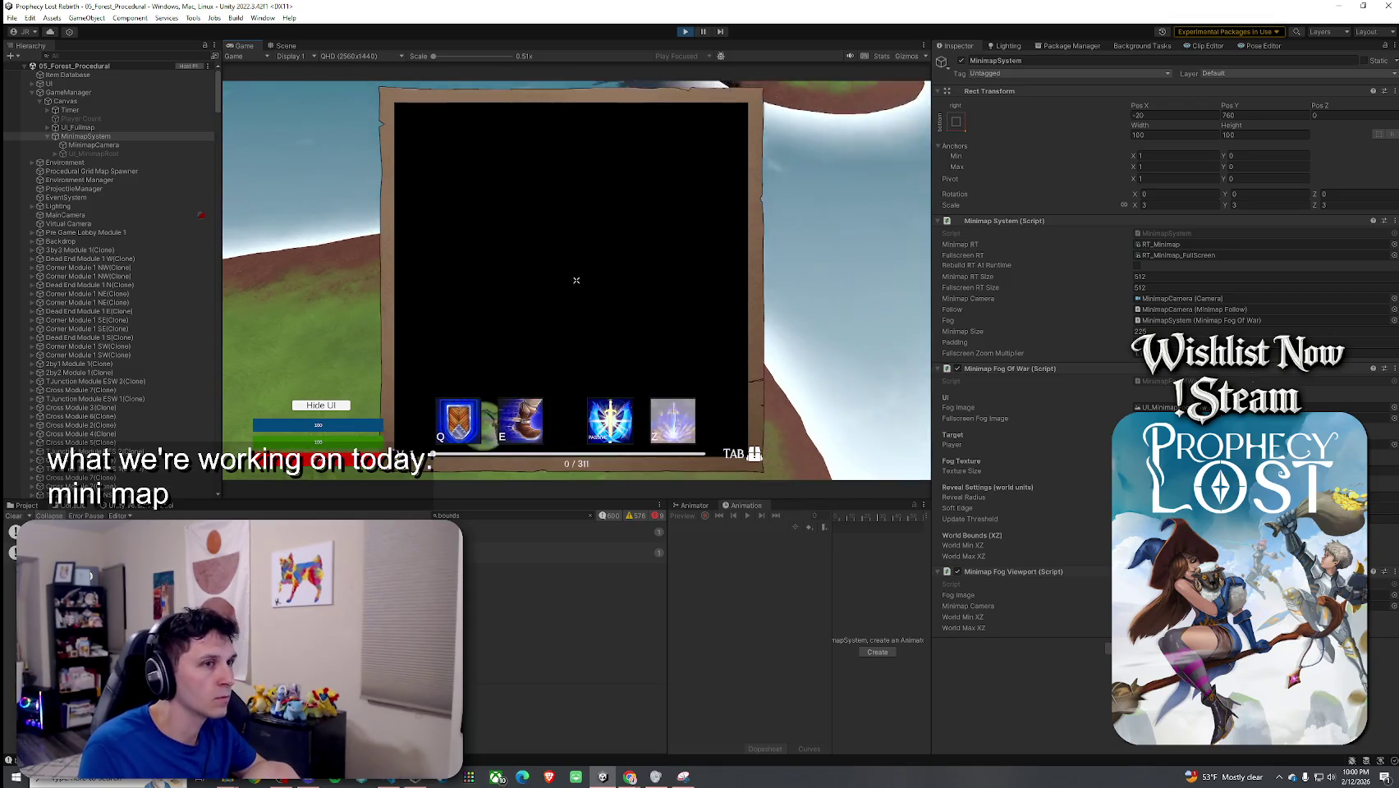
{"action": "key", "text": "m"}
Step: Raise Fullscreen RT Size to 2048 and open the full-screen map to check it
{"action": "left_click", "coordinate": [1147, 289]}
{"action": "type", "text": "2048"}
{"action": "key", "text": "Return"}
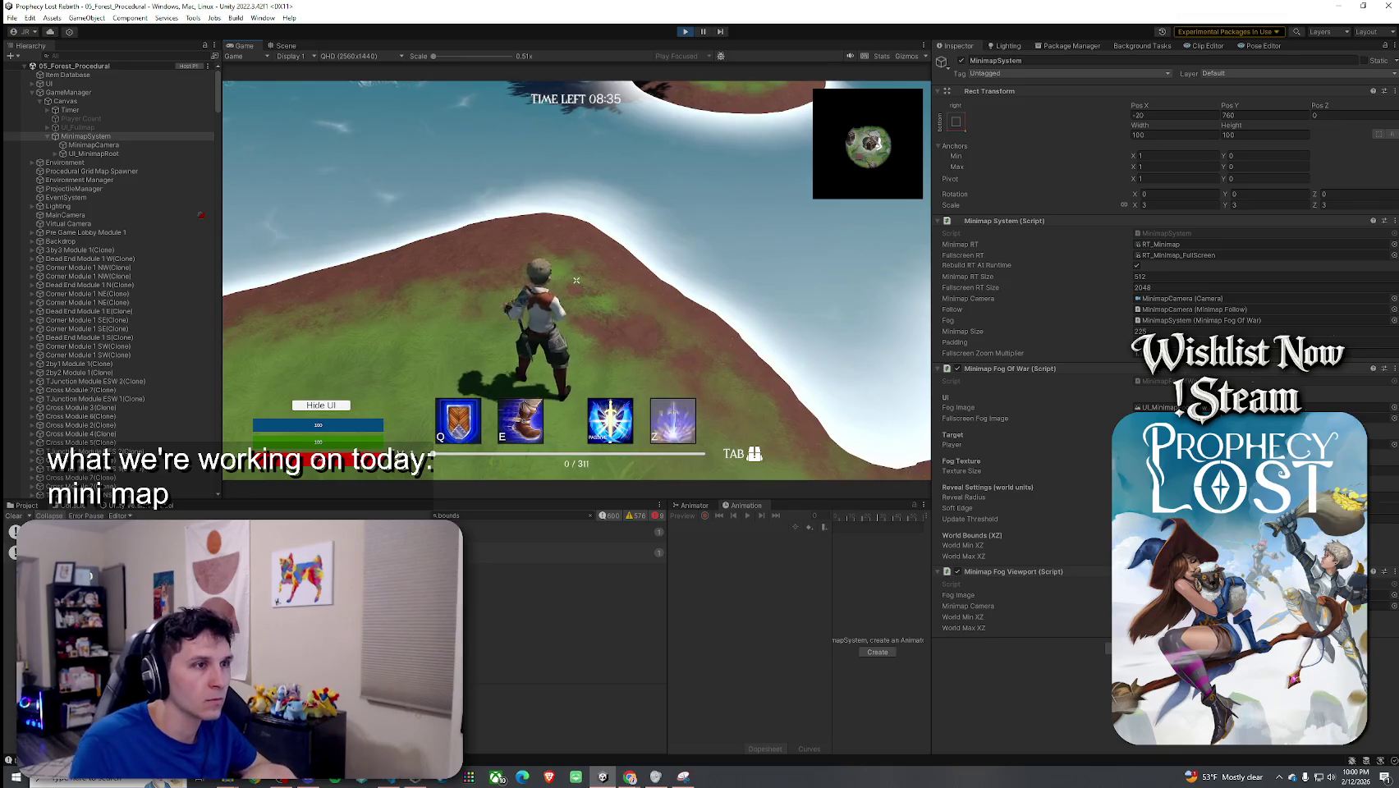
{"action": "key", "text": "m"}
{"action": "key", "text": "m"}
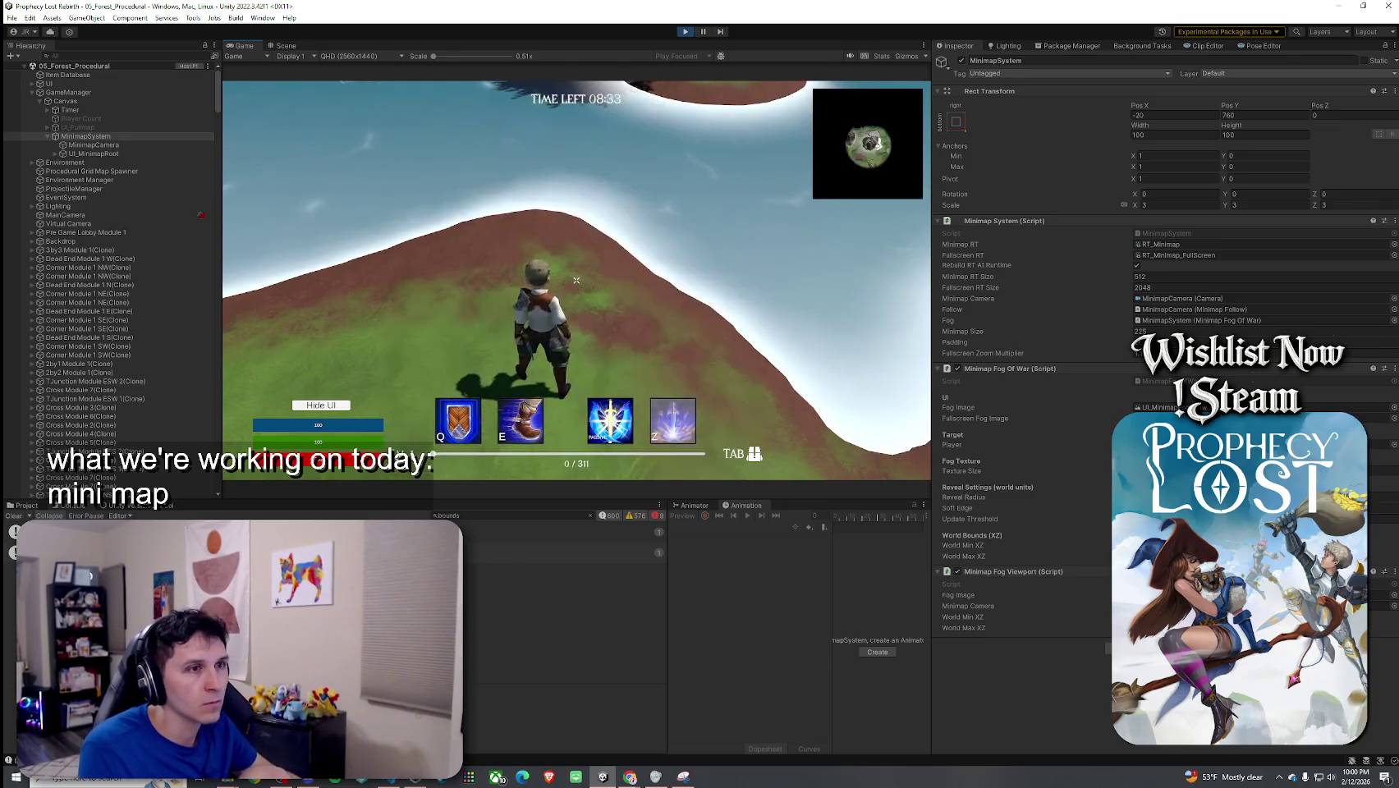
Step: Back in the editor, enlarge the minimap size slightly, then return to the running game
{"action": "key", "text": "super"}
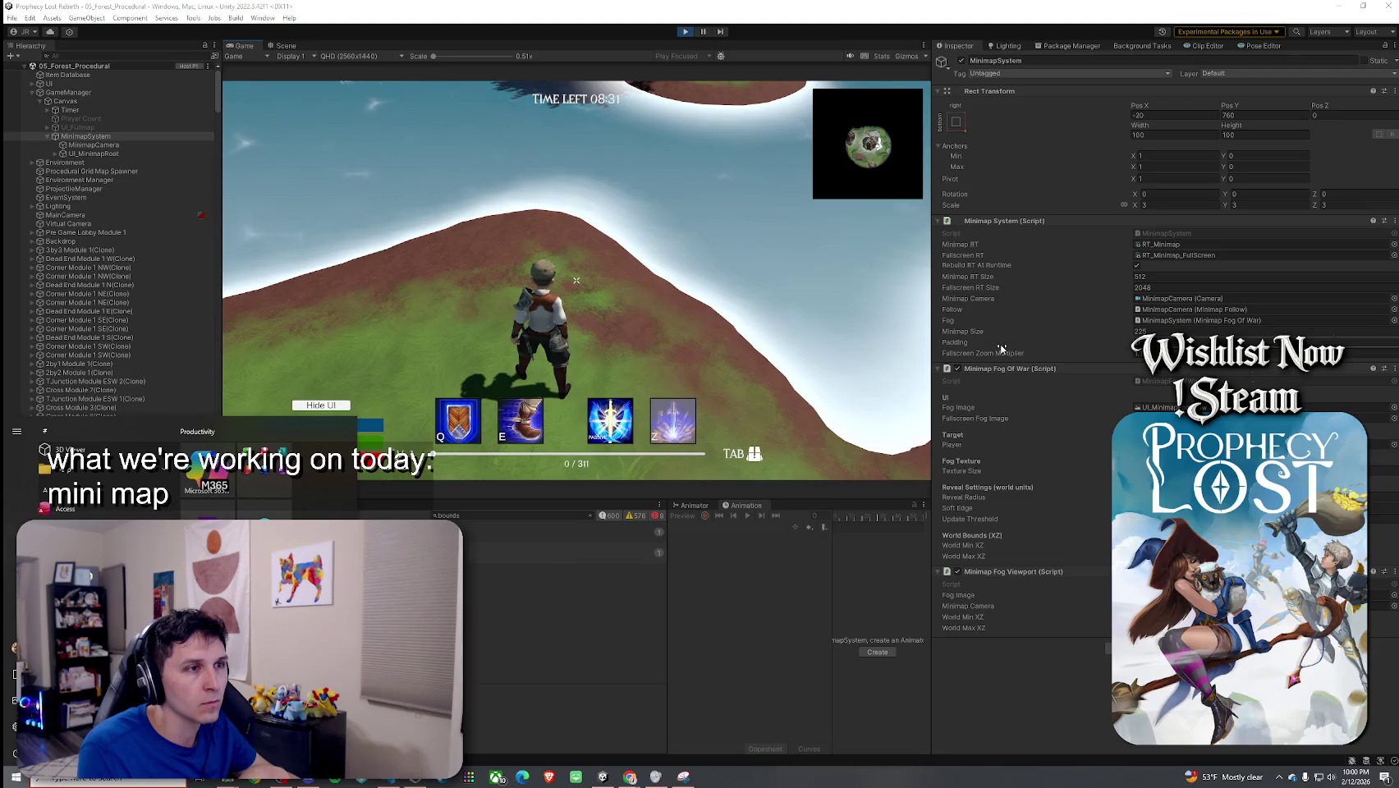
{"action": "left_click", "coordinate": [1014, 355]}
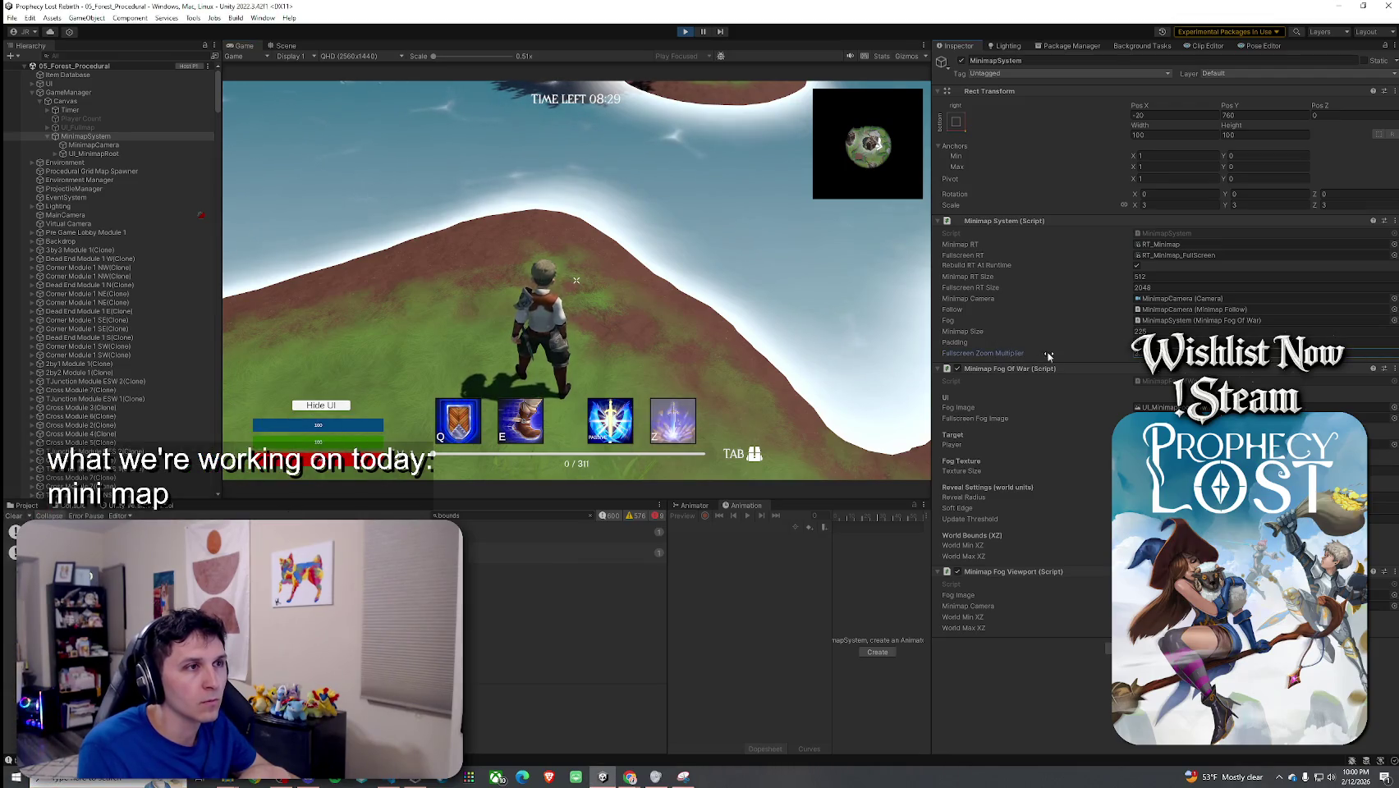
{"action": "left_click", "coordinate": [1077, 345]}
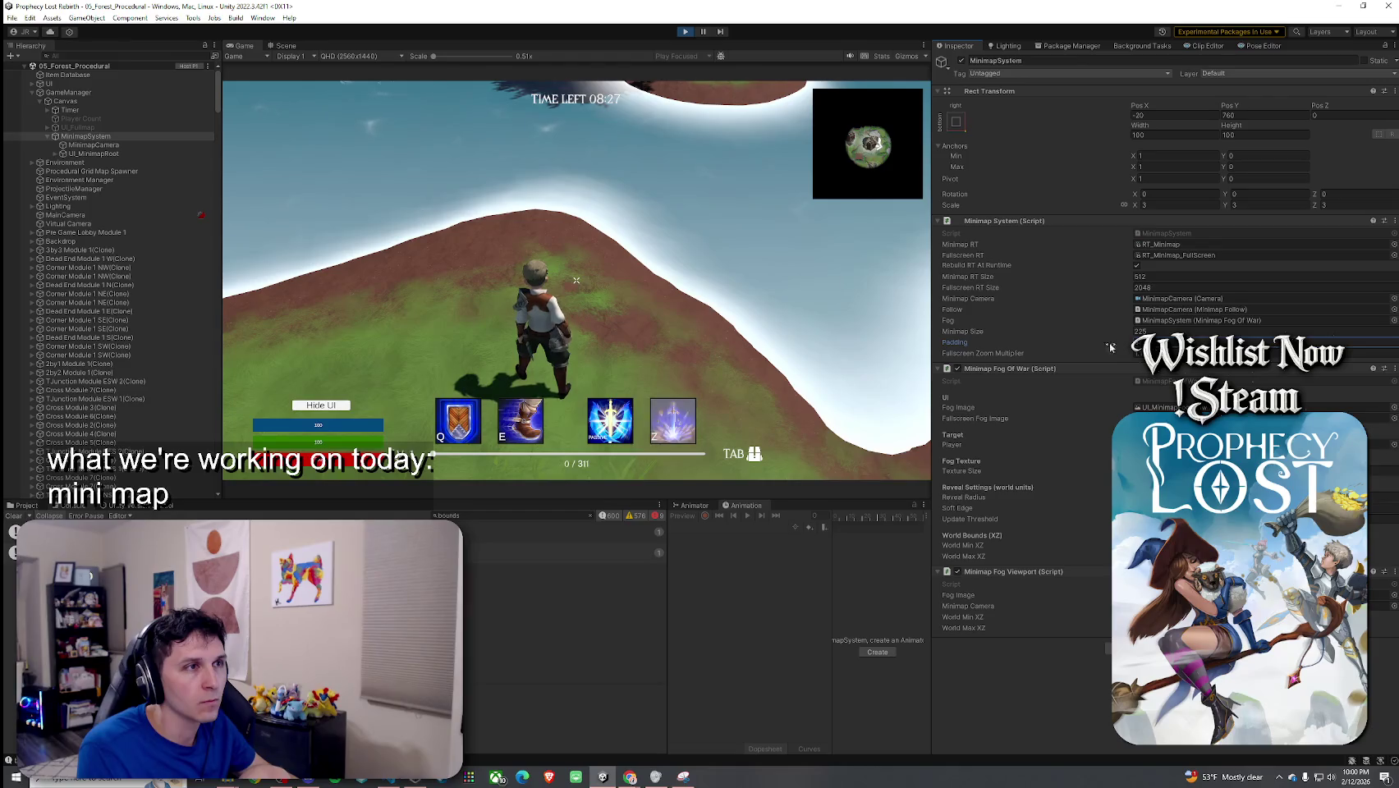
{"action": "mouse_move", "coordinate": [1041, 331]}
{"action": "left_mouse_down"}
{"action": "mouse_move", "coordinate": [1079, 331]}
{"action": "mouse_move", "coordinate": [1052, 334]}
{"action": "left_mouse_up"}
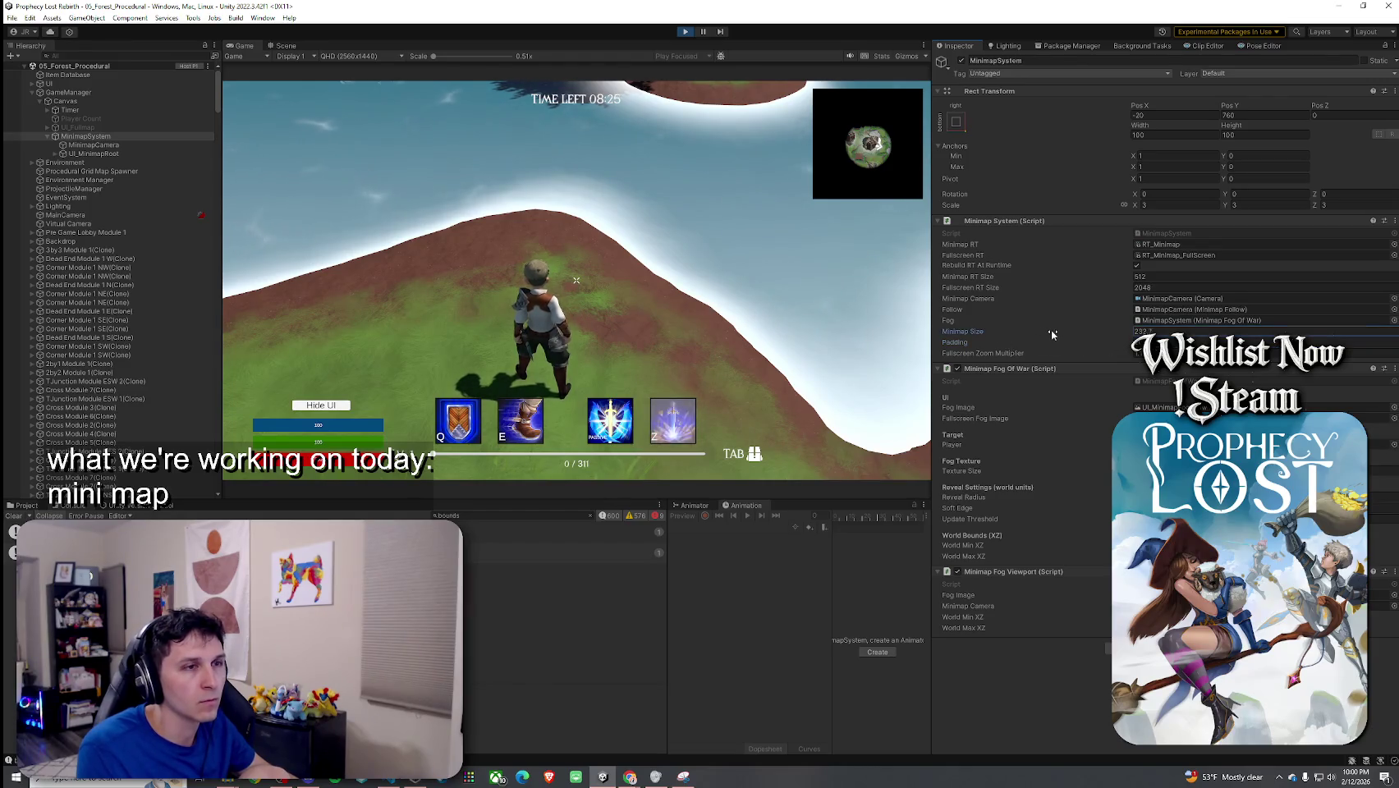
{"action": "left_click", "coordinate": [866, 338]}
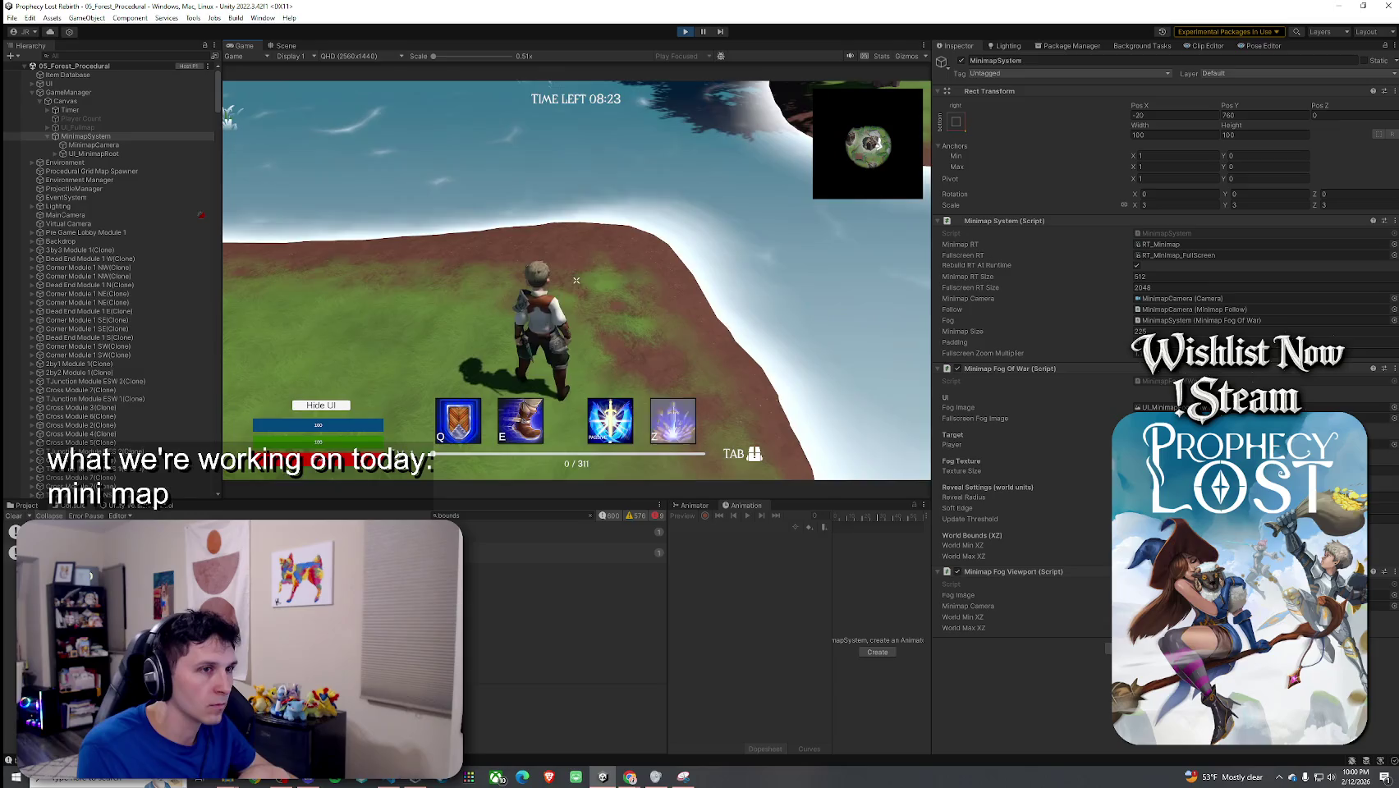
{"action": "key", "text": "super"}
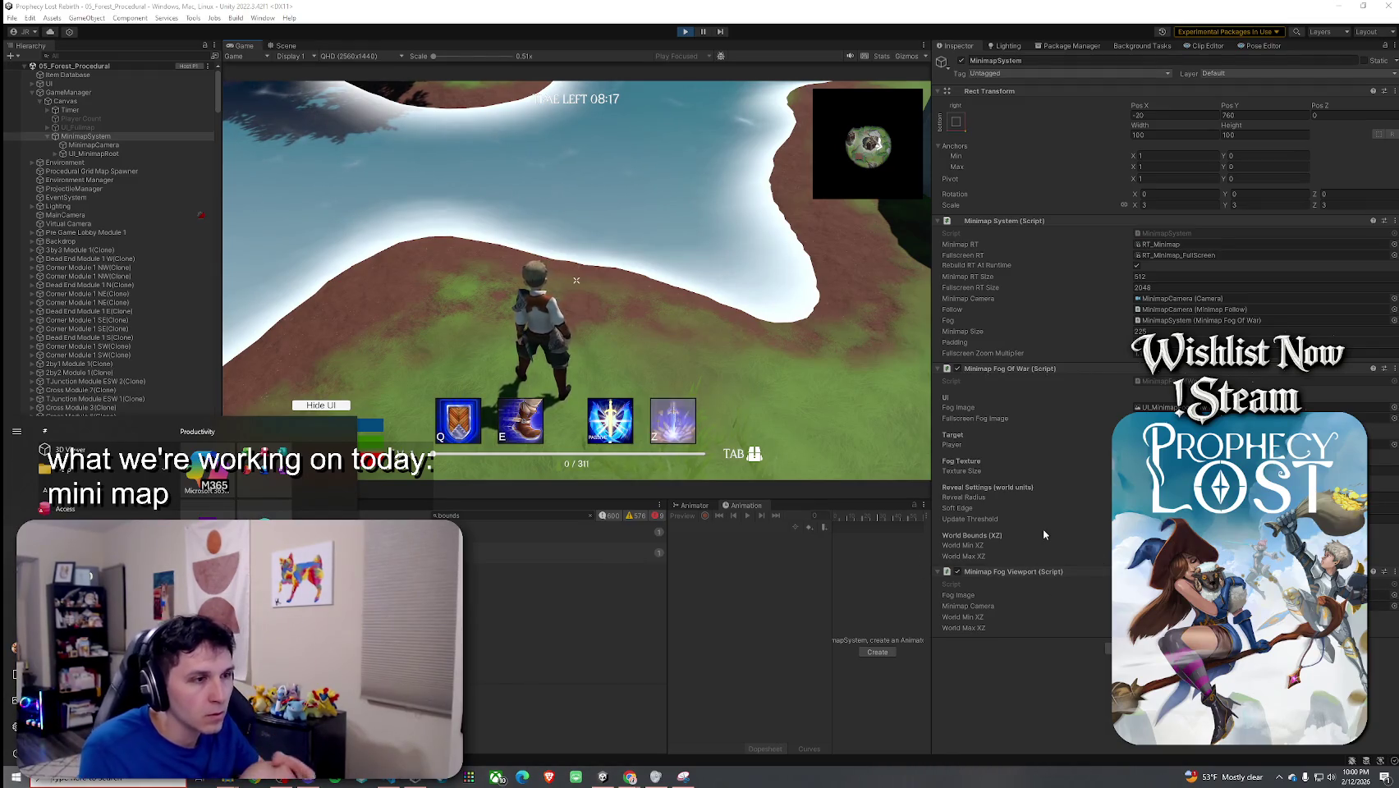
Step: Hide warnings, empty the Console search filter, read a log entry's stack trace, then clear all messages
{"action": "left_click", "coordinate": [643, 577]}
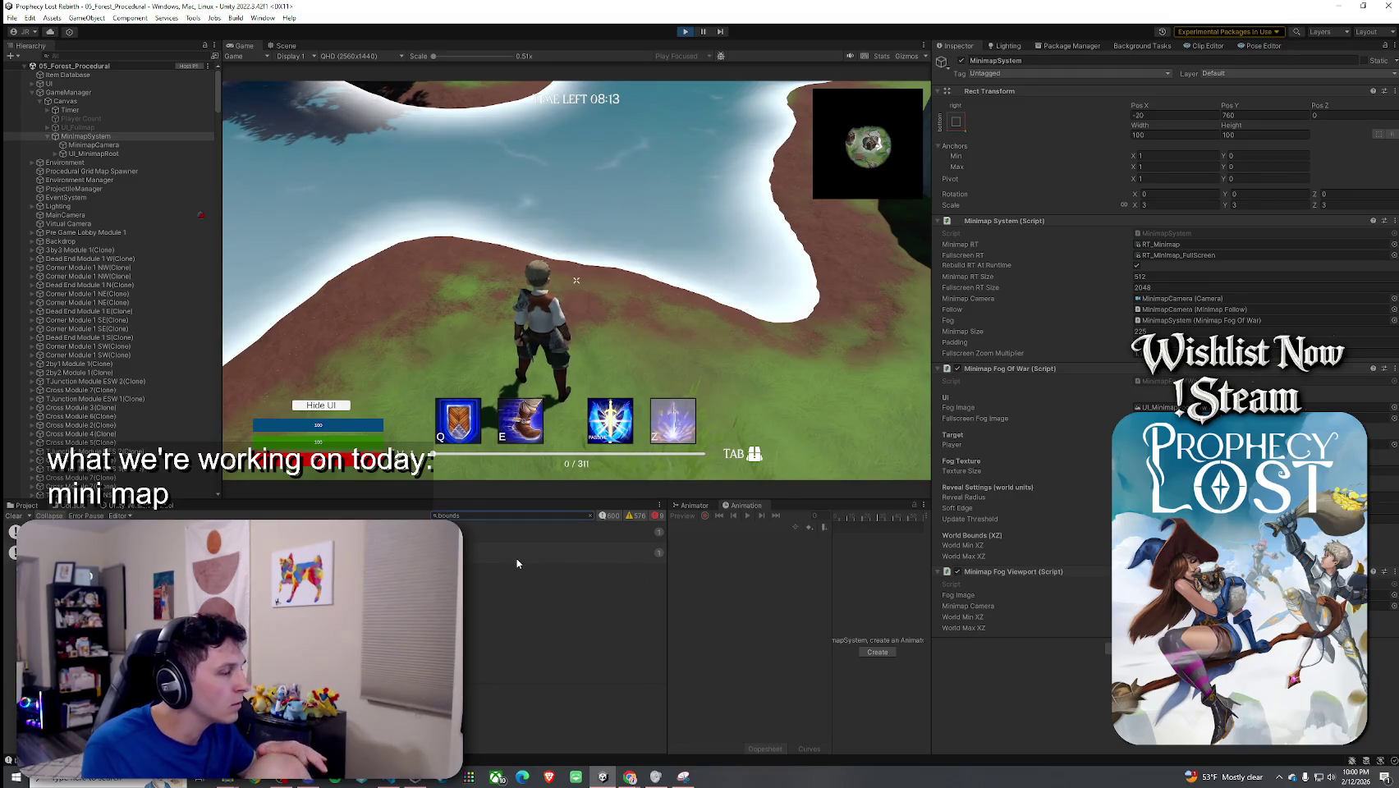
{"action": "left_click", "coordinate": [631, 517]}
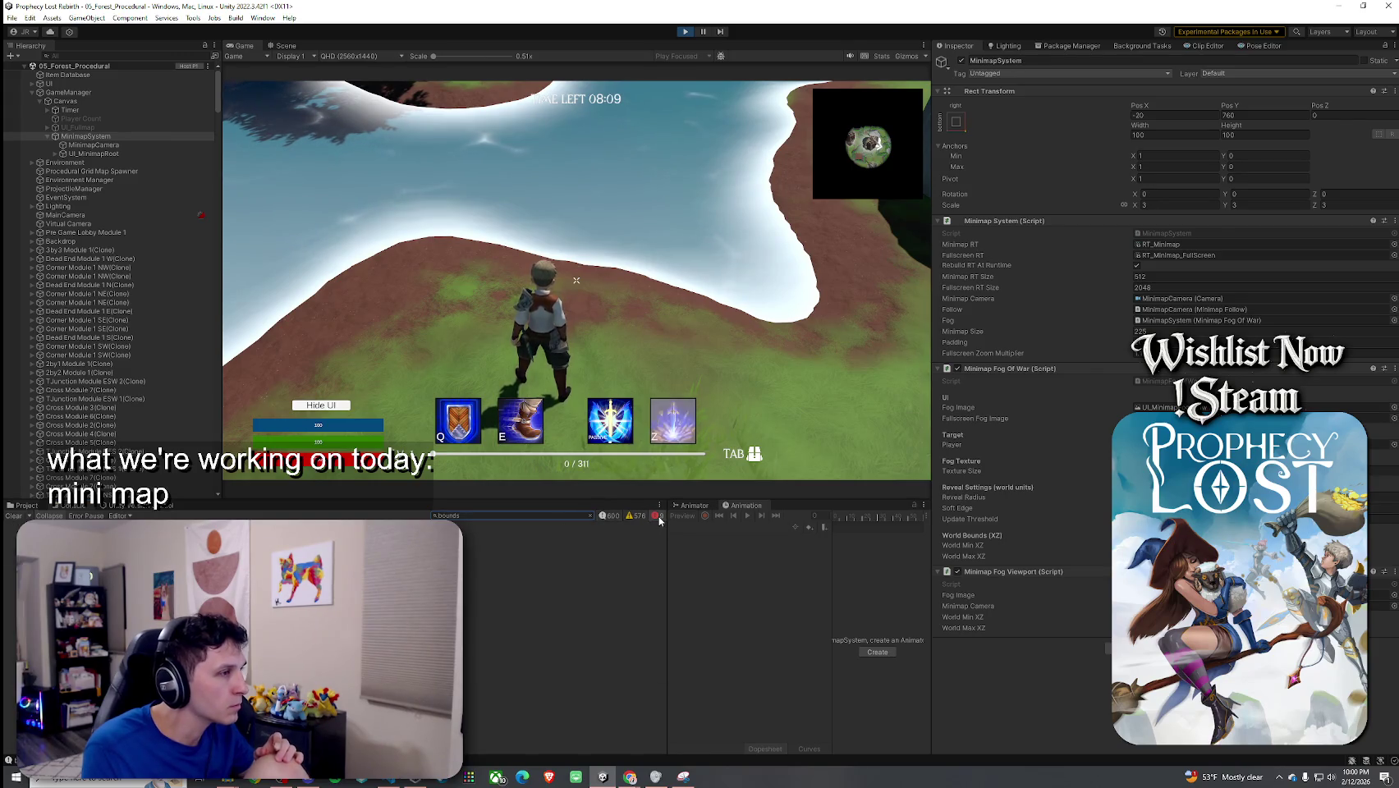
{"action": "key", "text": "BackSpace"}
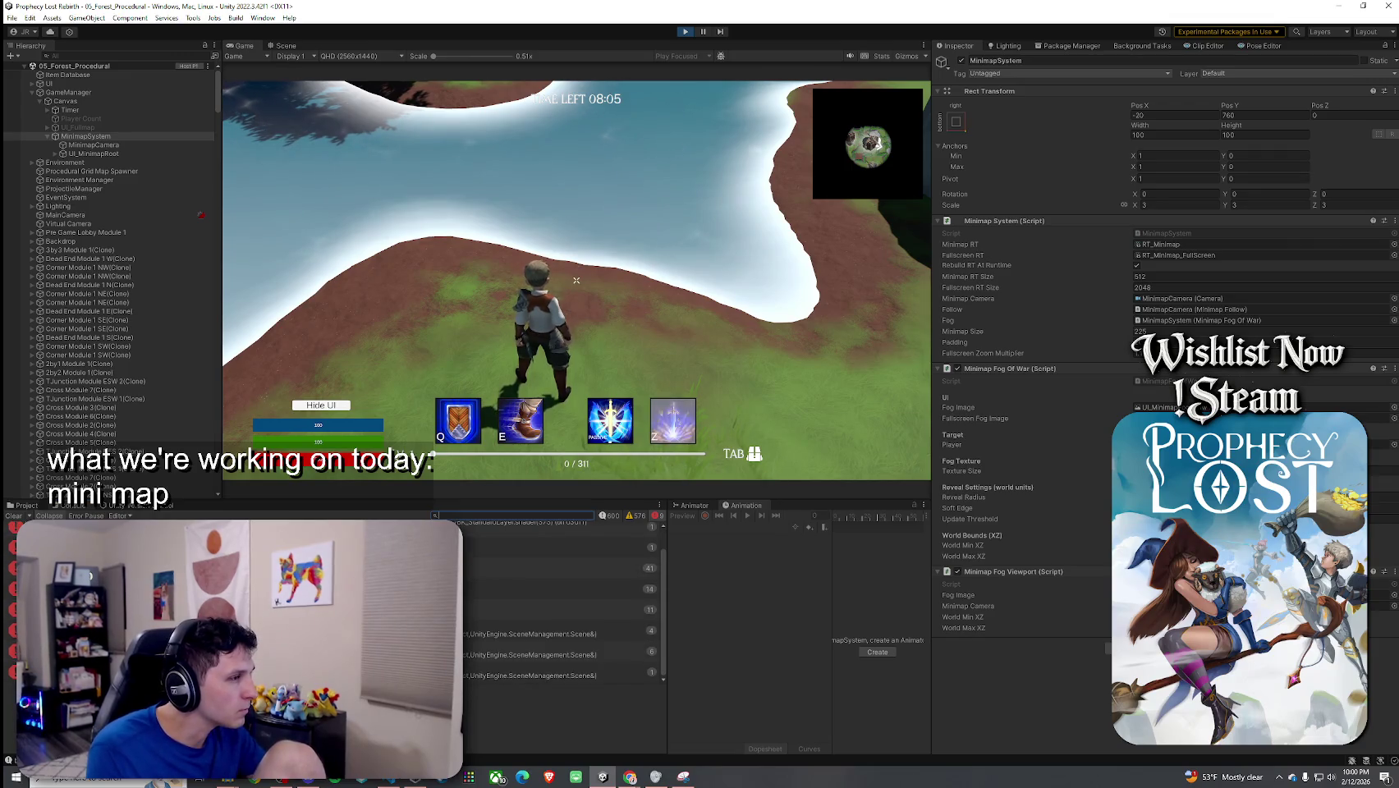
{"action": "left_click", "coordinate": [558, 633]}
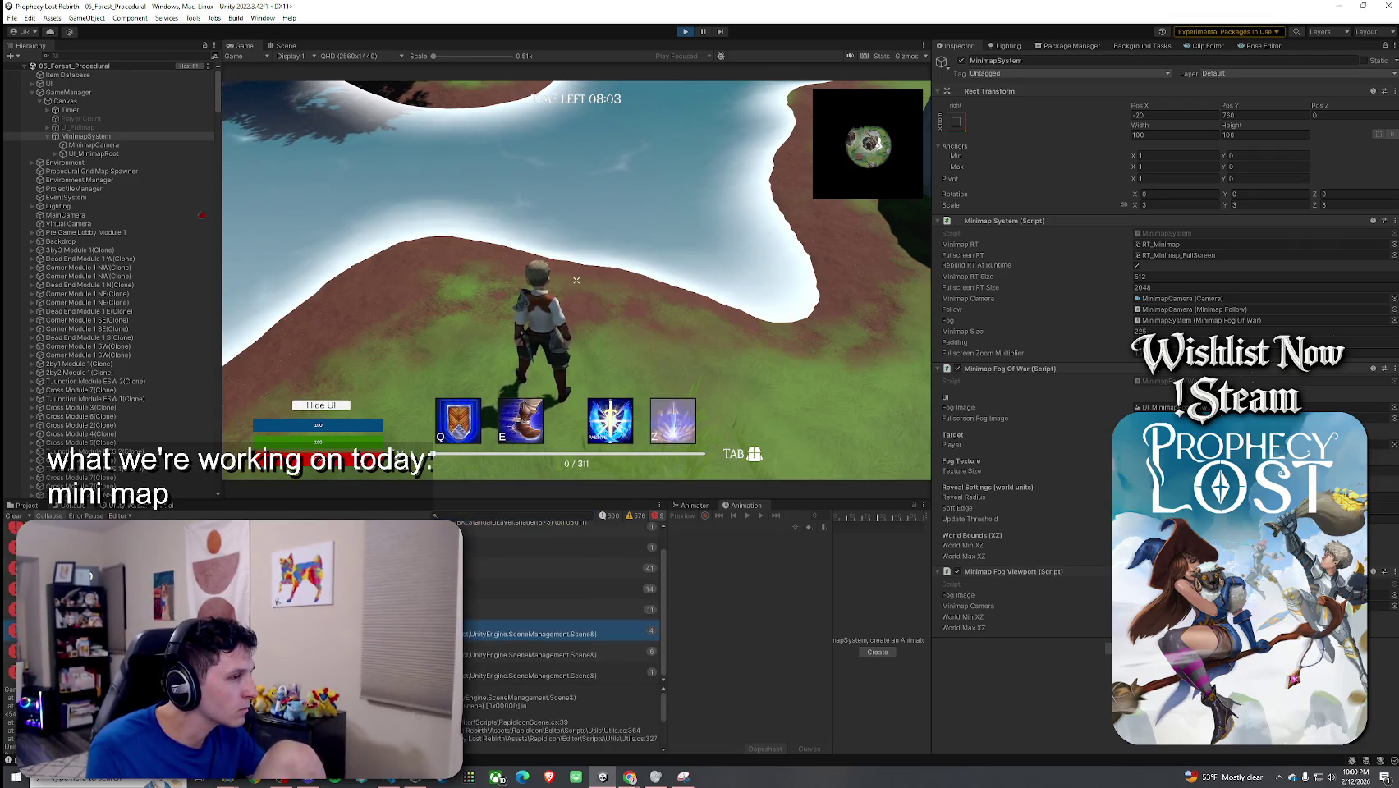
{"action": "scroll", "coordinate": [563, 714], "scroll_direction": "down", "scroll_amount": 1}
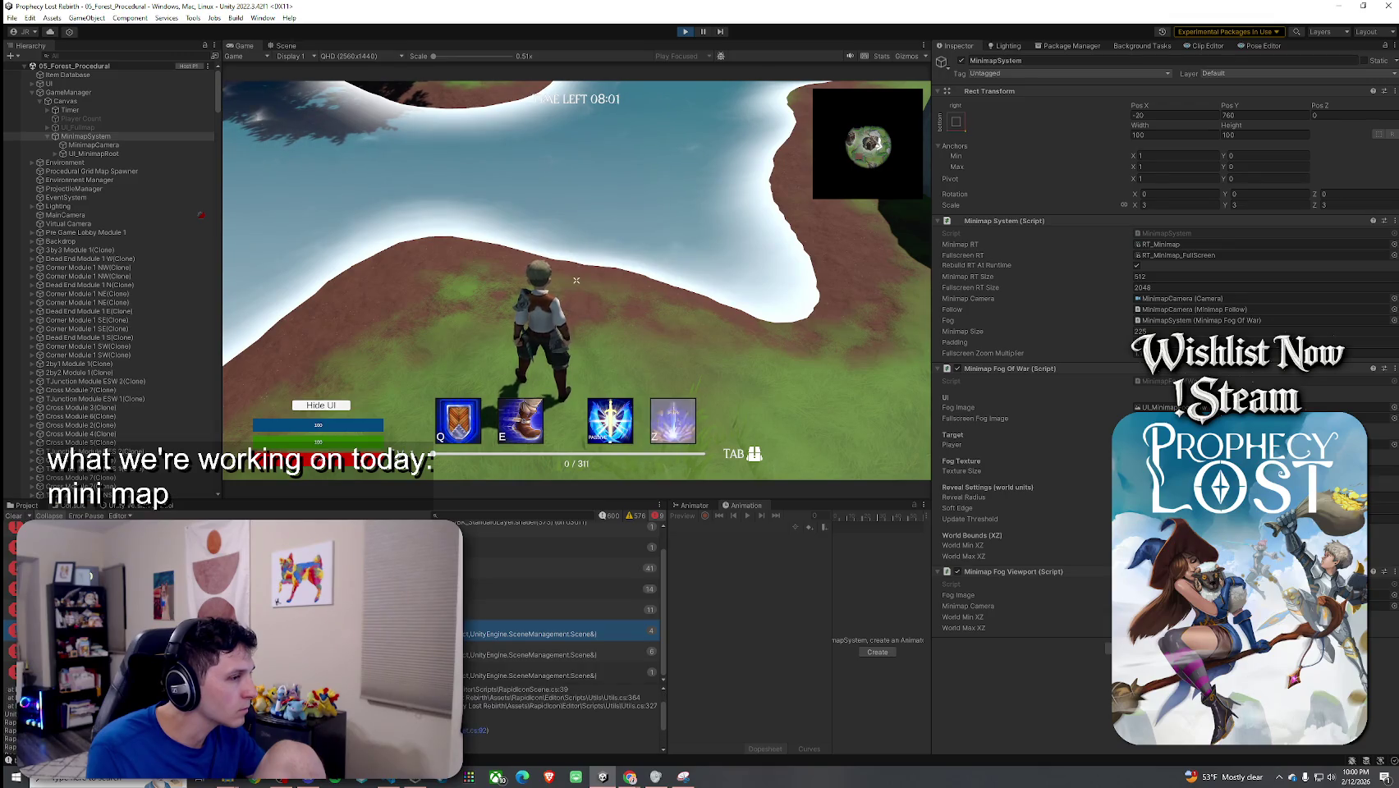
{"action": "left_click", "coordinate": [16, 517]}
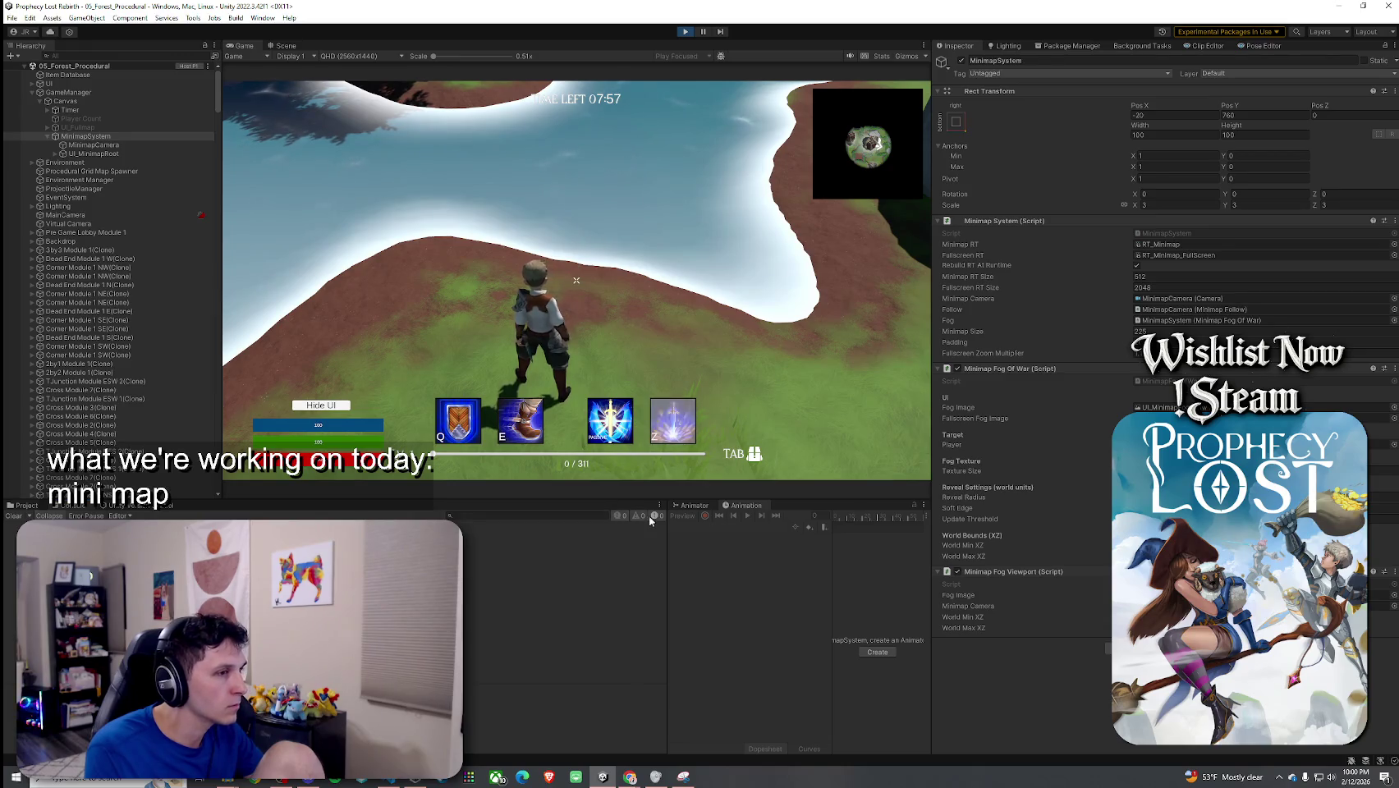
Step: Toggle the full map with Tab, then run the character through the water and along the lake shore
{"action": "left_click", "coordinate": [576, 283]}
{"action": "key", "text": "Tab"}
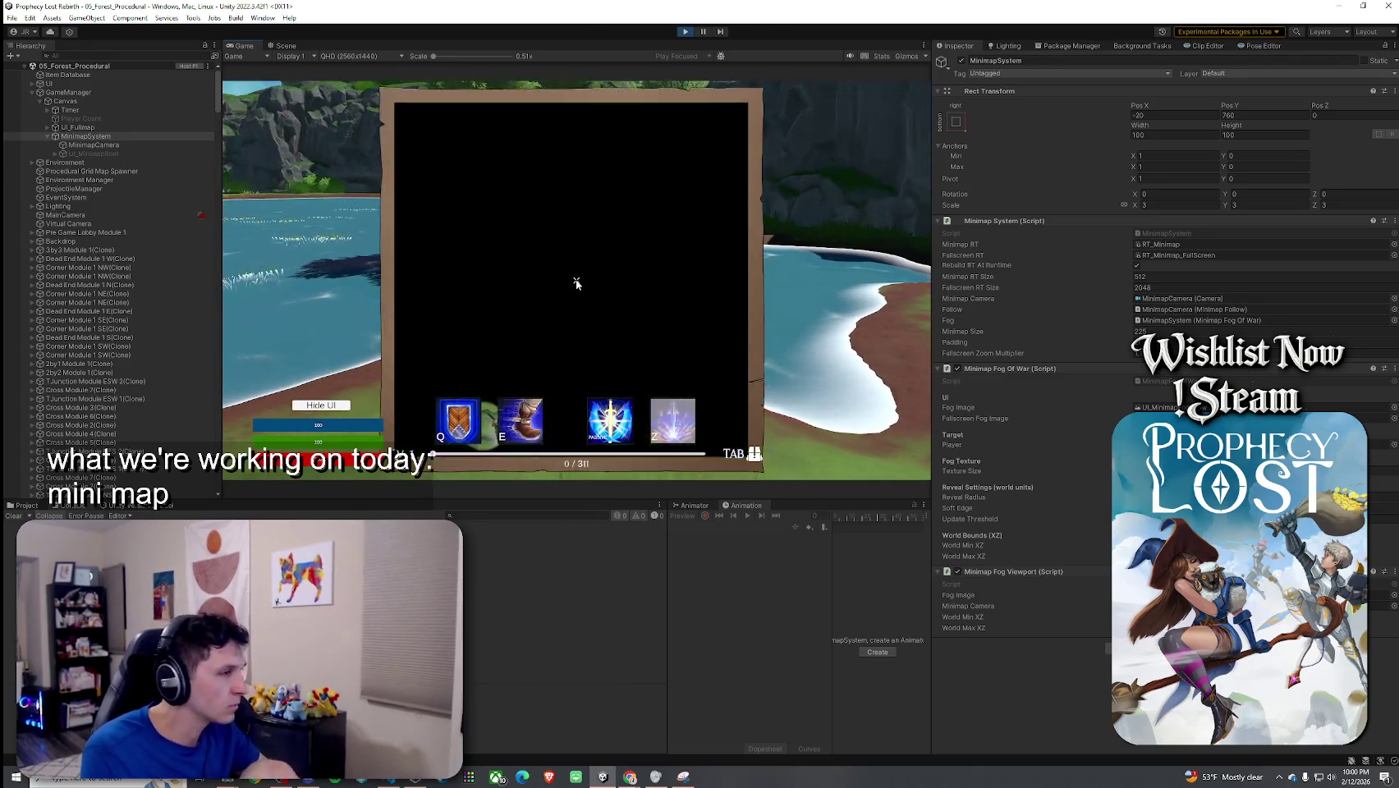
{"action": "key", "text": "Tab"}
{"action": "key", "text": "Tab"}
{"action": "key", "text": "Tab"}
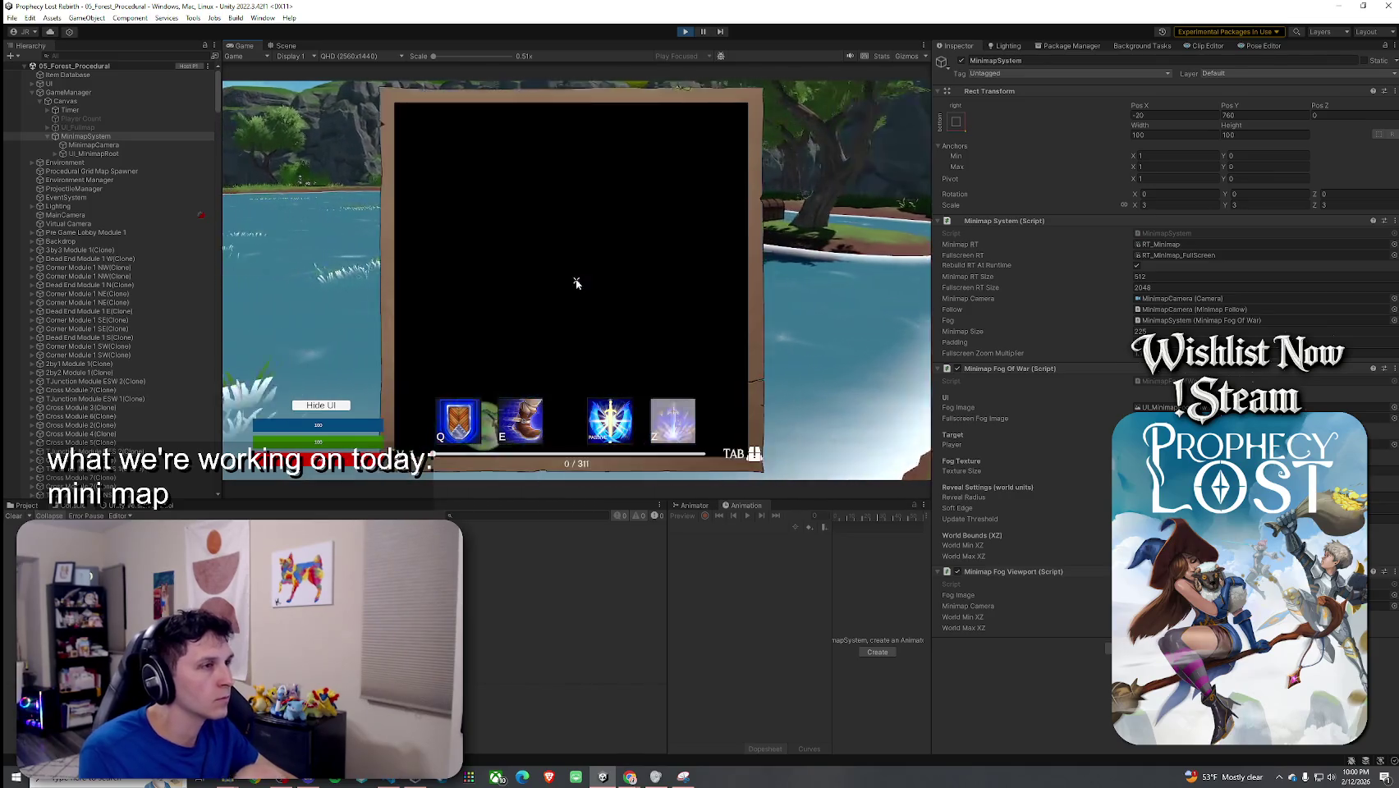
{"action": "key", "text": "w"}
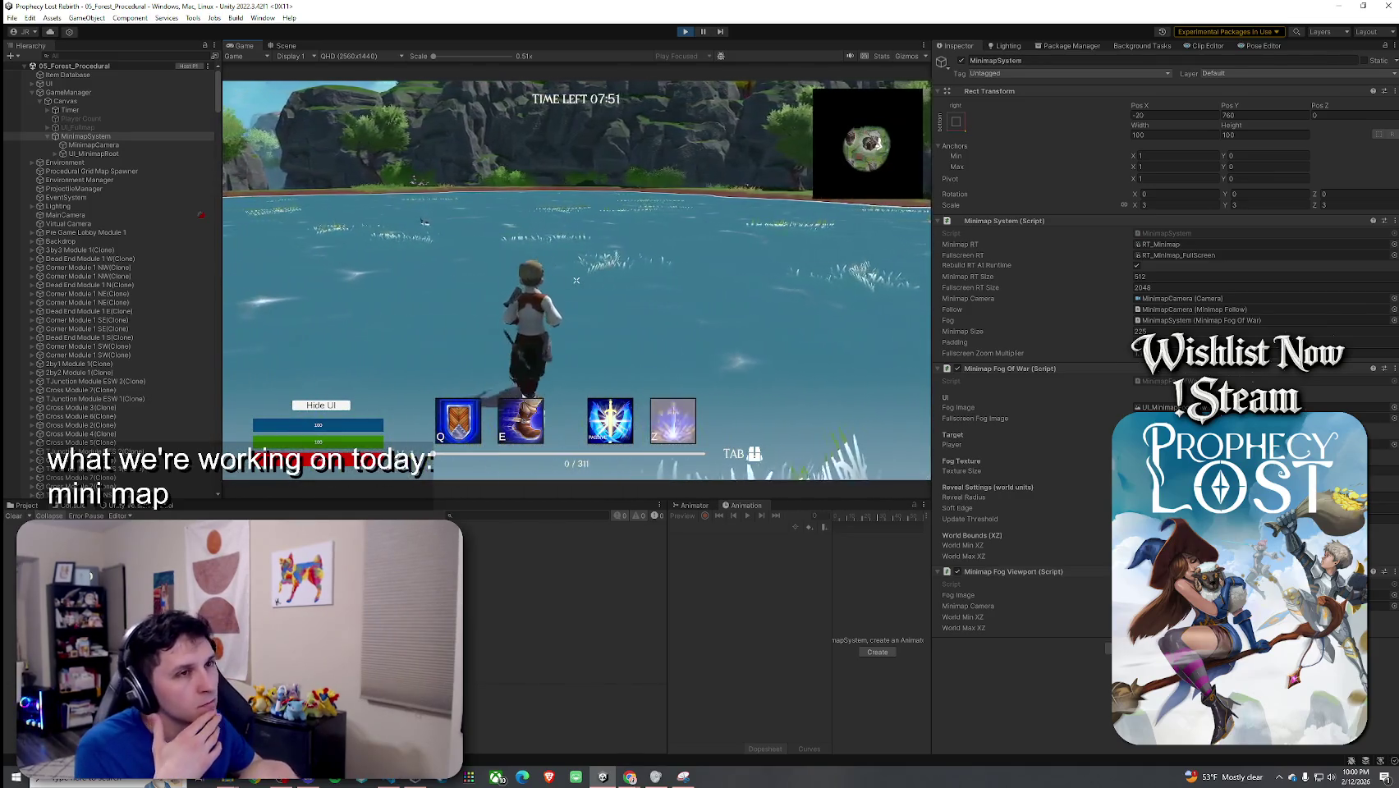
{"action": "key", "text": "w"}
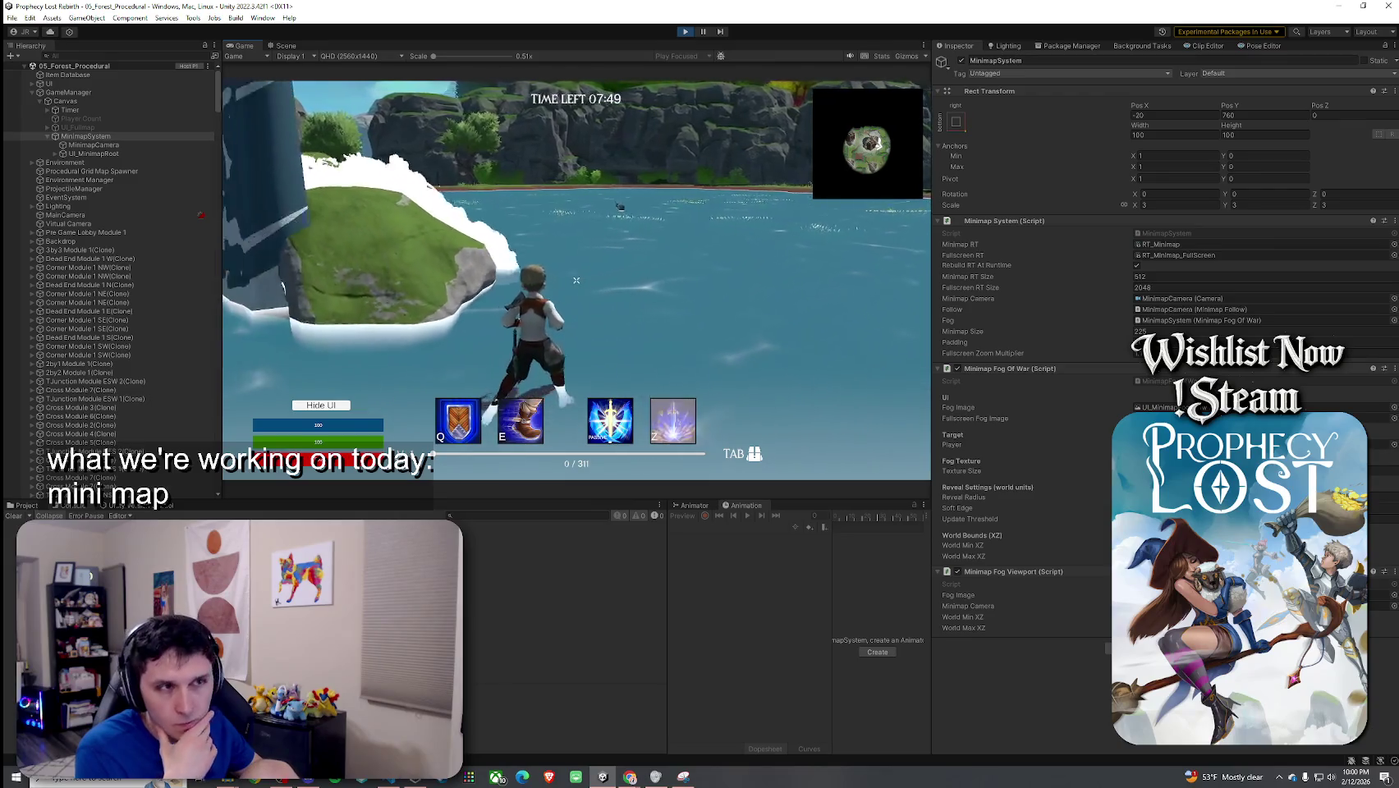
{"action": "key", "text": "w"}
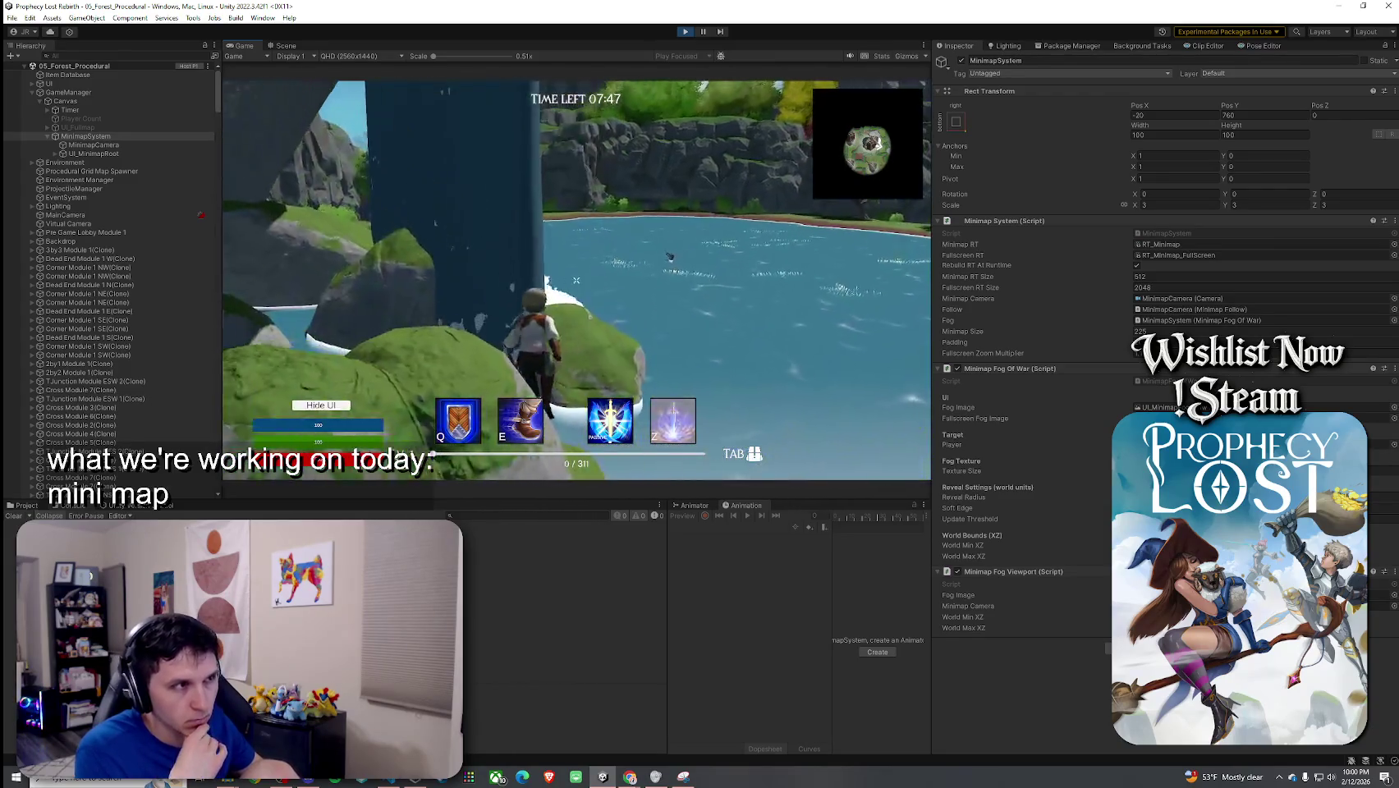
{"action": "key", "text": "w"}
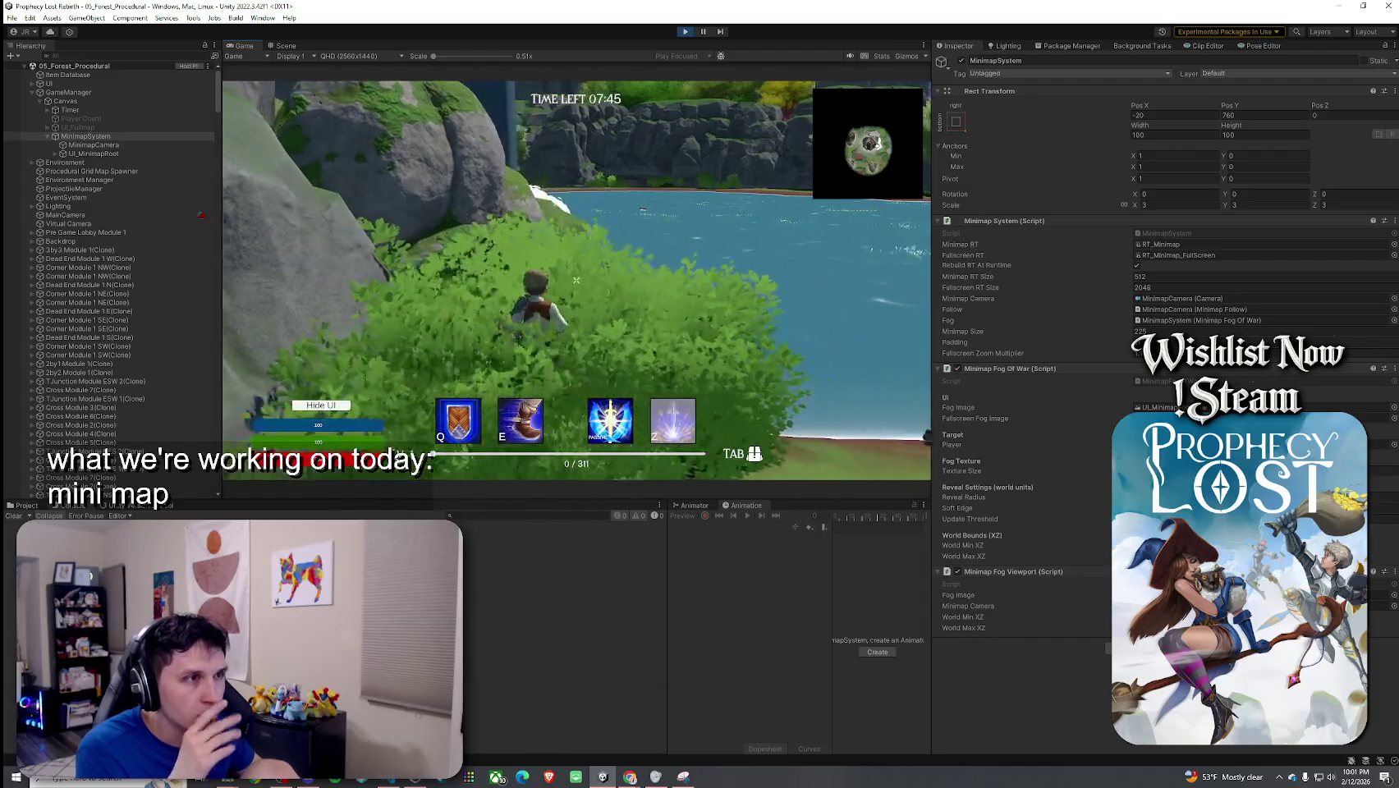
{"action": "key", "text": "w"}
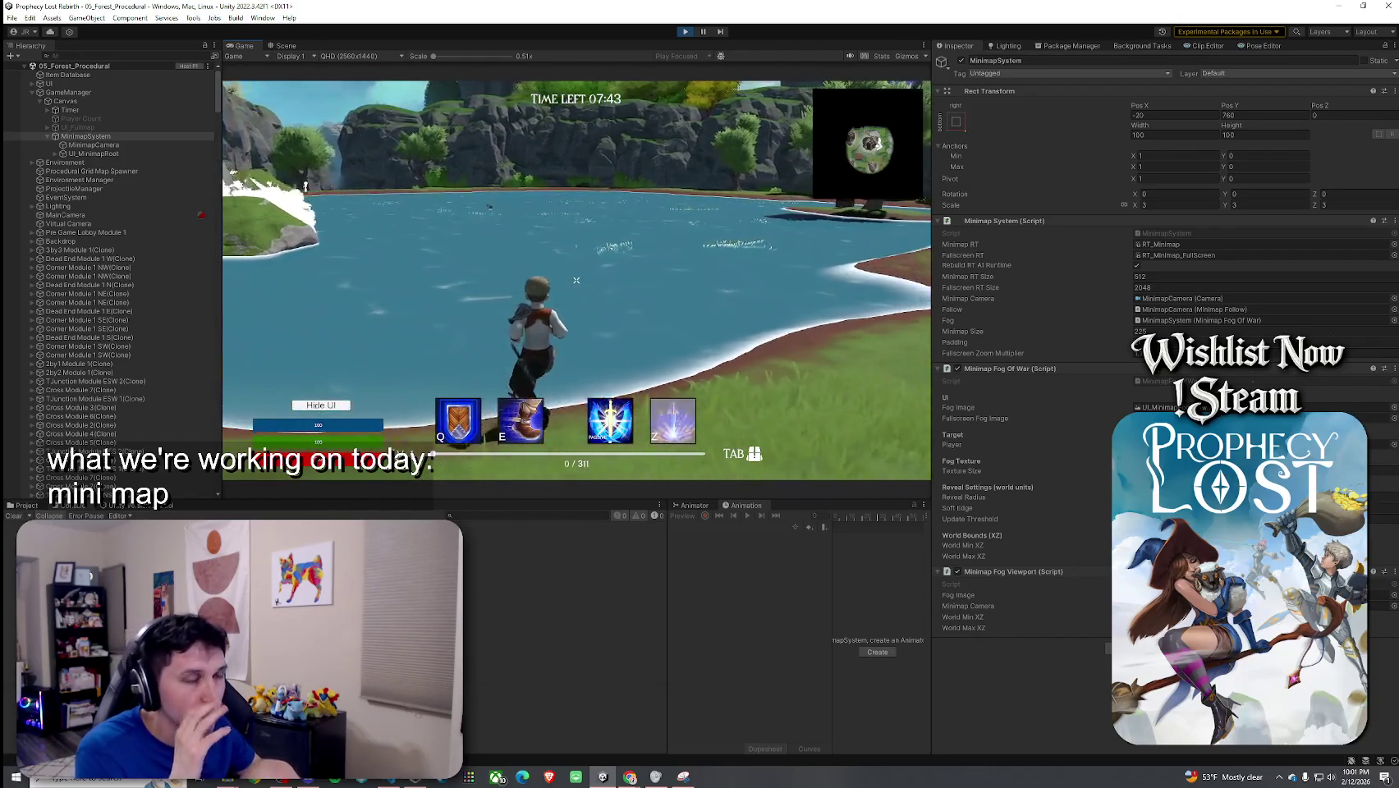
Step: Uncheck Rebuild RT At Runtime on MinimapSystem and select the MinimapCamera
{"action": "key", "text": "super"}
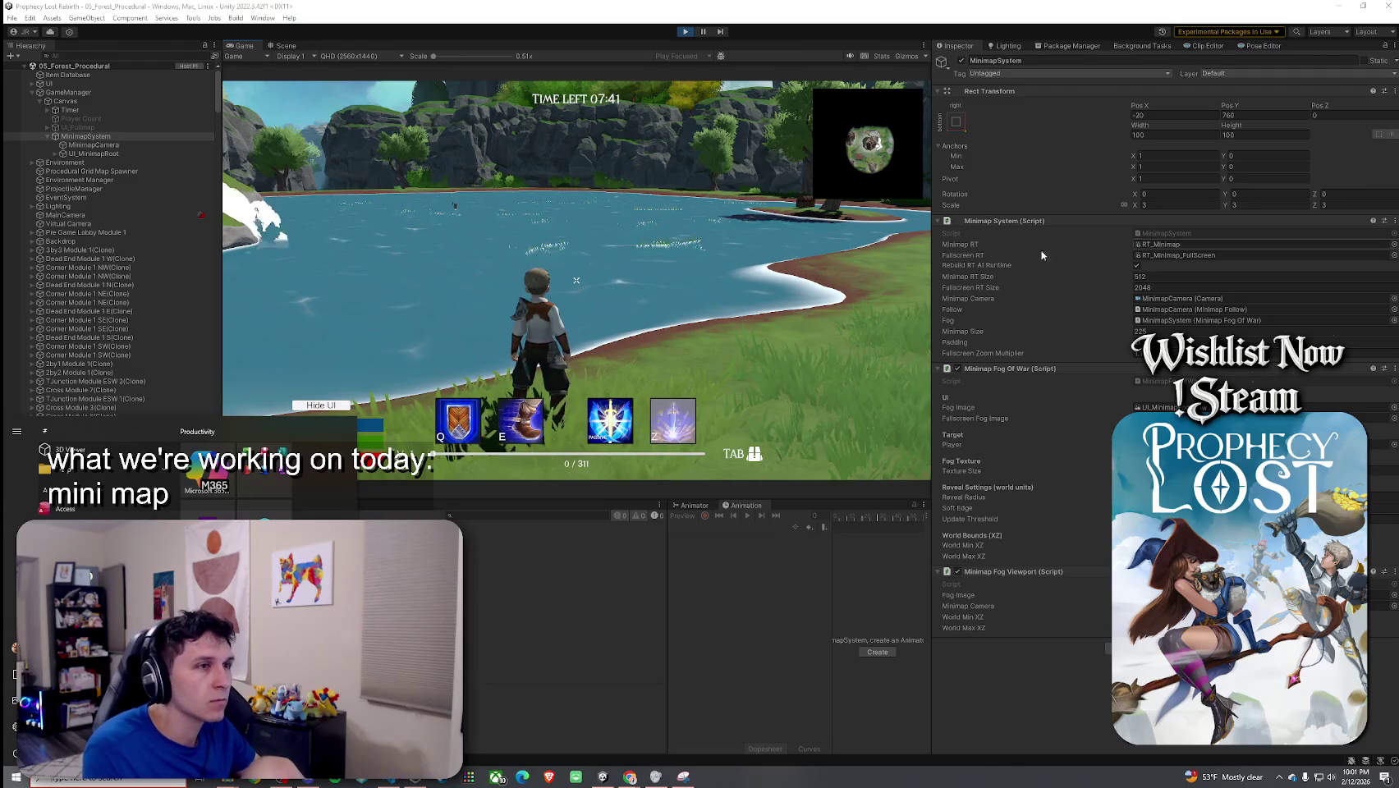
{"action": "left_click", "coordinate": [350, 365]}
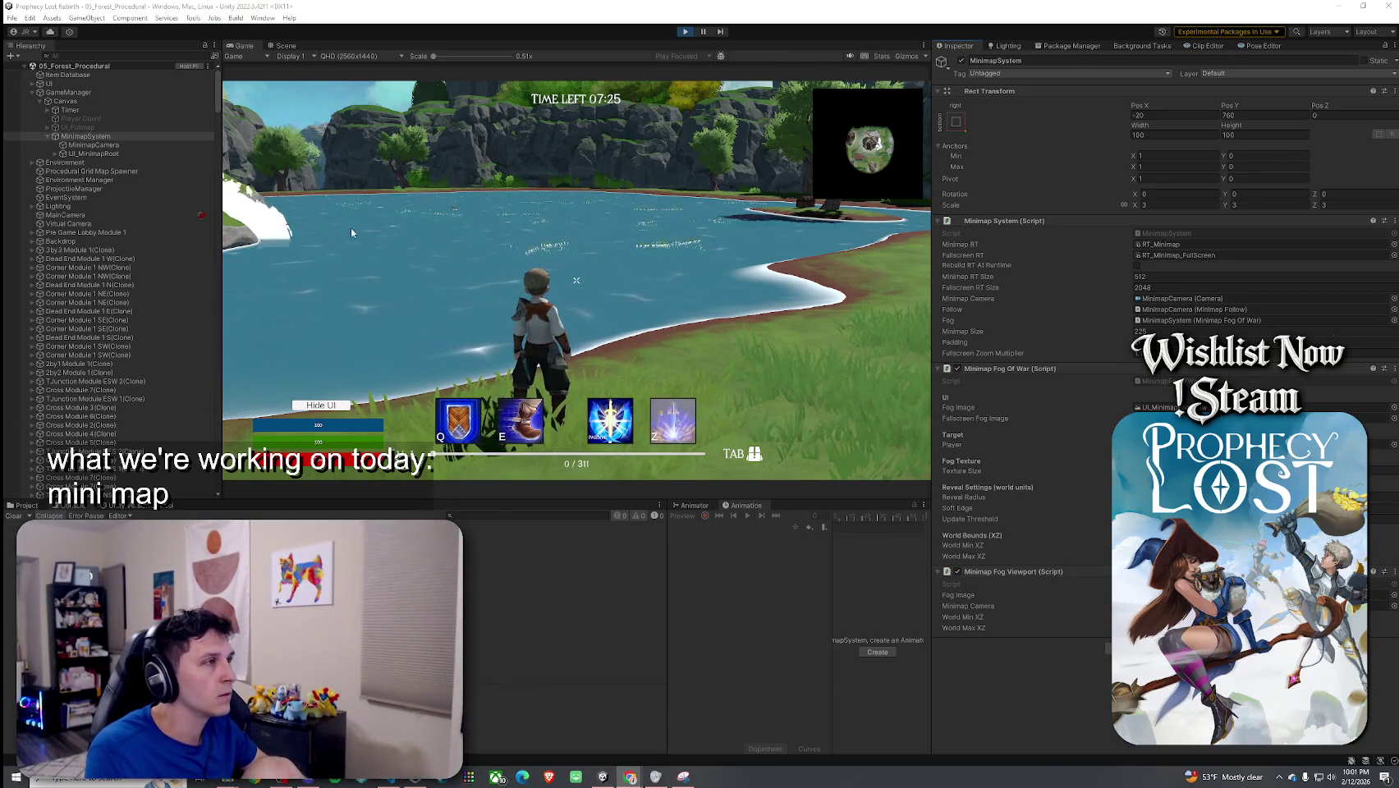
{"action": "left_click", "coordinate": [157, 146]}
Step: Scrub the MinimapCamera's Size upward to zoom the minimap out, then open and close the full map with Tab
{"action": "mouse_move", "coordinate": [1025, 191]}
{"action": "left_mouse_down"}
{"action": "mouse_move", "coordinate": [1014, 188]}
{"action": "mouse_move", "coordinate": [1346, 192]}
{"action": "left_mouse_up"}
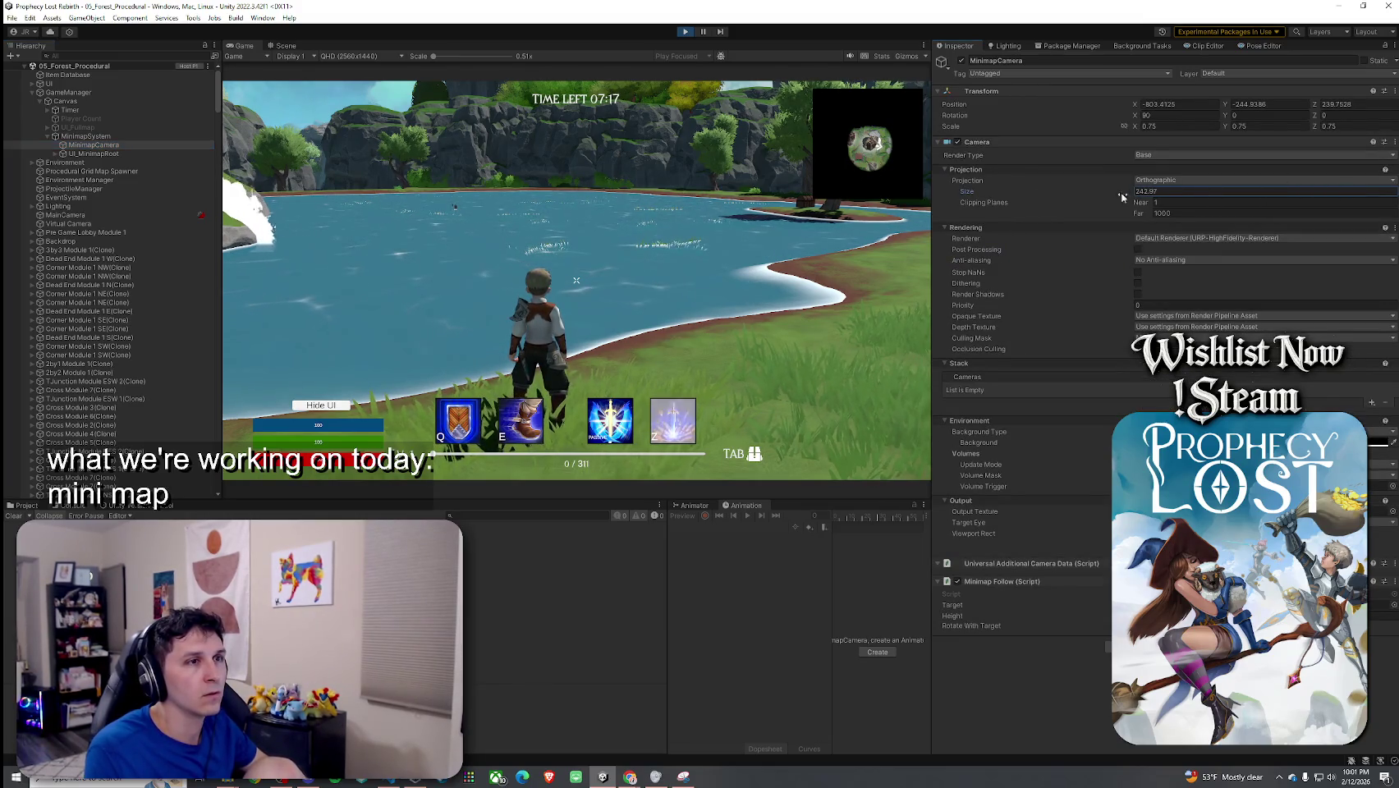
{"action": "left_click_drag", "start_coordinate": [988, 194], "coordinate": [1100, 212]}
{"action": "key", "text": "Tab"}
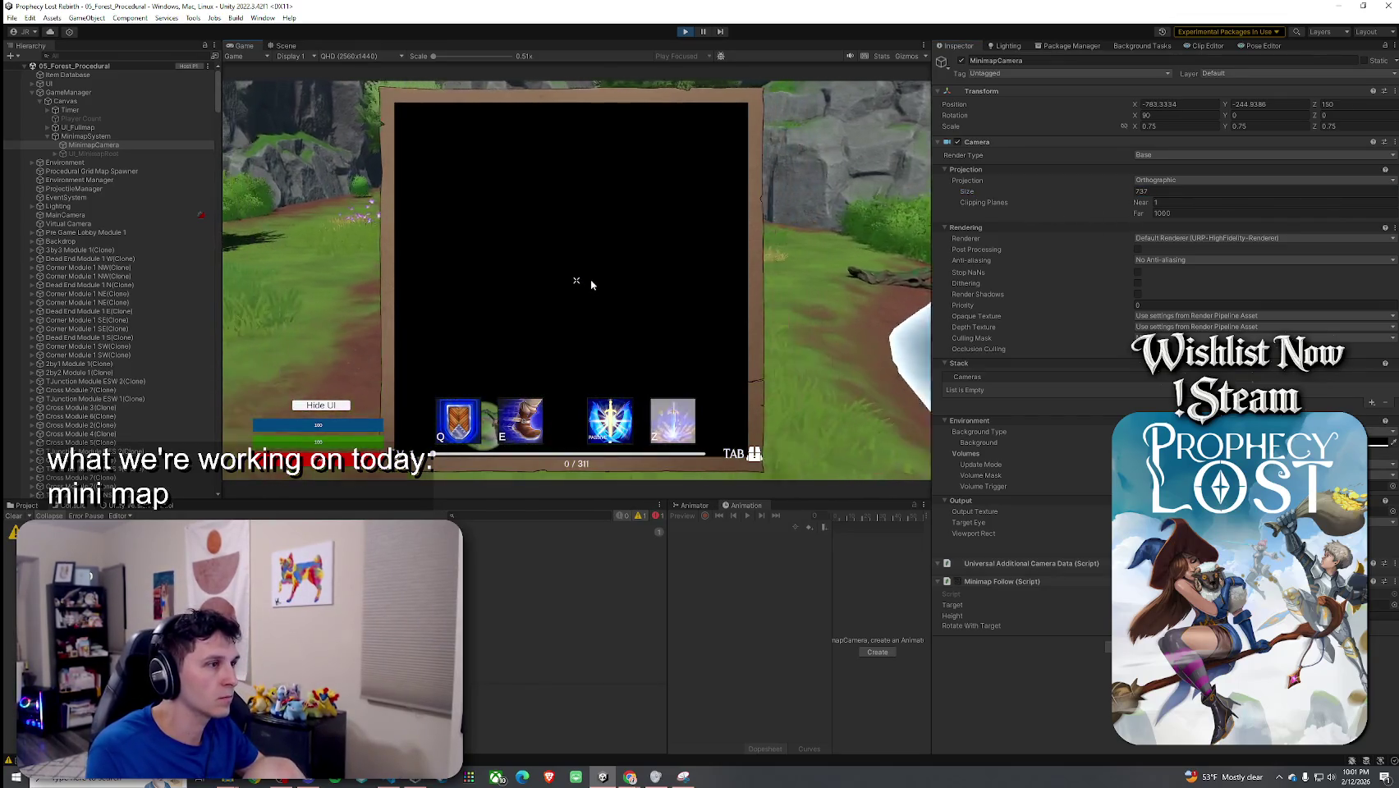
{"action": "key", "text": "Tab"}
{"action": "key", "text": "super"}
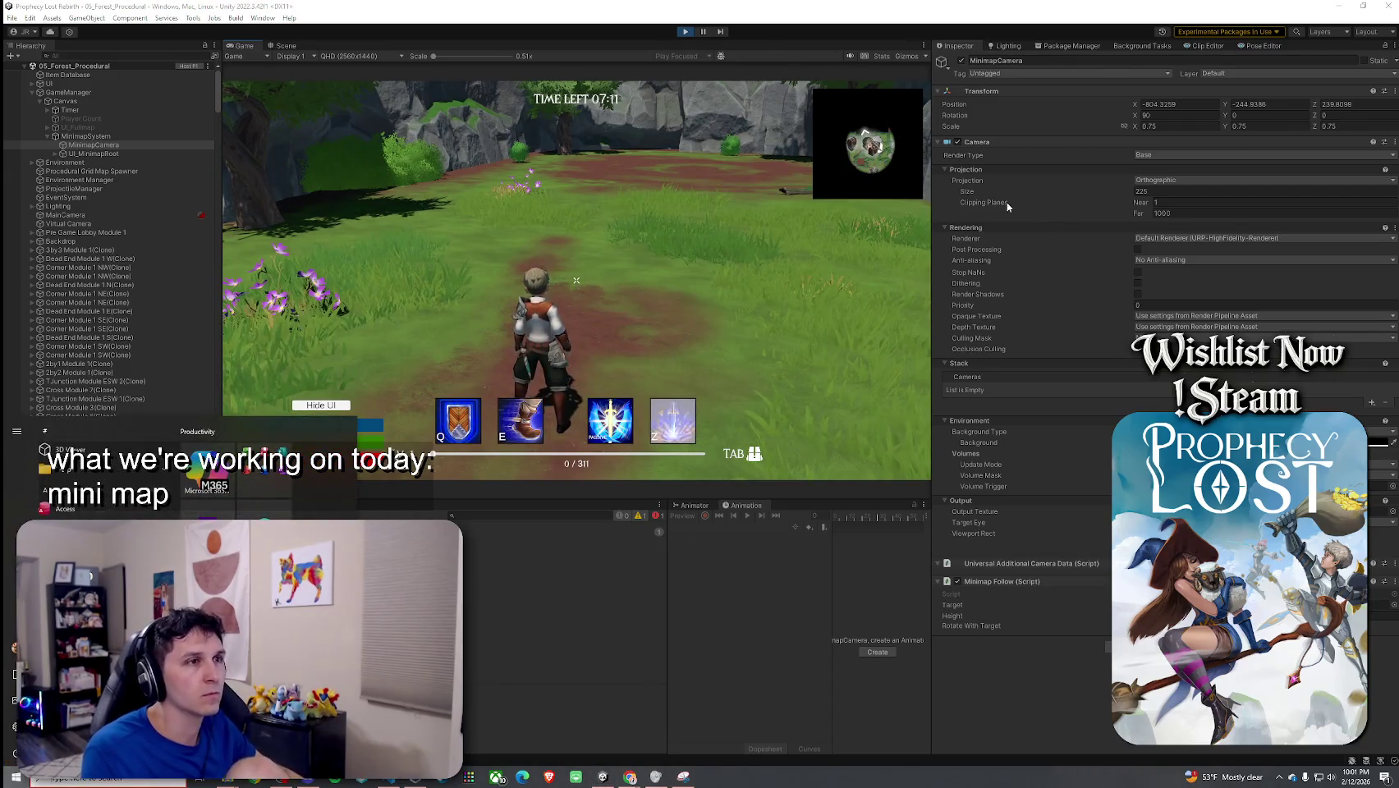
{"action": "left_click", "coordinate": [136, 143]}
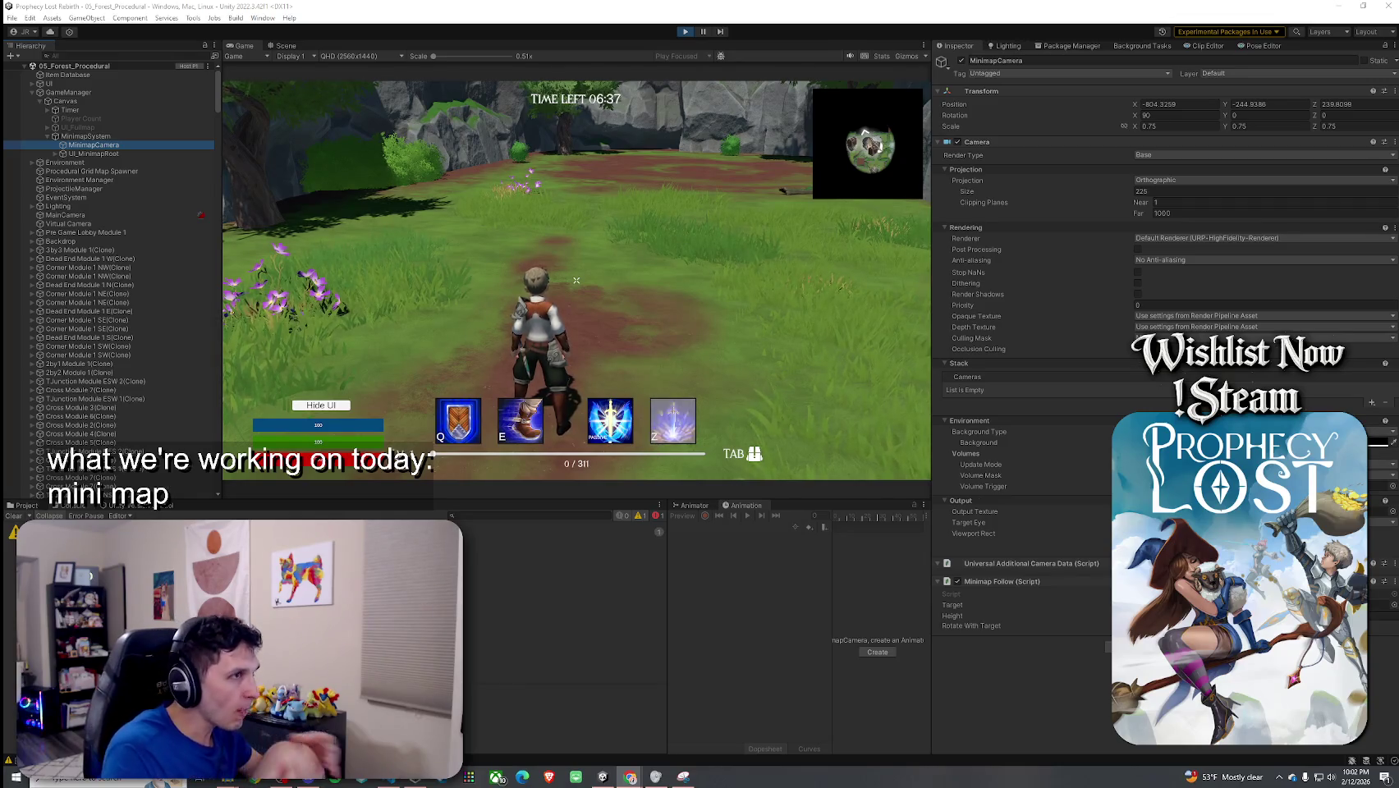
{"action": "key", "text": "super"}
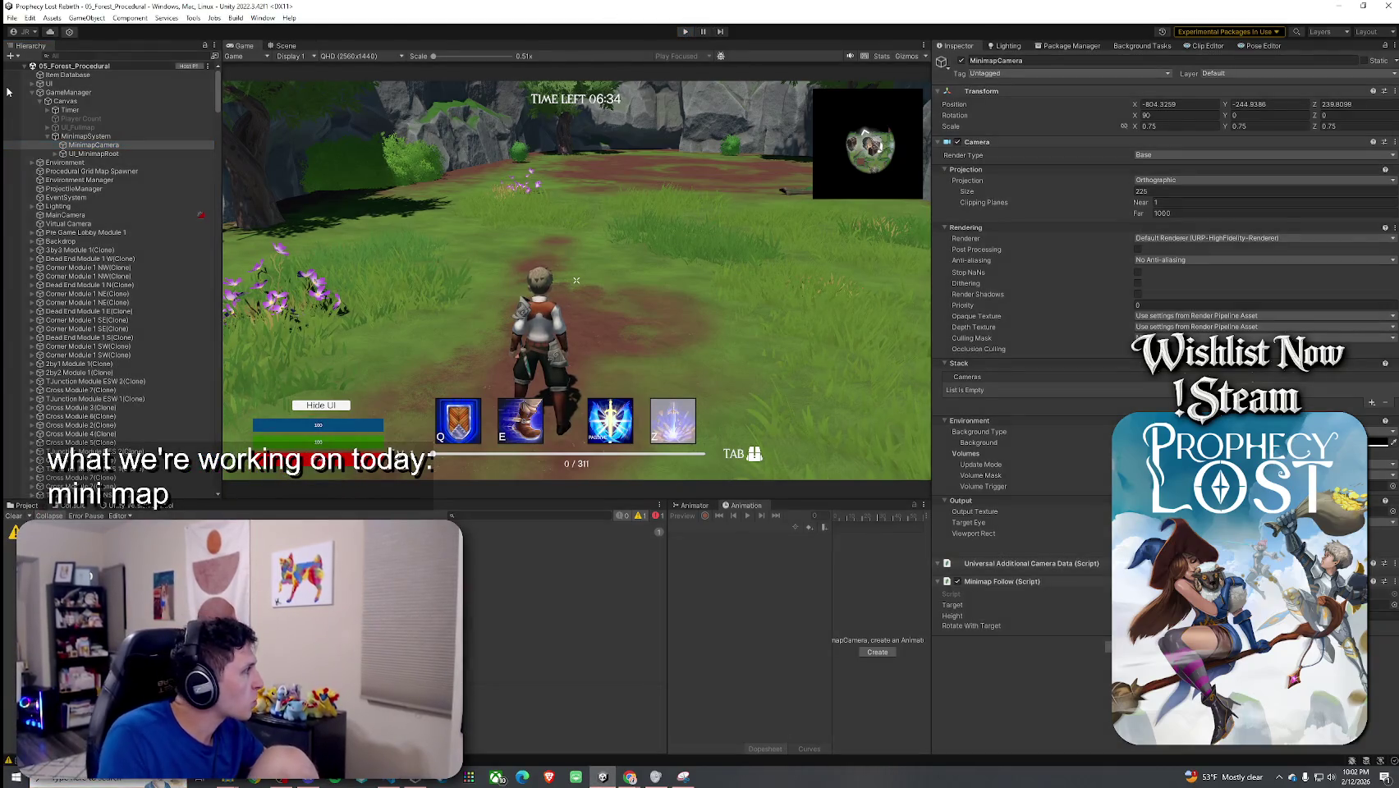
Step: Exit Play mode with Ctrl+P
{"action": "key", "text": "ctrl+p"}
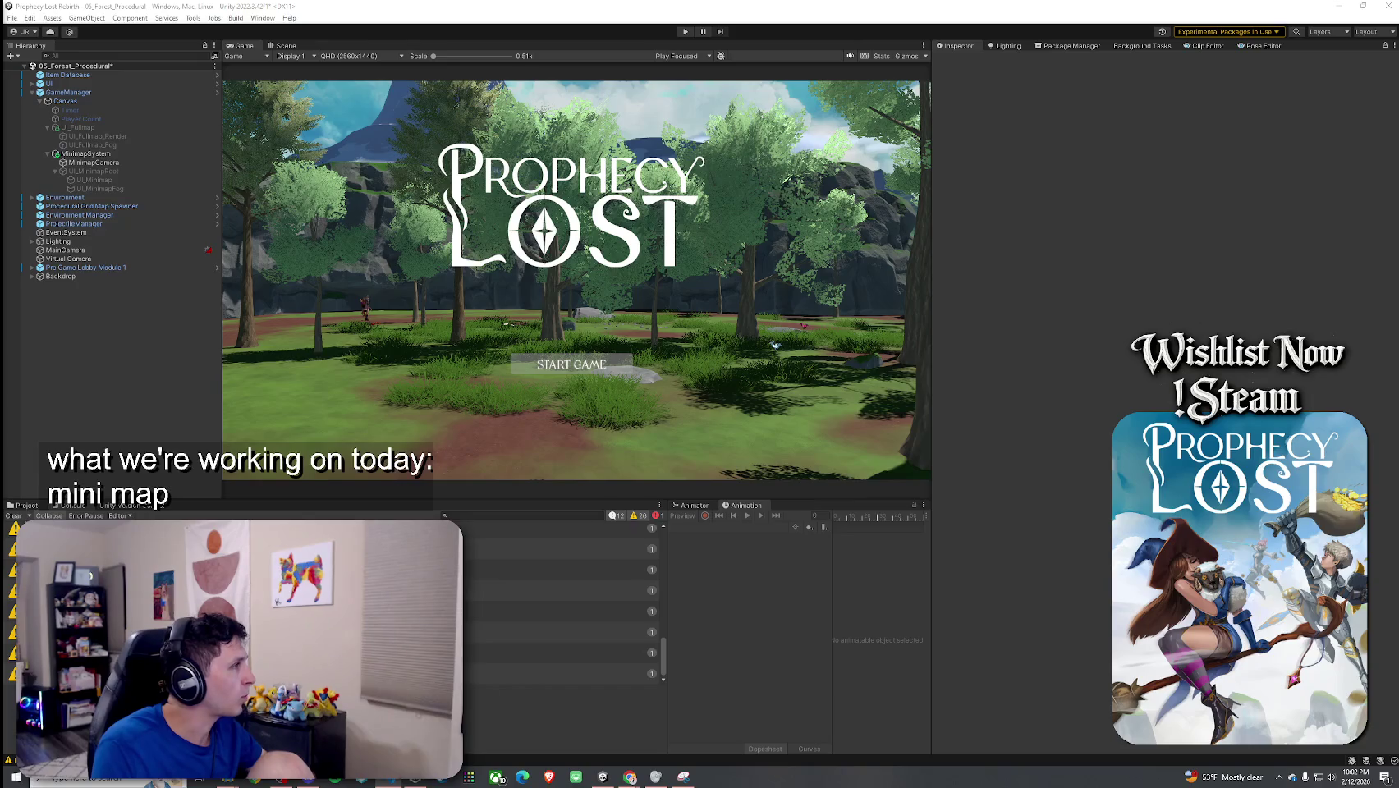
Step: Return to Unity to recompile the scripts and select MinimapSystem in the Hierarchy
{"action": "left_click", "coordinate": [646, 397]}
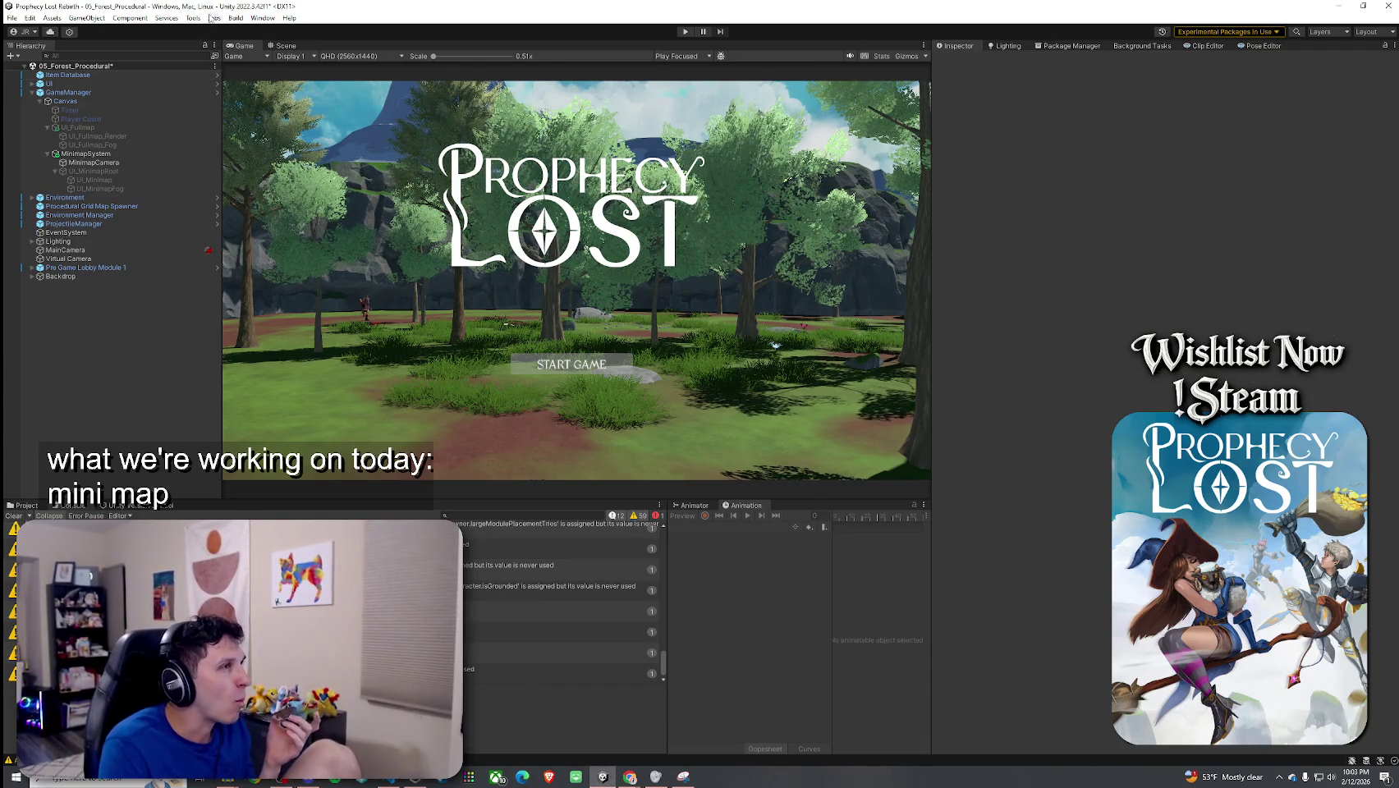
{"action": "left_click", "coordinate": [12, 18]}
{"action": "left_click", "coordinate": [96, 139]}
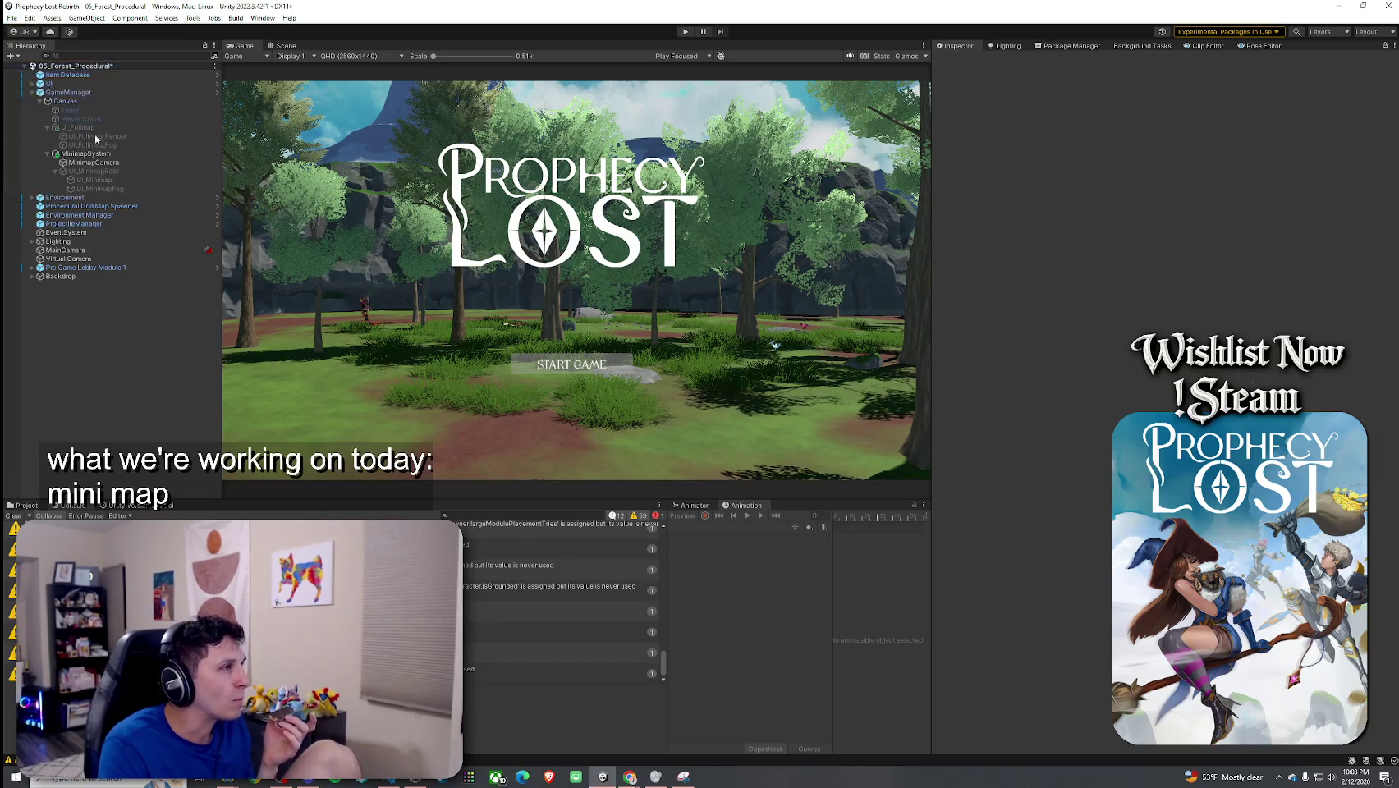
{"action": "left_click", "coordinate": [85, 153]}
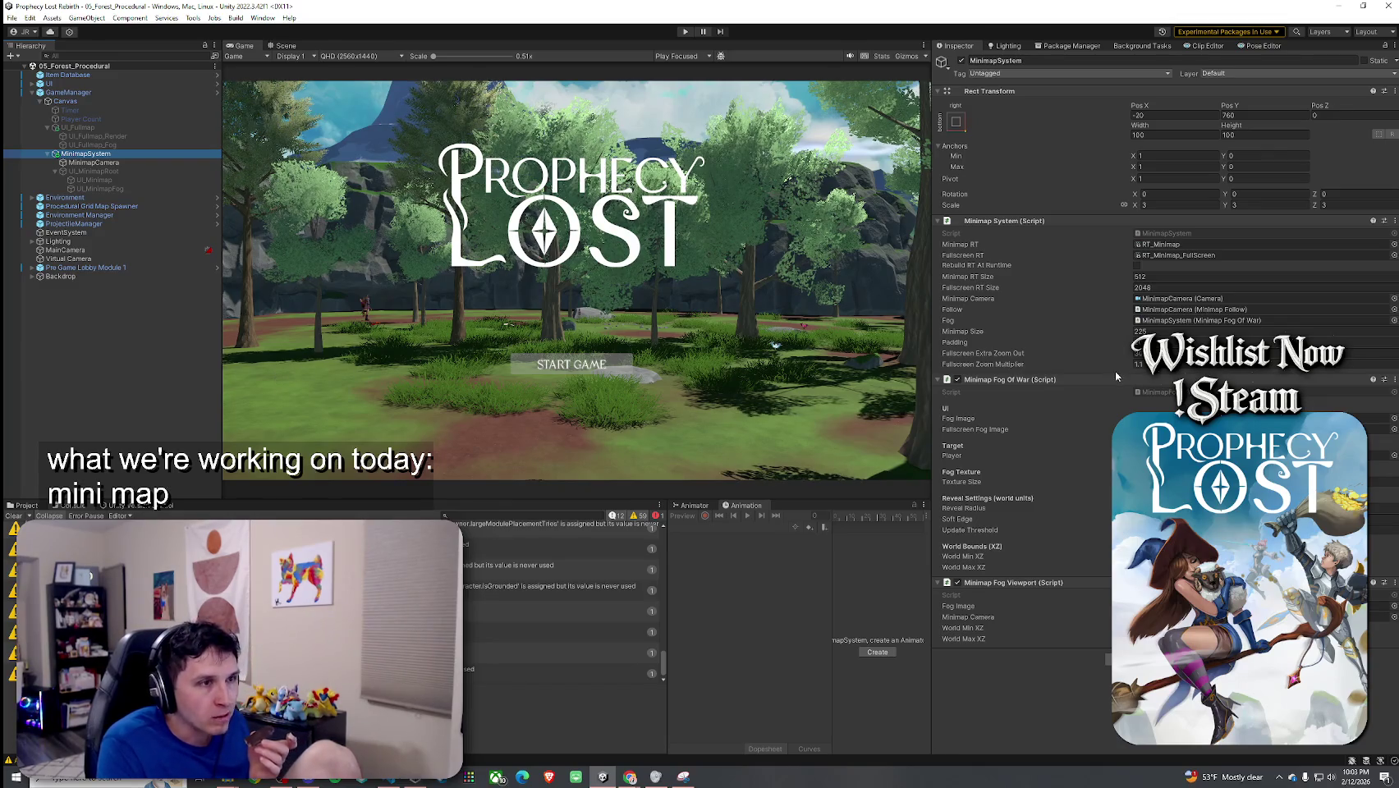
Step: Clear the Console, maximize the Game view, and enter Play mode
{"action": "left_click", "coordinate": [14, 515]}
{"action": "left_click", "coordinate": [13, 19]}
{"action": "left_click", "coordinate": [240, 49]}
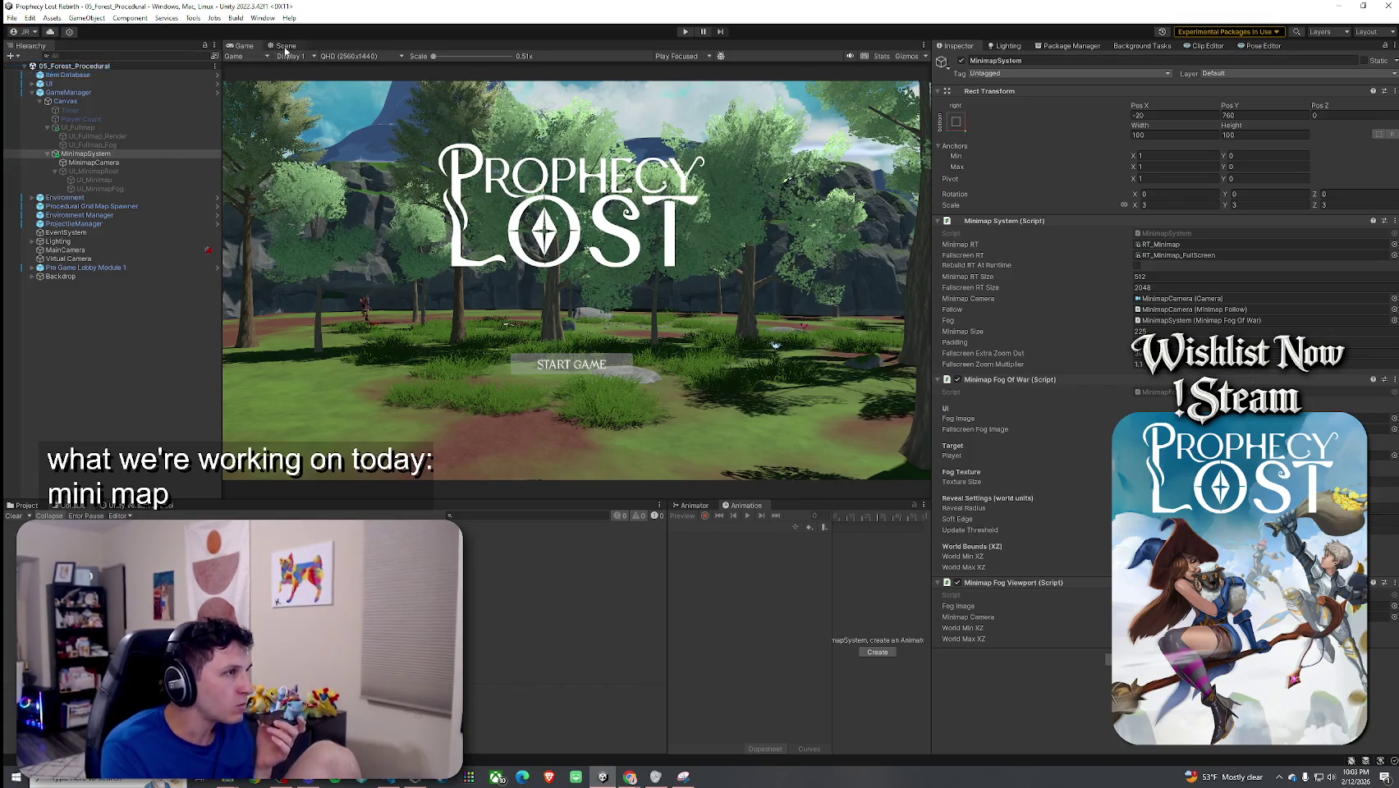
{"action": "double_click", "coordinate": [240, 49]}
{"action": "key", "text": "ctrl+p"}
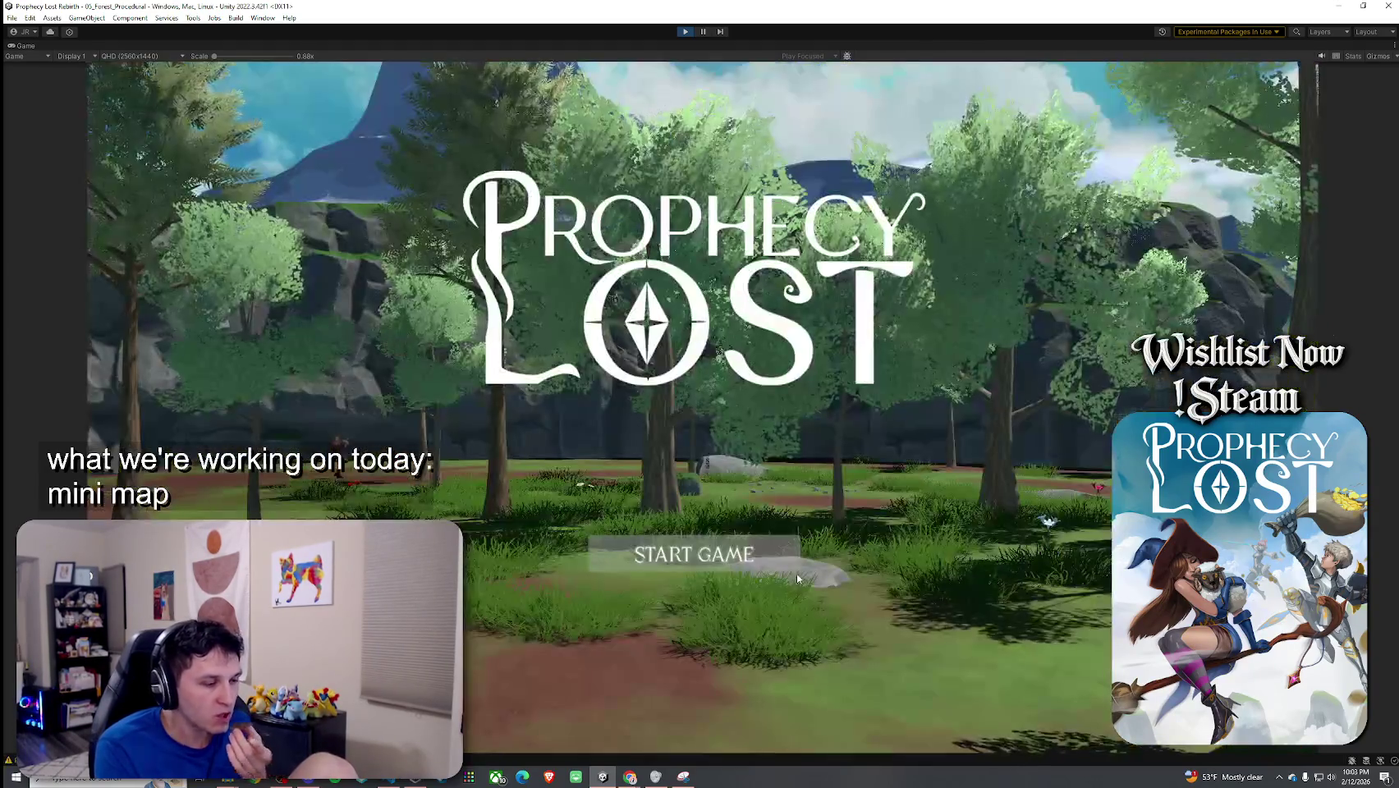
Step: Start a game session, open the all-black full-screen map, then restore the normal editor layout
{"action": "left_click", "coordinate": [723, 556]}
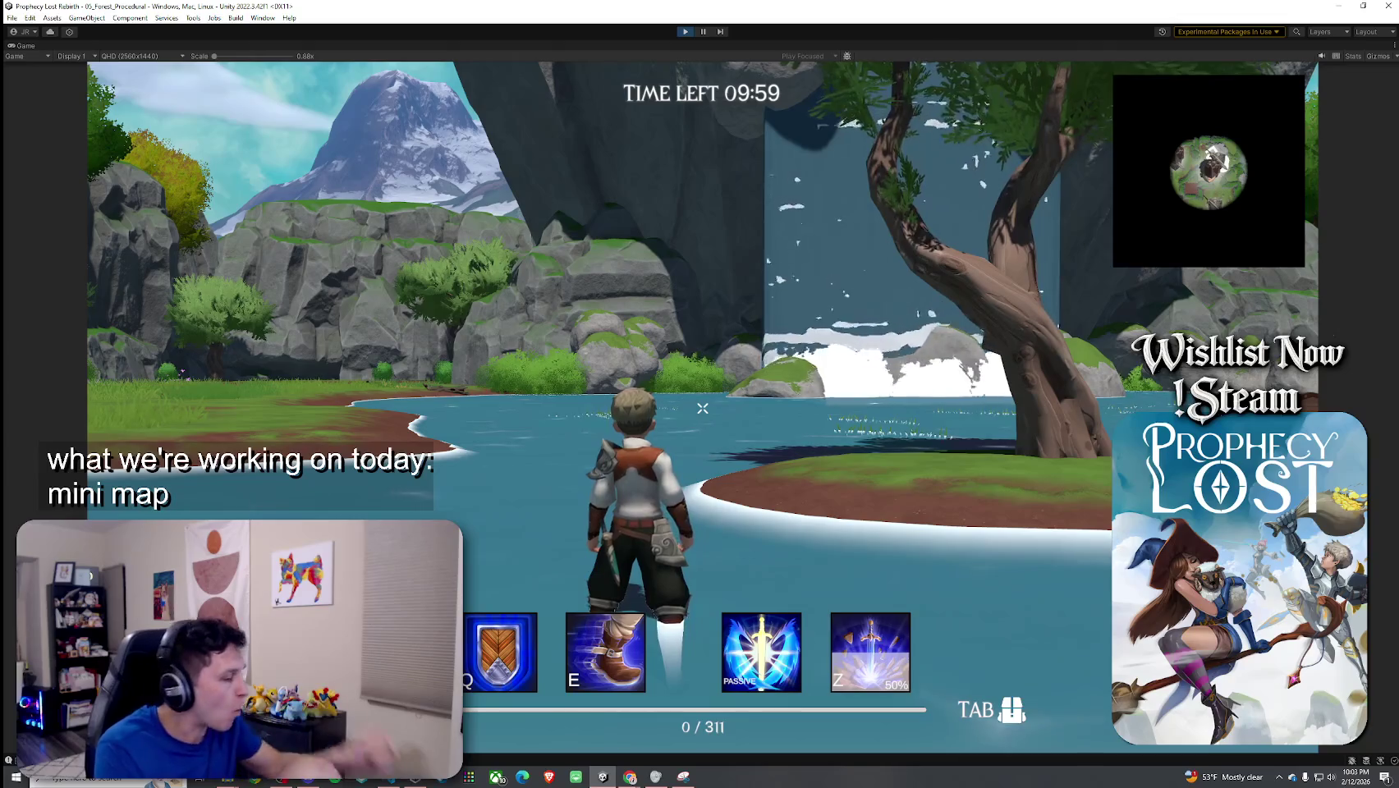
{"action": "key", "text": "m"}
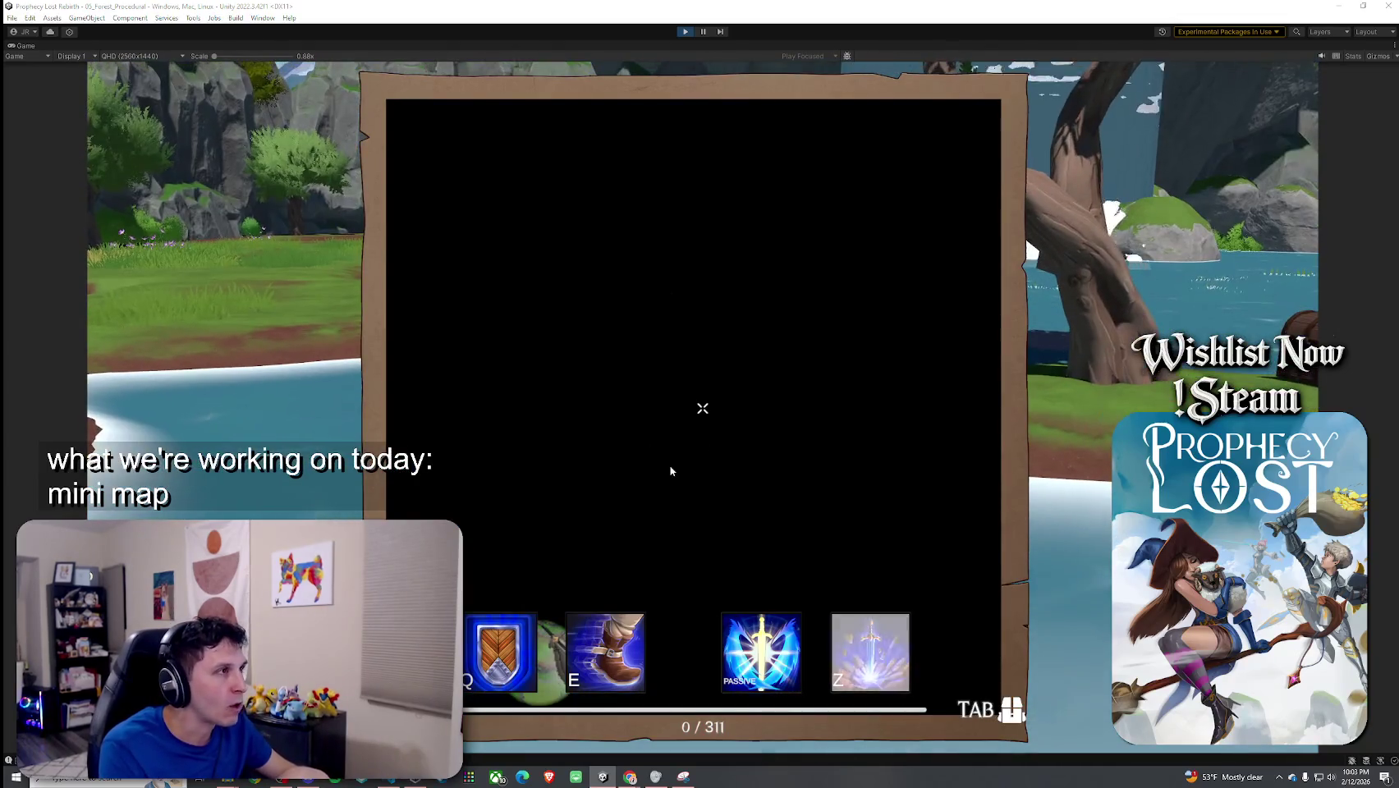
{"action": "key", "text": "super"}
{"action": "key", "text": "super"}
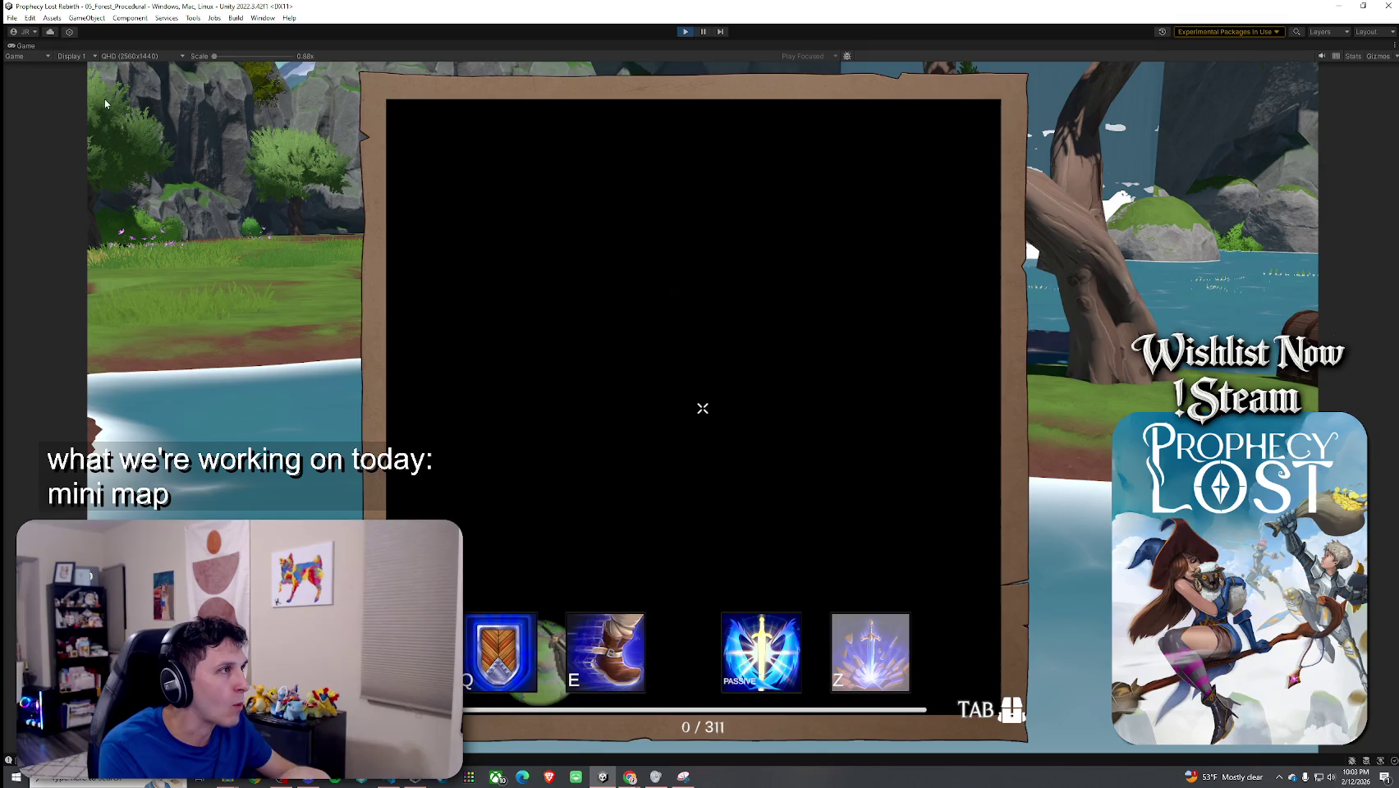
{"action": "double_click", "coordinate": [64, 49]}
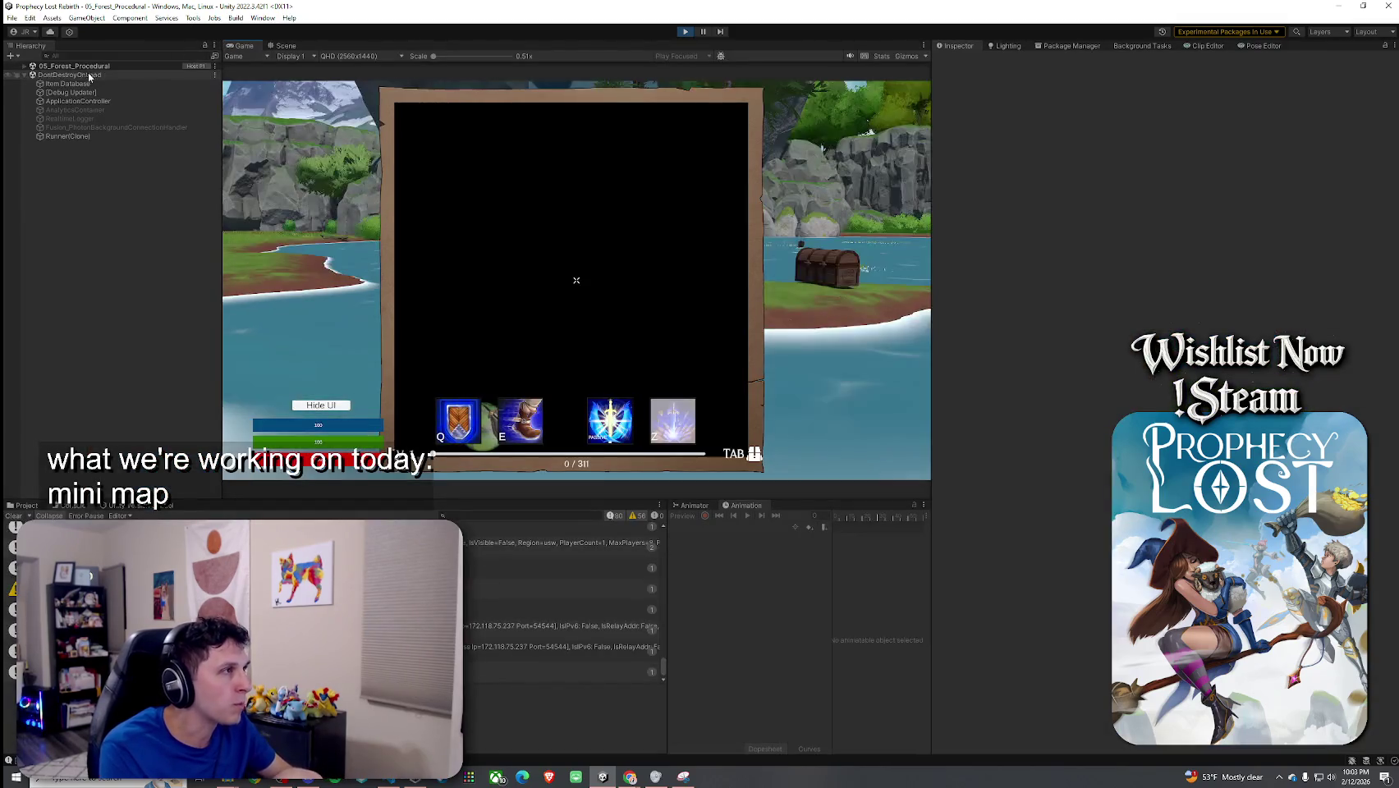
Step: Deactivate GameManager > Canvas > UI_Fullmap > UI_Fullmap_Fog, then select MinimapSystem
{"action": "left_click", "coordinate": [25, 66]}
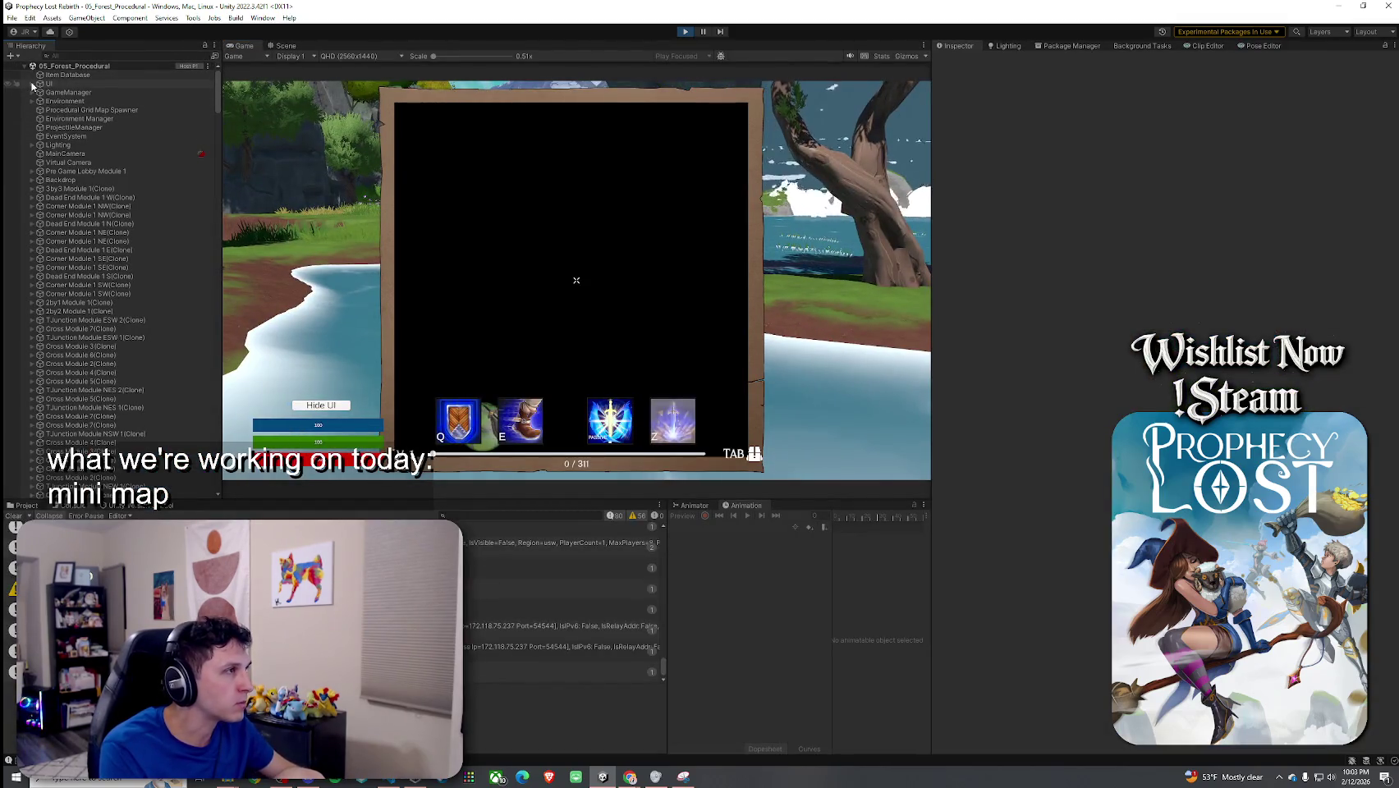
{"action": "left_click", "coordinate": [32, 83]}
{"action": "left_click", "coordinate": [66, 92]}
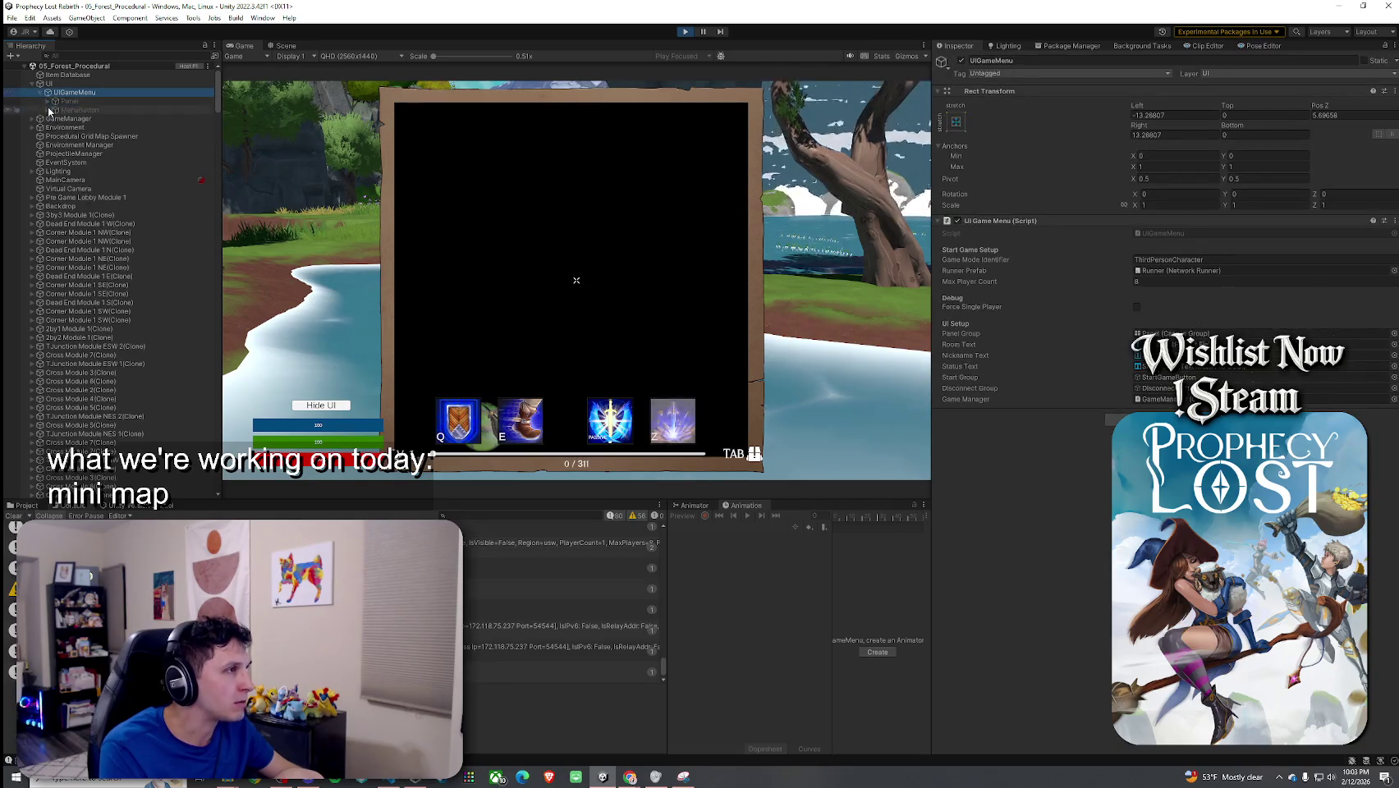
{"action": "left_click", "coordinate": [31, 119]}
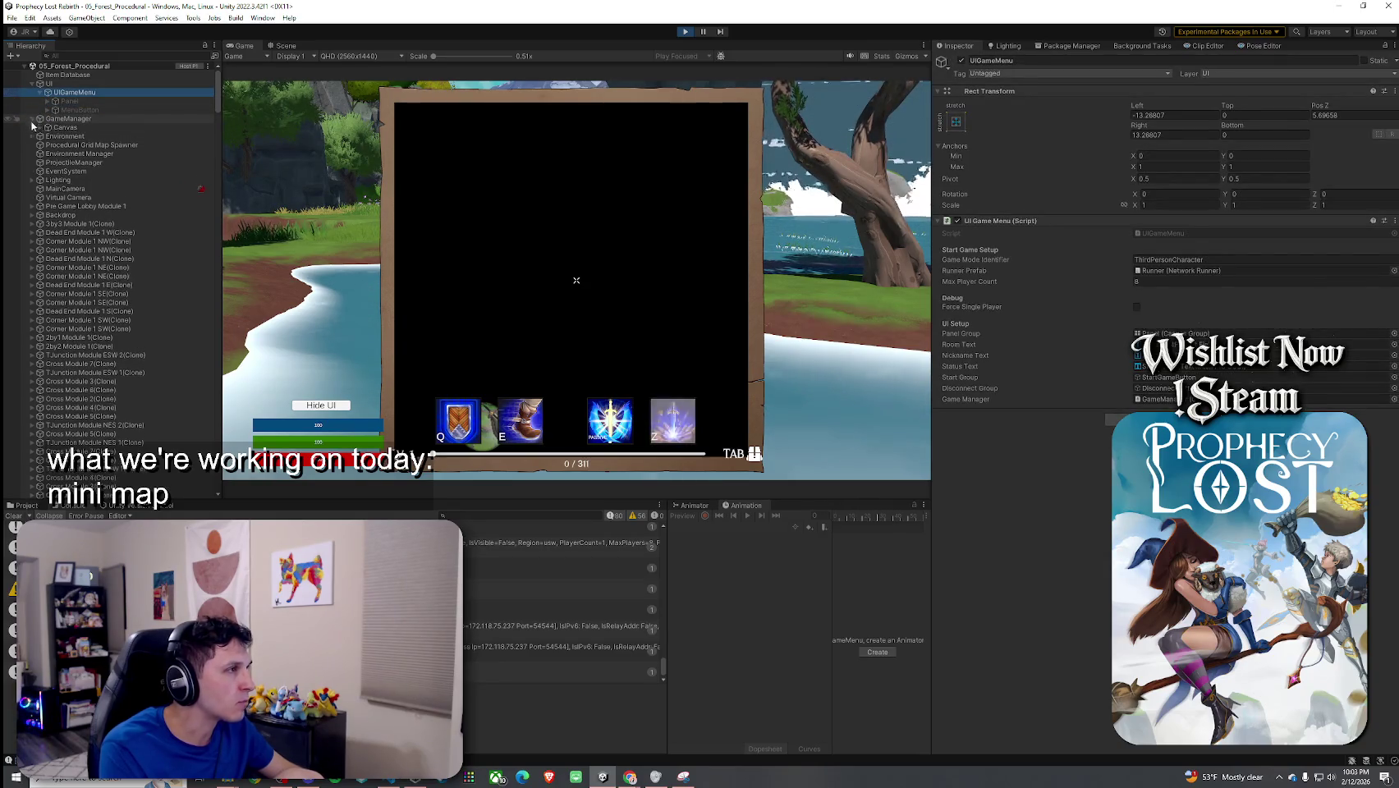
{"action": "left_click", "coordinate": [39, 127]}
{"action": "left_click", "coordinate": [47, 153]}
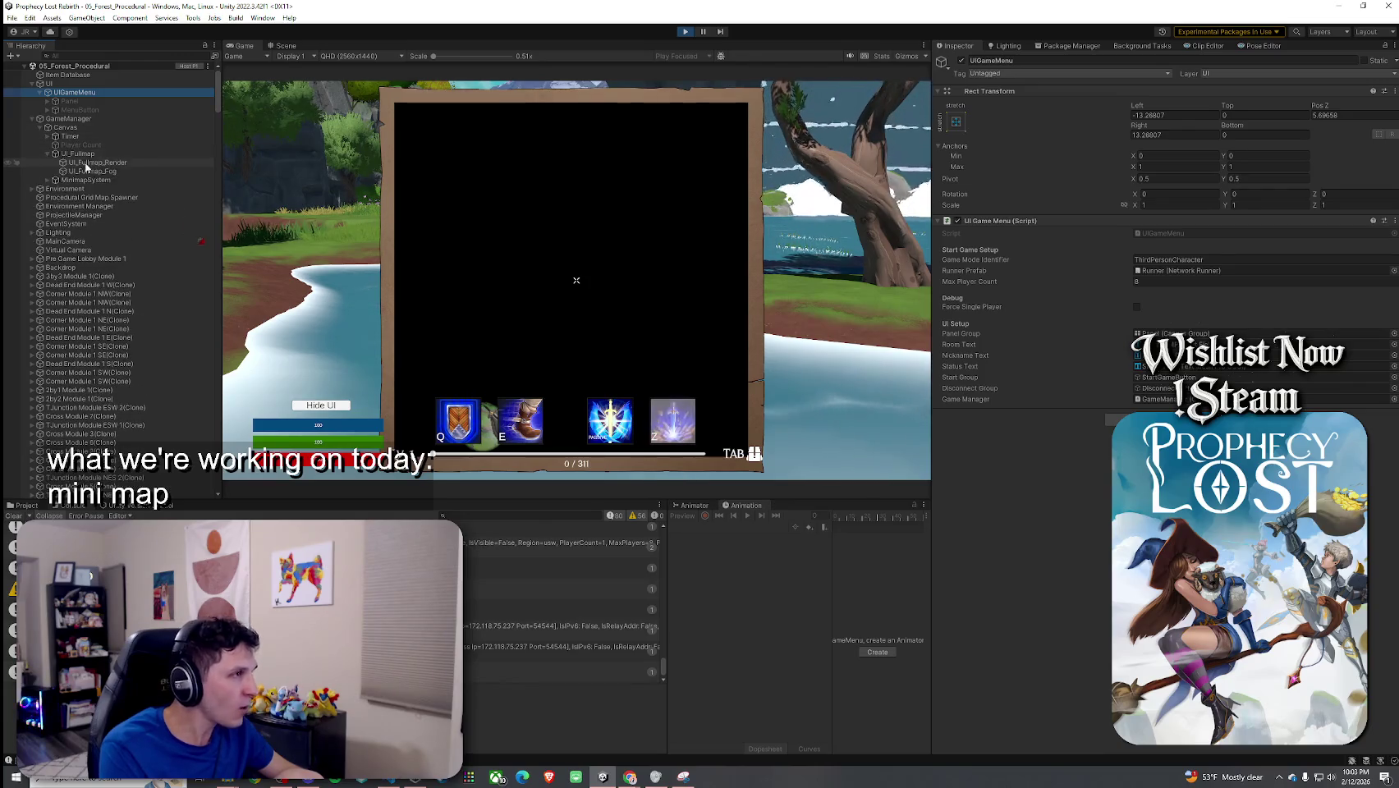
{"action": "left_click", "coordinate": [88, 171]}
{"action": "left_click", "coordinate": [961, 61]}
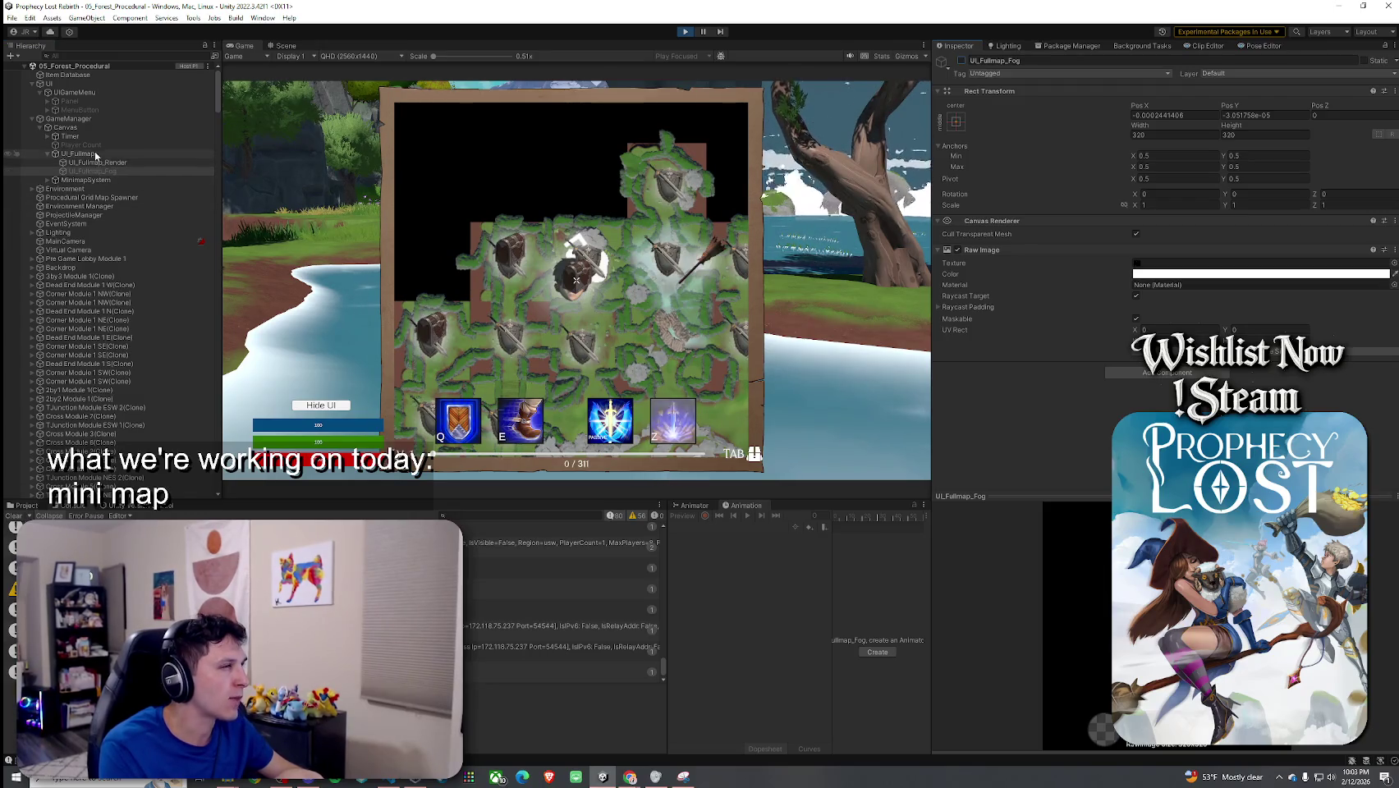
{"action": "left_click", "coordinate": [90, 180]}
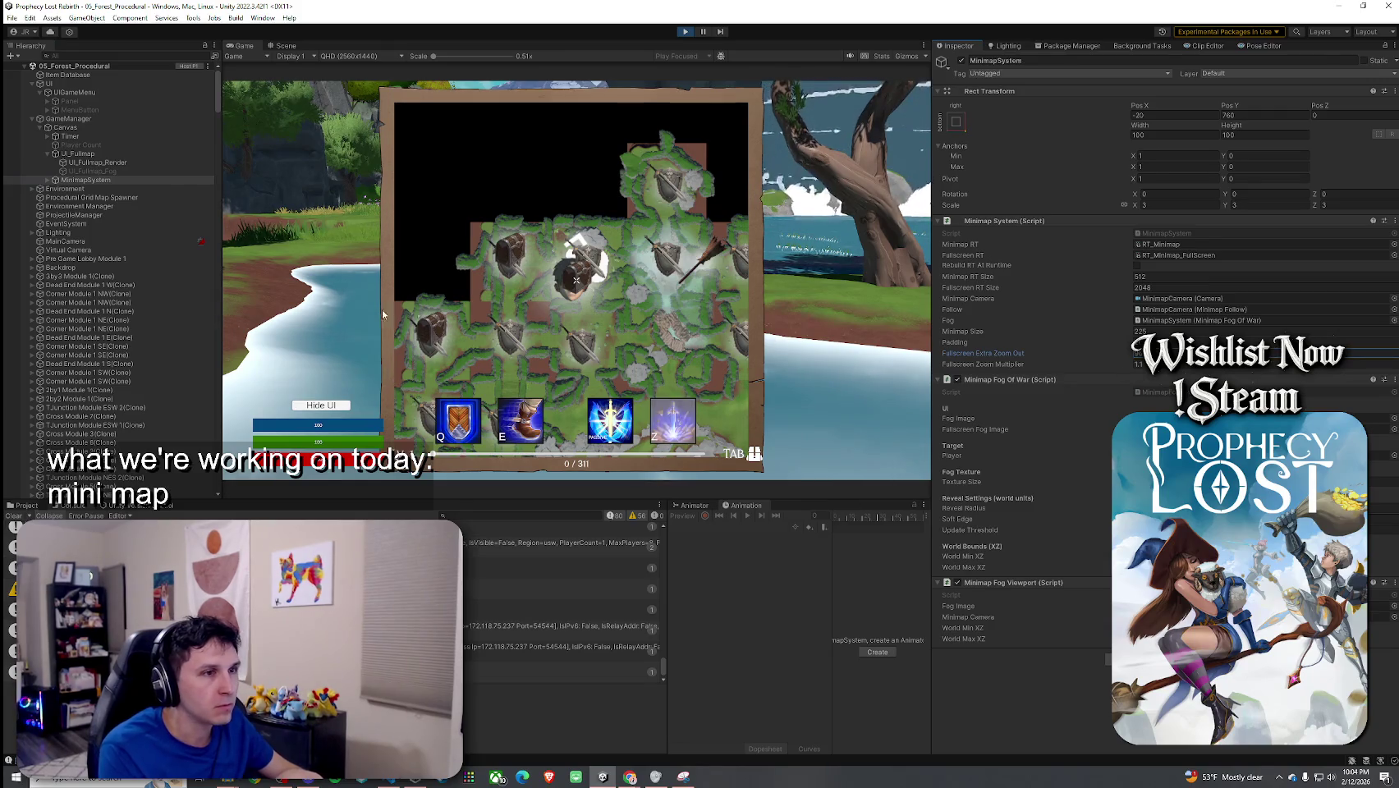
Step: Close and reopen the full-screen map with Tab during play
{"action": "key", "text": "Tab"}
{"action": "key", "text": "Tab"}
{"action": "key", "text": "super"}
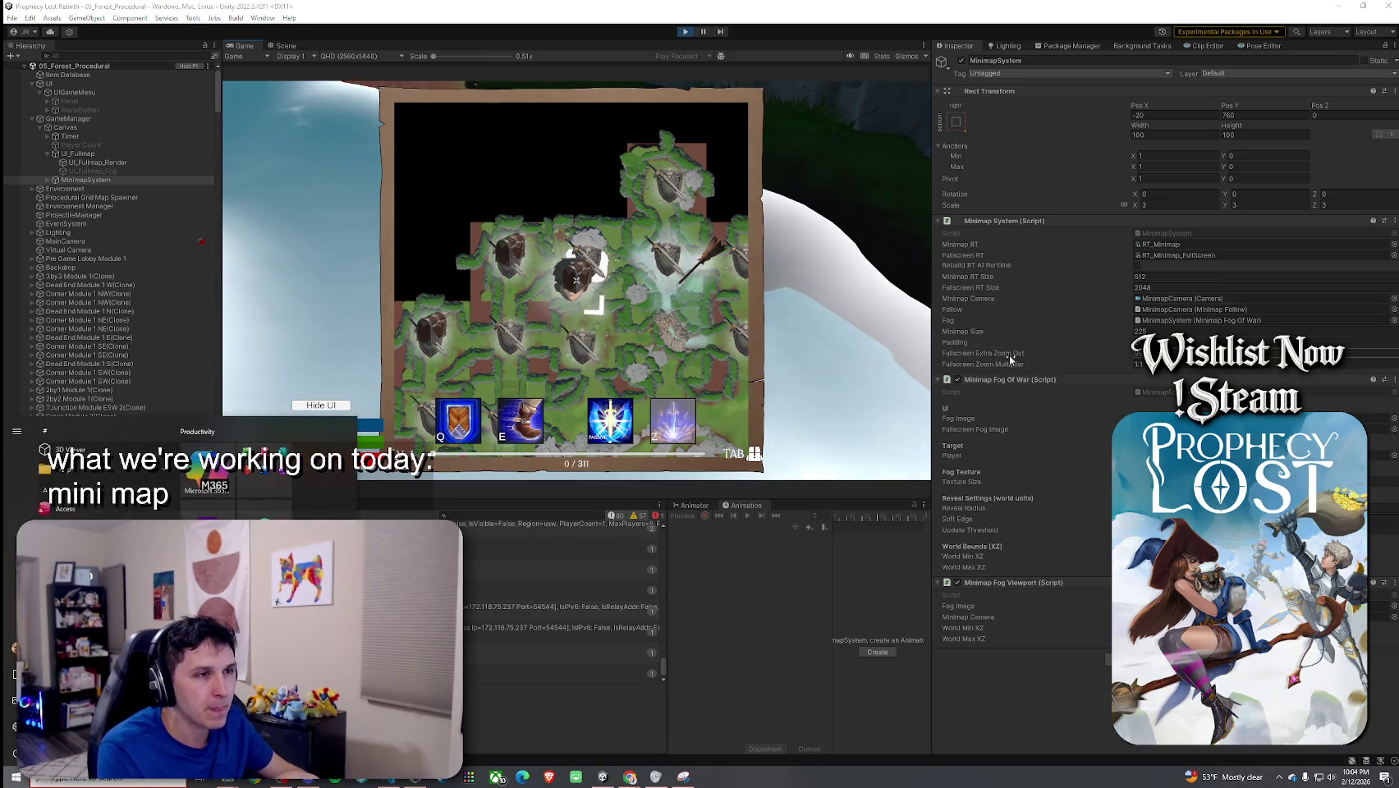
{"action": "key", "text": "super"}
{"action": "key", "text": "Tab"}
{"action": "key", "text": "Tab"}
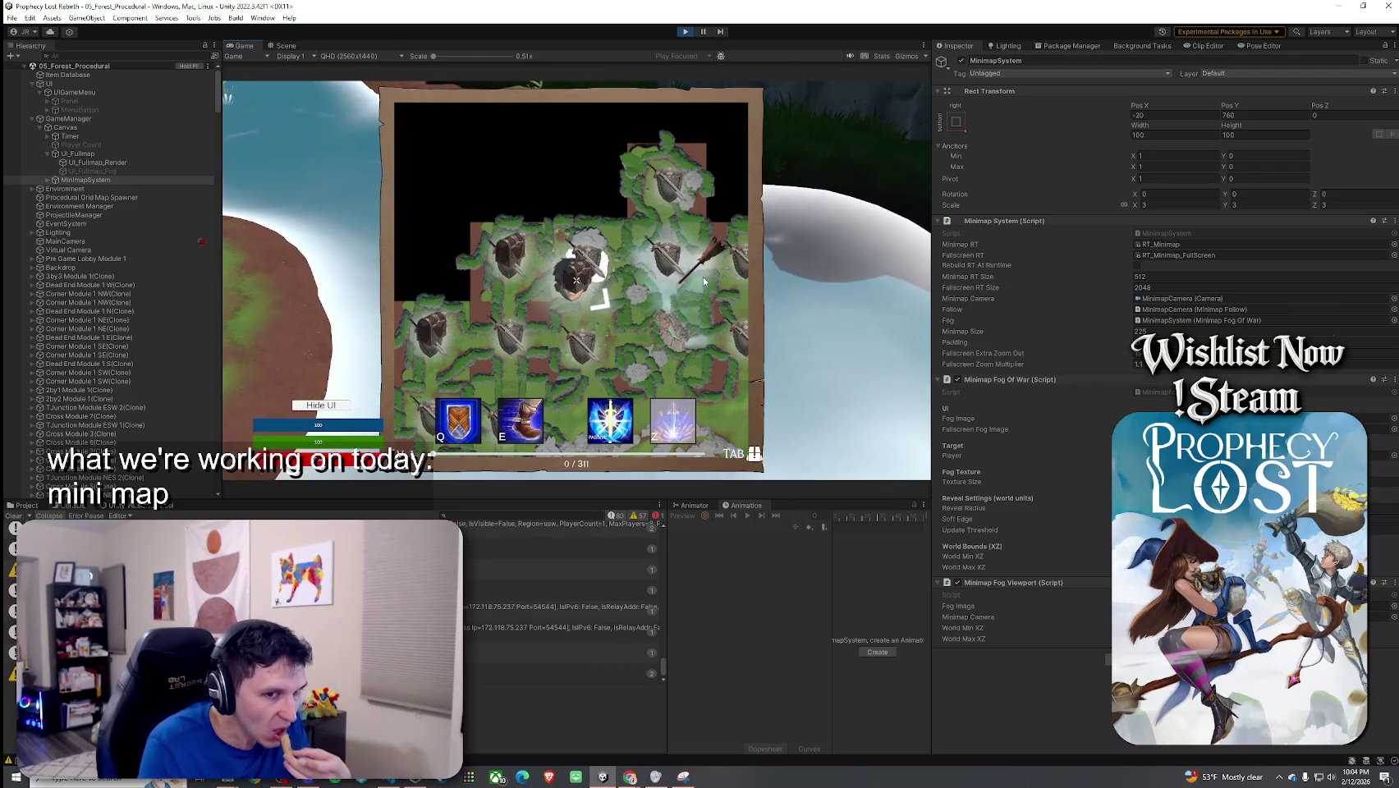
{"action": "key", "text": "super"}
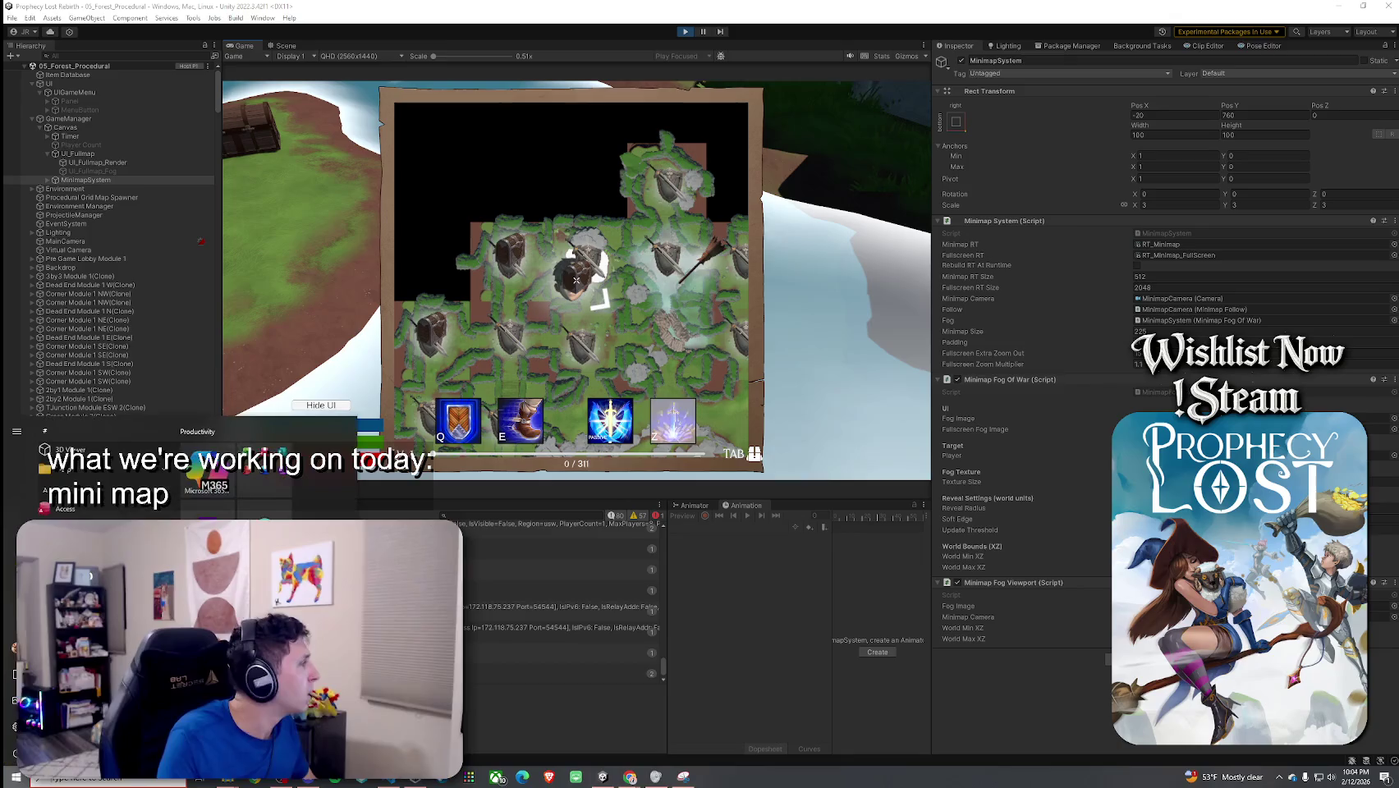
{"action": "key", "text": "super"}
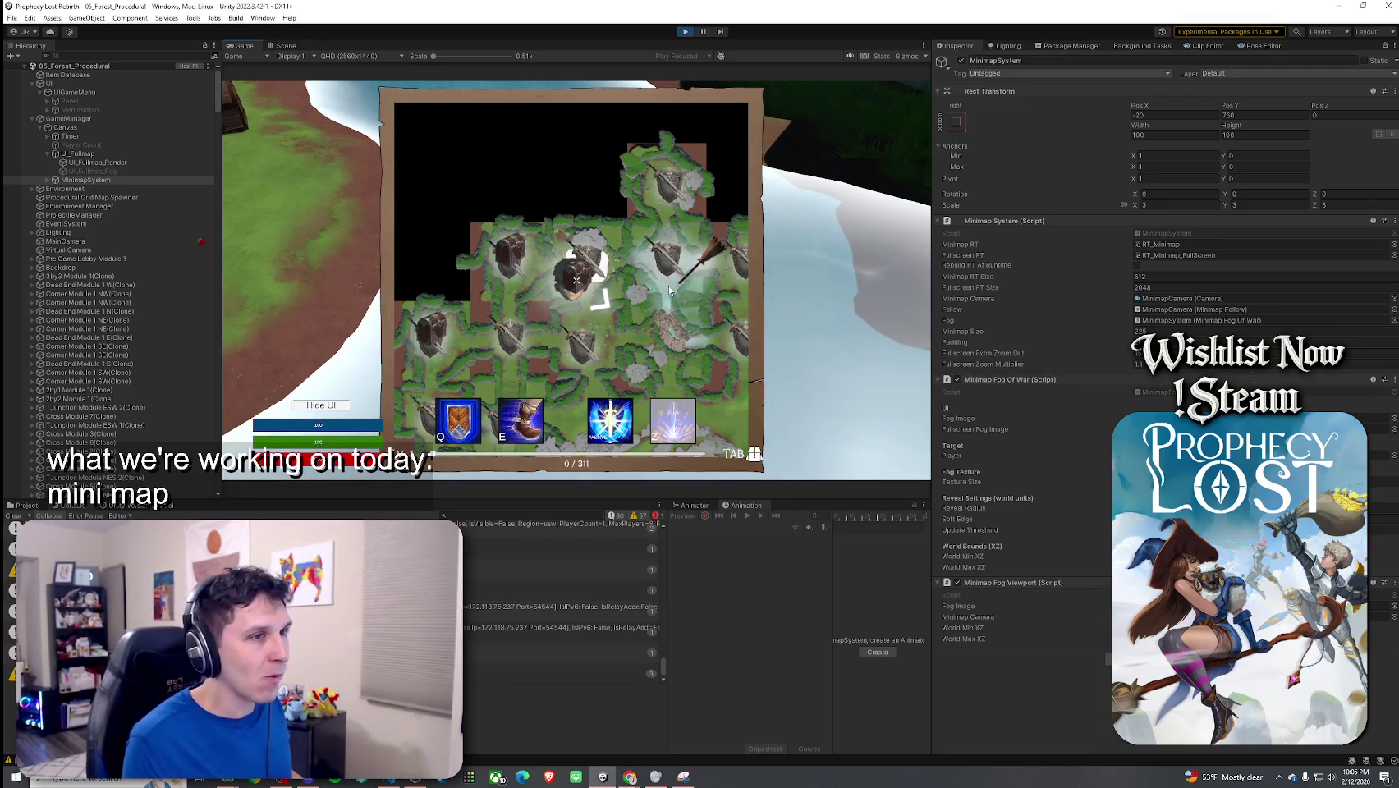
Step: Toggle the inventory and full map again, then locate the Fullscreen RT asset in the Project tab
{"action": "key", "text": "Tab"}
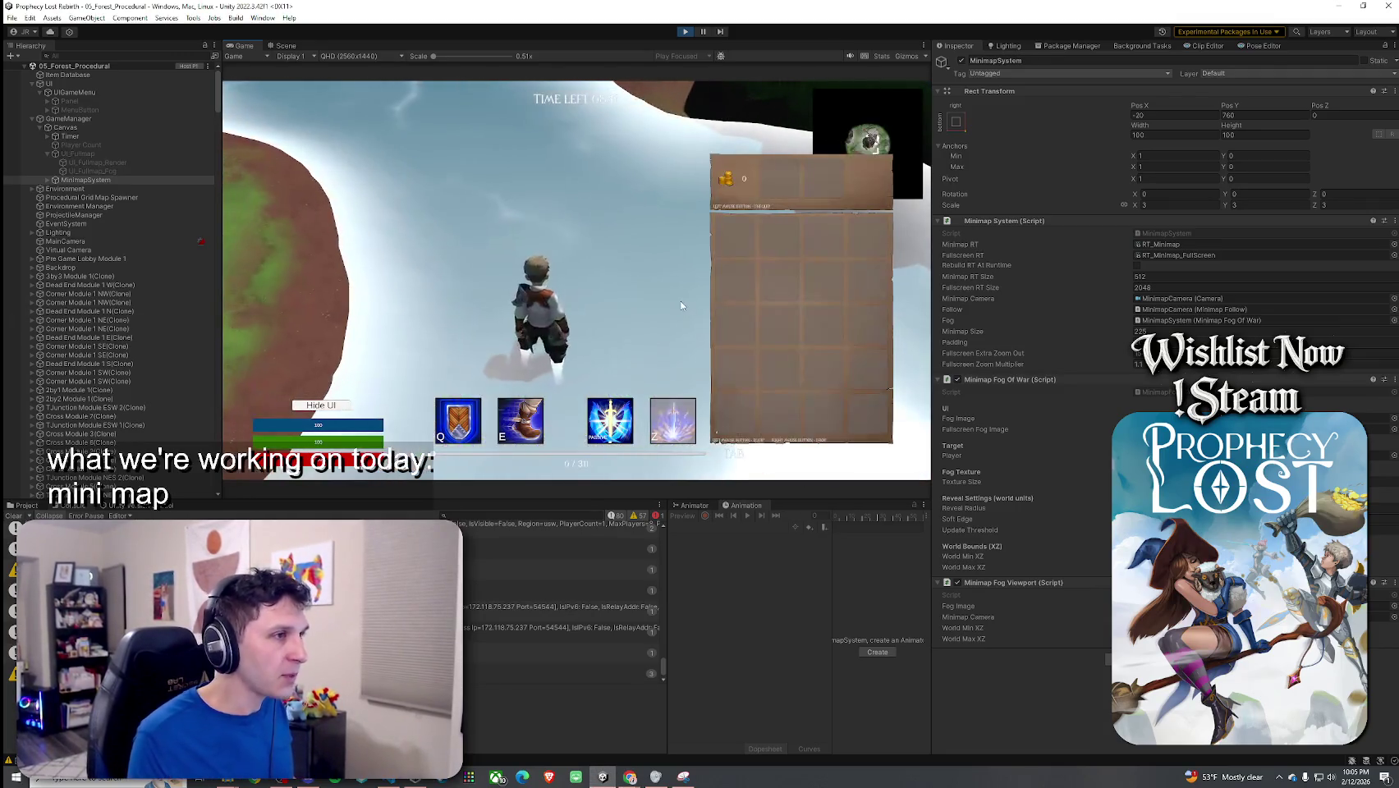
{"action": "key", "text": "Tab"}
{"action": "key", "text": "Tab"}
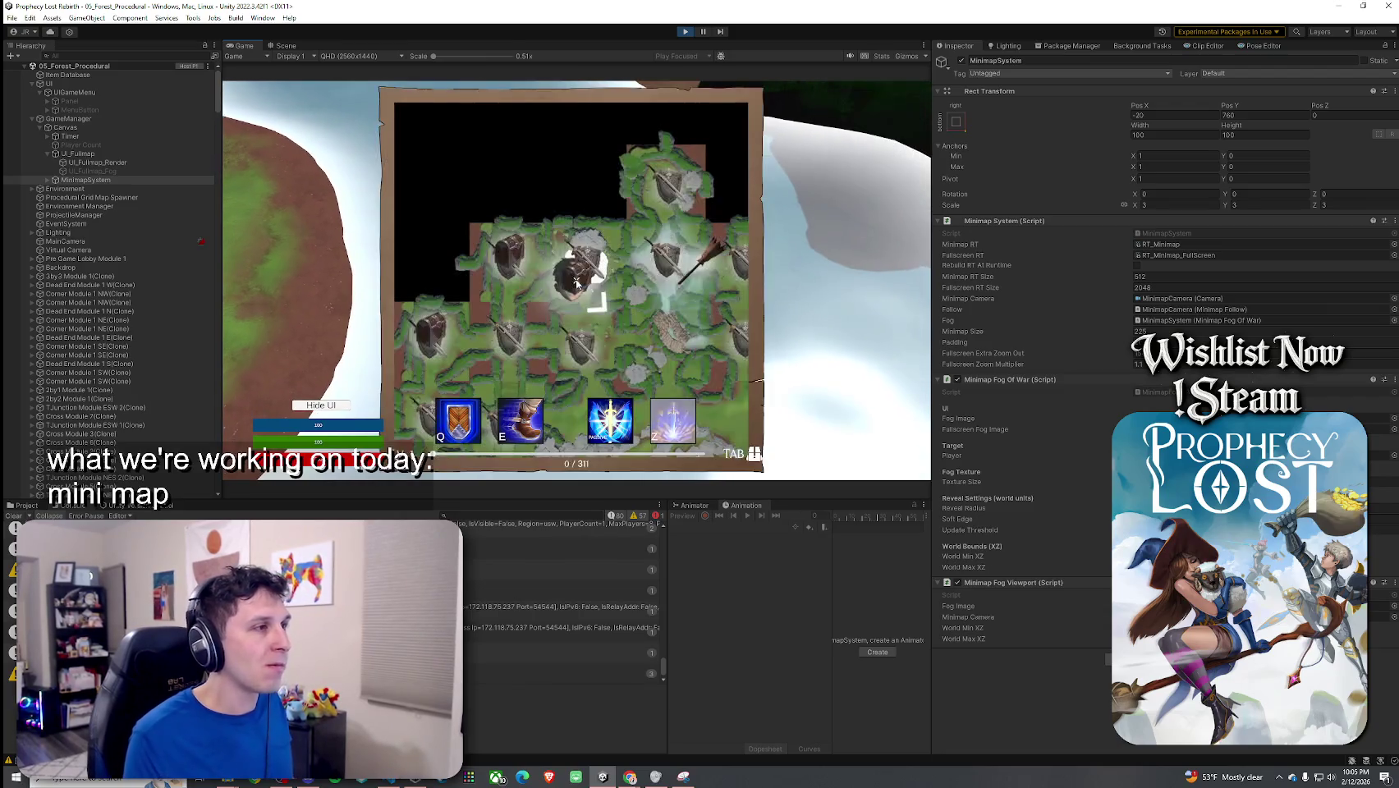
{"action": "key", "text": "super"}
{"action": "key", "text": "super"}
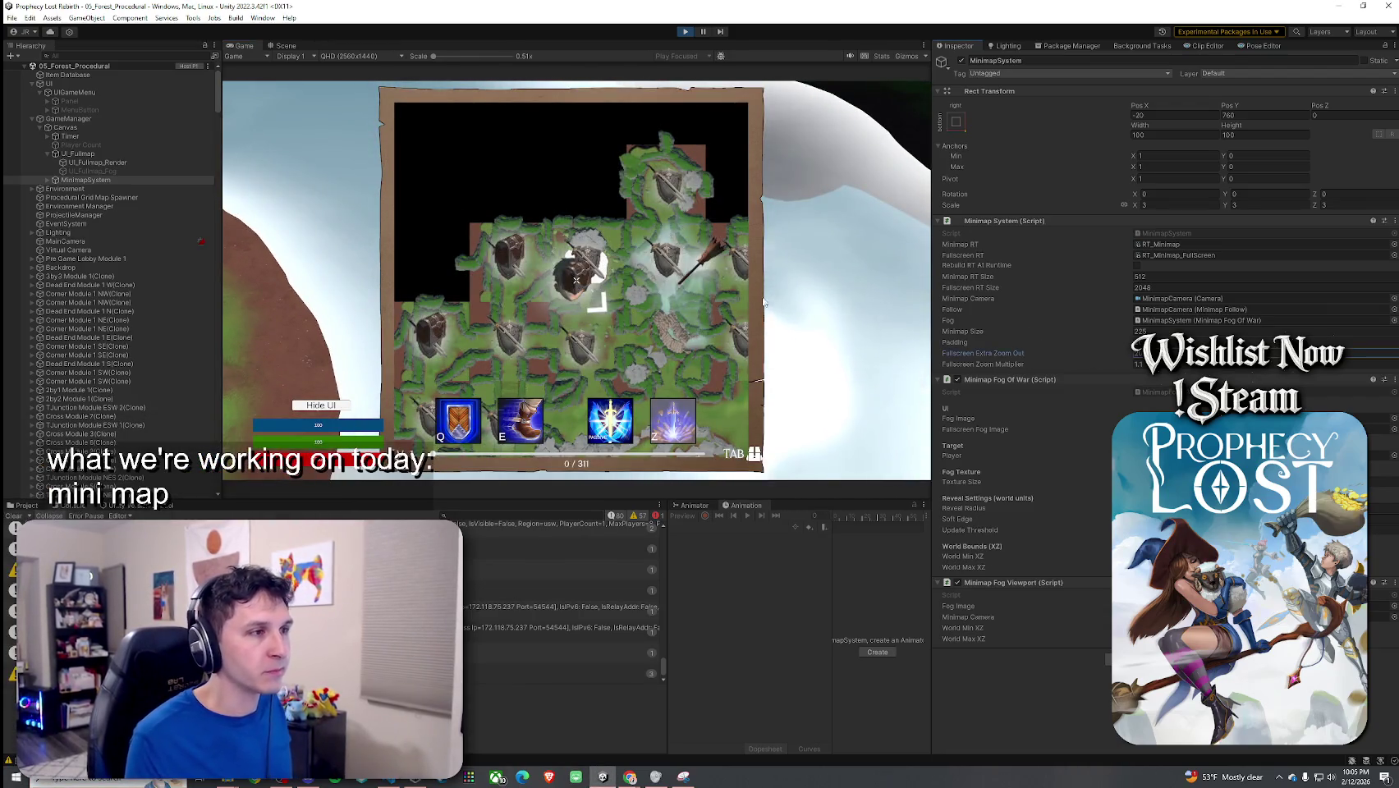
{"action": "key", "text": "Tab"}
{"action": "key", "text": "Tab"}
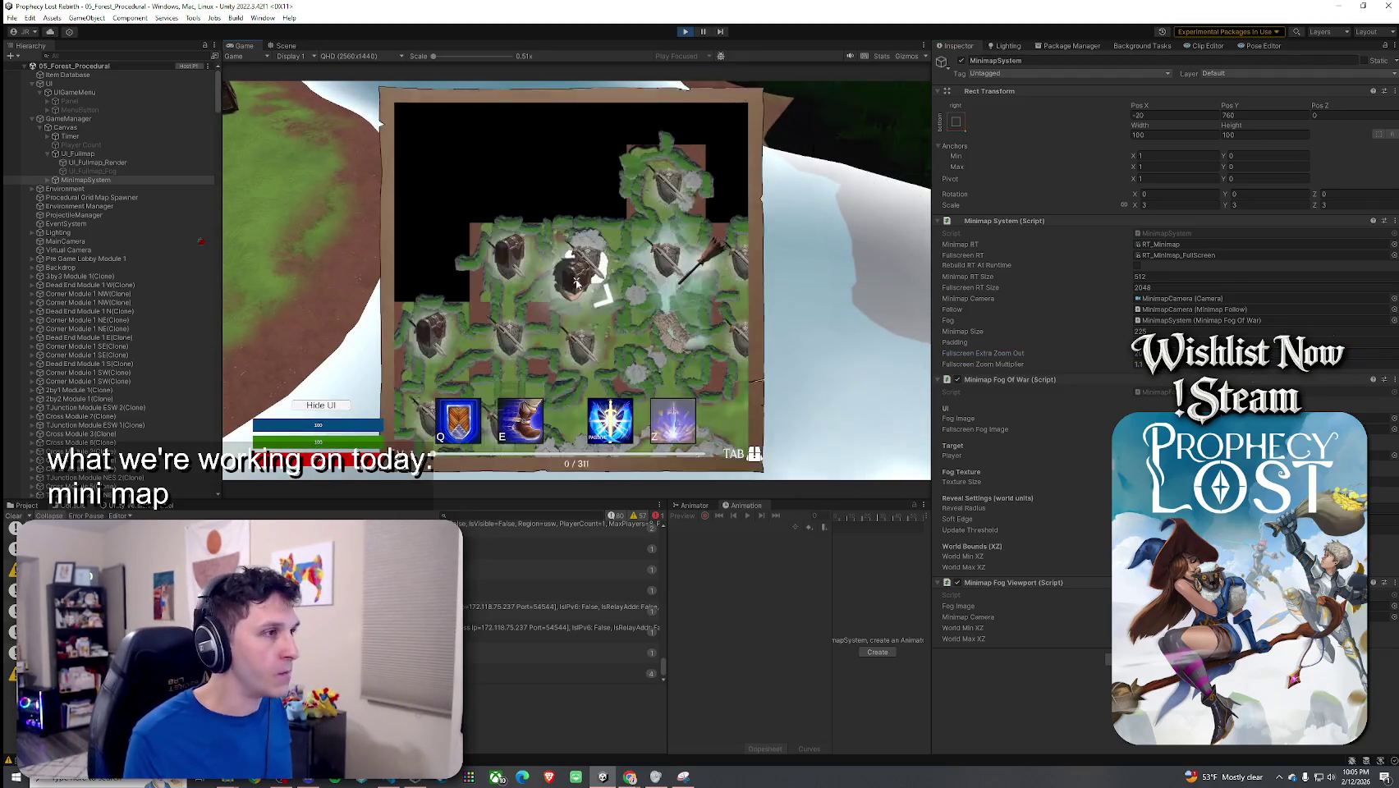
{"action": "key", "text": "super"}
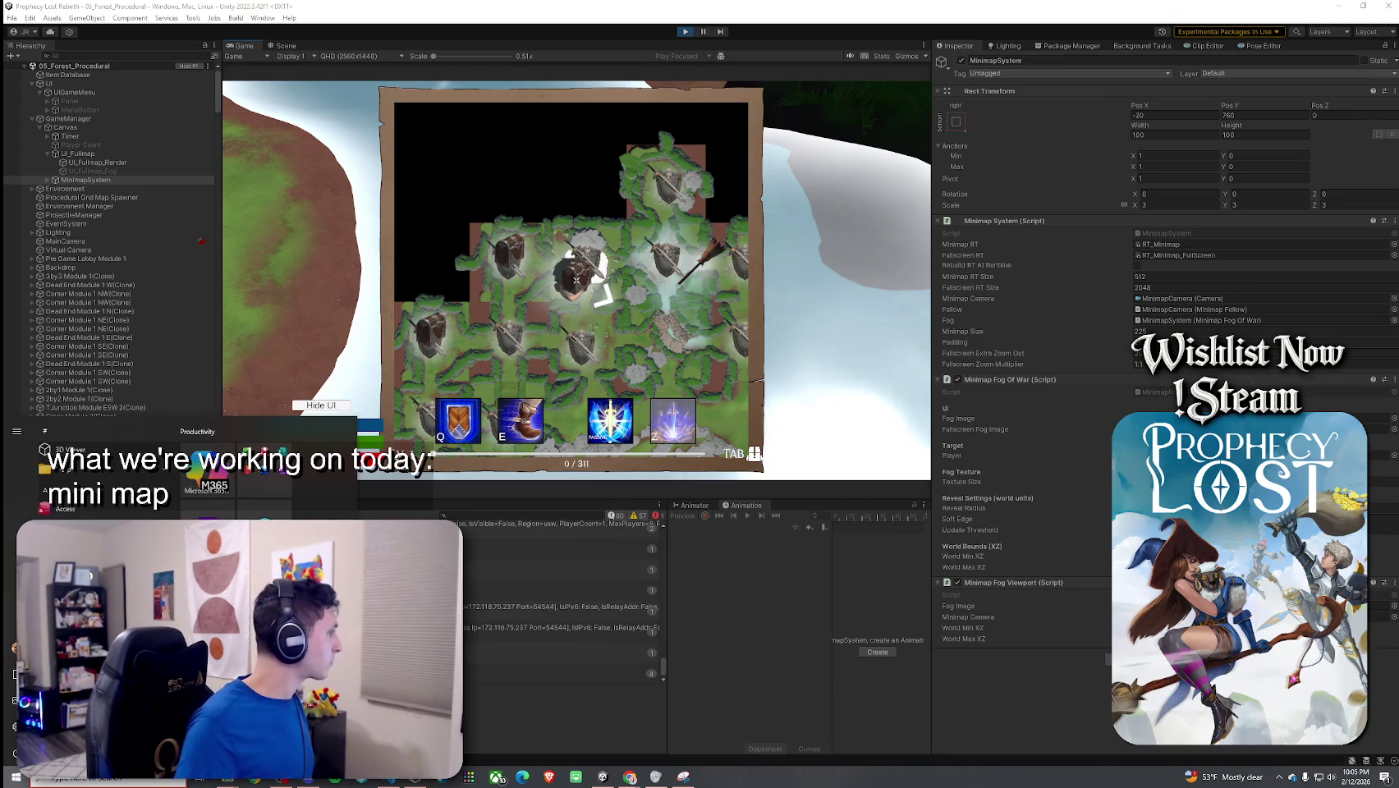
{"action": "key", "text": "super"}
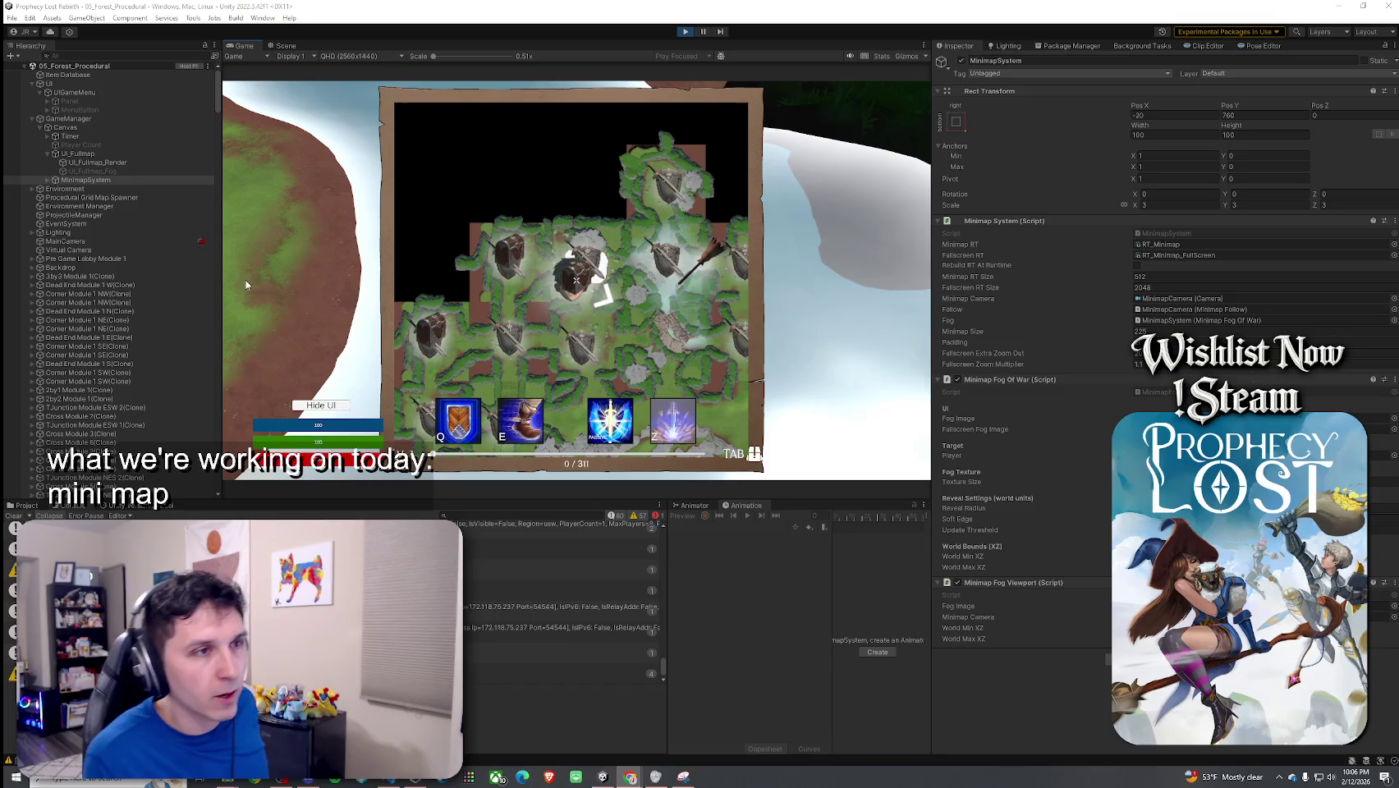
{"action": "left_click", "coordinate": [1156, 252]}
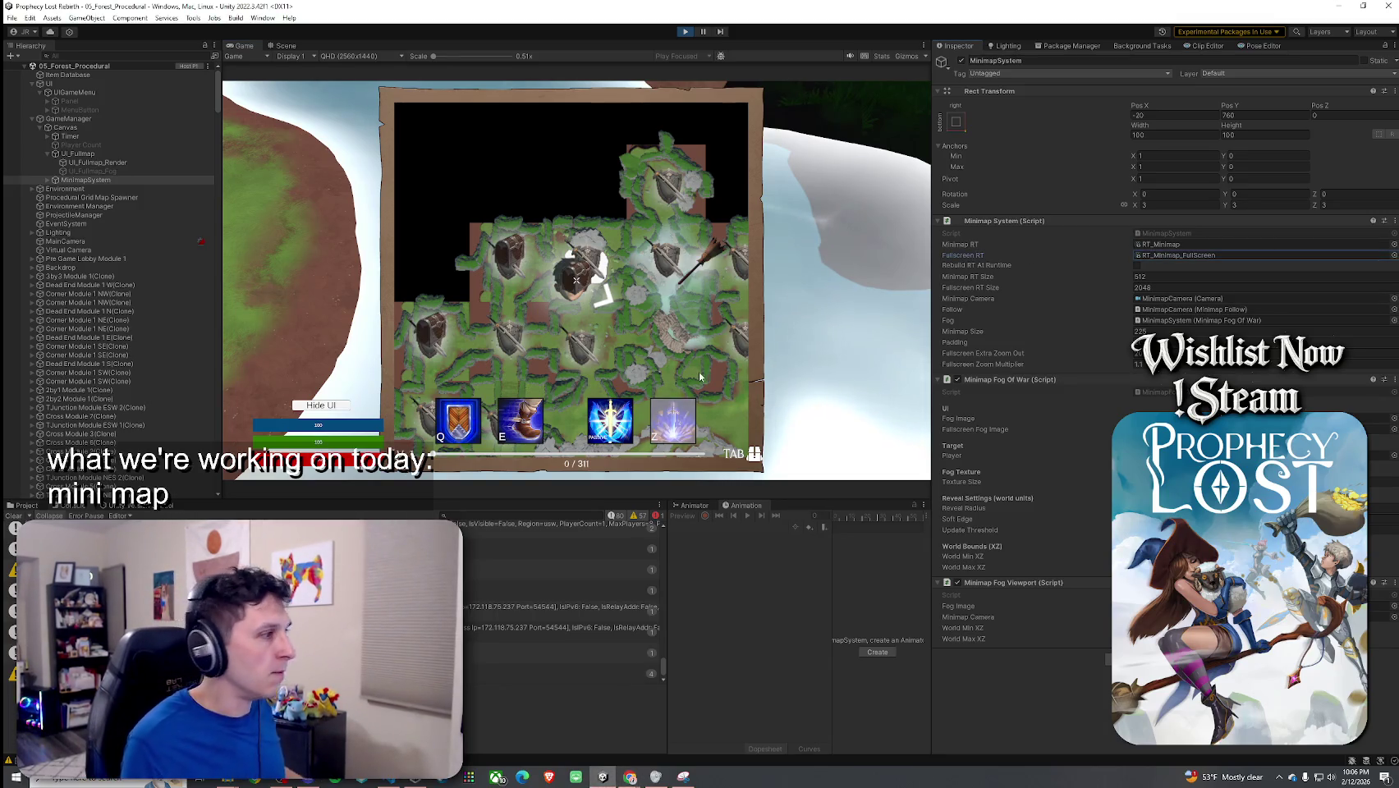
{"action": "left_click", "coordinate": [29, 505]}
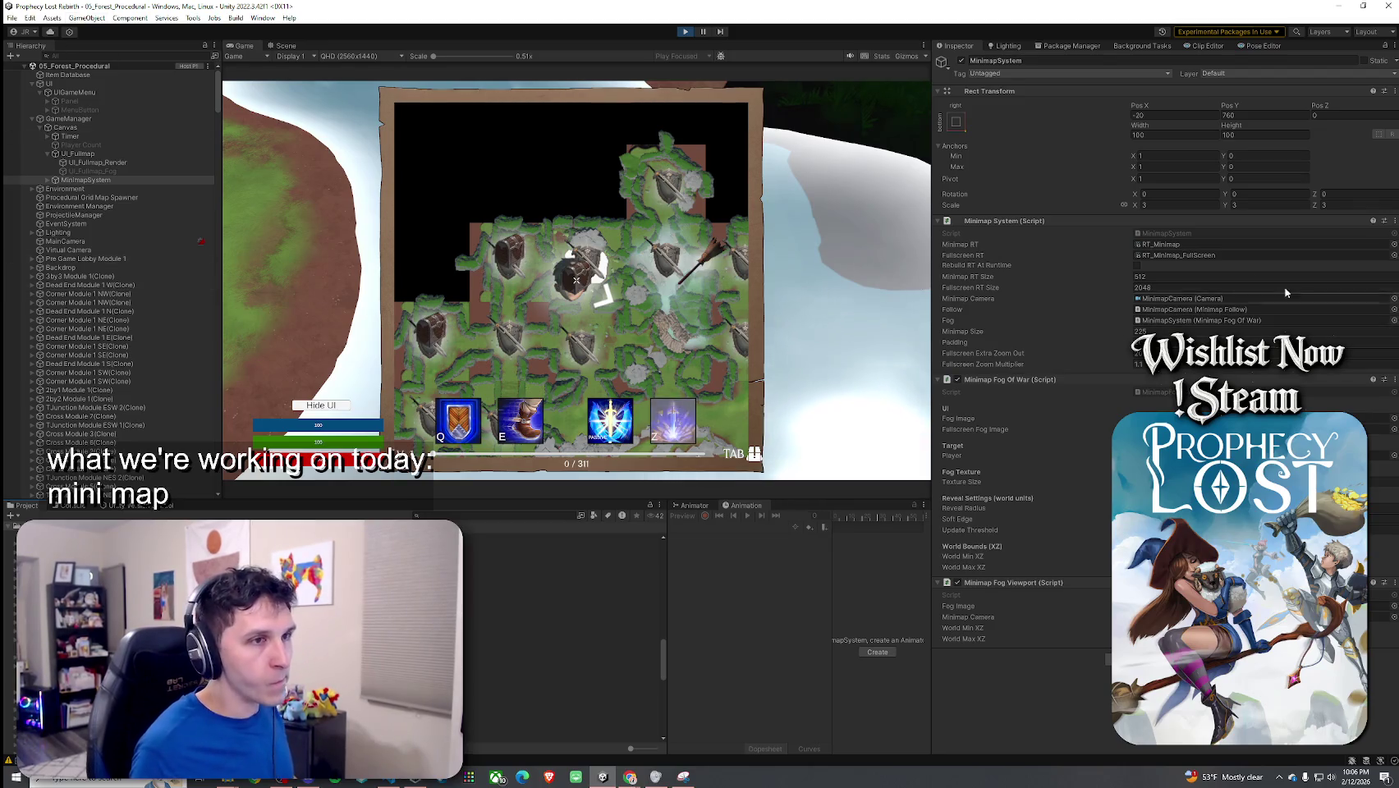
Step: Set RT_Minimap_FullScreen's size to 2048 x 2048, then select UI_Fullmap
{"action": "double_click", "coordinate": [1200, 255]}
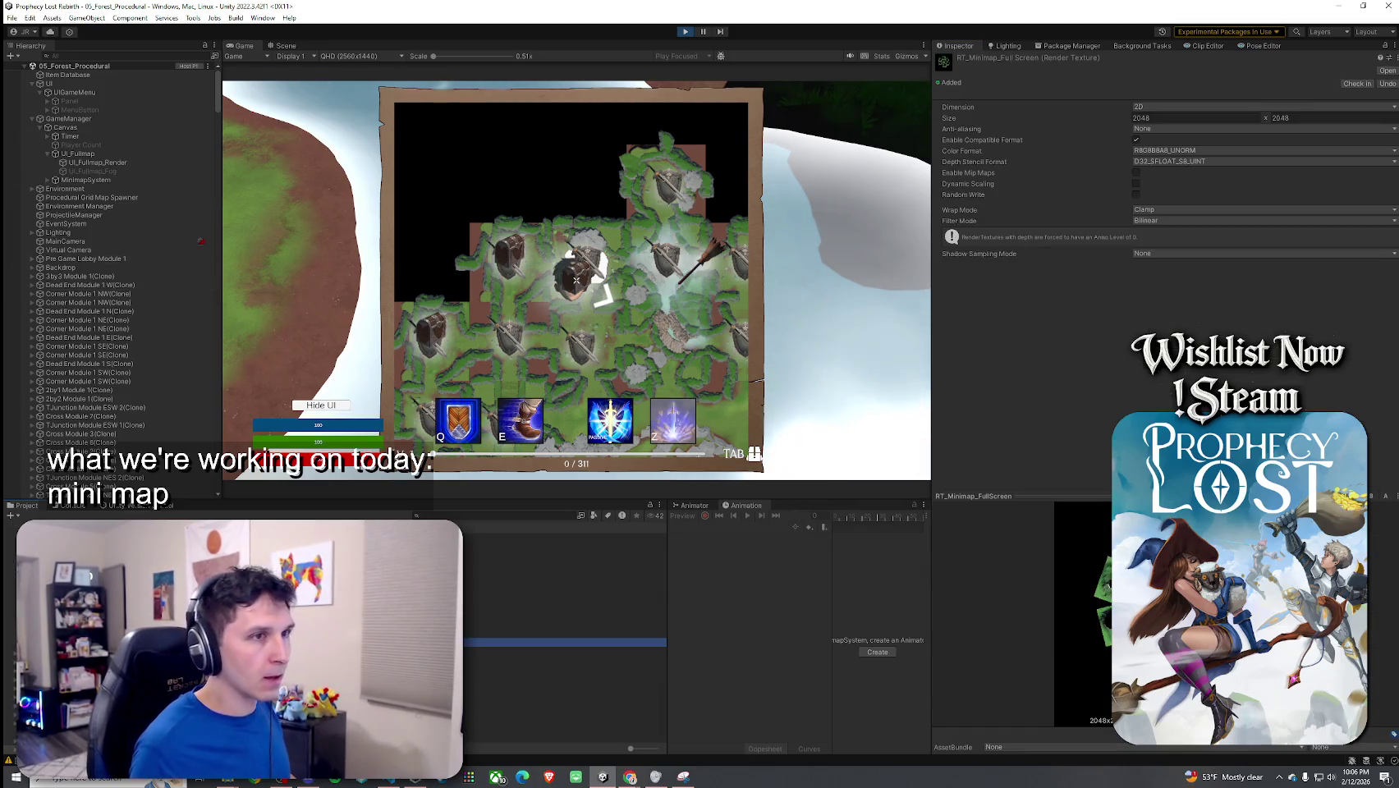
{"action": "left_click", "coordinate": [1136, 118]}
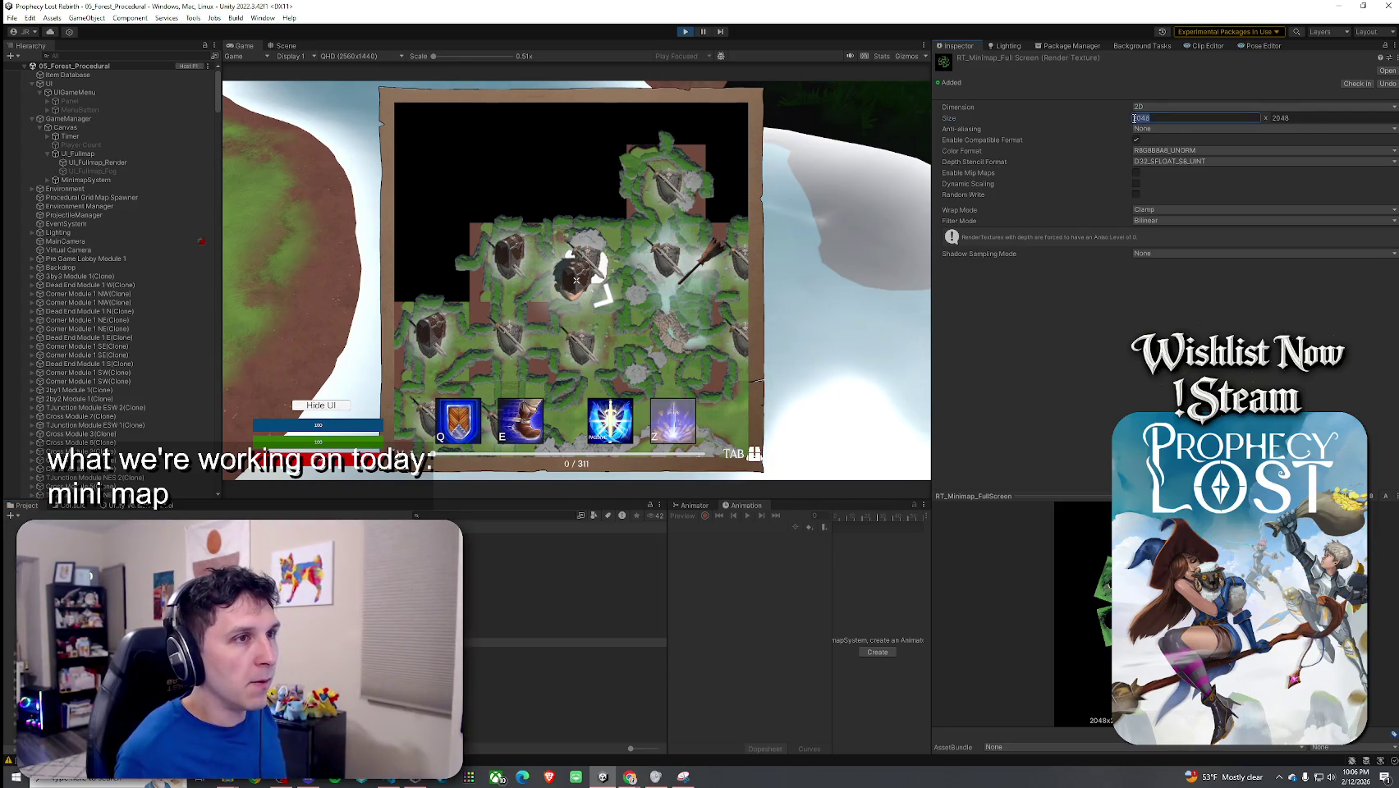
{"action": "type", "text": "256"}
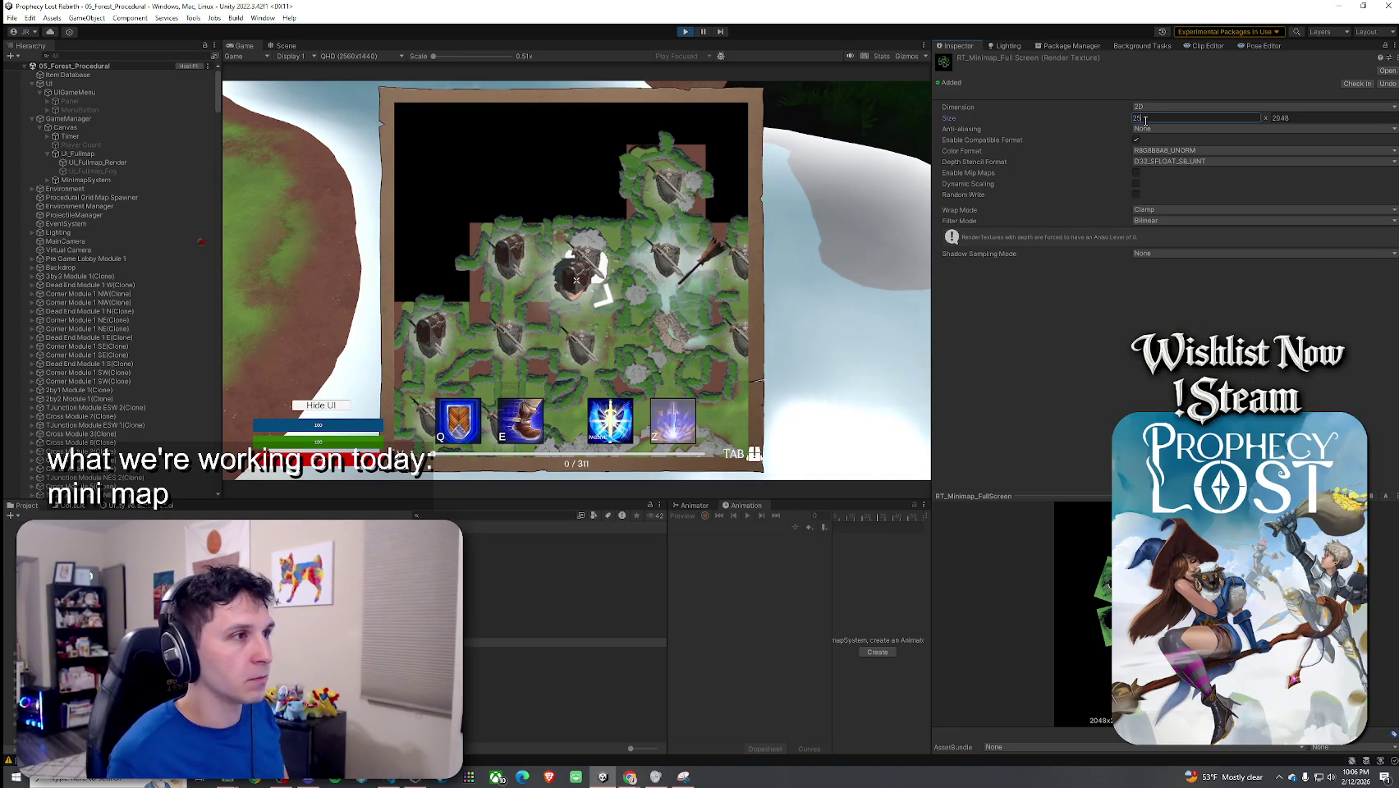
{"action": "key", "text": "Return"}
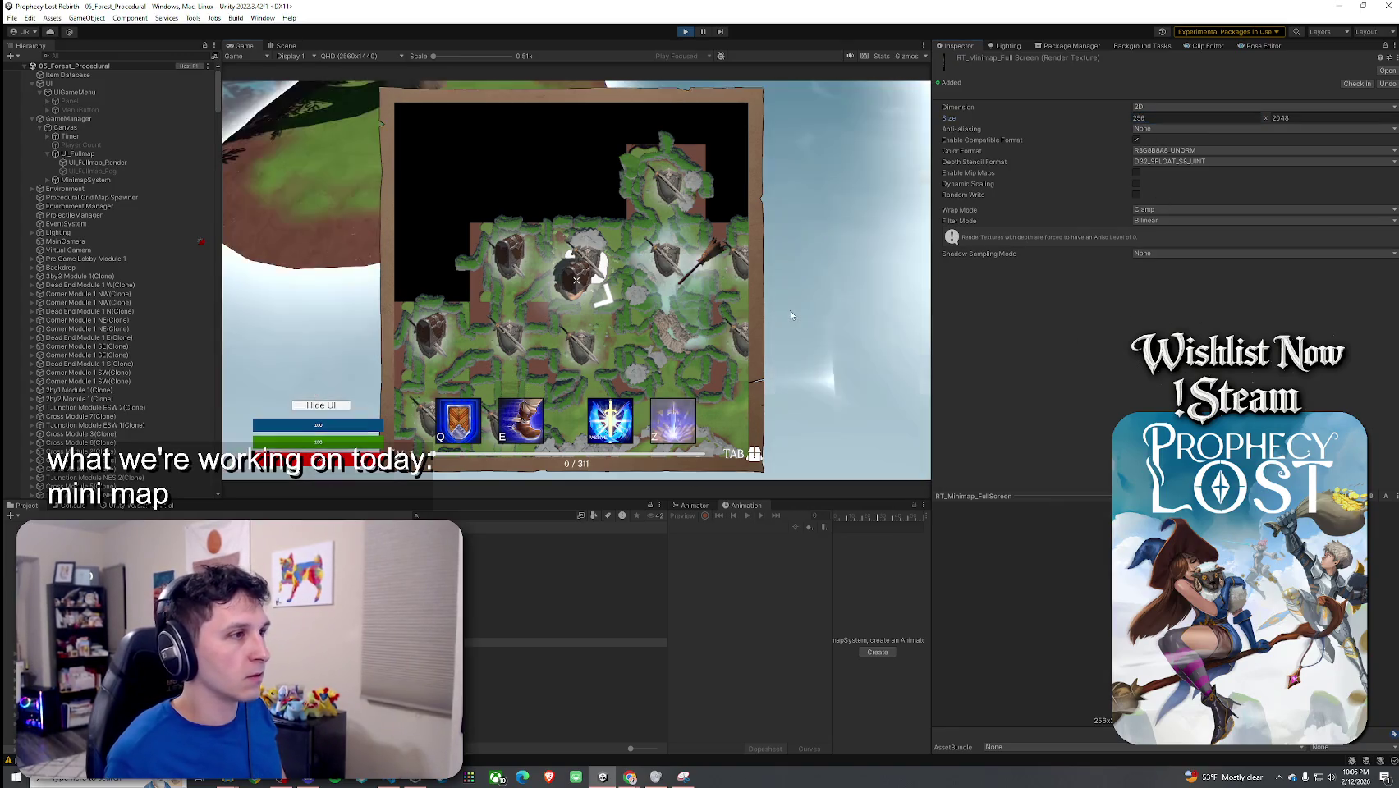
{"action": "key", "text": "super"}
{"action": "key", "text": "Escape"}
{"action": "left_click", "coordinate": [1166, 117]}
{"action": "type", "text": "2048"}
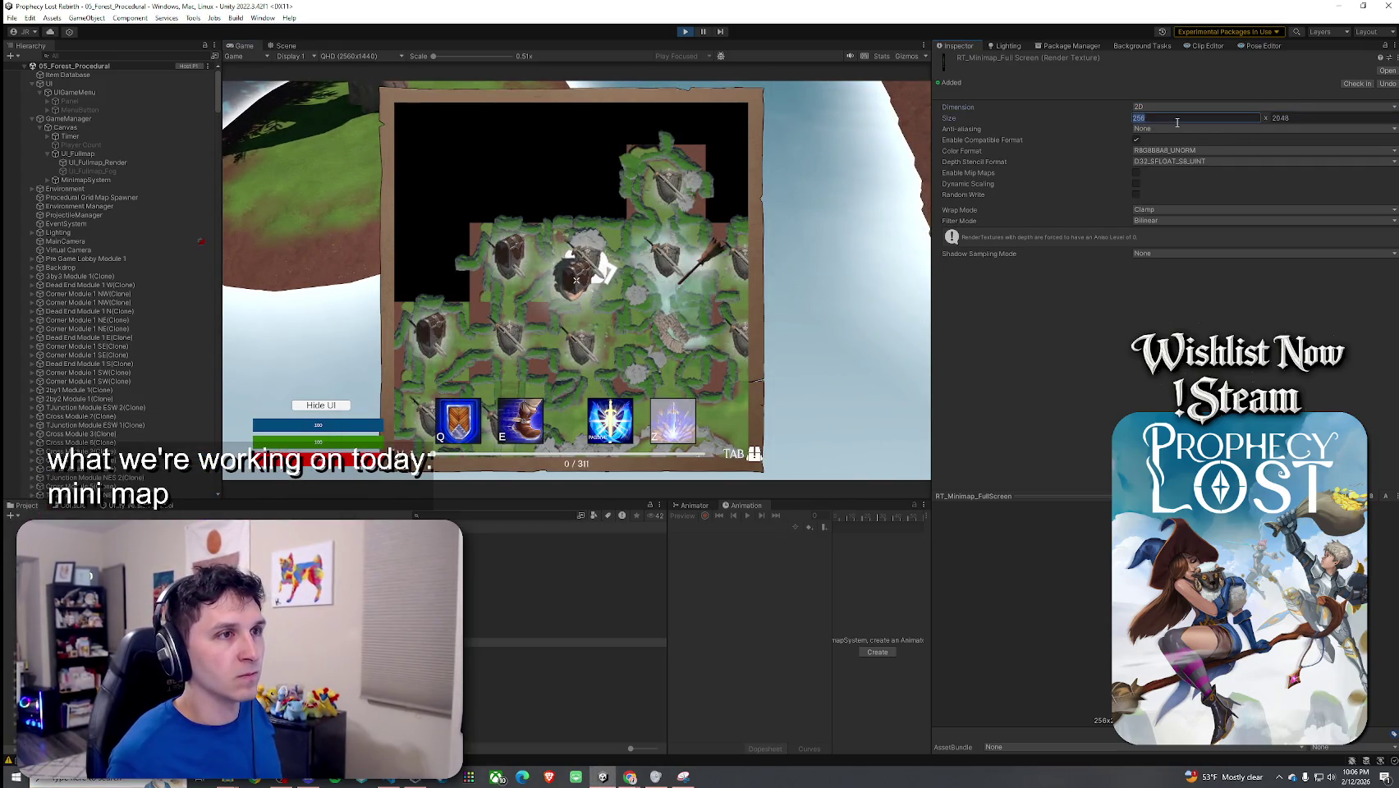
{"action": "key", "text": "Return"}
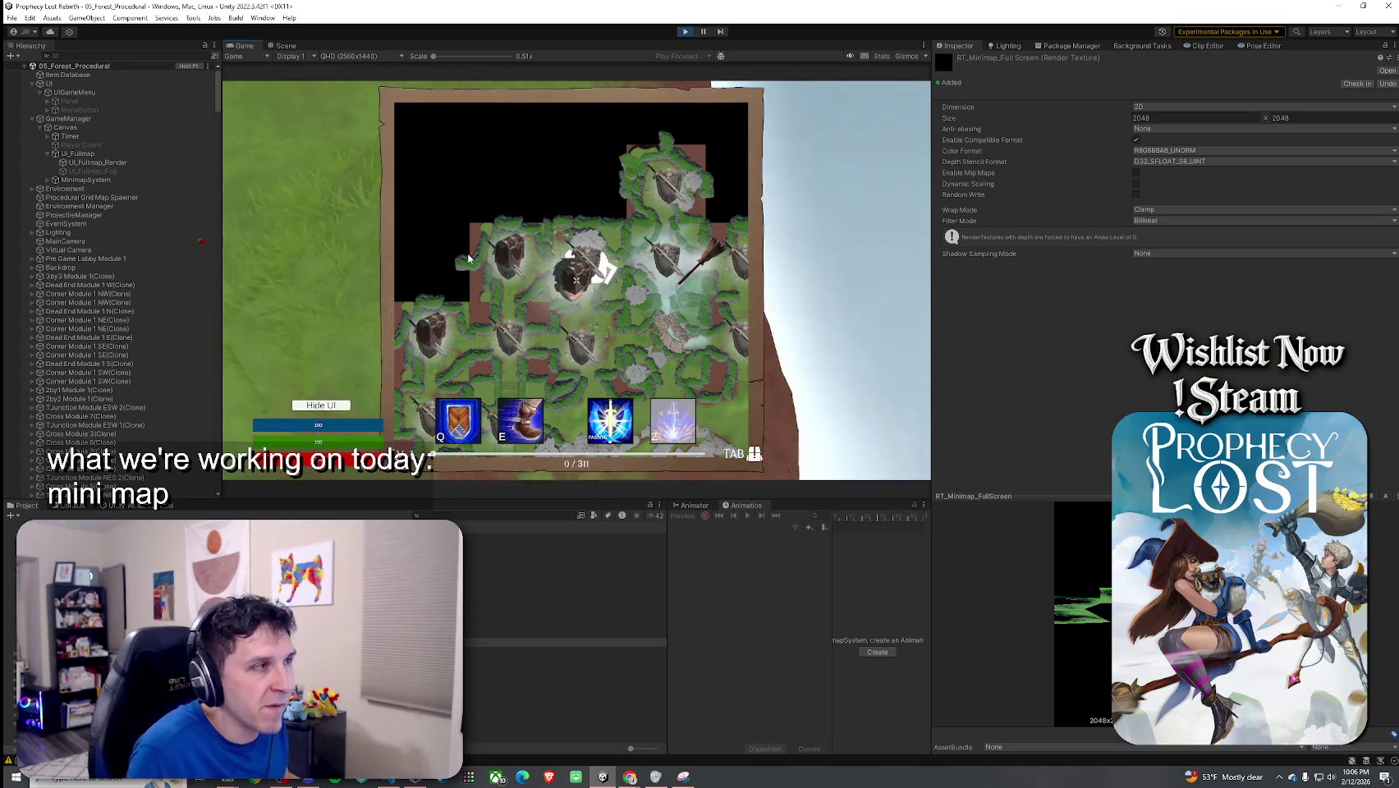
{"action": "key", "text": "super"}
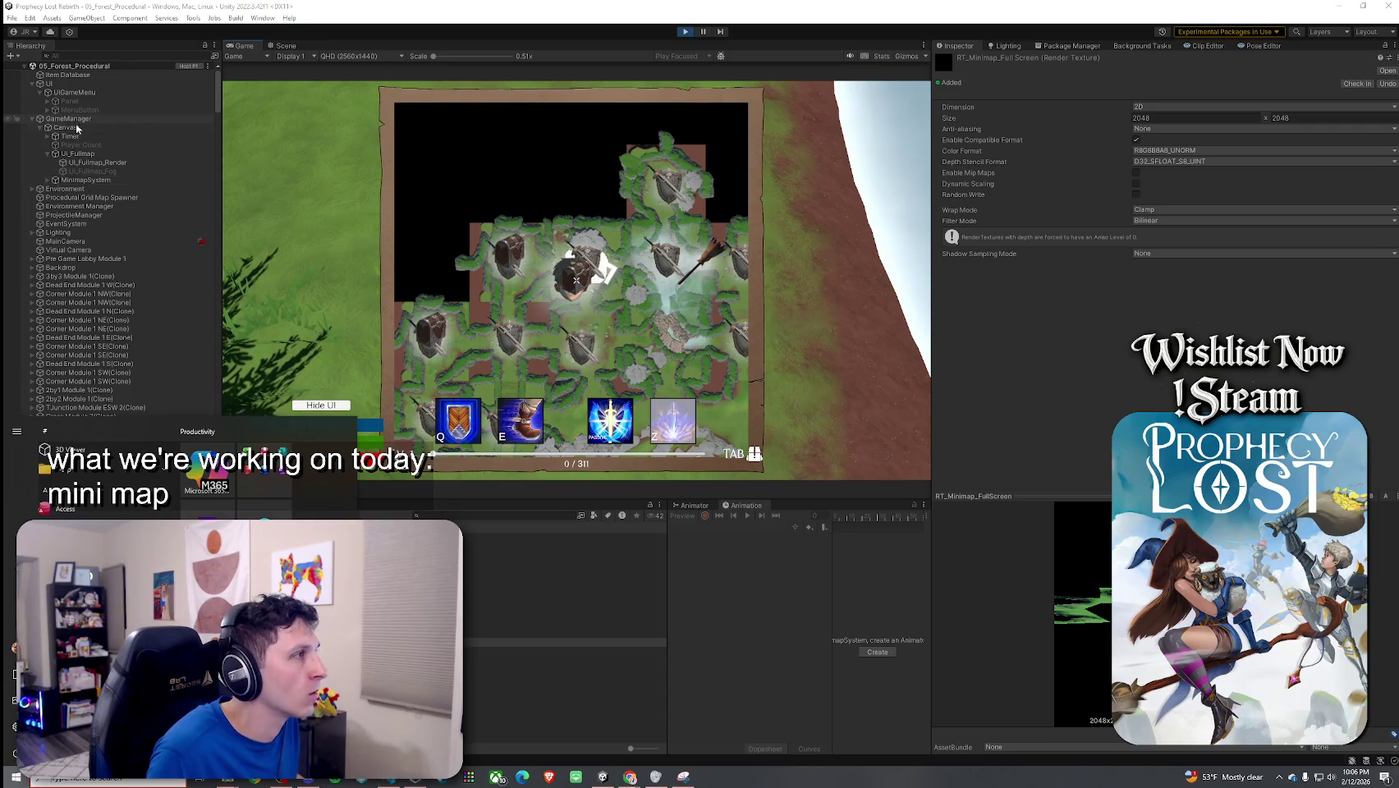
{"action": "left_click", "coordinate": [88, 155]}
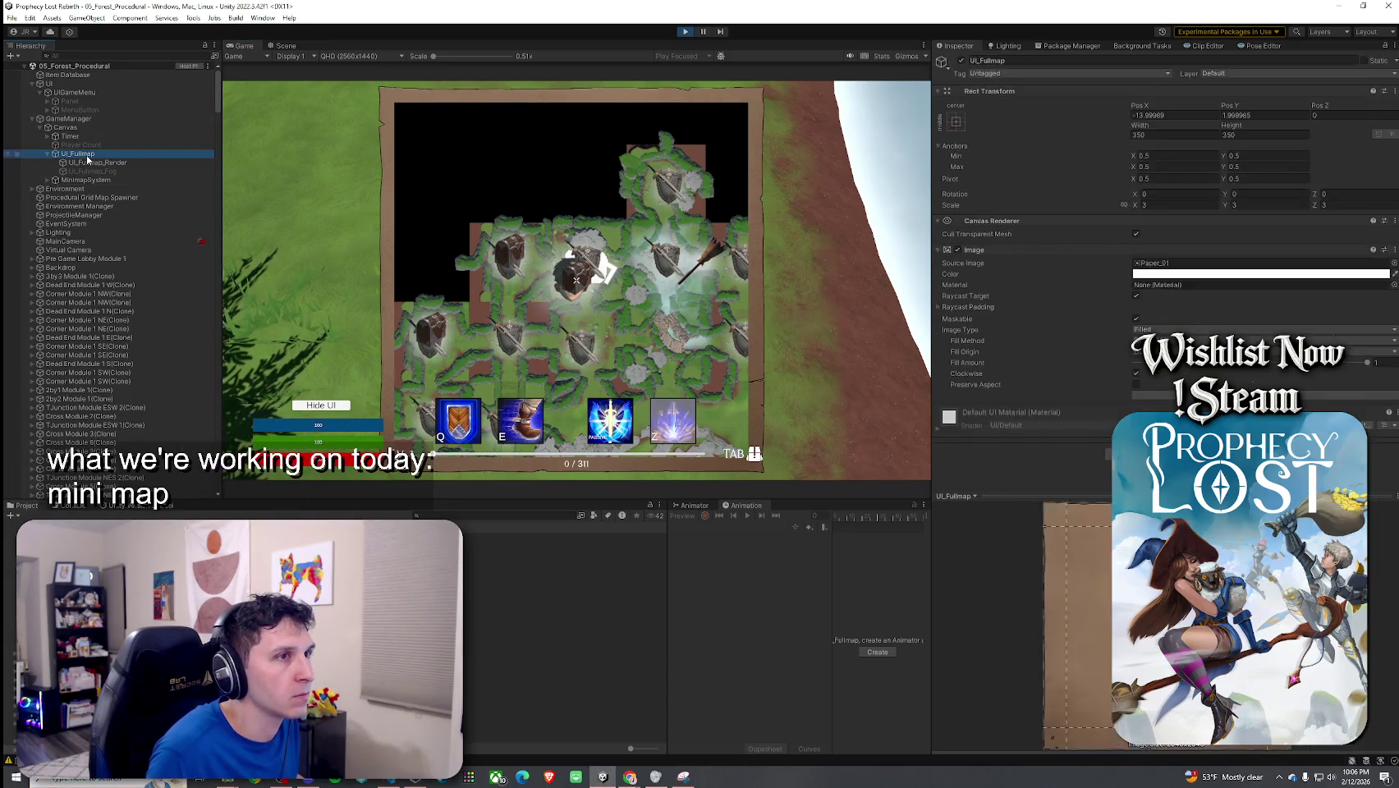
{"action": "left_click", "coordinate": [111, 163]}
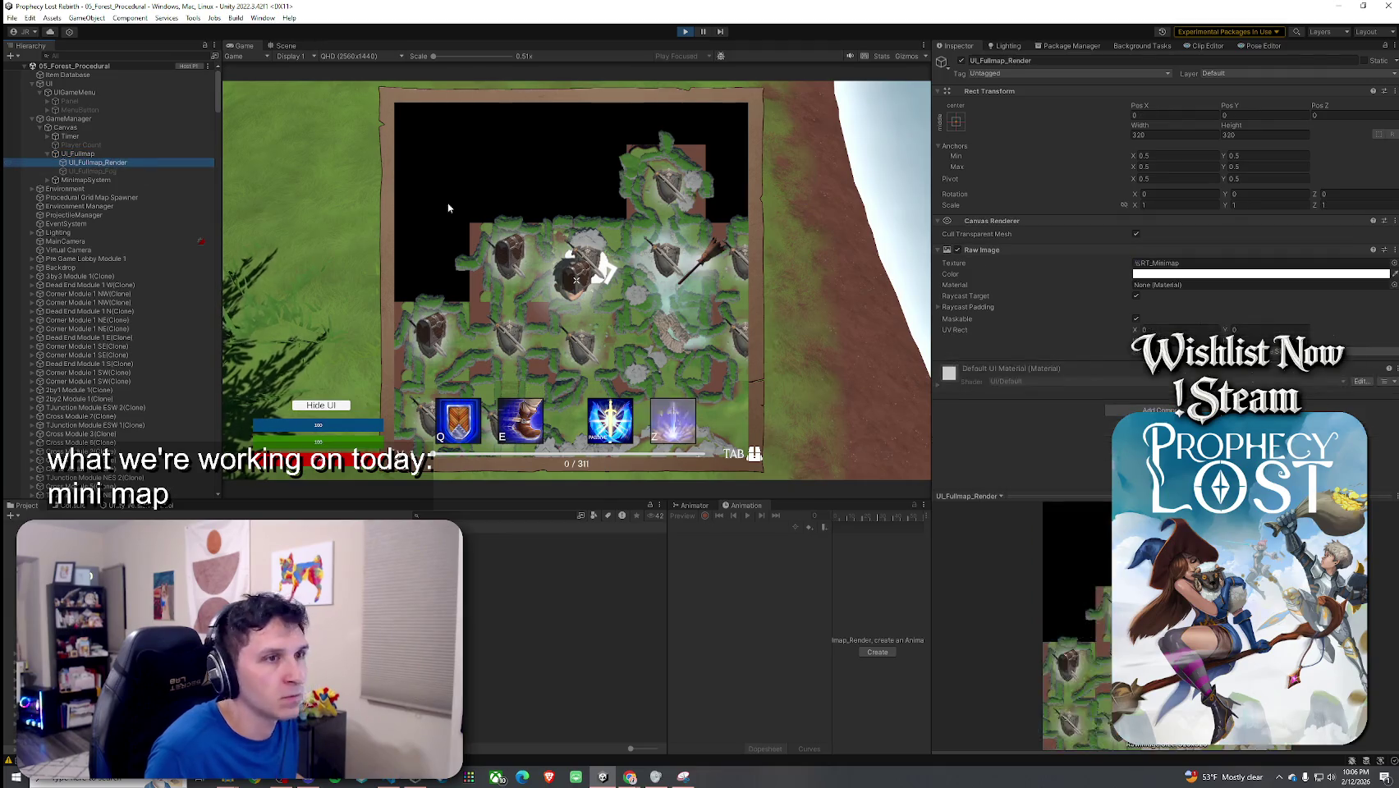
{"action": "left_click", "coordinate": [1149, 263]}
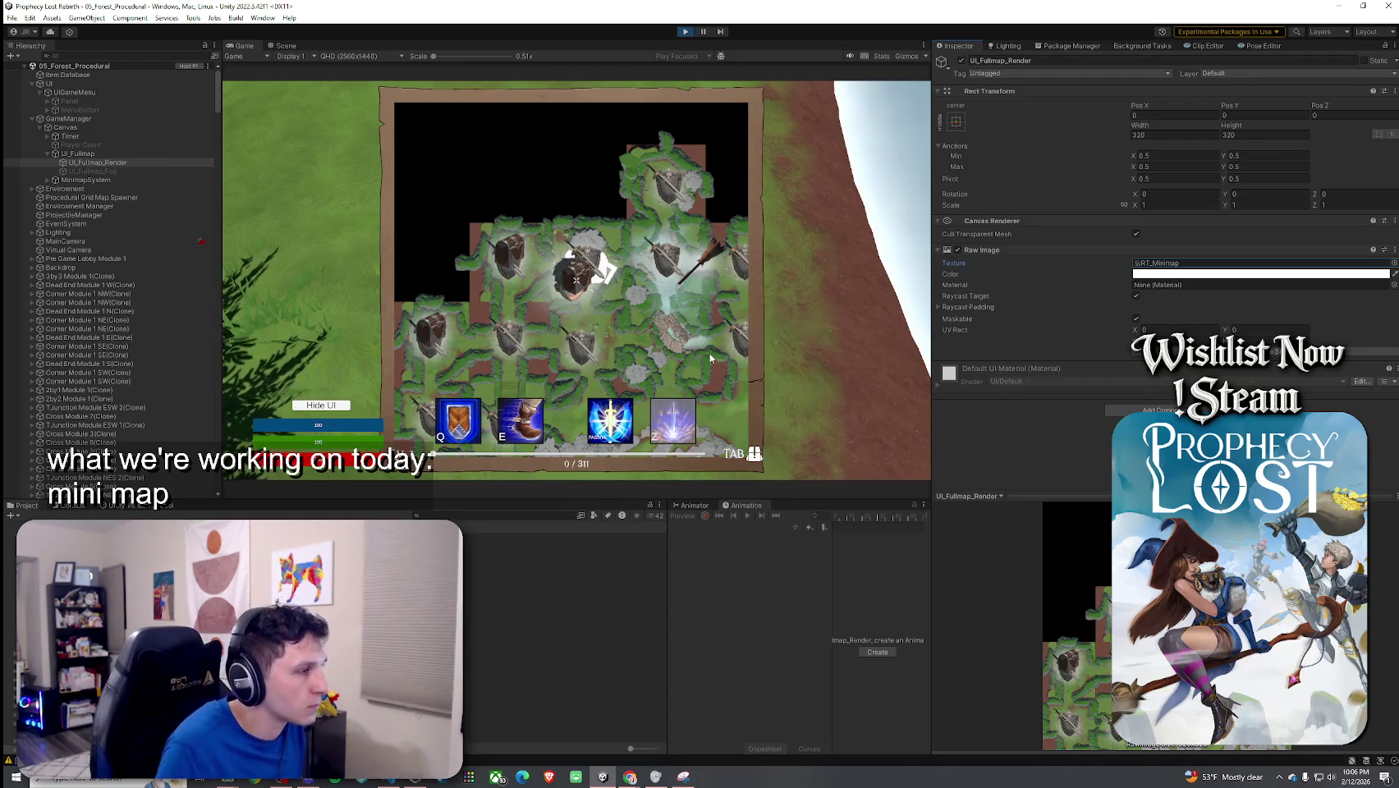
{"action": "left_click", "coordinate": [97, 153]}
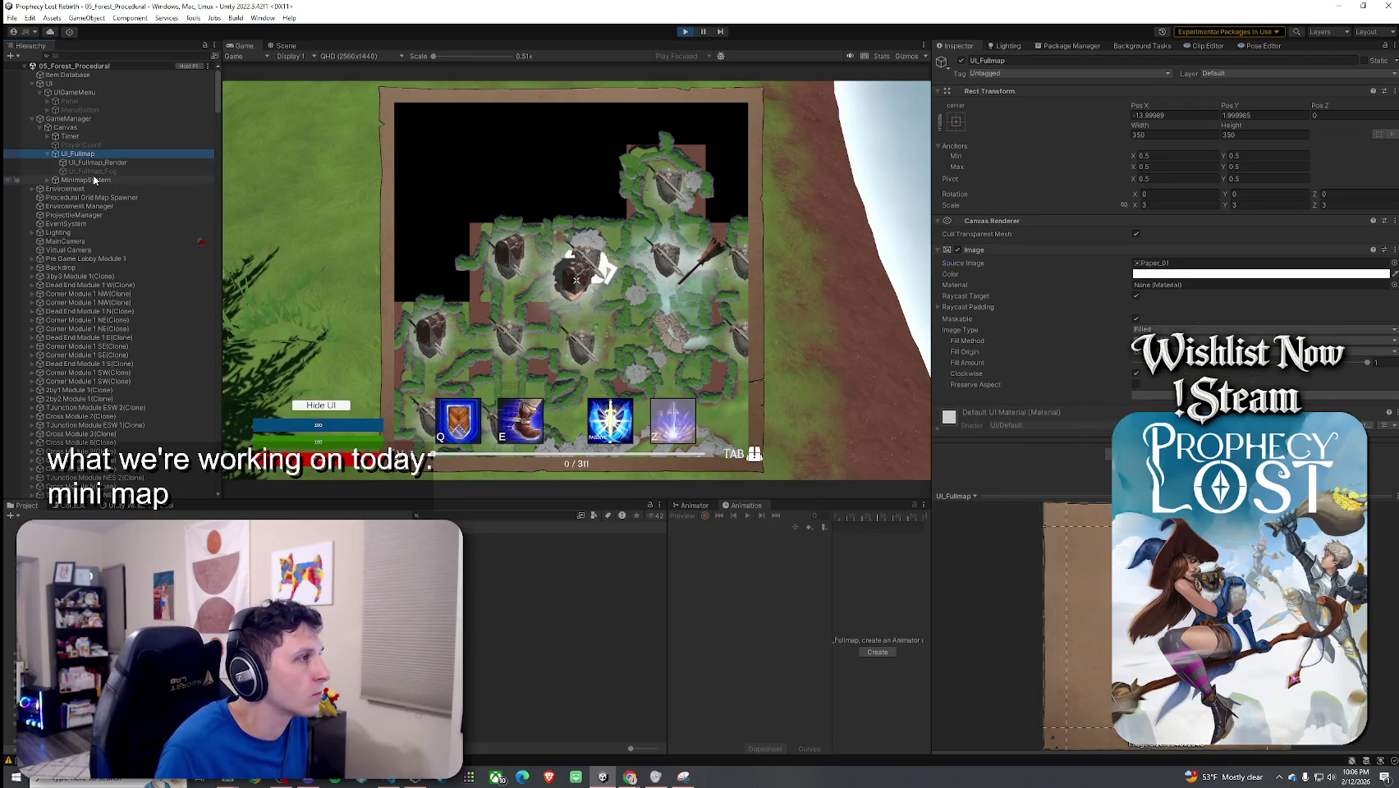
{"action": "left_click", "coordinate": [92, 179]}
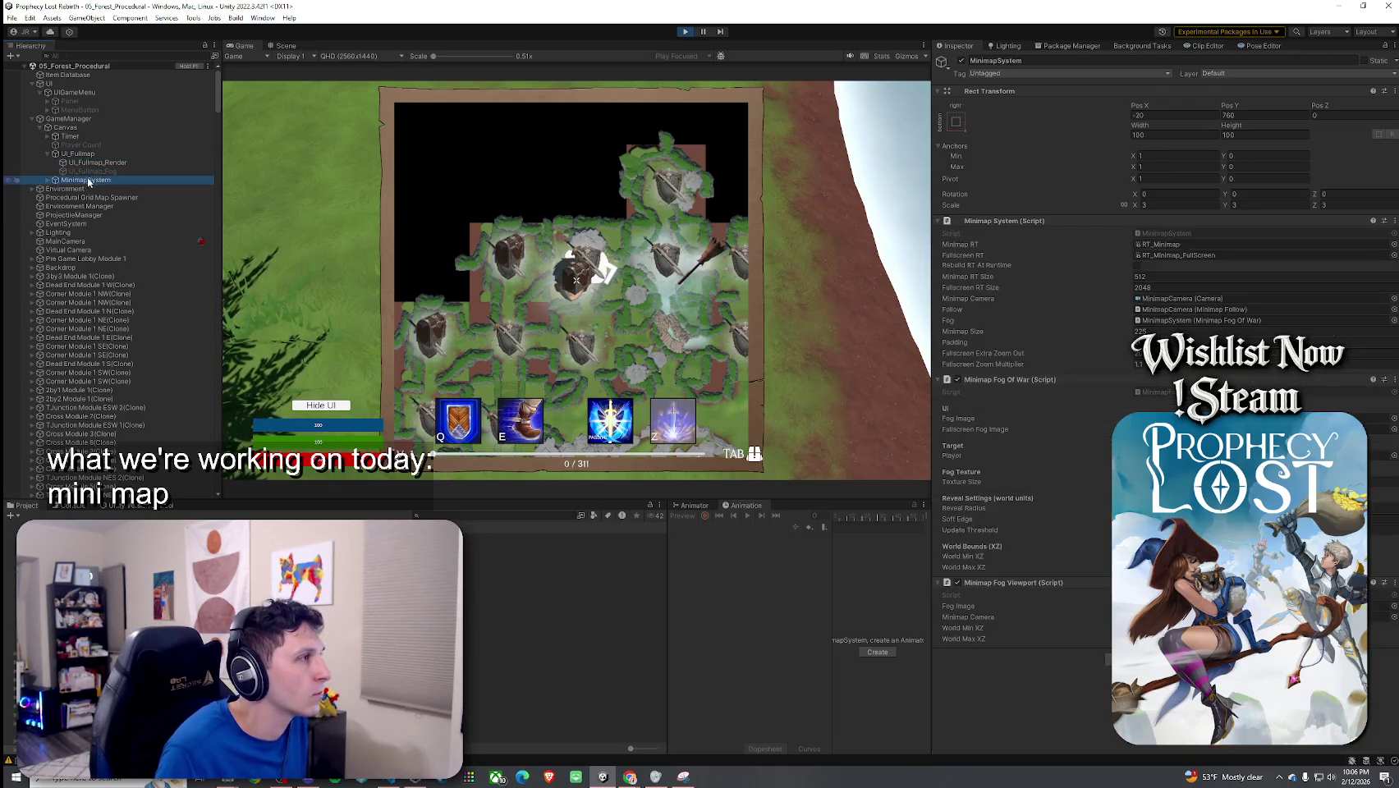
{"action": "left_click", "coordinate": [1160, 255]}
{"action": "double_click", "coordinate": [1160, 255]}
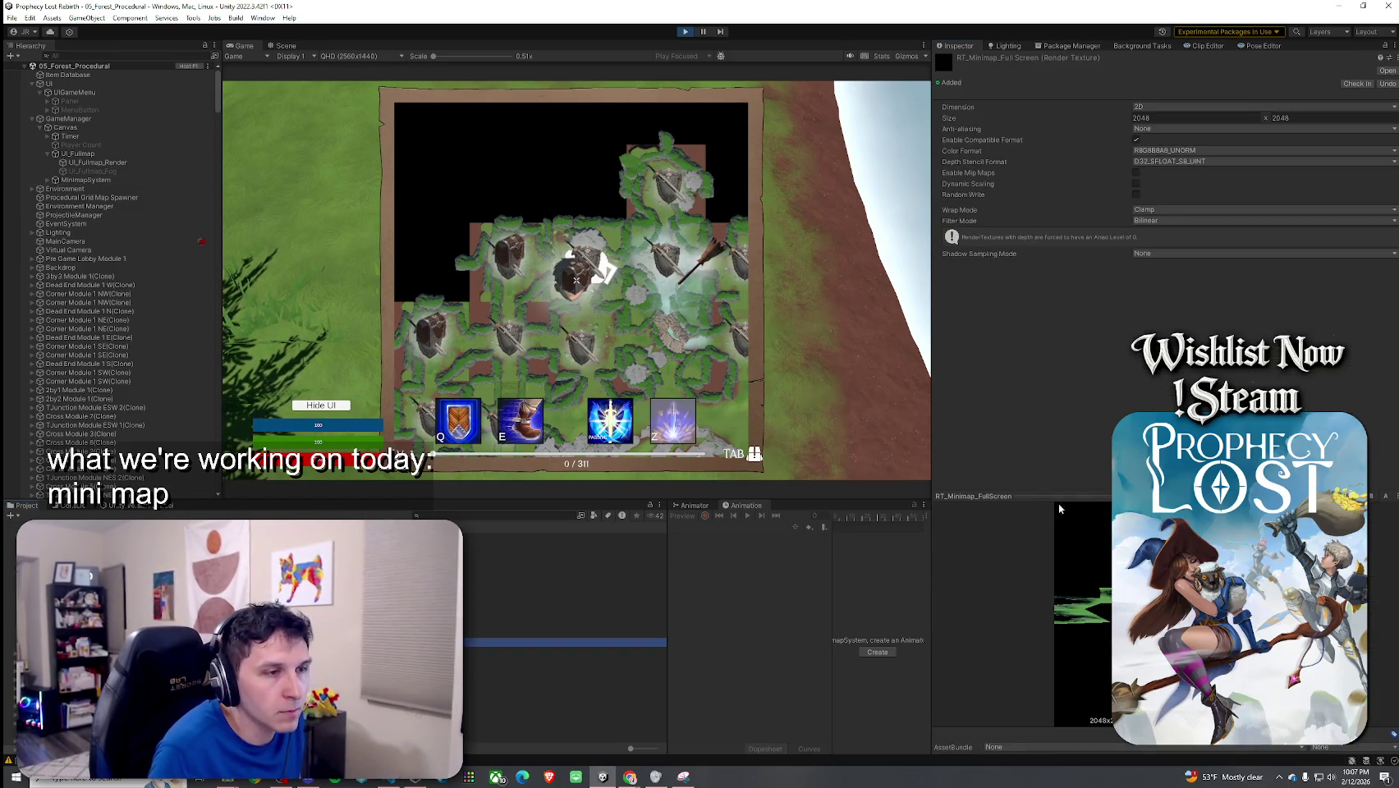
{"action": "left_click_drag", "start_coordinate": [1061, 305], "coordinate": [1061, 343]}
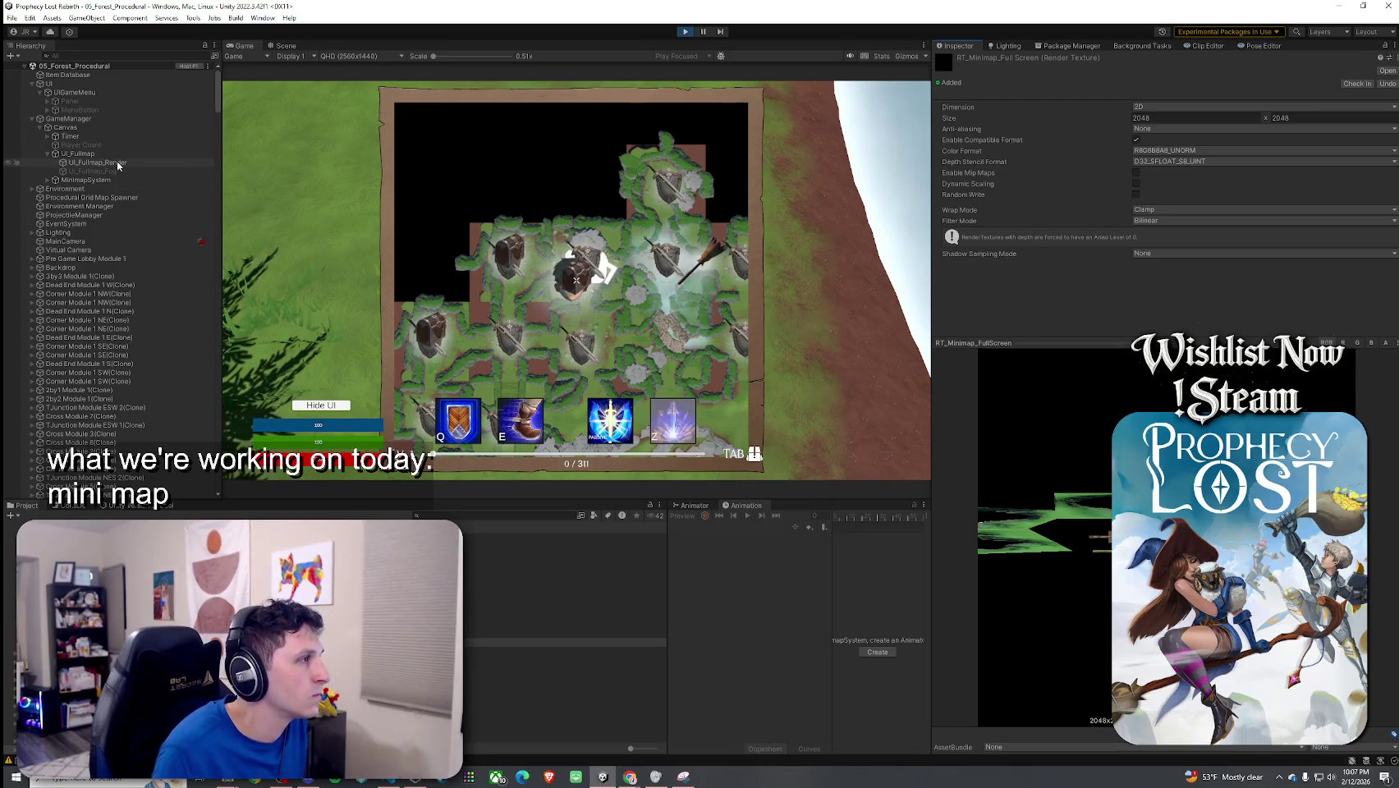
{"action": "left_click", "coordinate": [86, 180]}
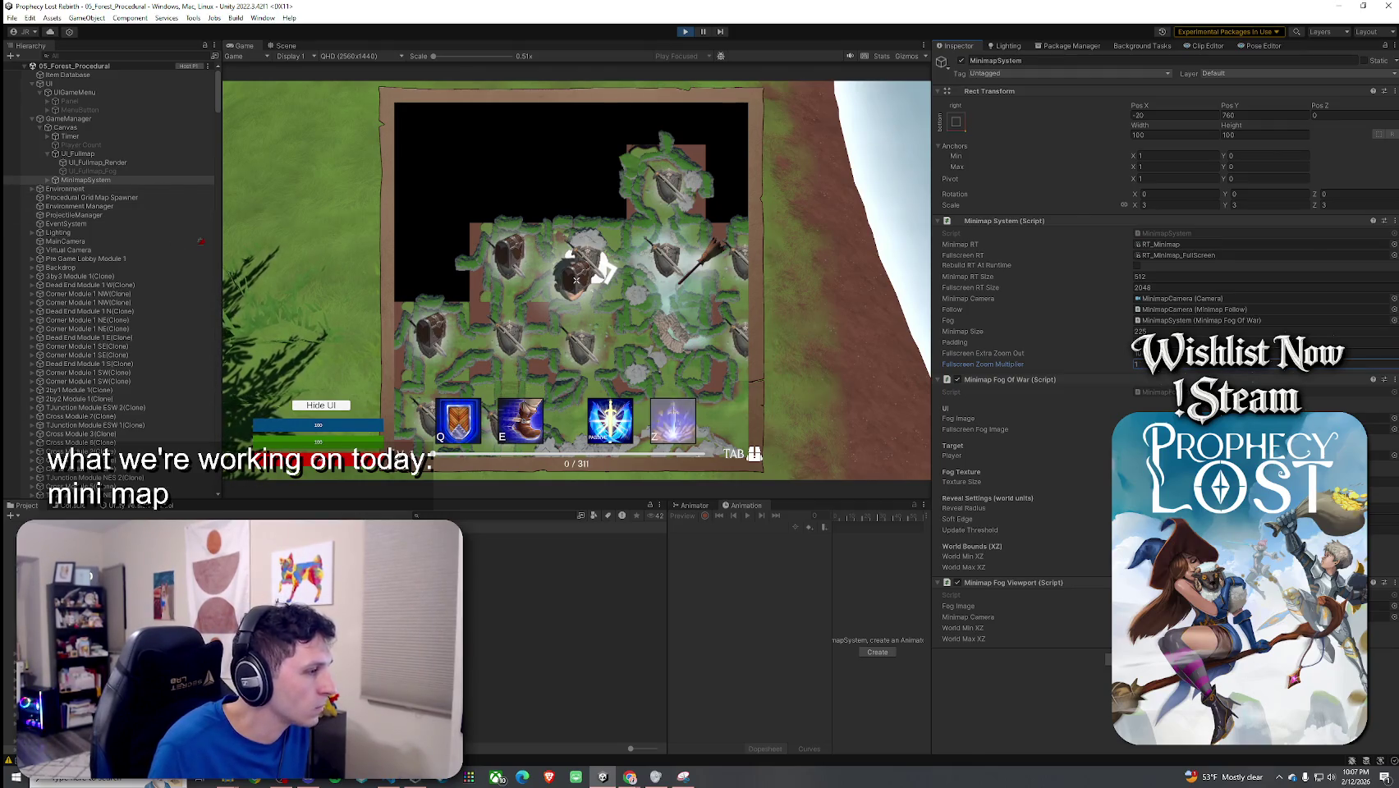
{"action": "double_click", "coordinate": [1169, 255]}
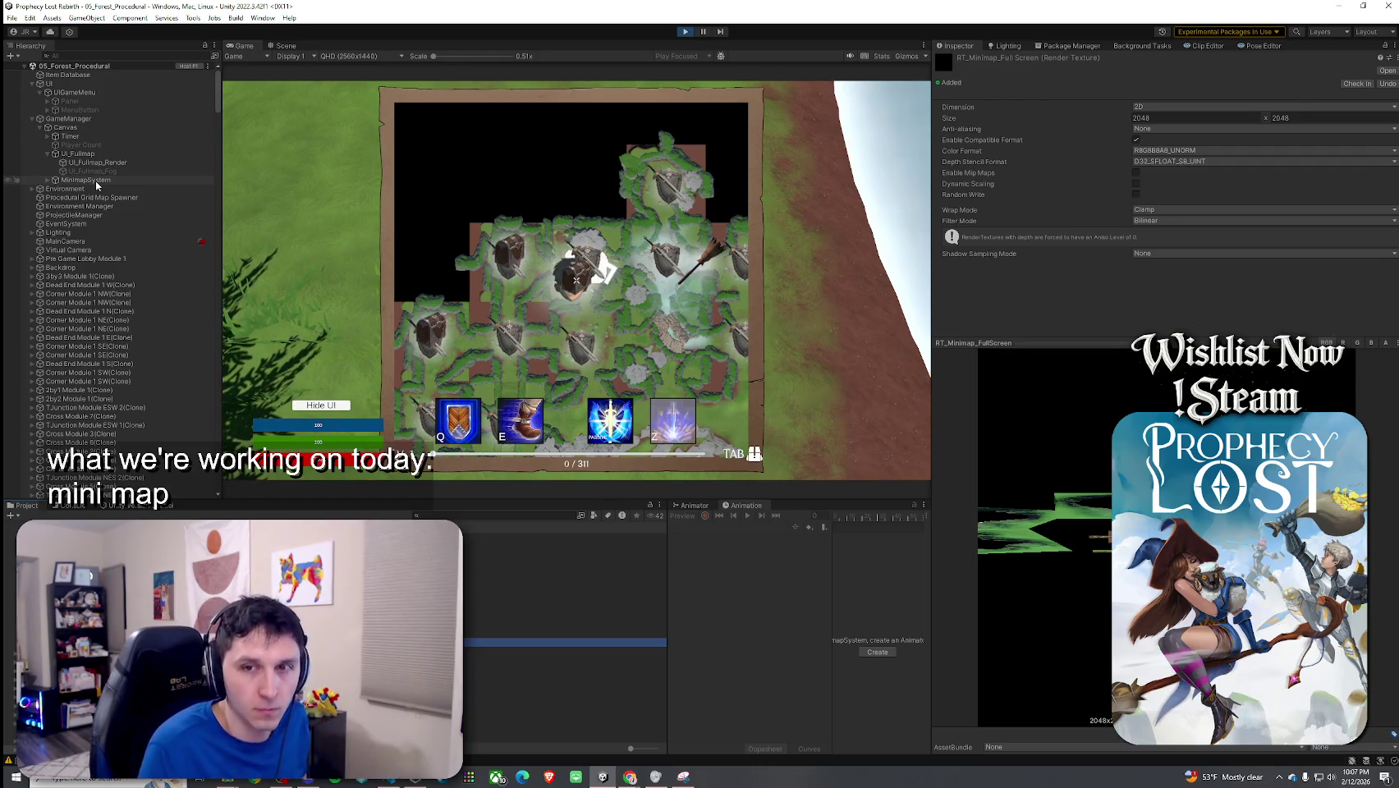
{"action": "left_click", "coordinate": [96, 180]}
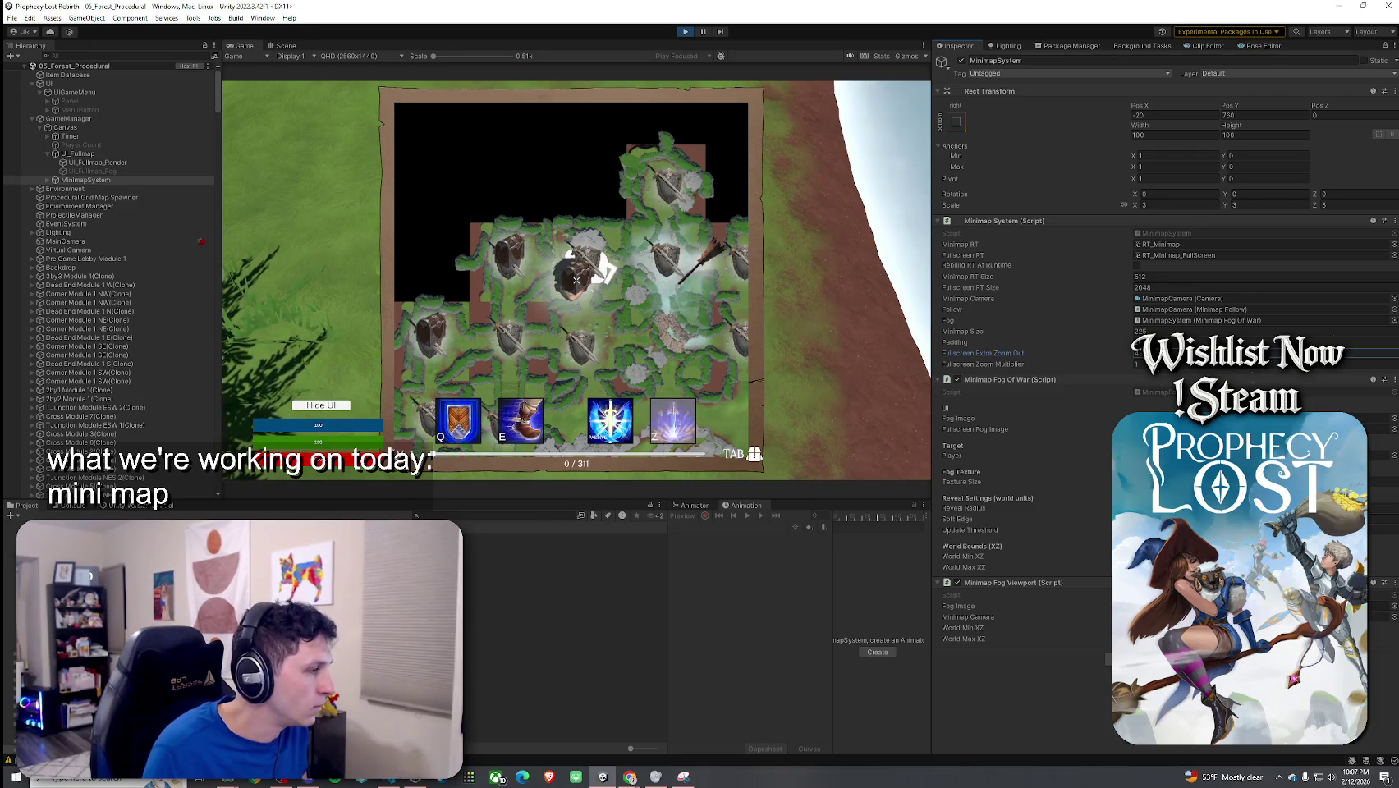
Step: Check RT_Minimap_FullScreen's settings, toggle the full-screen map off and on, then select UI_Fullmap_Render
{"action": "double_click", "coordinate": [1165, 255]}
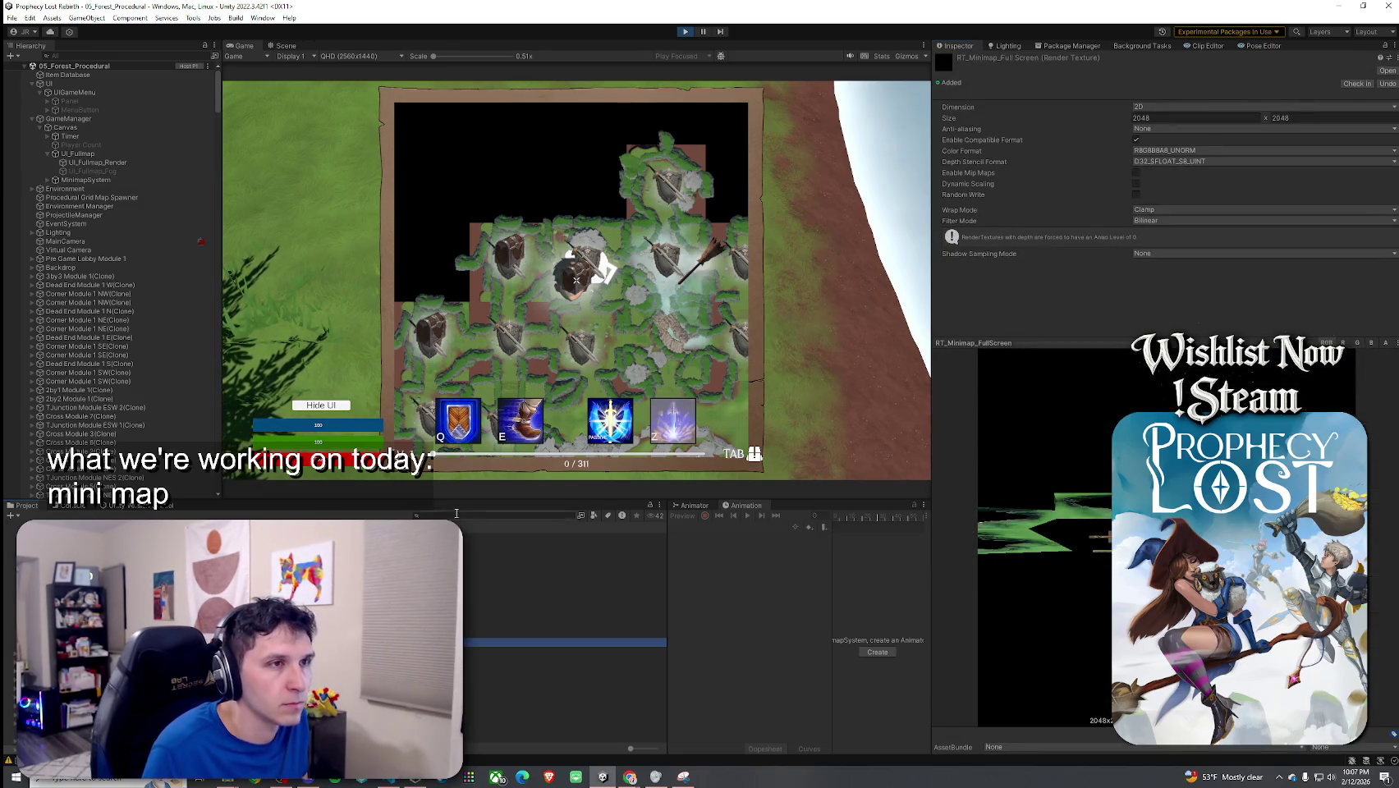
{"action": "left_click_drag", "start_coordinate": [1095, 342], "coordinate": [1104, 361]}
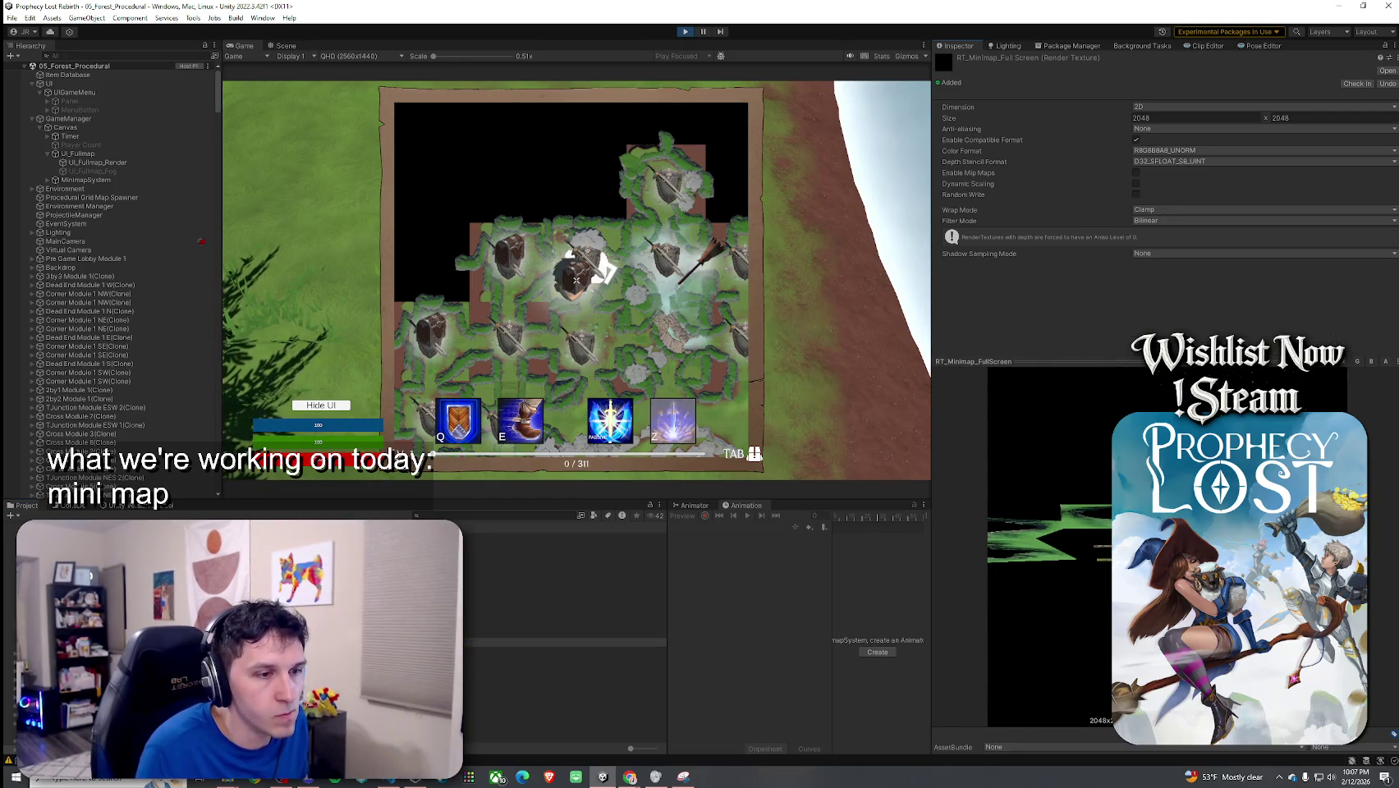
{"action": "key", "text": "Tab"}
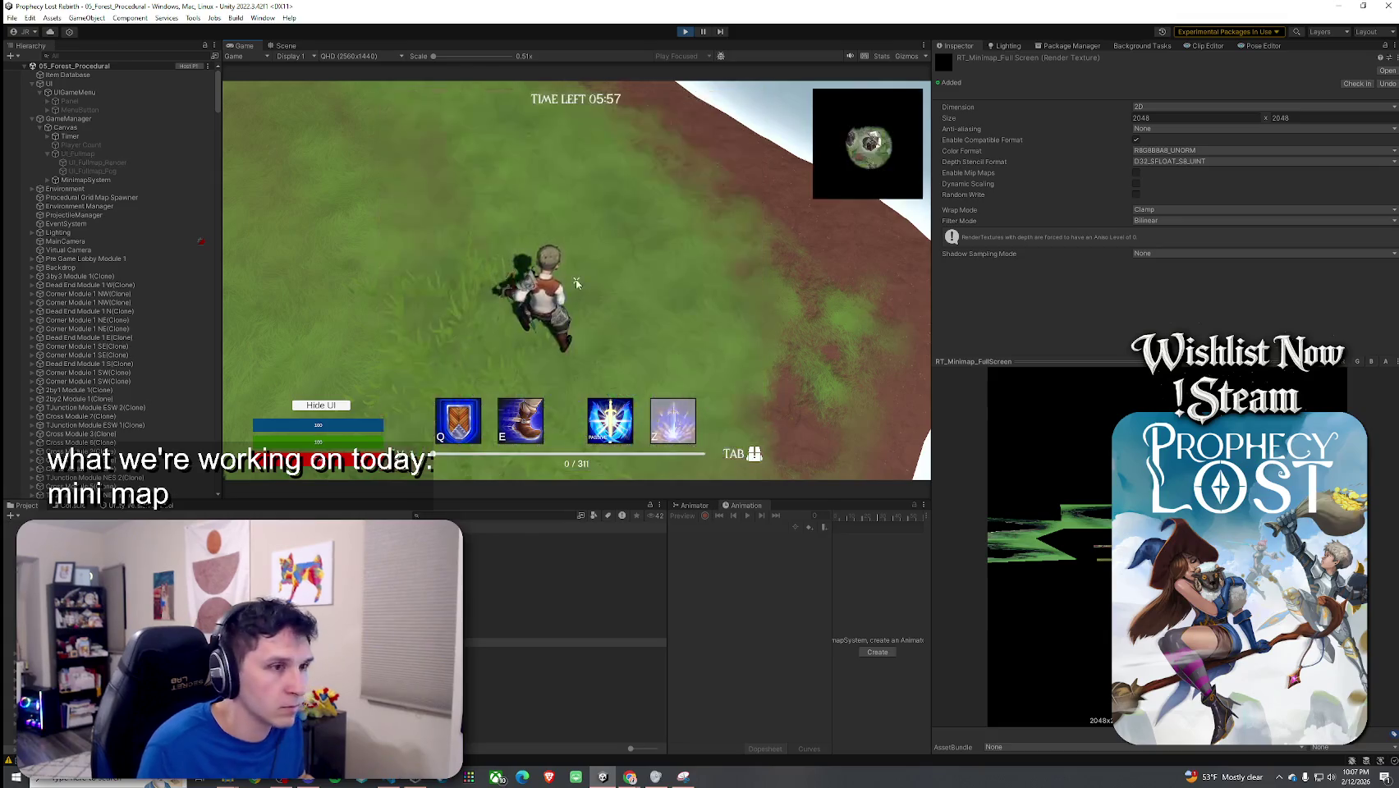
{"action": "key", "text": "Tab"}
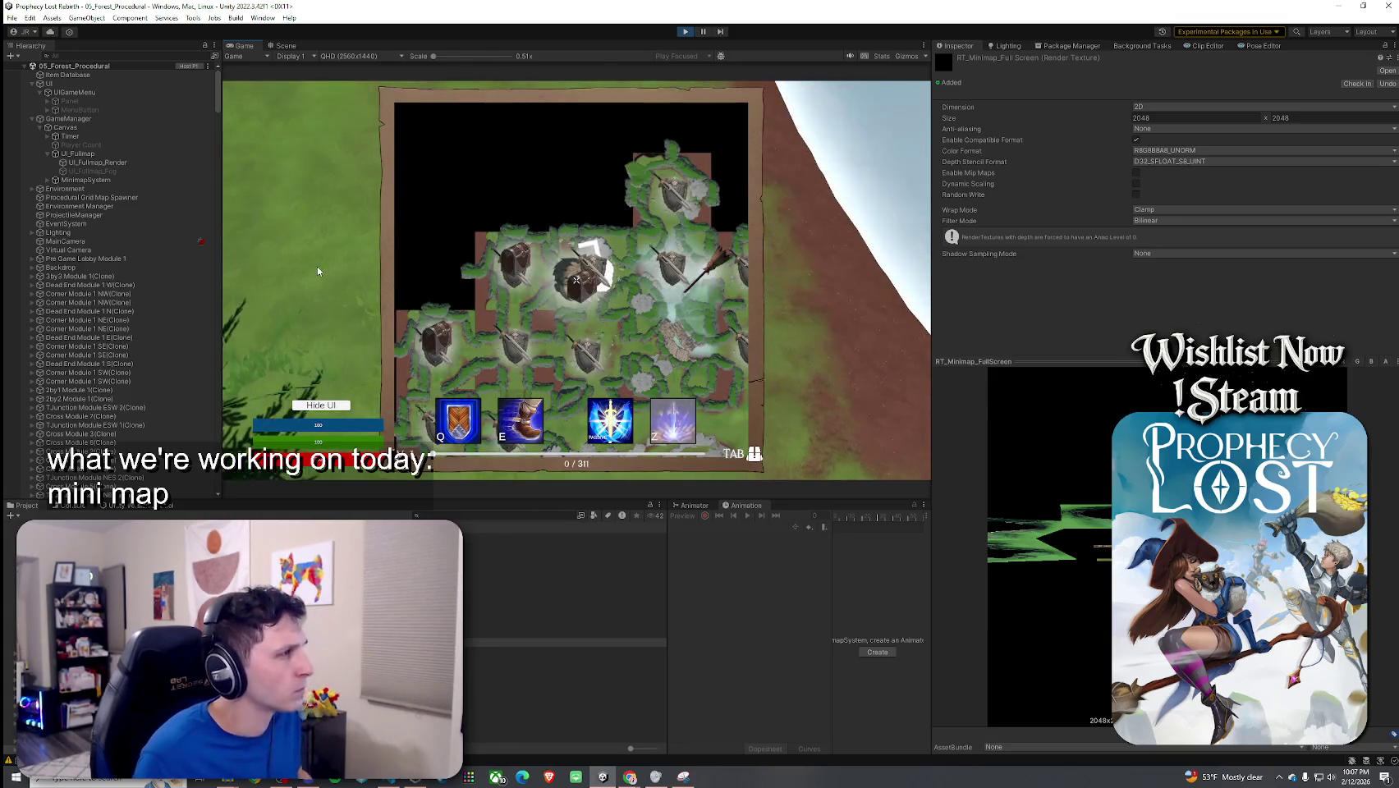
{"action": "left_click", "coordinate": [200, 163]}
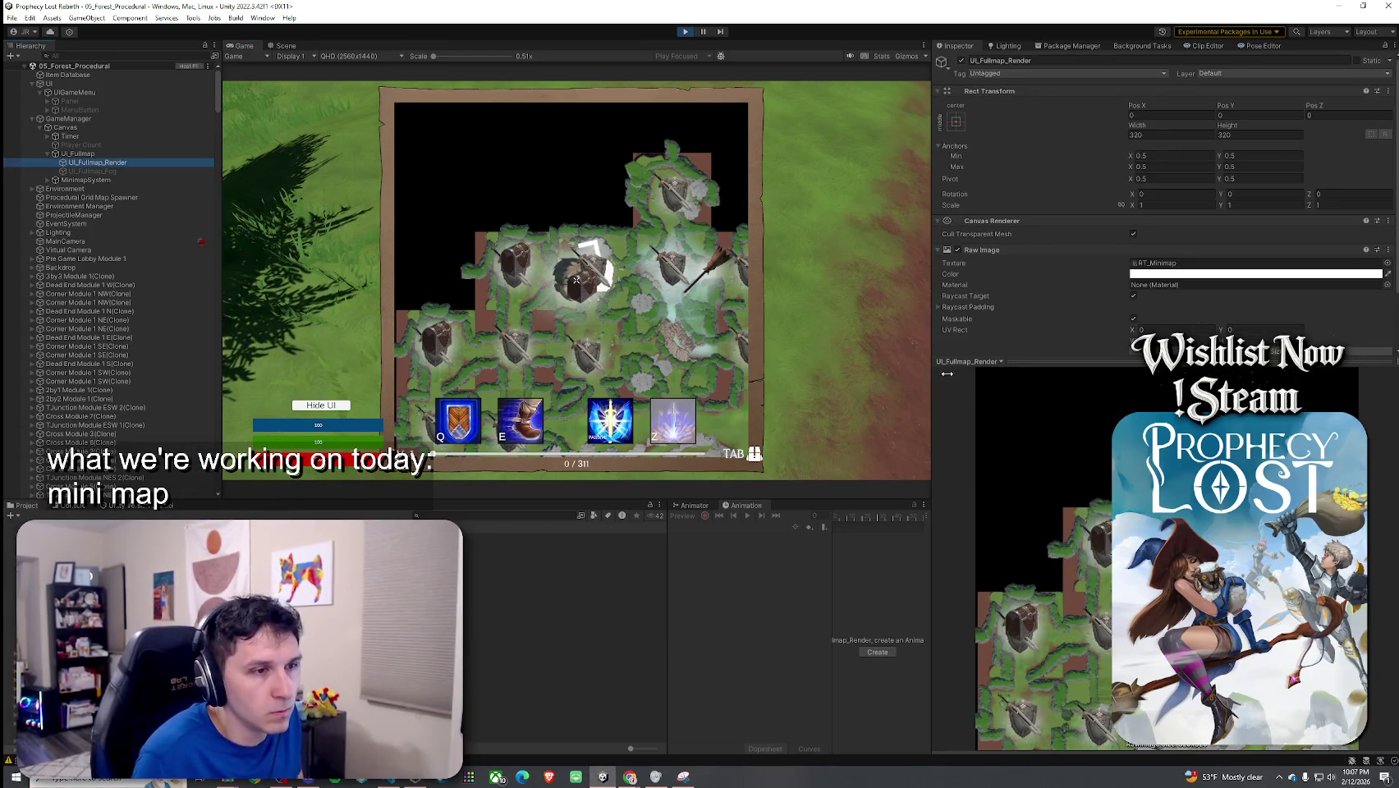
Step: After trying other values, keep the full map image's width at 320 and scale at 1
{"action": "left_click_drag", "start_coordinate": [1085, 367], "coordinate": [1088, 439]}
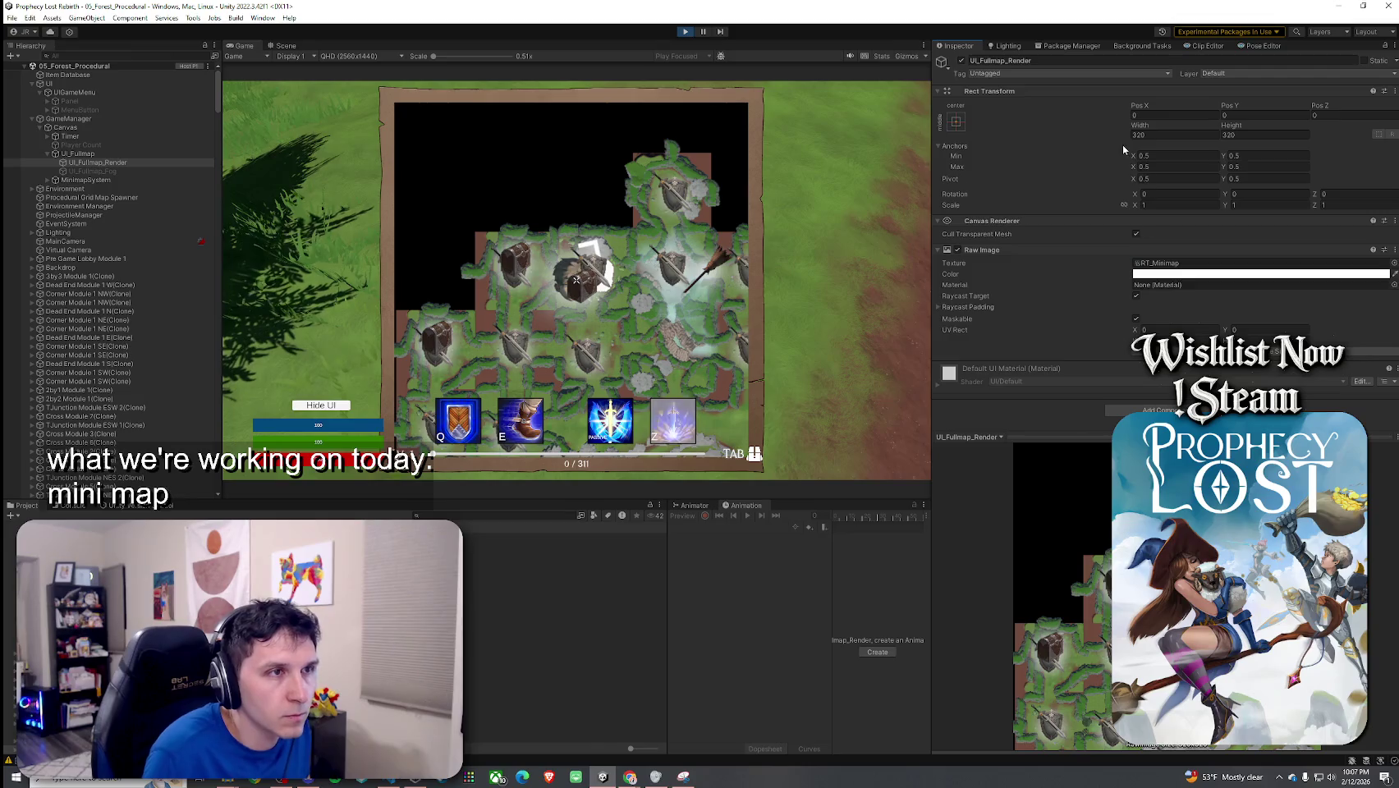
{"action": "left_click_drag", "start_coordinate": [1137, 127], "coordinate": [1131, 137]}
{"action": "type", "text": "320"}
{"action": "left_click", "coordinate": [1147, 205]}
{"action": "mouse_move", "coordinate": [1127, 209]}
{"action": "left_mouse_down"}
{"action": "mouse_move", "coordinate": [1149, 210]}
{"action": "mouse_move", "coordinate": [1136, 210]}
{"action": "left_mouse_up"}
{"action": "type", "text": "1"}
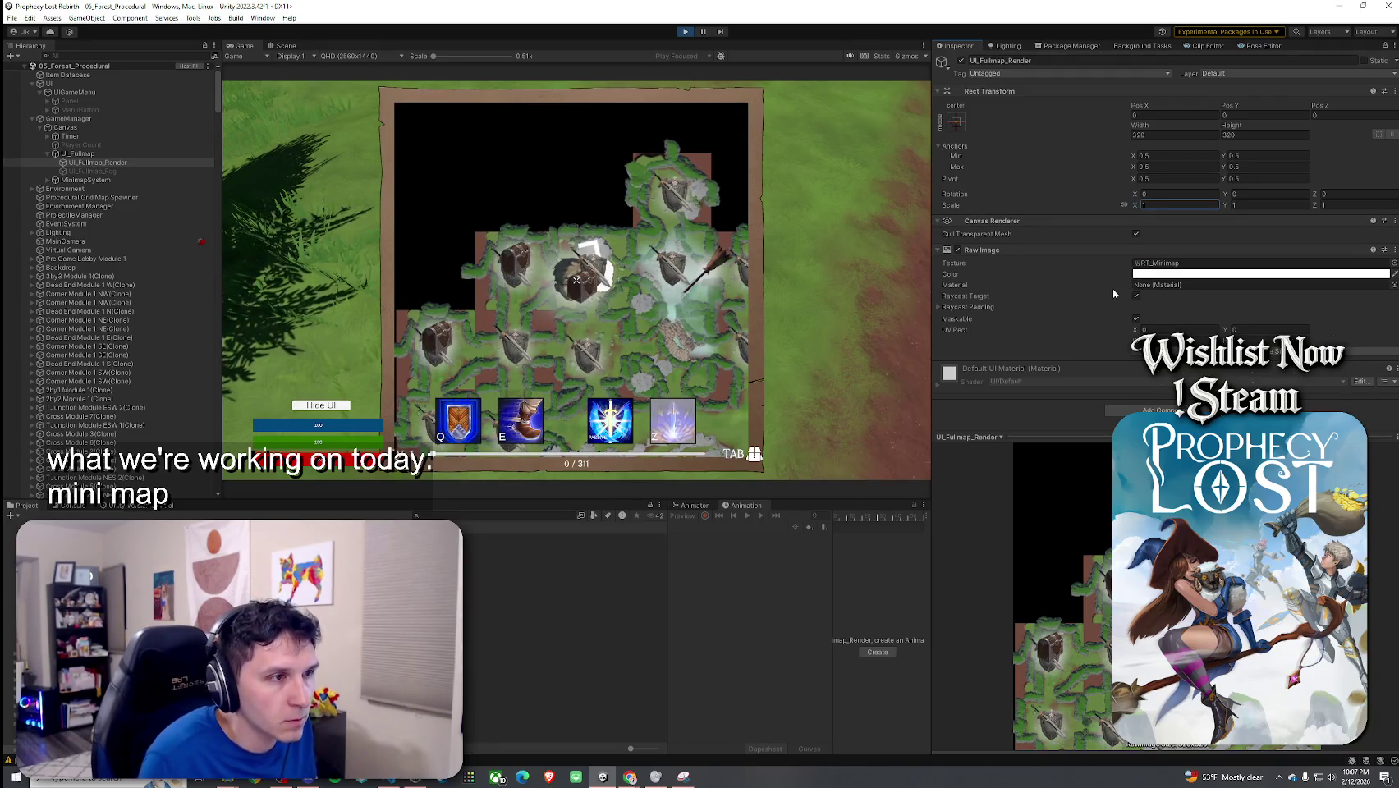
{"action": "key", "text": "Return"}
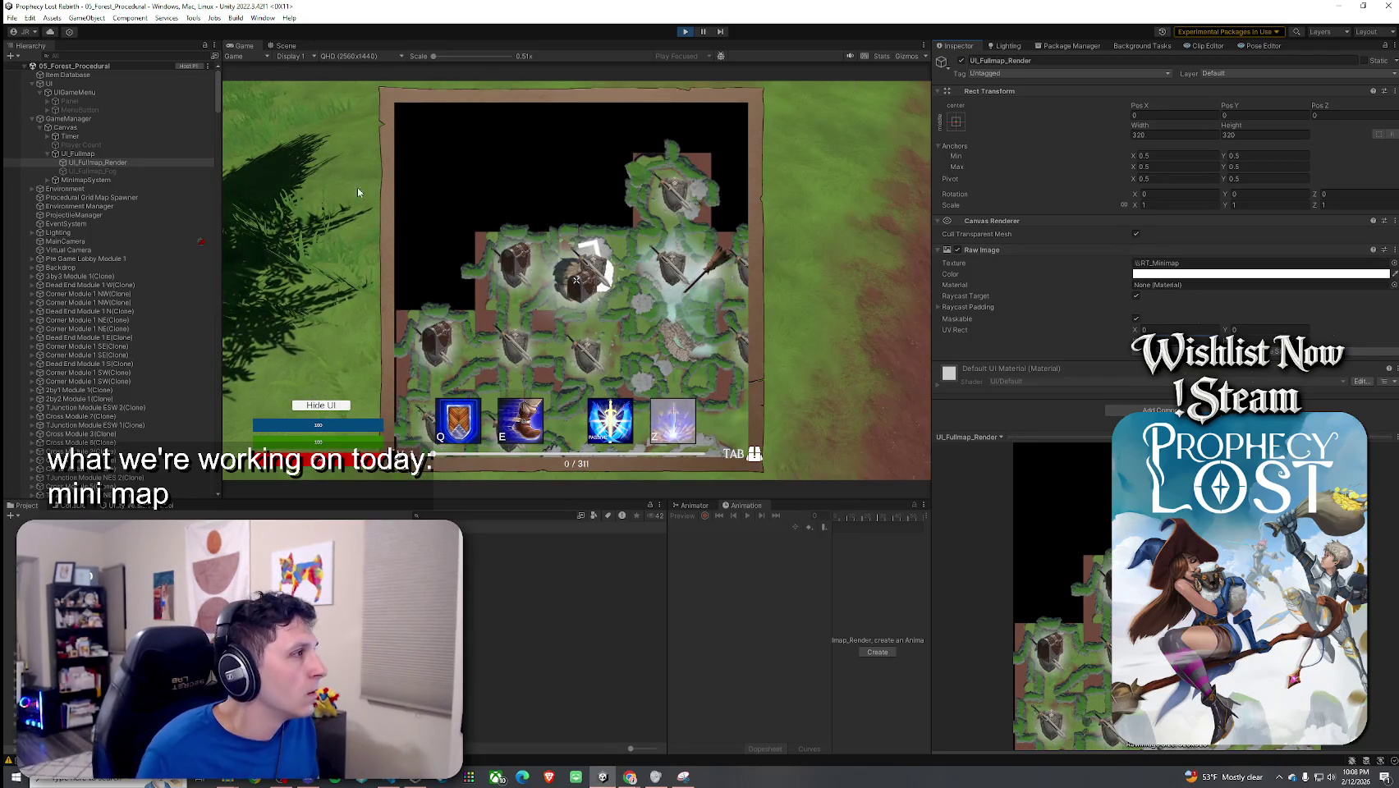
Step: Expand MinimapSystem and select its MinimapCamera child
{"action": "left_click", "coordinate": [97, 180]}
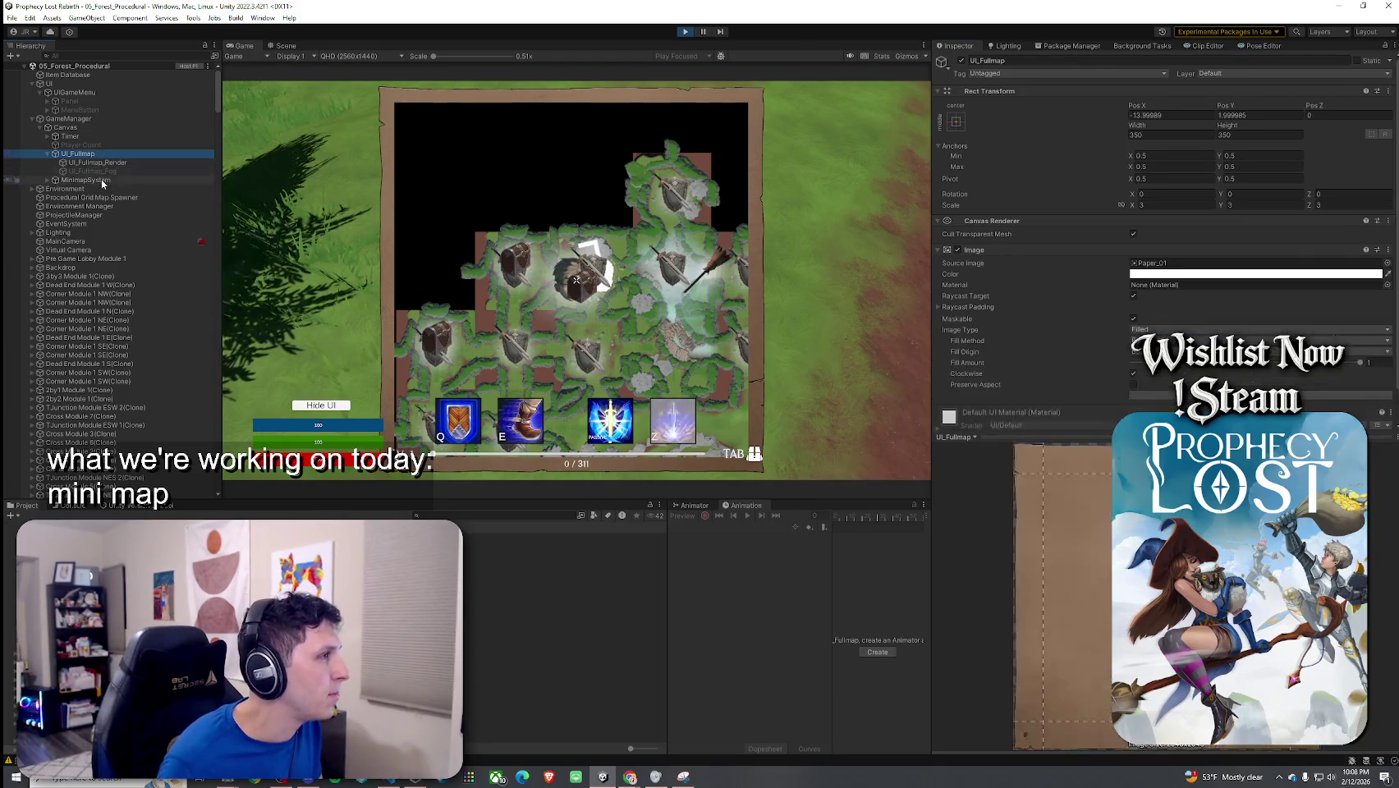
{"action": "left_click", "coordinate": [47, 179]}
{"action": "left_click", "coordinate": [54, 190]}
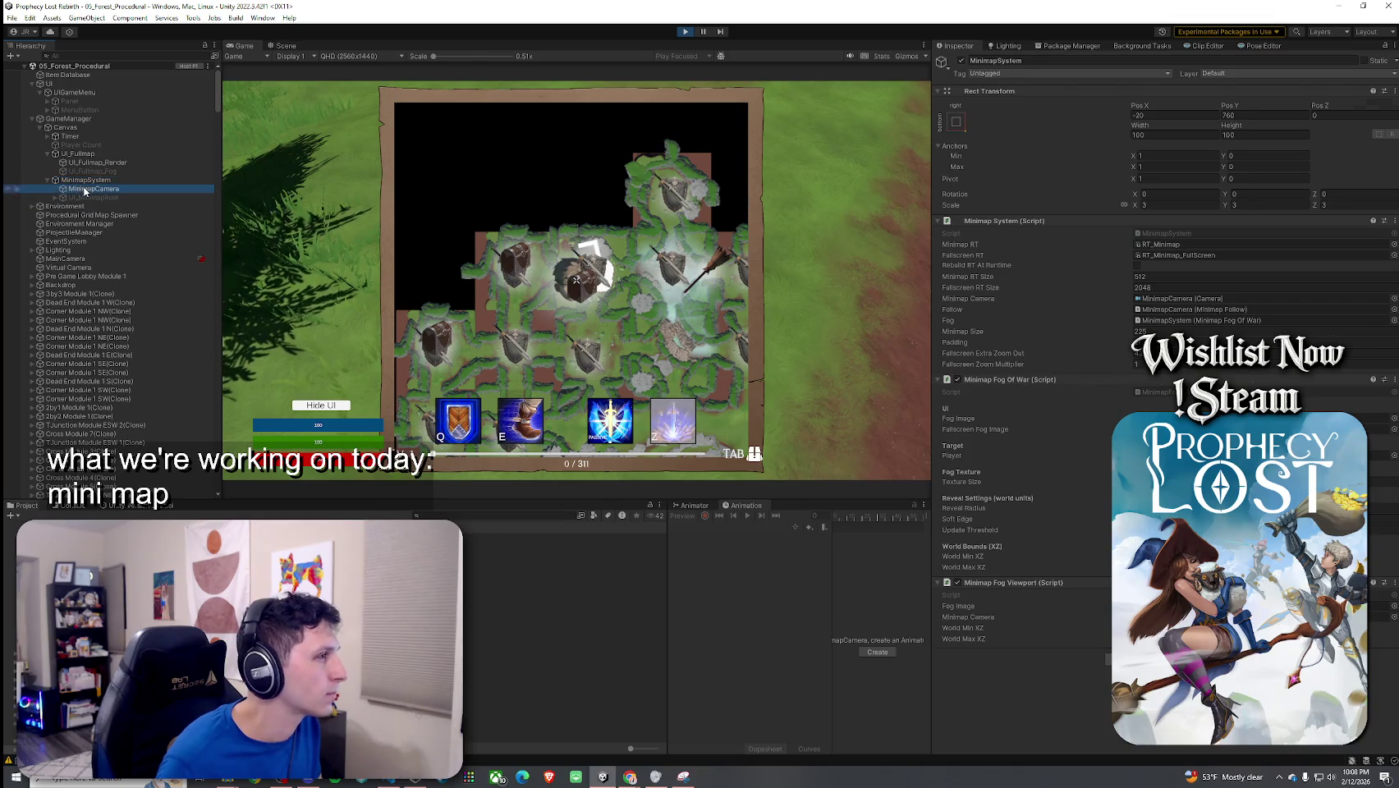
Step: Try a minimap camera size of 89.6, then revert it to 713.9
{"action": "left_click", "coordinate": [997, 193]}
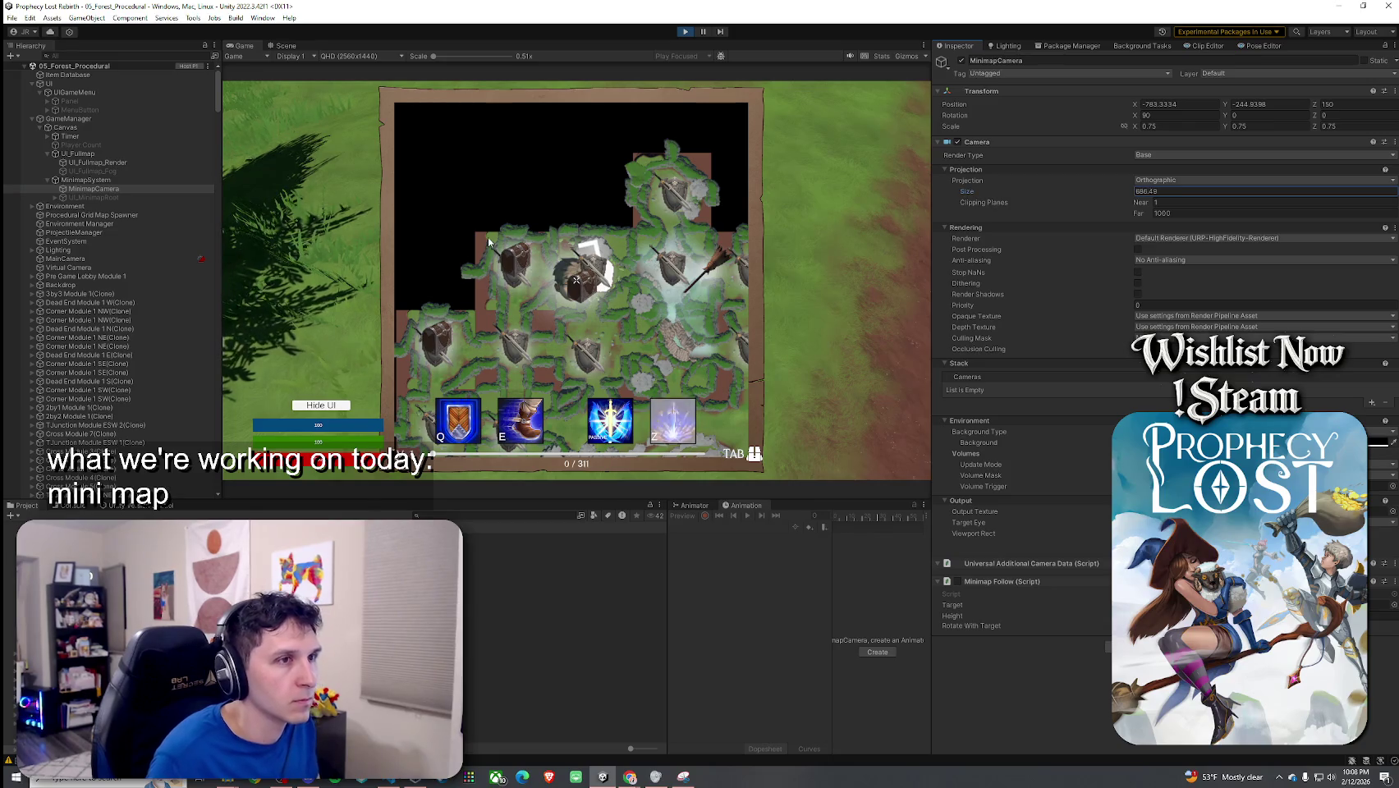
{"action": "left_click", "coordinate": [578, 283]}
{"action": "key", "text": "Tab"}
{"action": "key", "text": "Tab"}
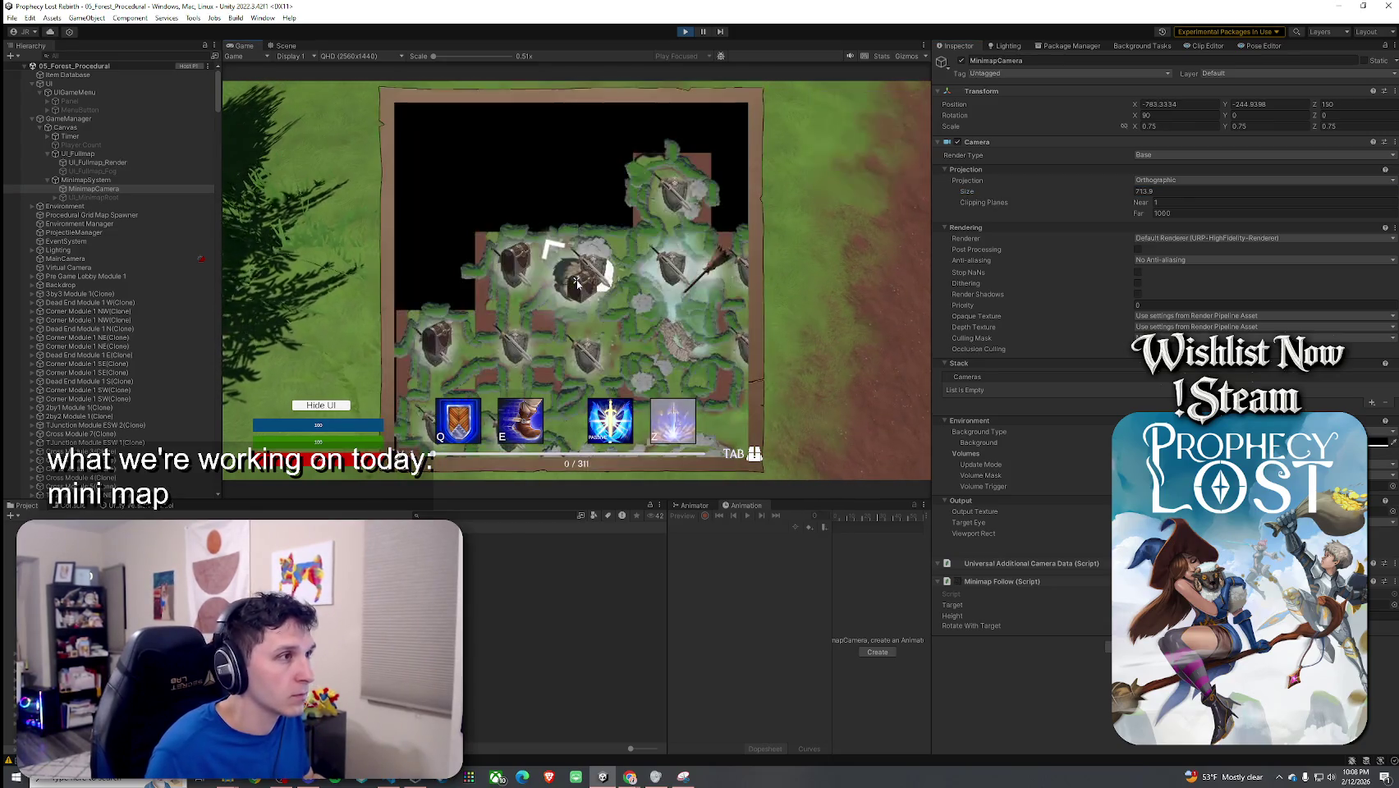
{"action": "mouse_move", "coordinate": [996, 193]}
{"action": "left_mouse_down"}
{"action": "mouse_move", "coordinate": [1059, 200]}
{"action": "mouse_move", "coordinate": [995, 194]}
{"action": "left_mouse_up"}
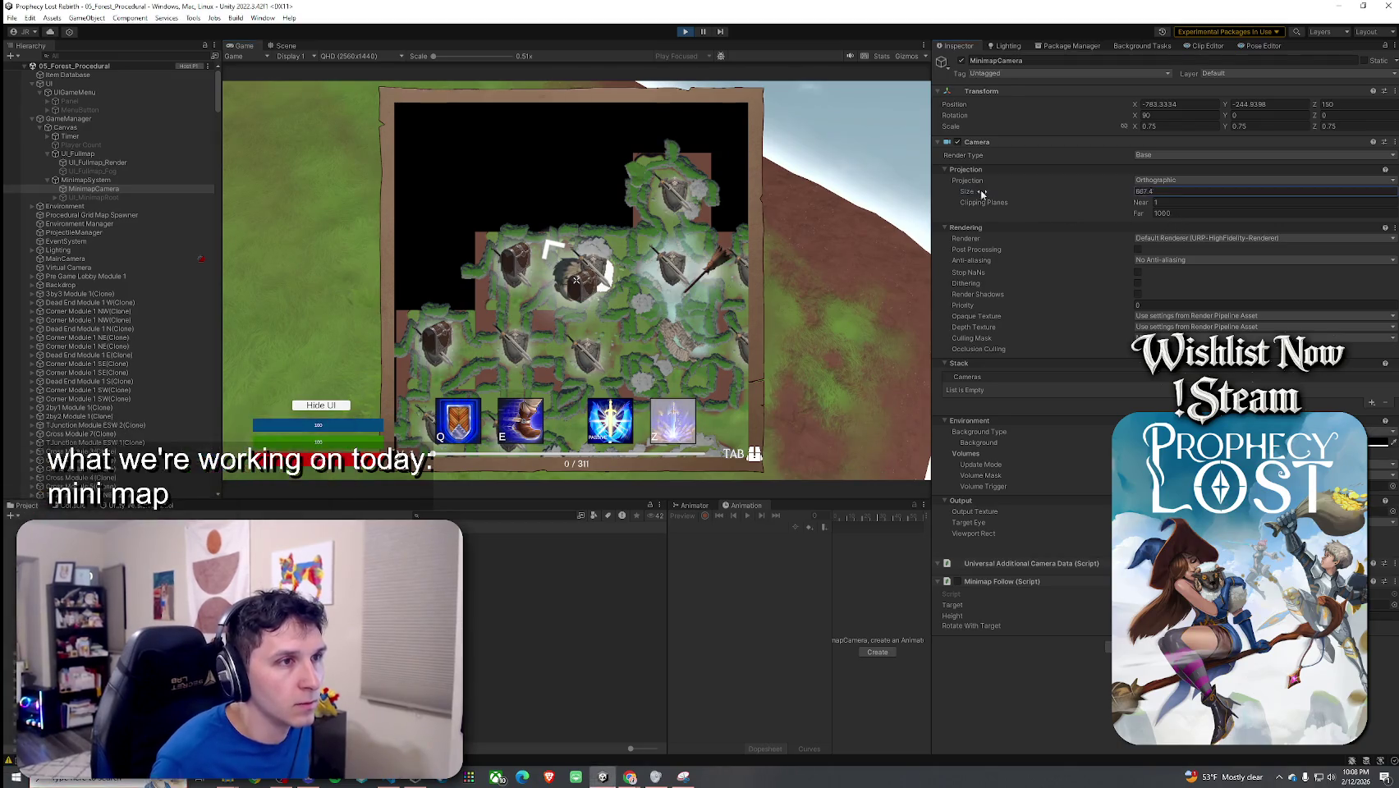
{"action": "type", "text": "89.6"}
{"action": "key", "text": "Return"}
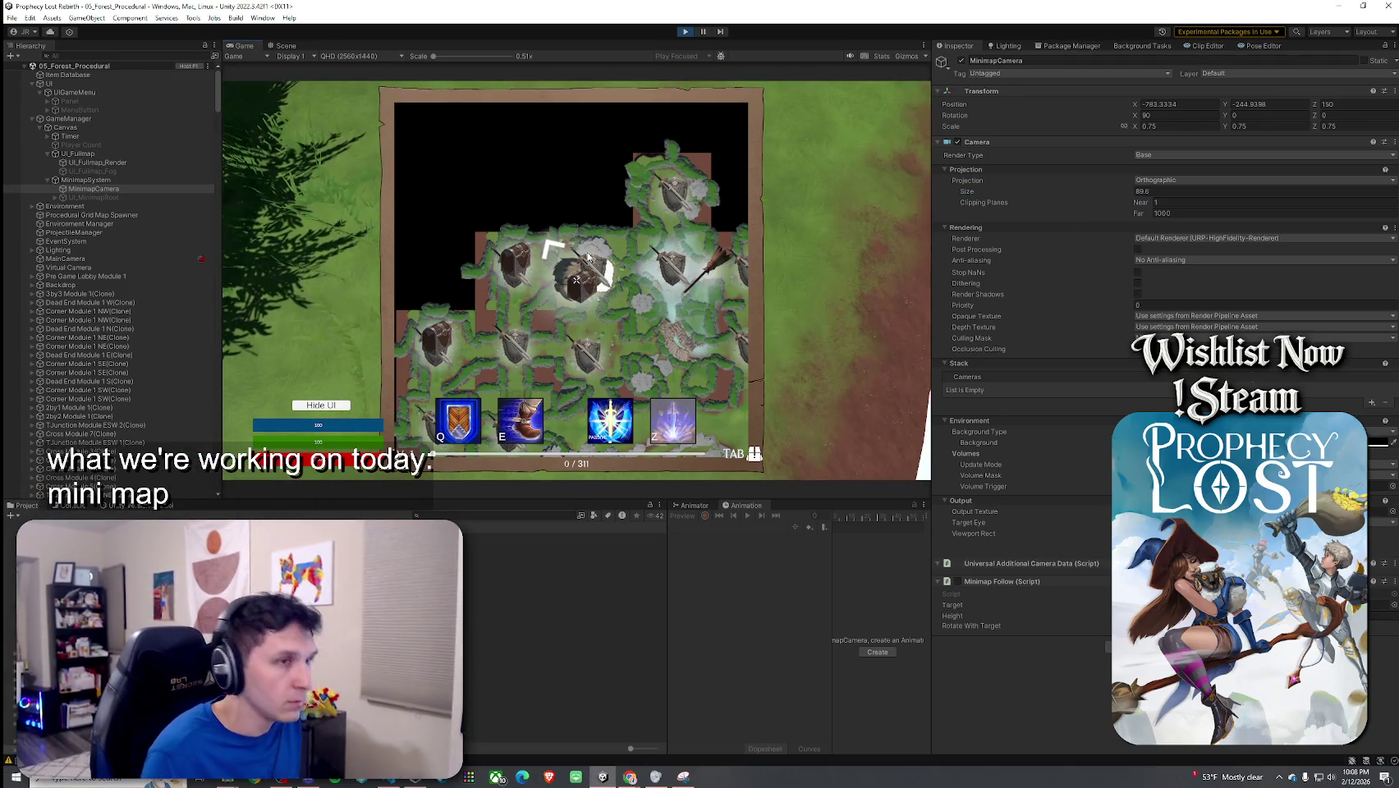
{"action": "left_click", "coordinate": [577, 283]}
{"action": "key", "text": "Tab"}
{"action": "key", "text": "Tab"}
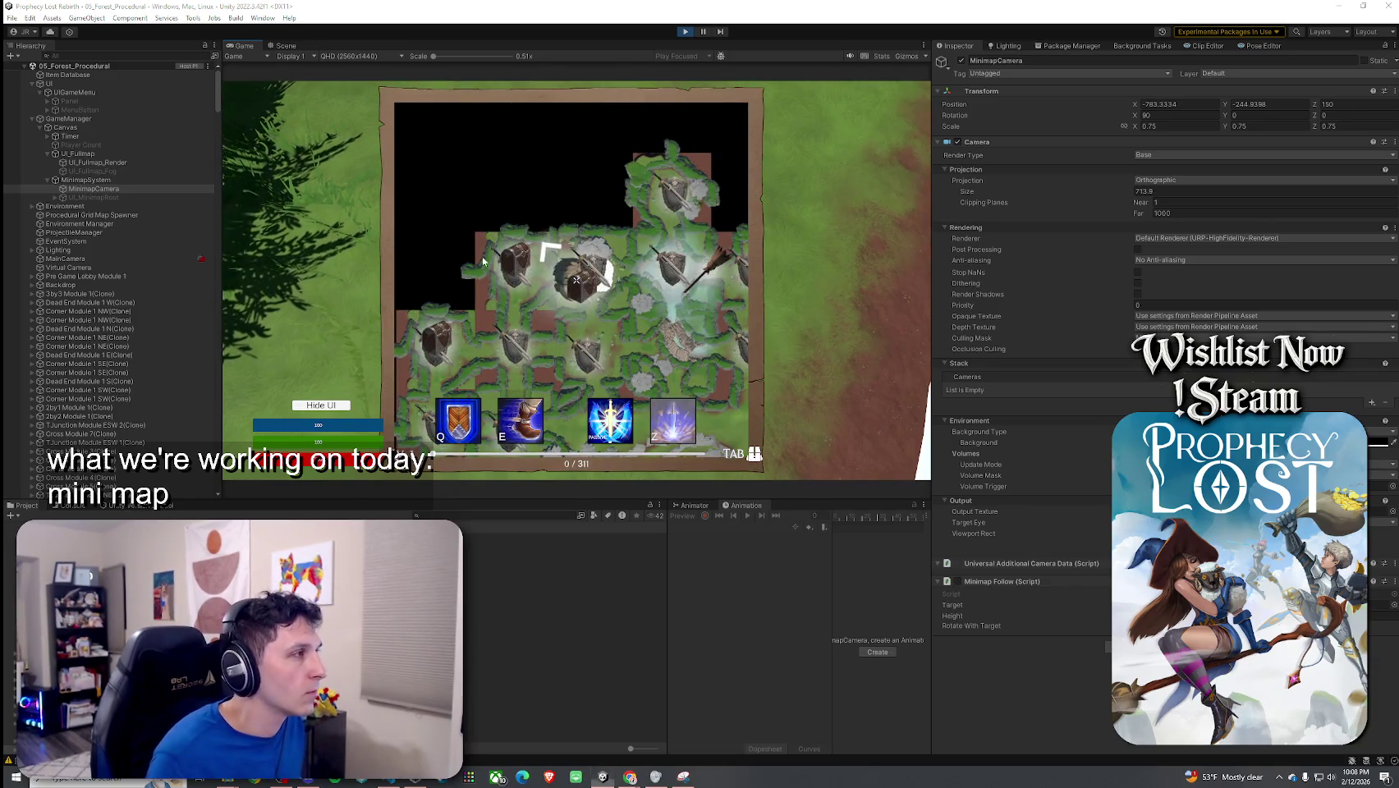
Step: Review UI_Fullmap_Render, MinimapSystem's Fullscreen Extra Zoom Out, and the minimap camera settings
{"action": "key", "text": "super"}
{"action": "left_click", "coordinate": [123, 162]}
{"action": "left_click", "coordinate": [99, 162]}
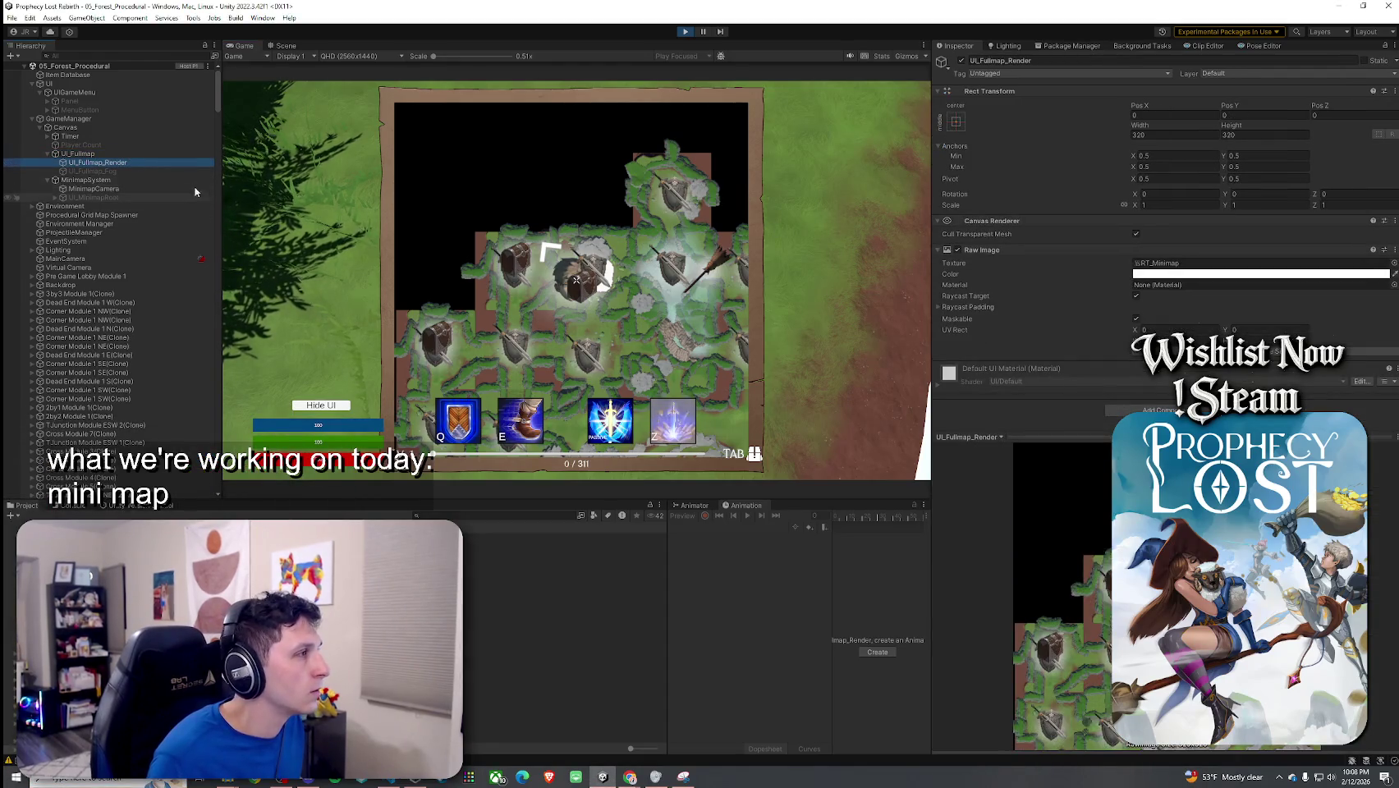
{"action": "left_click", "coordinate": [164, 179]}
{"action": "left_click", "coordinate": [1166, 353]}
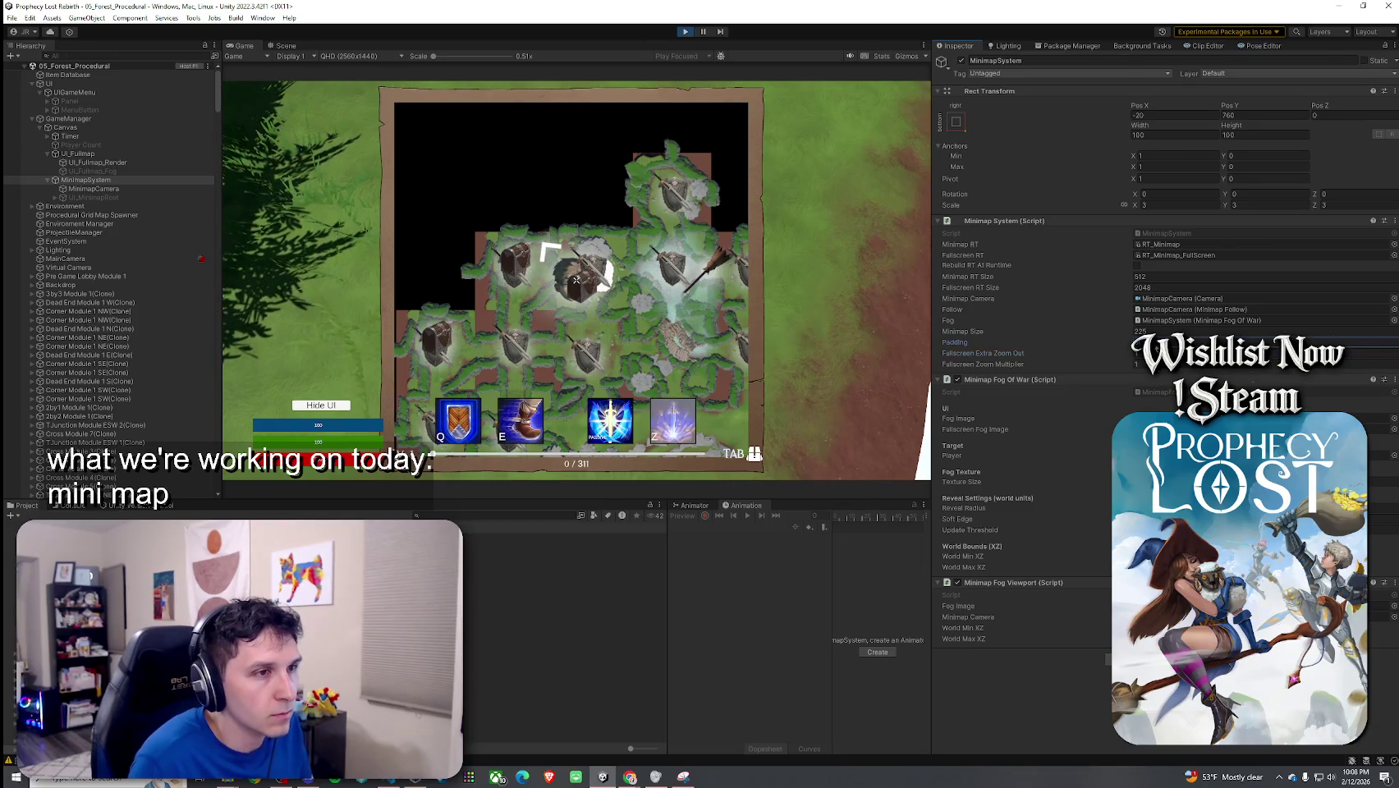
{"action": "left_click", "coordinate": [131, 187]}
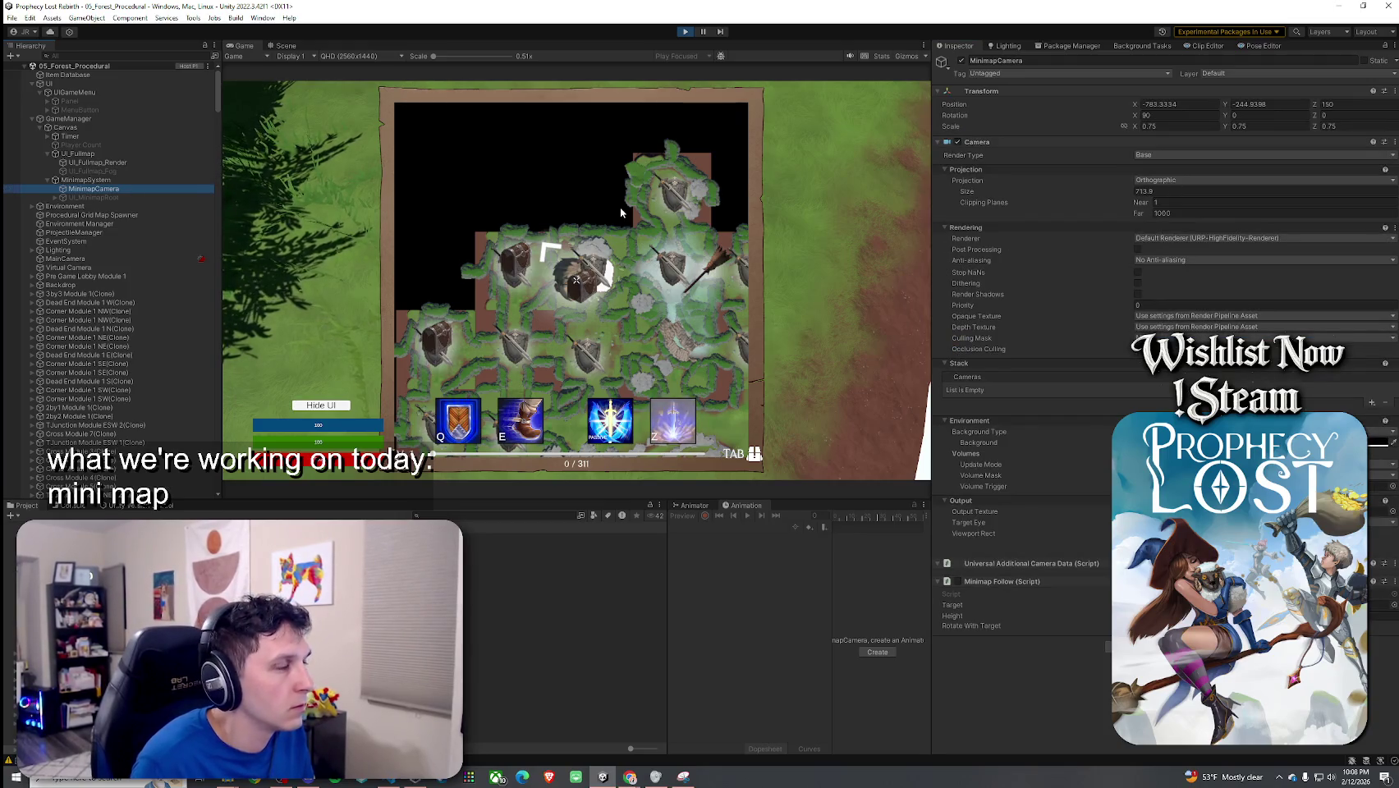
Step: Toggle to the full-screen map in the running game and select the Prophecia texture asset
{"action": "key", "text": "Tab"}
{"action": "key", "text": "Tab"}
{"action": "key", "text": "Tab"}
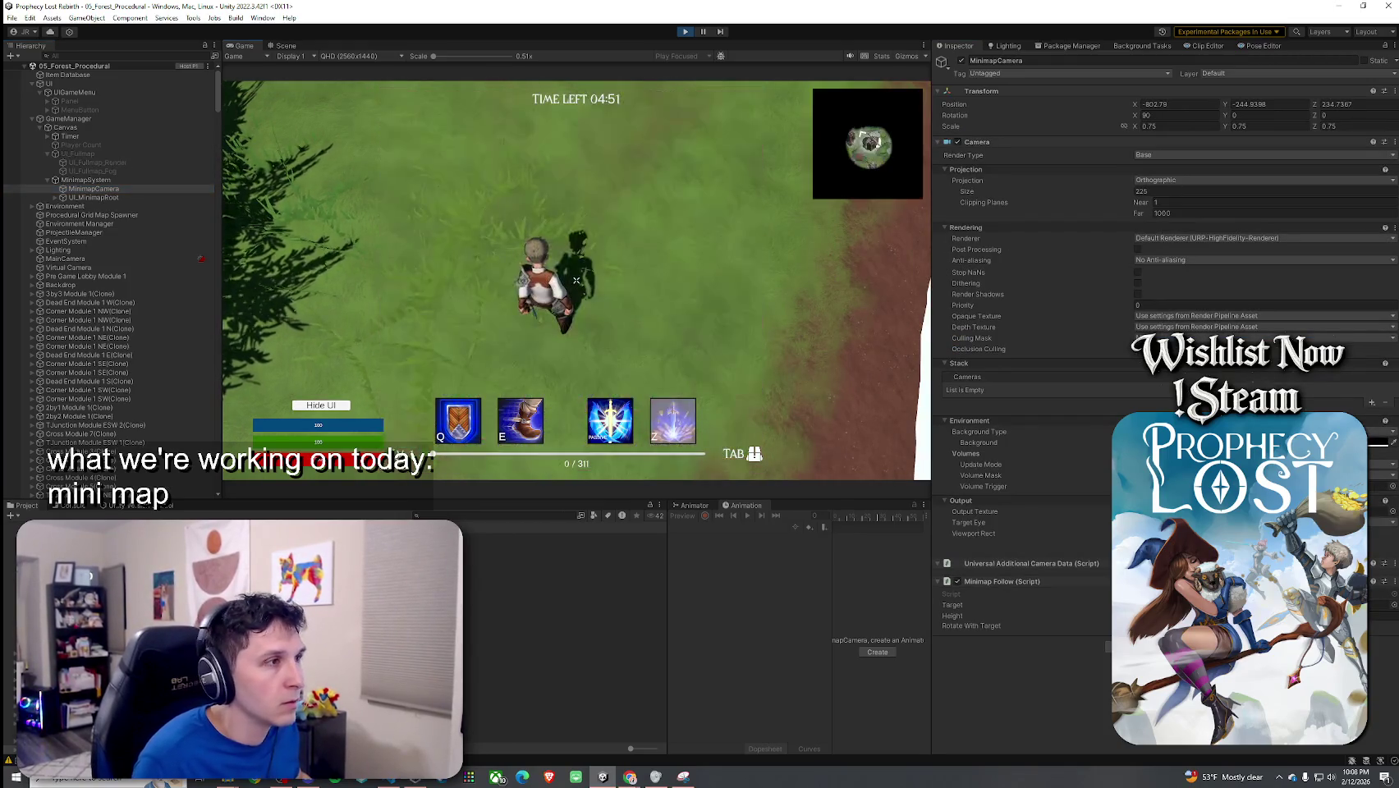
{"action": "key", "text": "Tab"}
{"action": "key", "text": "Tab"}
{"action": "key", "text": "Tab"}
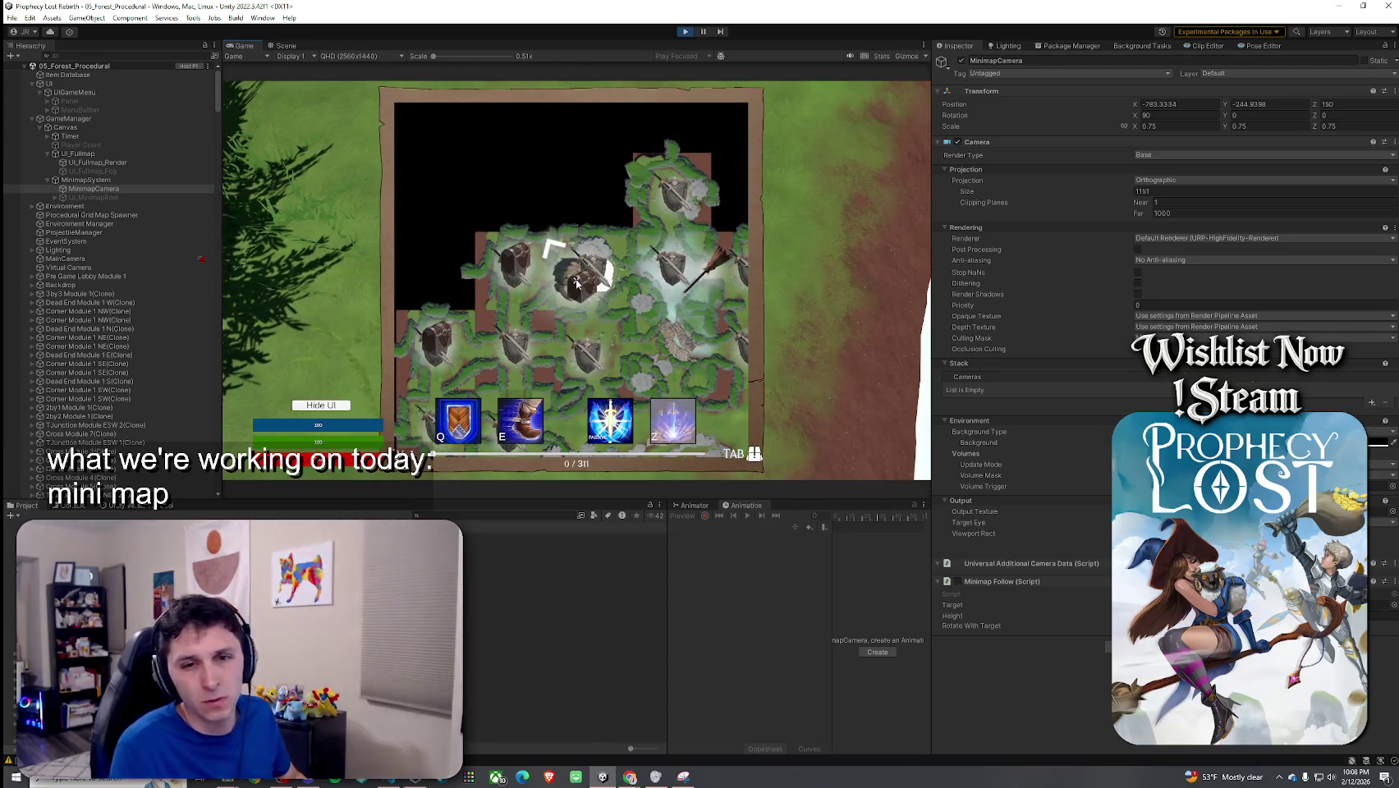
{"action": "key", "text": "super"}
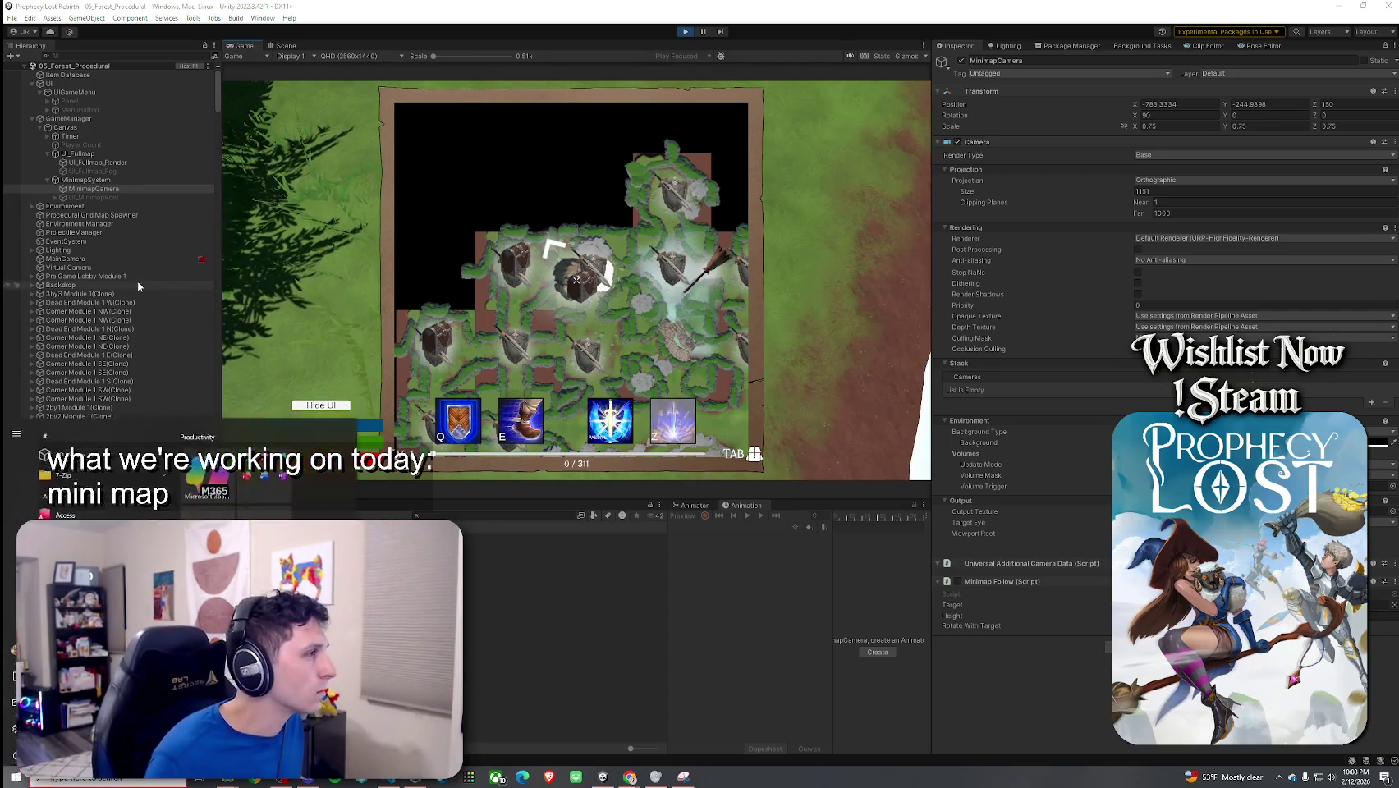
{"action": "left_click", "coordinate": [600, 615]}
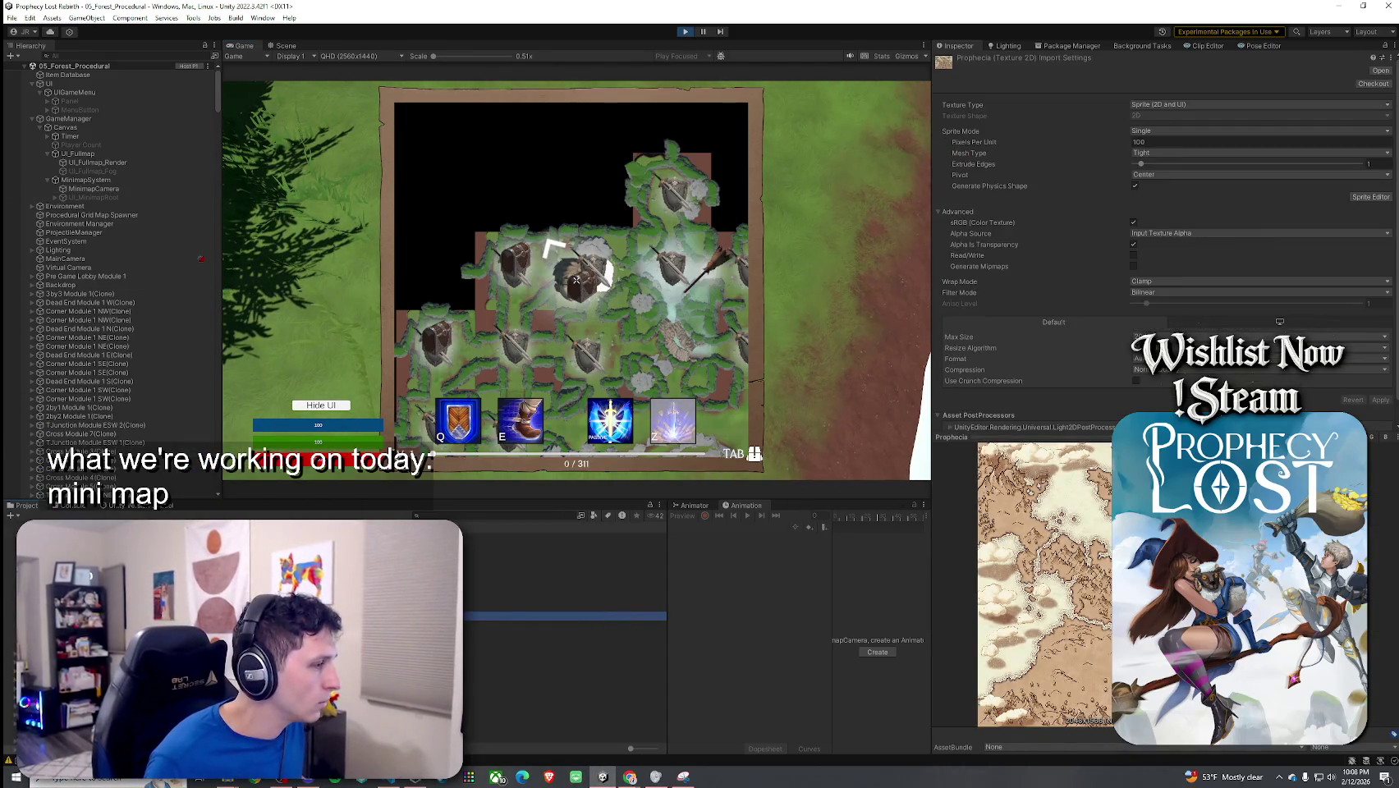
Step: Select RT_Minimap_FullScreen to show its 2048 x 2048 settings, then snip the whole editor screen
{"action": "left_click", "coordinate": [567, 641]}
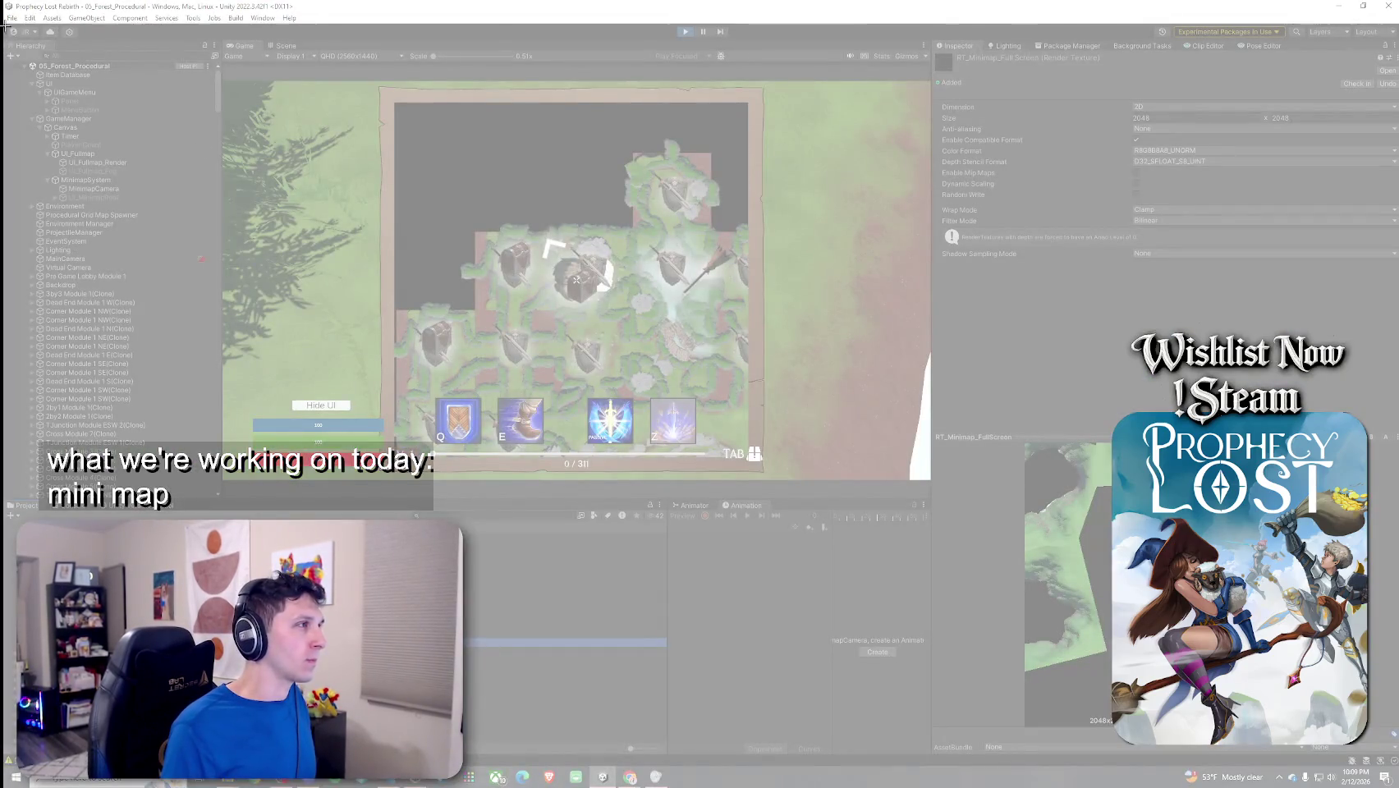
{"action": "mouse_move", "coordinate": [5, 25]}
{"action": "left_mouse_down"}
{"action": "mouse_move", "coordinate": [1080, 678]}
{"action": "mouse_move", "coordinate": [1305, 768]}
{"action": "mouse_move", "coordinate": [1394, 763]}
{"action": "left_mouse_up"}
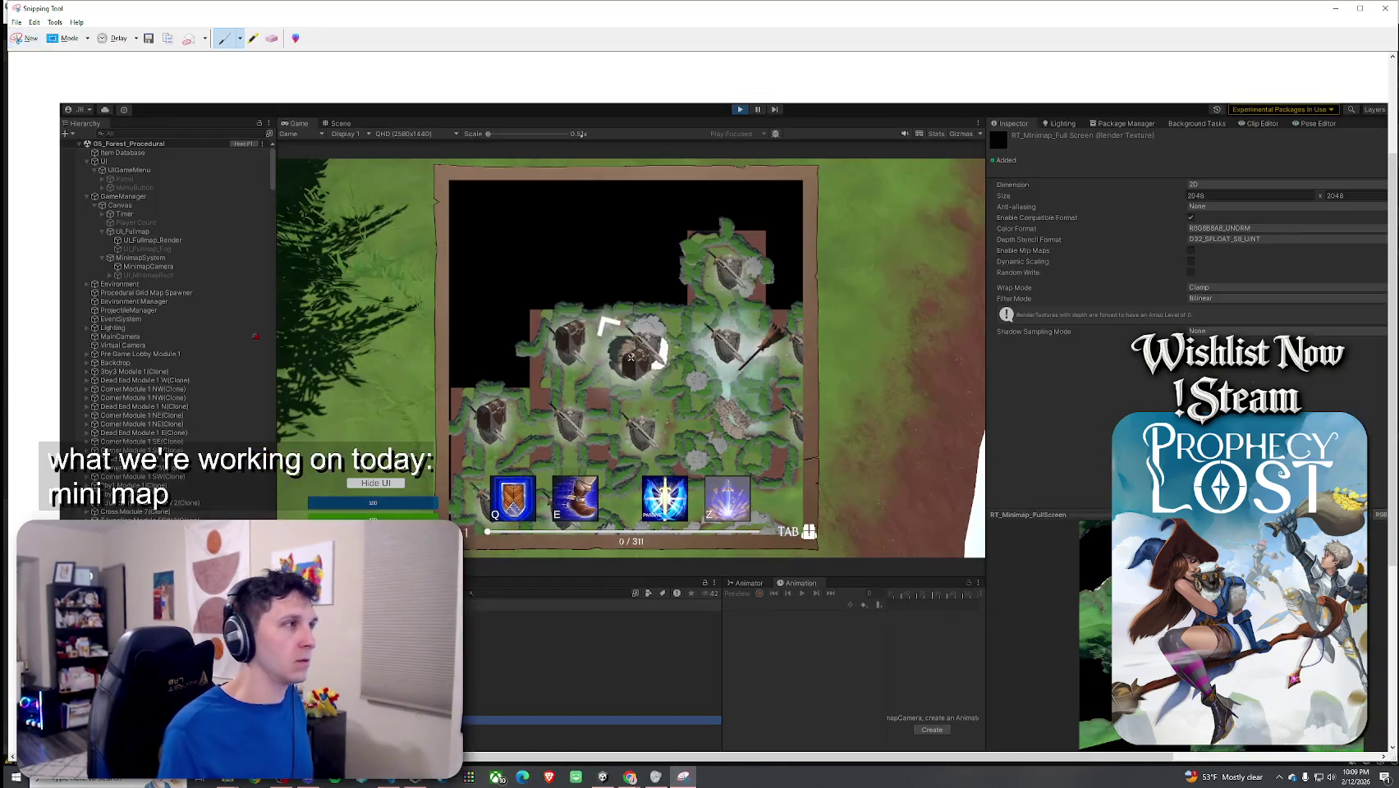
Step: Copy the snip to the clipboard and close Snipping Tool, discarding the unsaved capture
{"action": "left_click", "coordinate": [70, 23]}
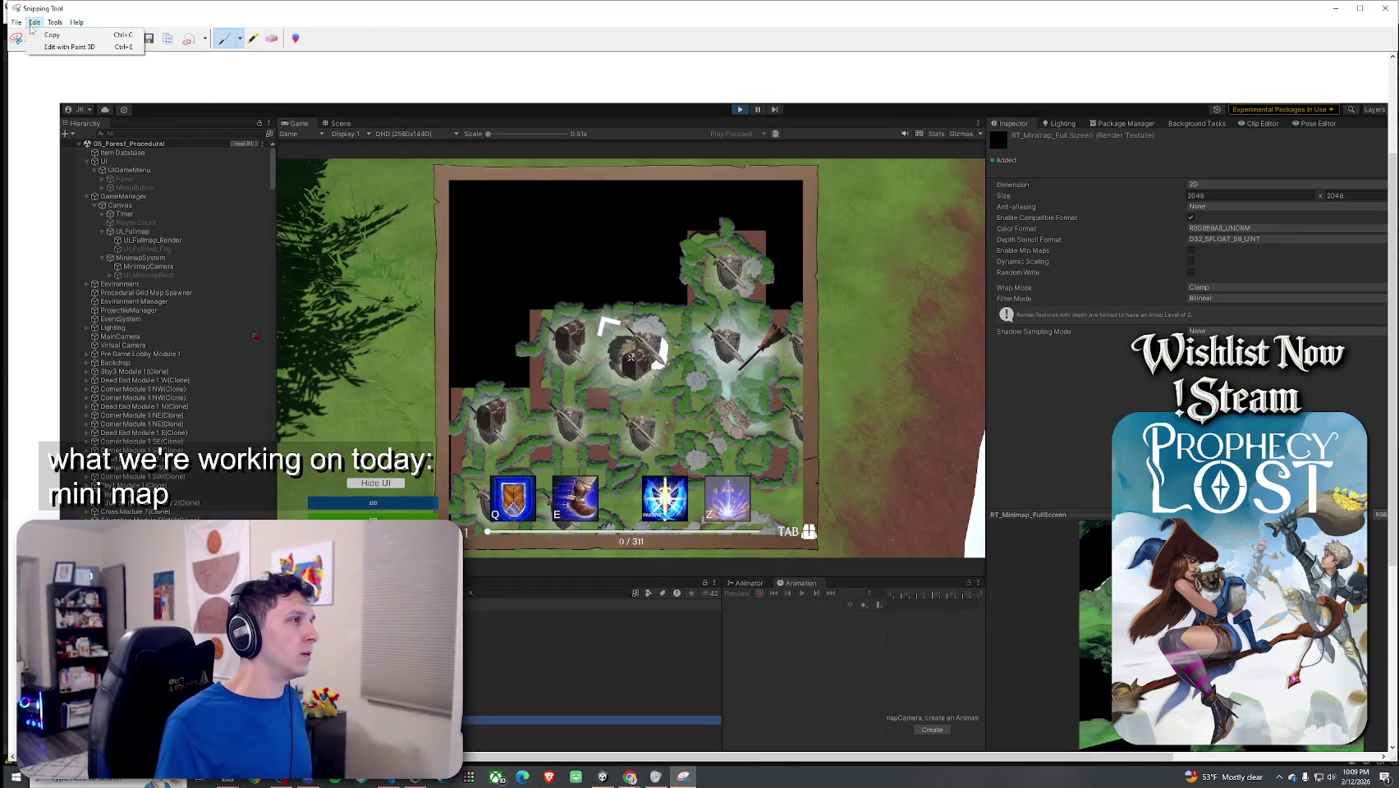
{"action": "left_click", "coordinate": [1387, 8]}
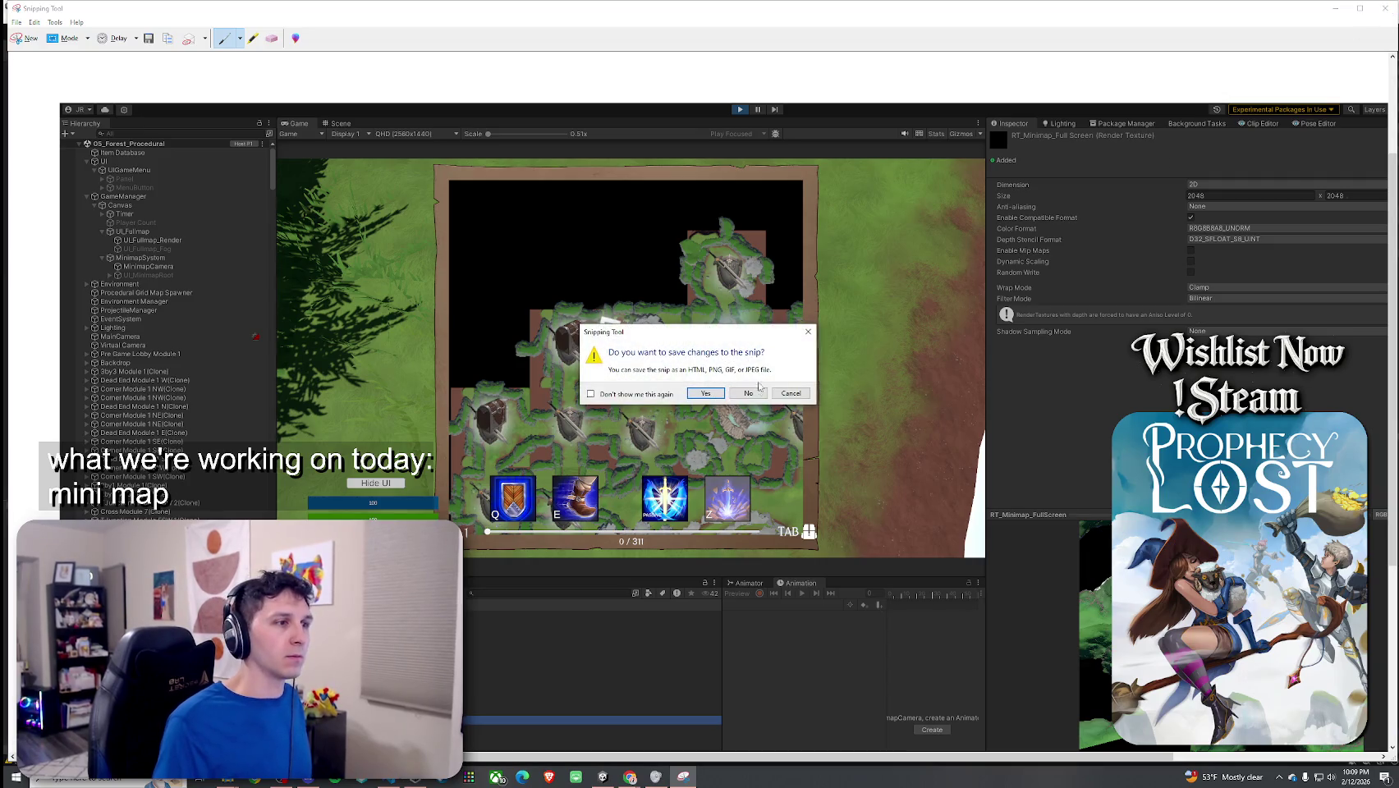
{"action": "left_click", "coordinate": [756, 391]}
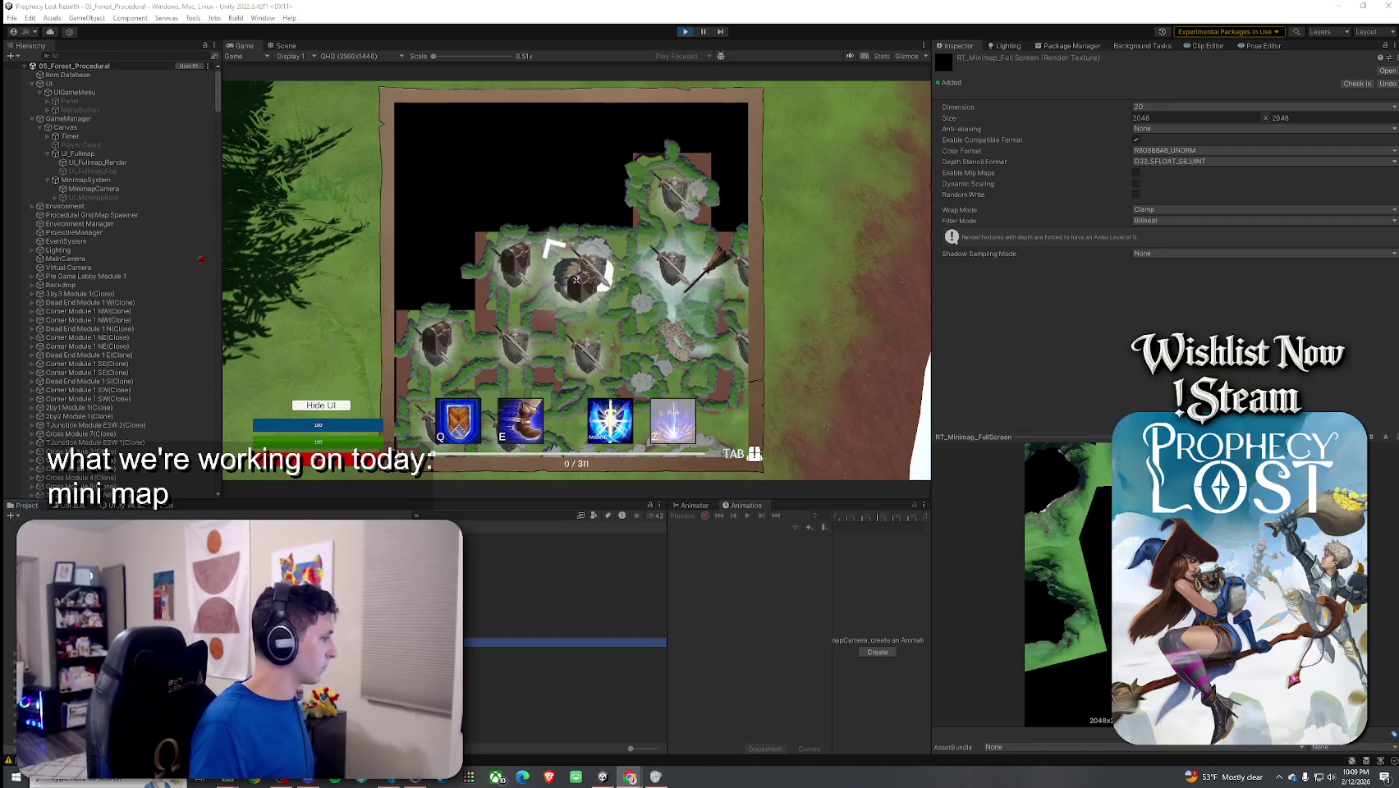
{"action": "left_click", "coordinate": [155, 179]}
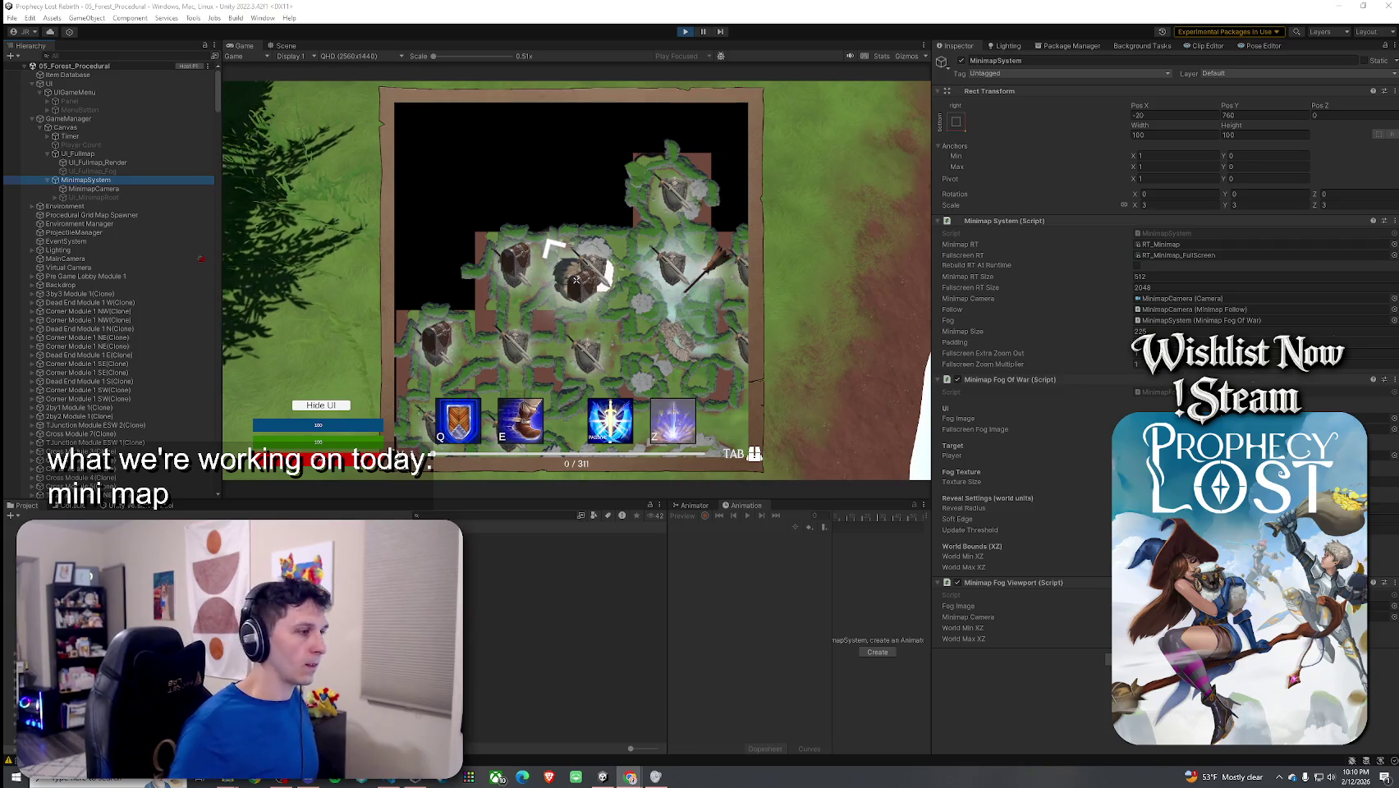
{"action": "left_click", "coordinate": [567, 642]}
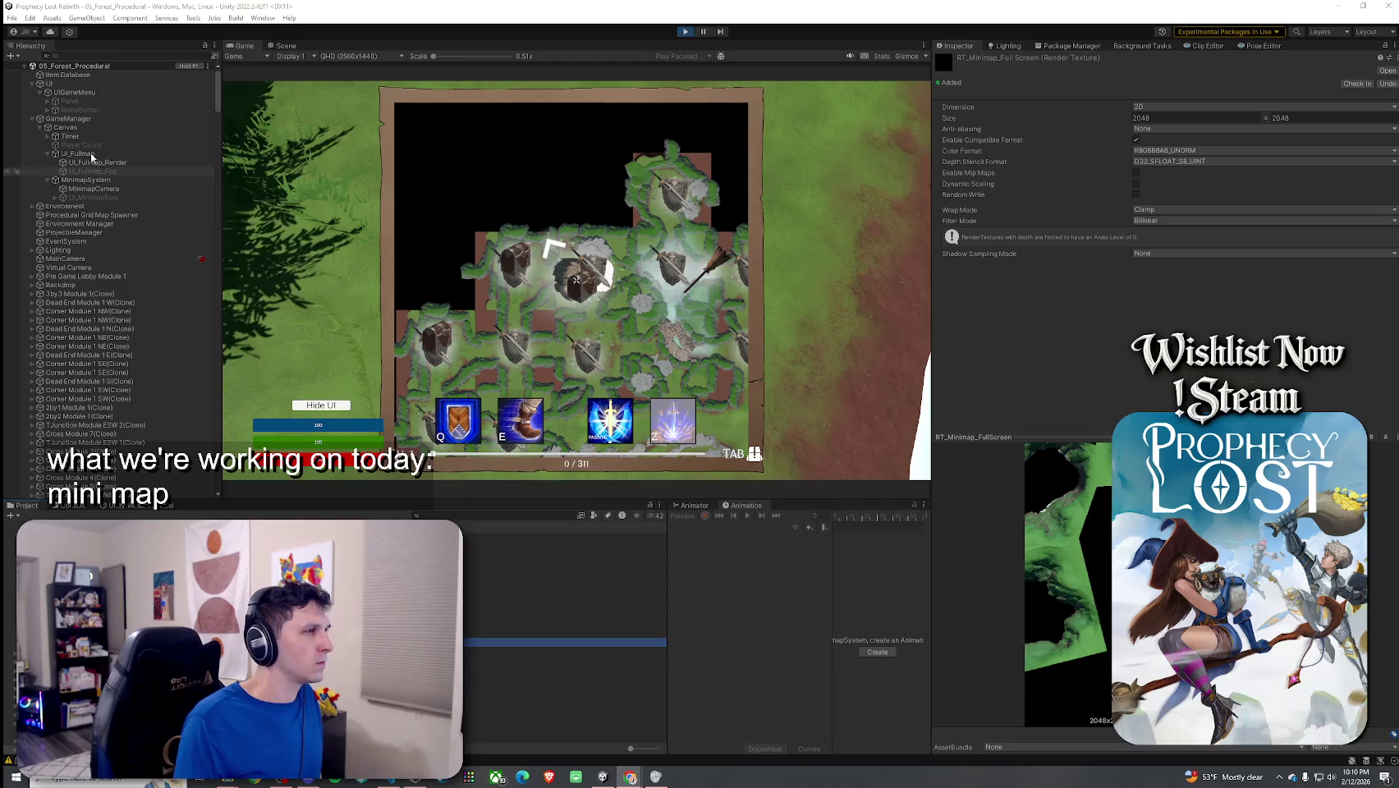
Step: Set MinimapSystem's Minimap Size to 225
{"action": "left_click", "coordinate": [84, 180]}
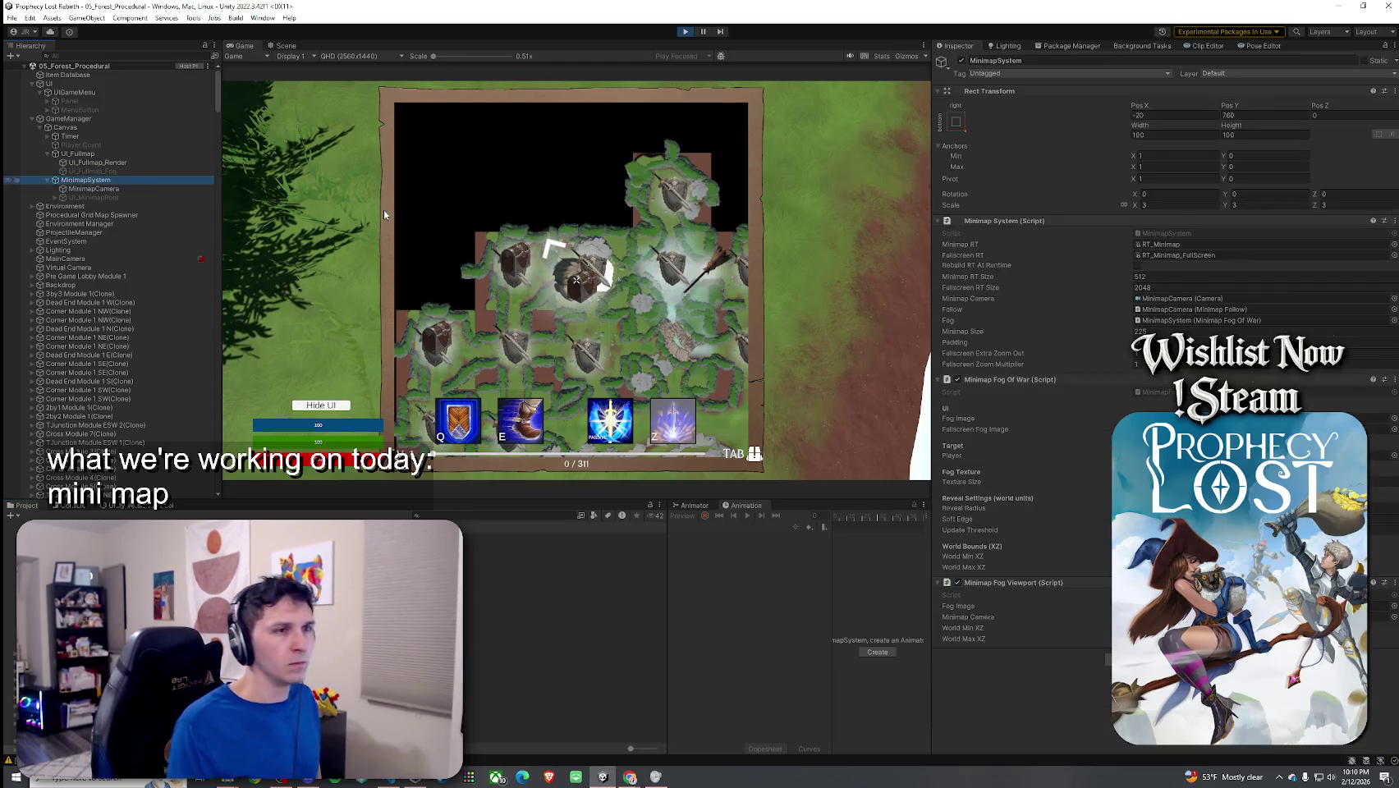
{"action": "left_click", "coordinate": [1143, 331]}
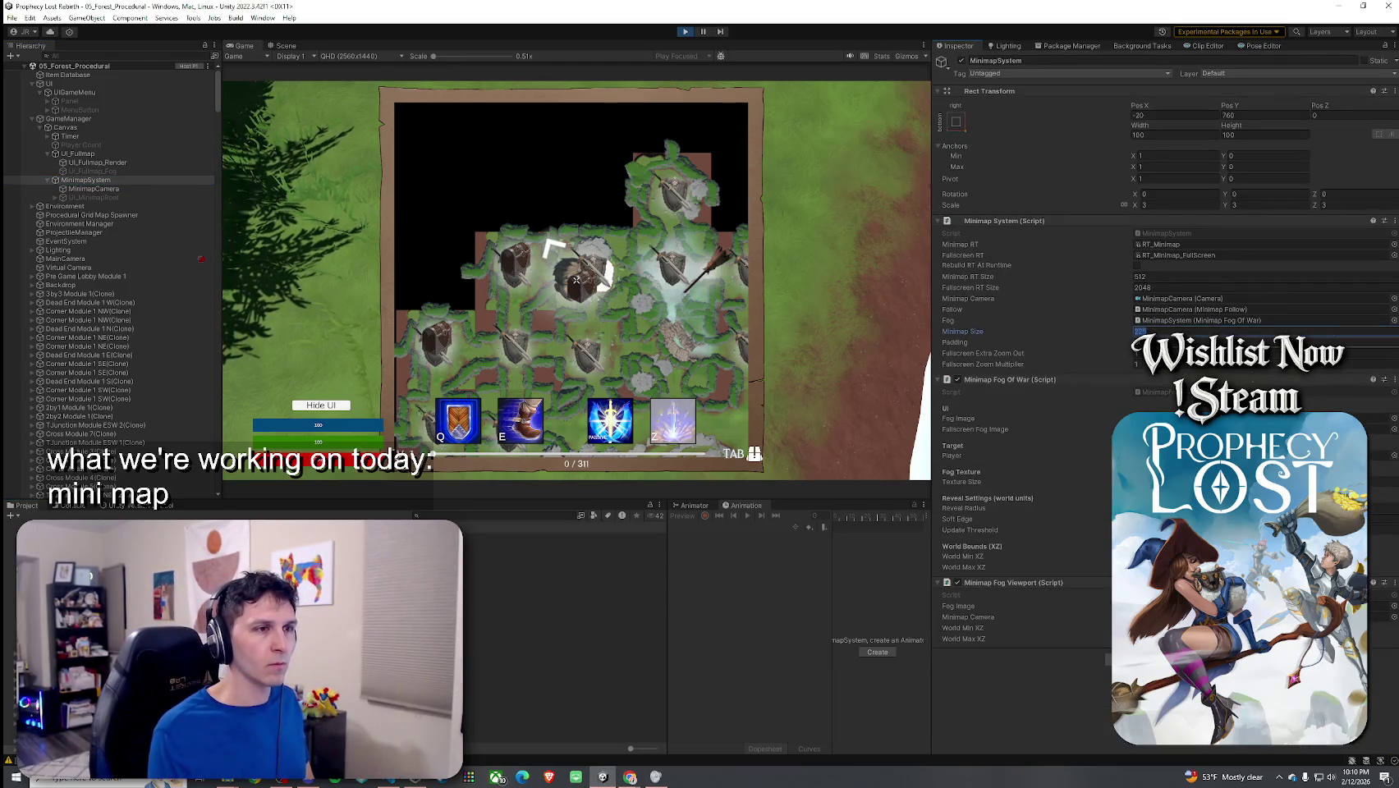
{"action": "type", "text": "225"}
{"action": "key", "text": "Tab"}
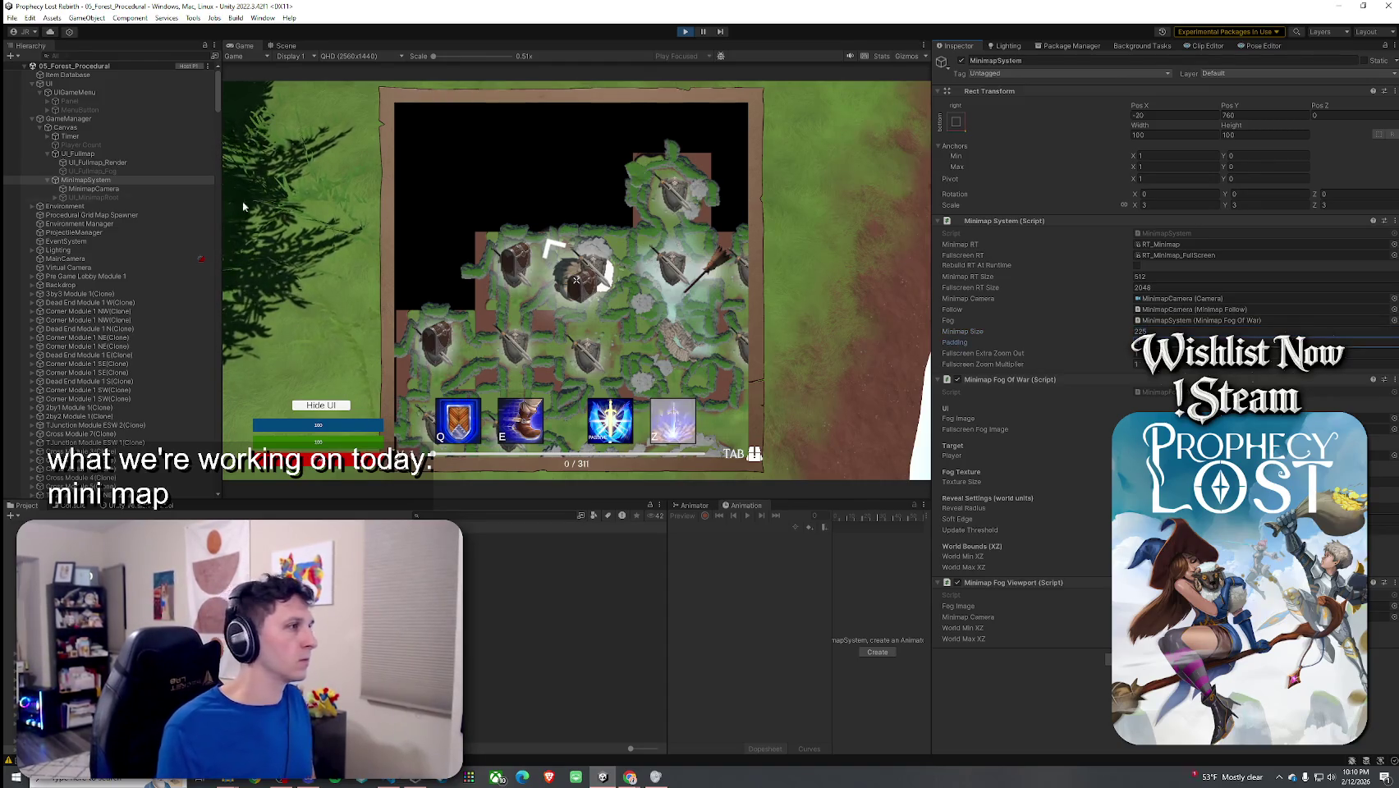
Step: Toggle the full-screen map off and on in the running game to see the new size
{"action": "left_click", "coordinate": [246, 642]}
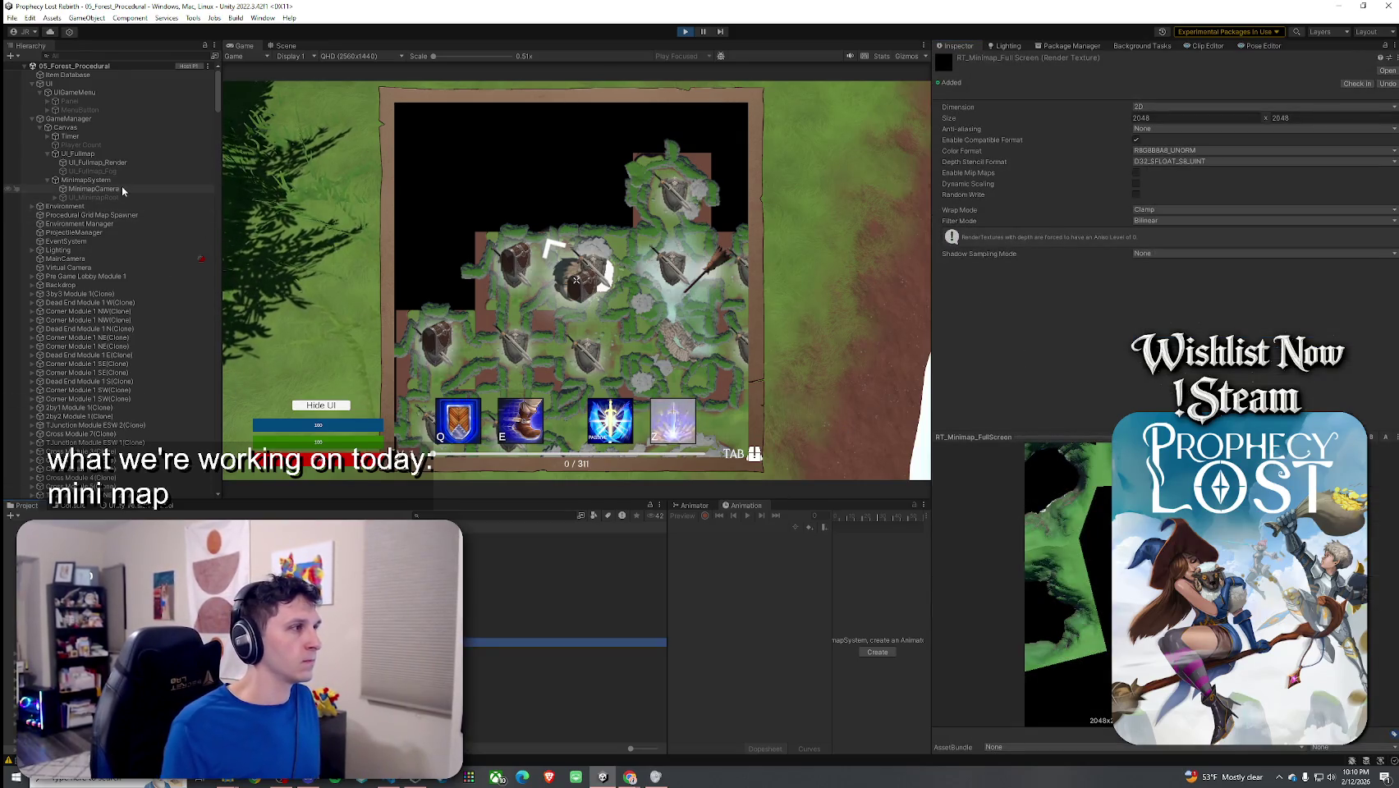
{"action": "left_click", "coordinate": [577, 284]}
{"action": "key", "text": "Tab"}
{"action": "key", "text": "Tab"}
{"action": "key", "text": "super"}
{"action": "left_click", "coordinate": [123, 184]}
{"action": "left_click", "coordinate": [118, 181]}
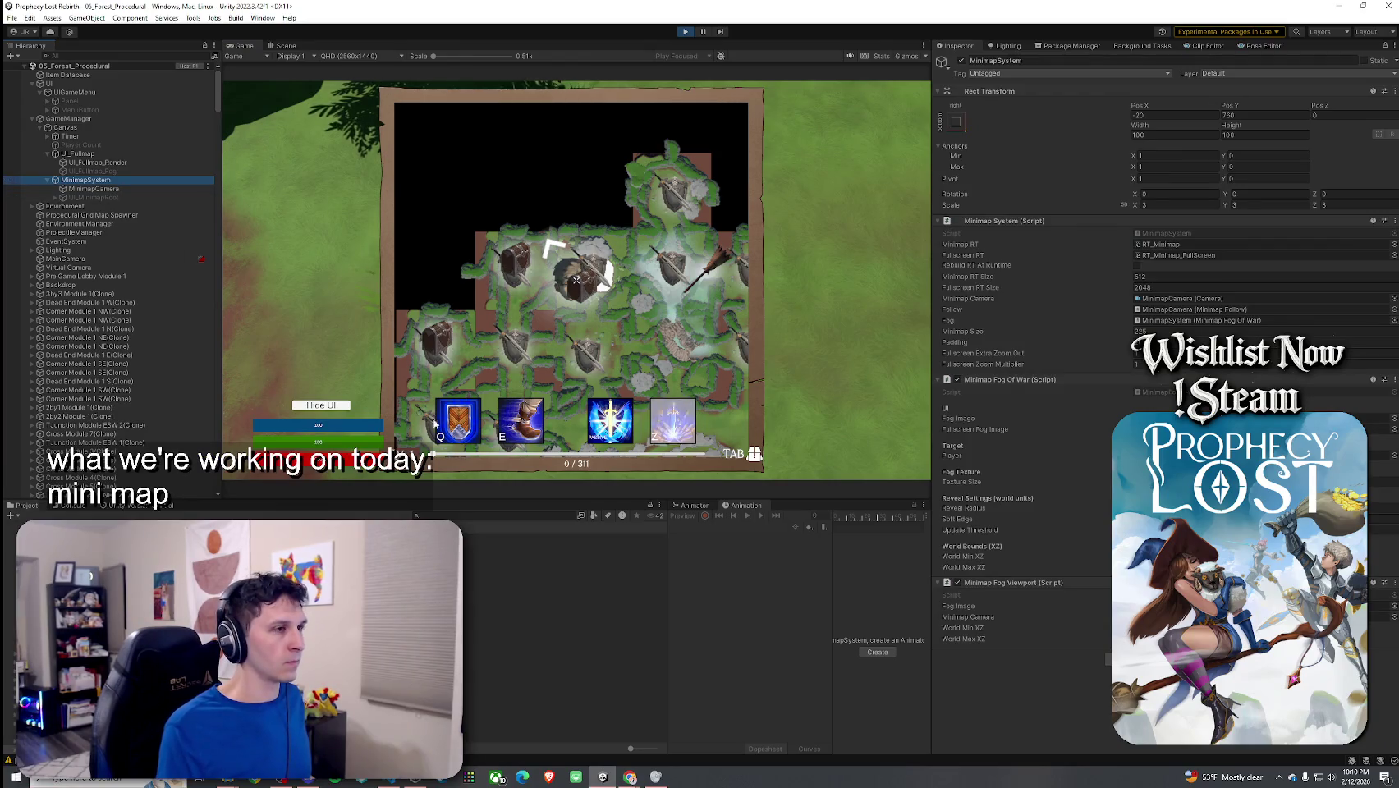
{"action": "left_click", "coordinate": [576, 280]}
{"action": "key", "text": "Tab"}
{"action": "key", "text": "Tab"}
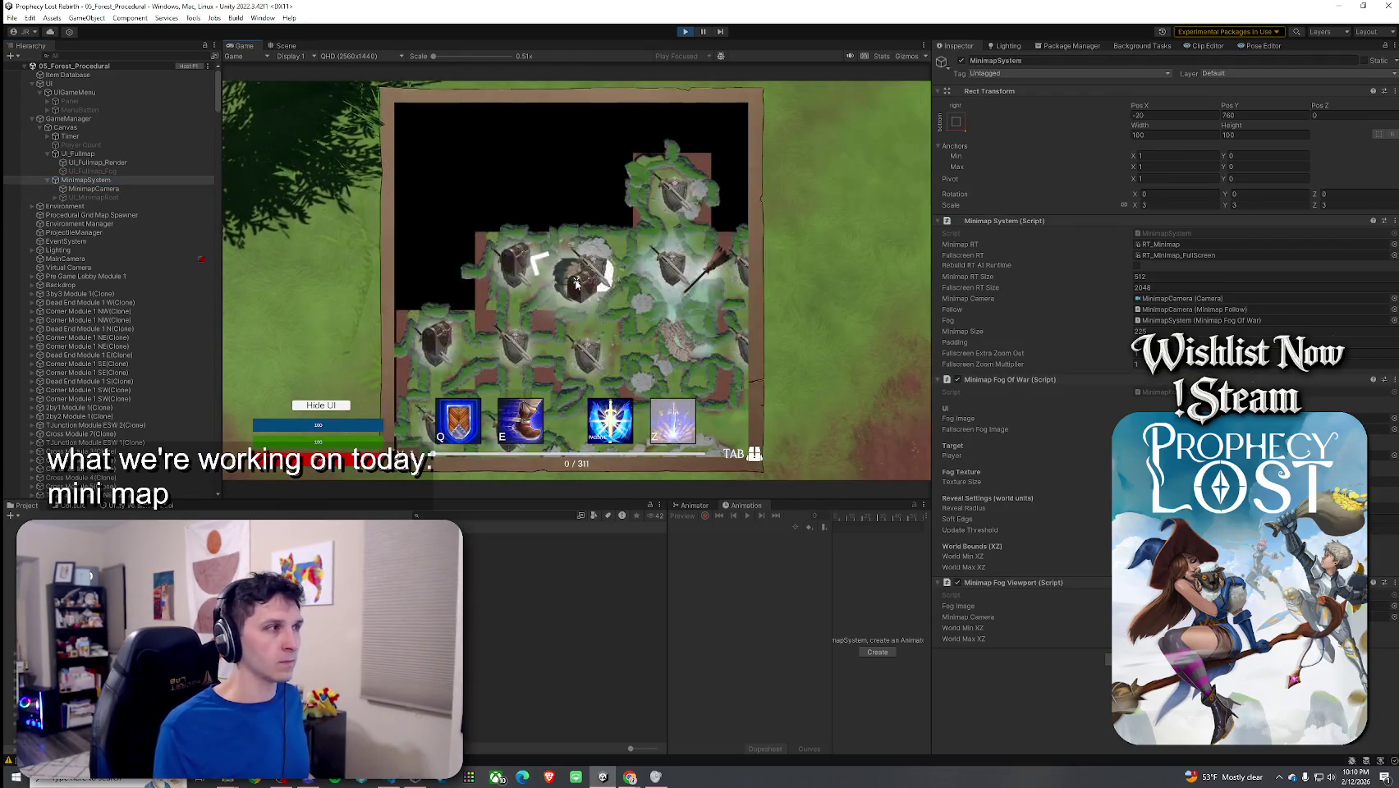
Step: Compare the 512x512 RT_Minimap with the 2048x2048 RT_Minimap_FullScreen render texture
{"action": "left_click", "coordinate": [565, 625]}
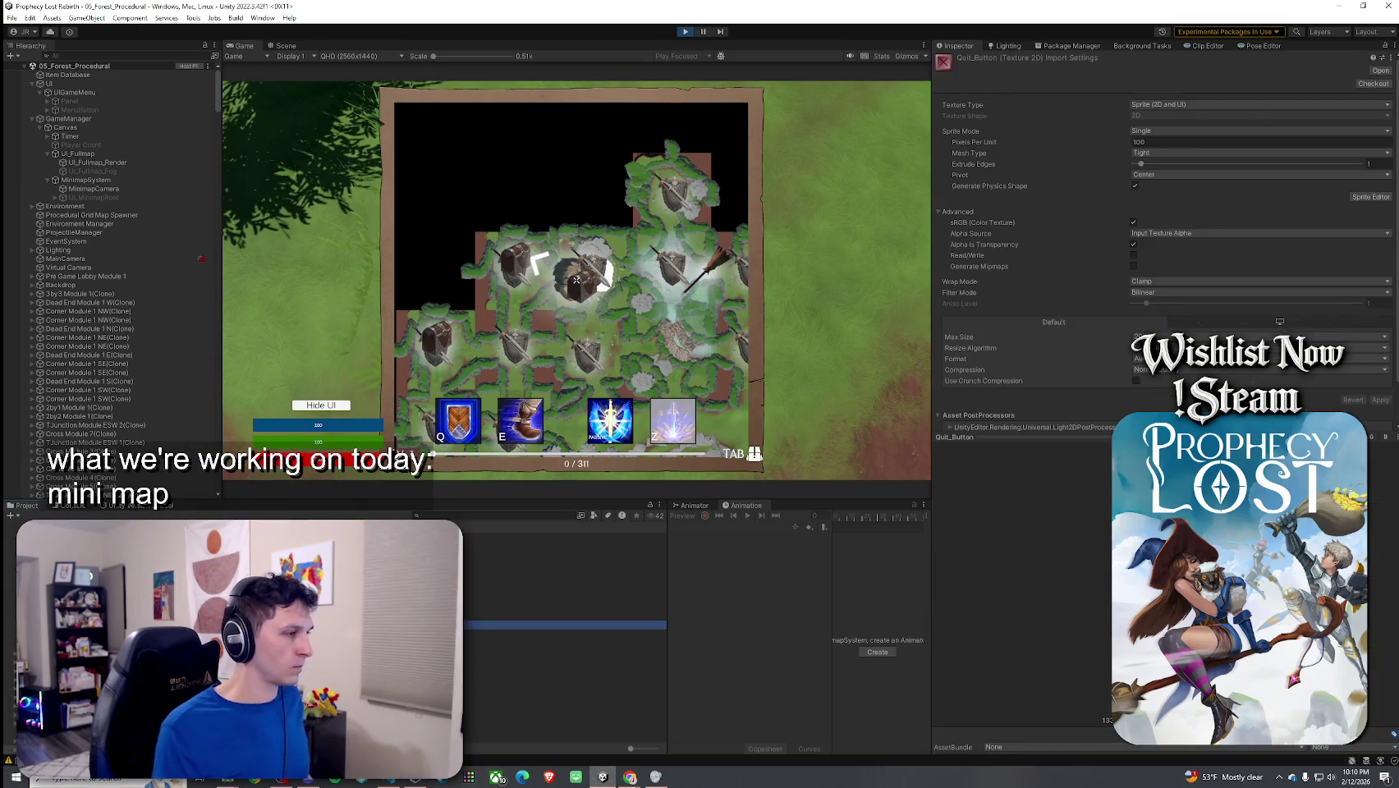
{"action": "left_click", "coordinate": [565, 633]}
{"action": "left_click", "coordinate": [565, 642]}
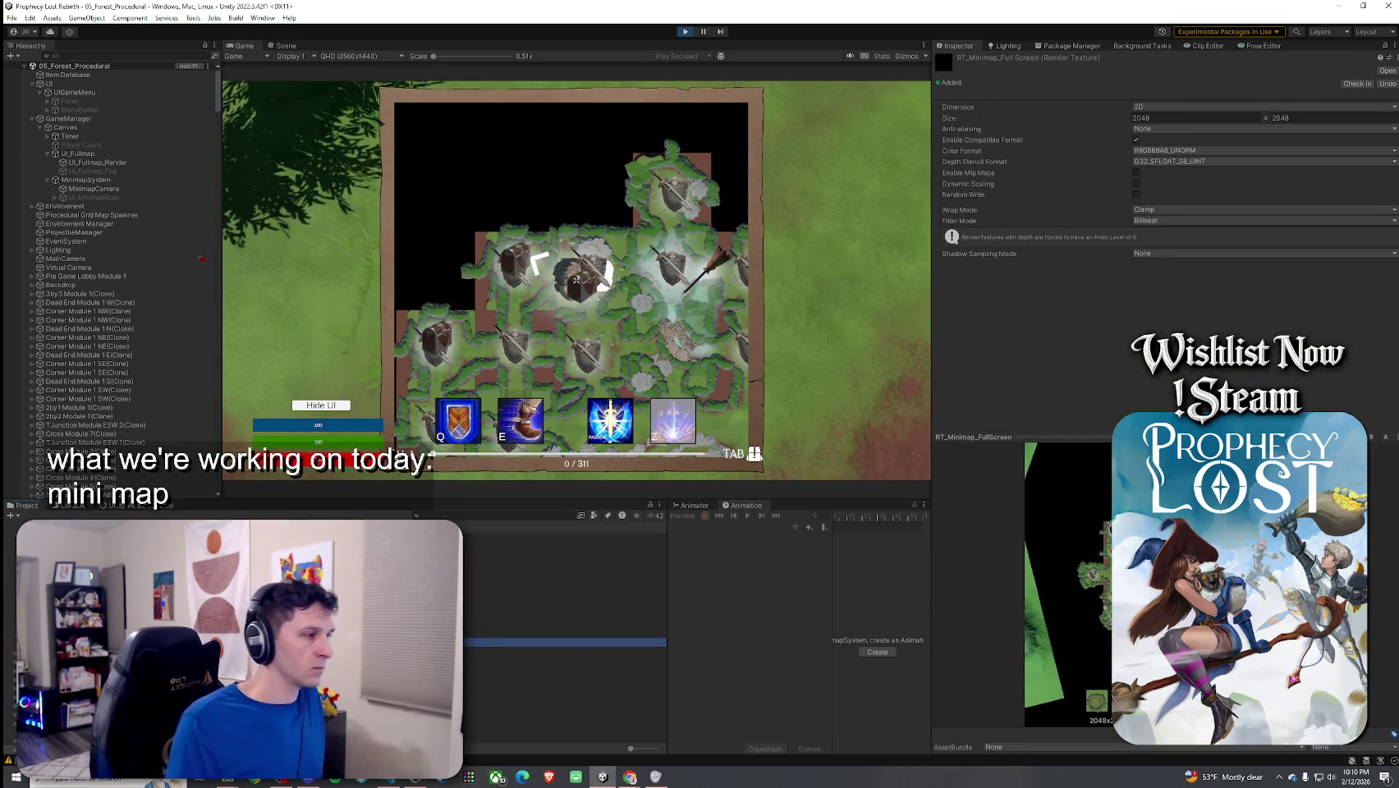
{"action": "left_click", "coordinate": [565, 634]}
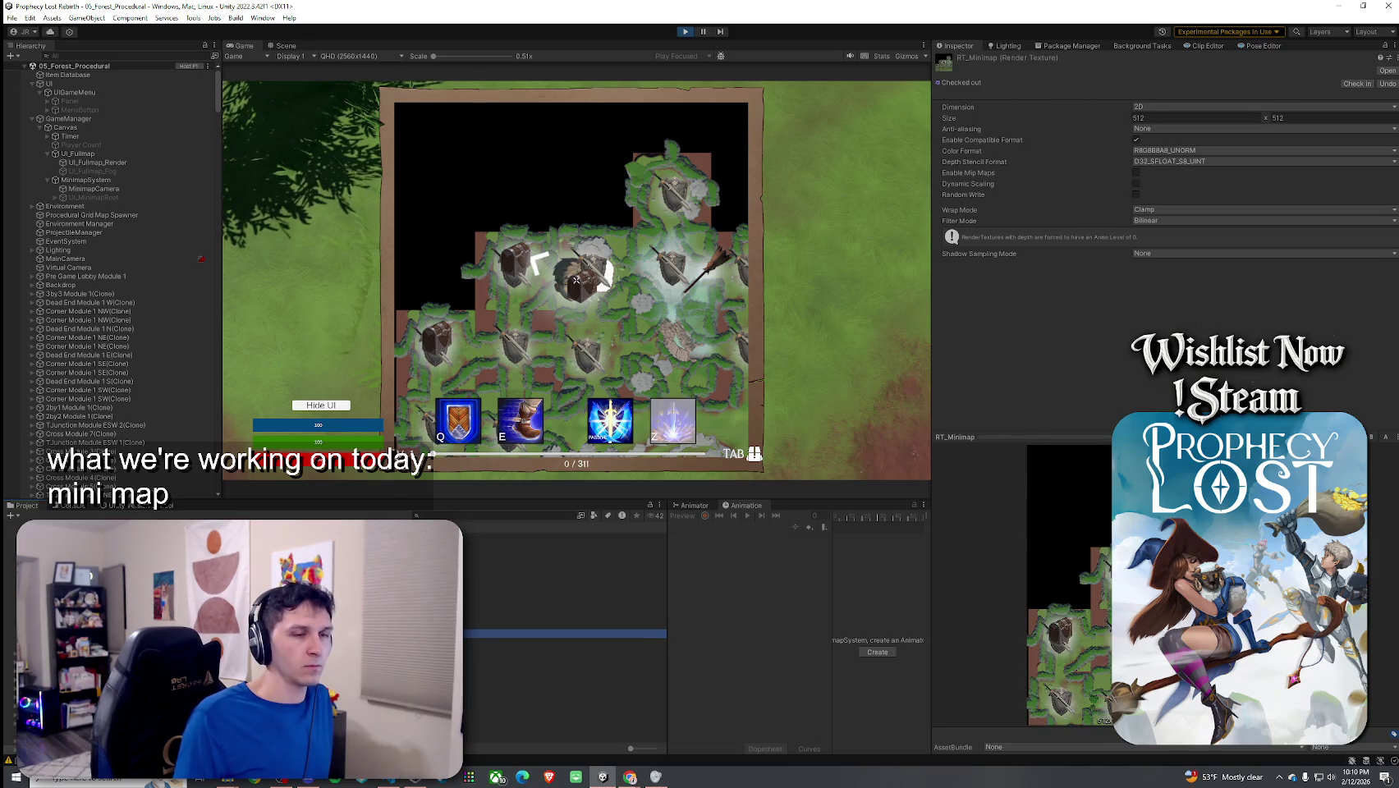
{"action": "left_click", "coordinate": [565, 642]}
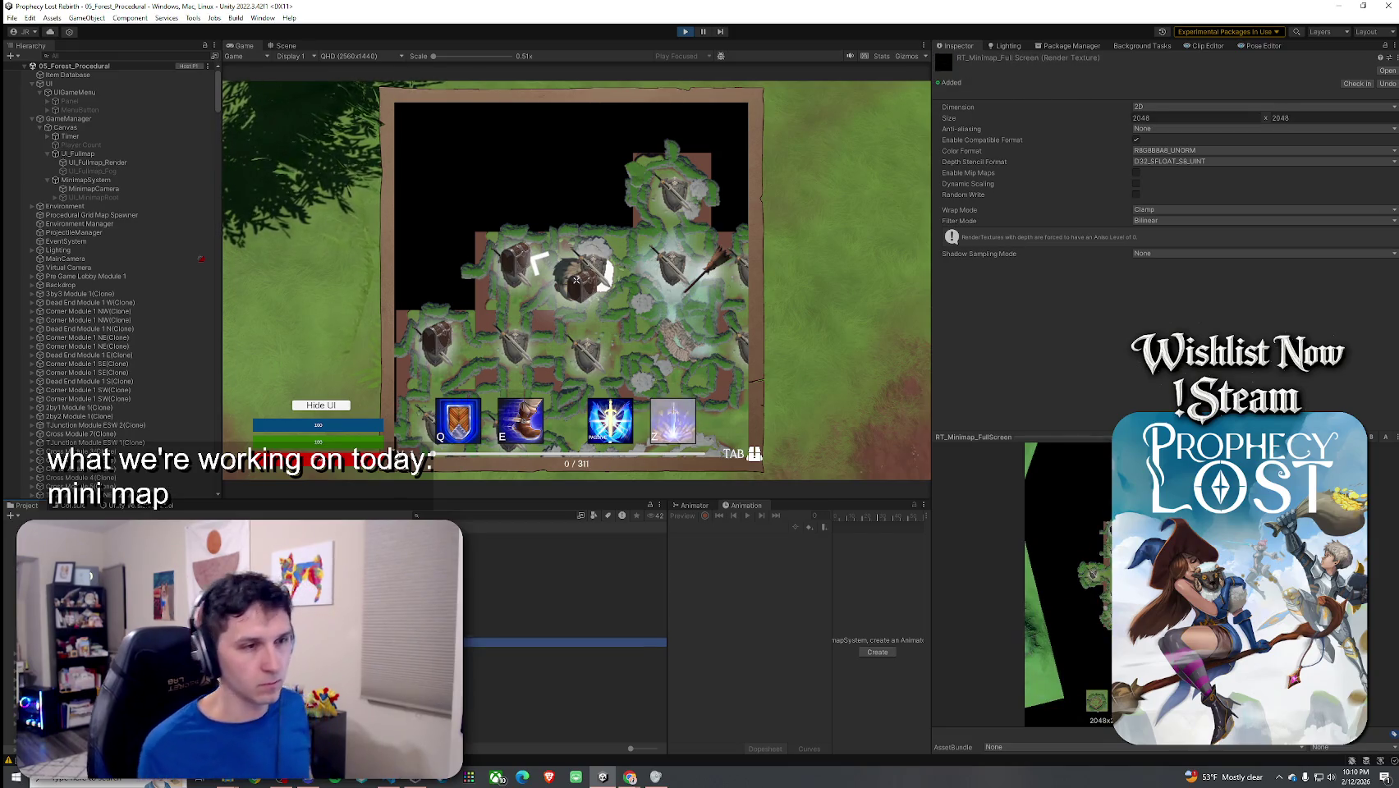
{"action": "left_click", "coordinate": [115, 180]}
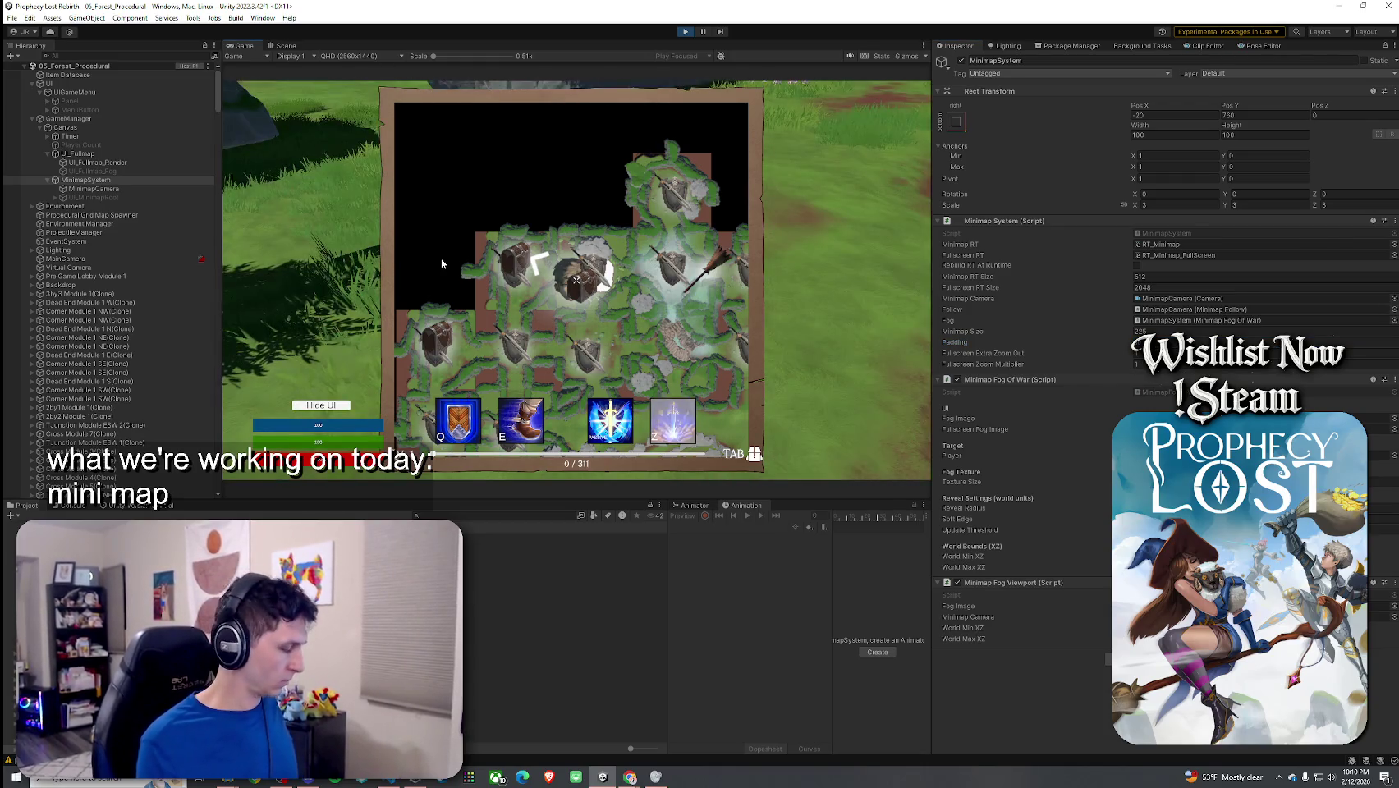
{"action": "key", "text": "super"}
{"action": "left_click", "coordinate": [465, 648]}
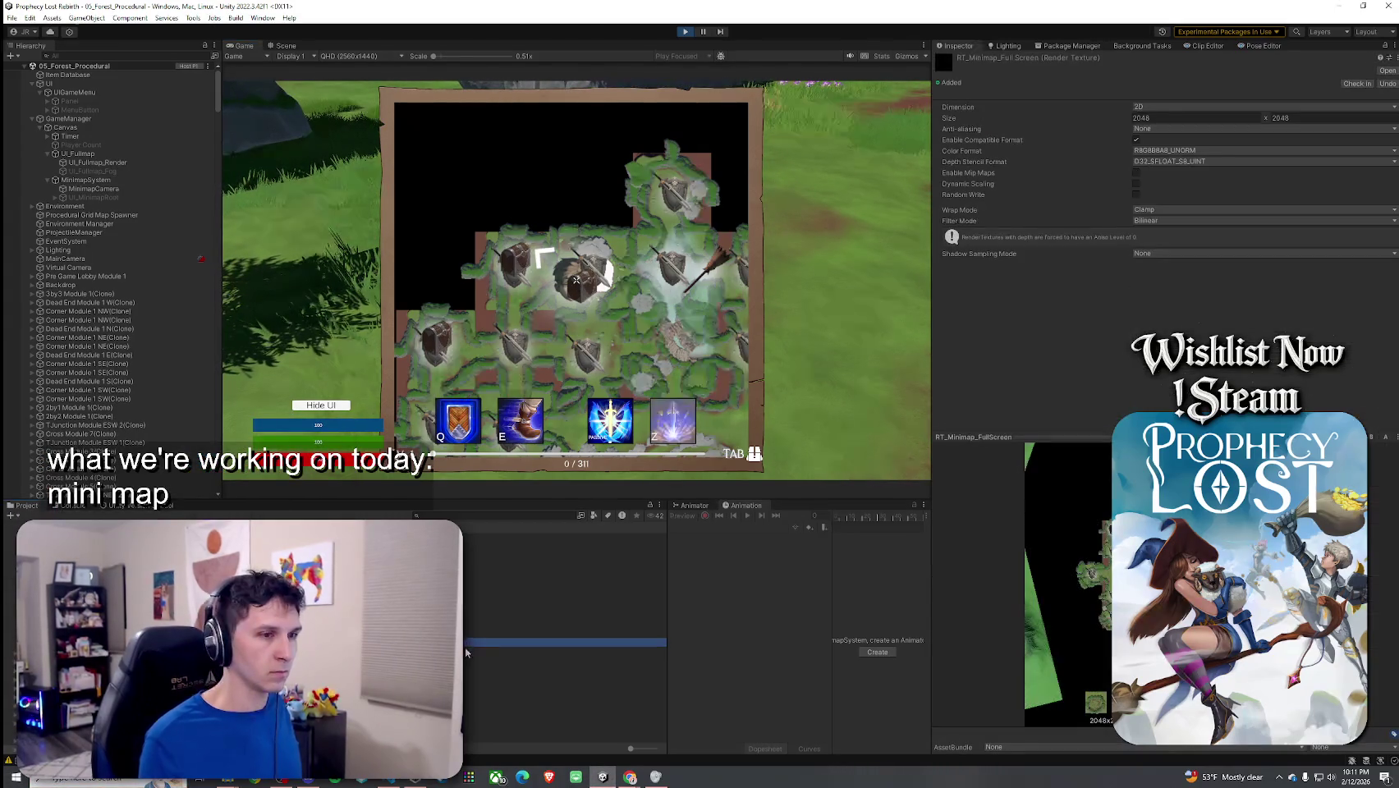
Step: Check RT_Minimap_FullScreen once more, then exit Play mode with Ctrl+P
{"action": "left_click", "coordinate": [493, 642]}
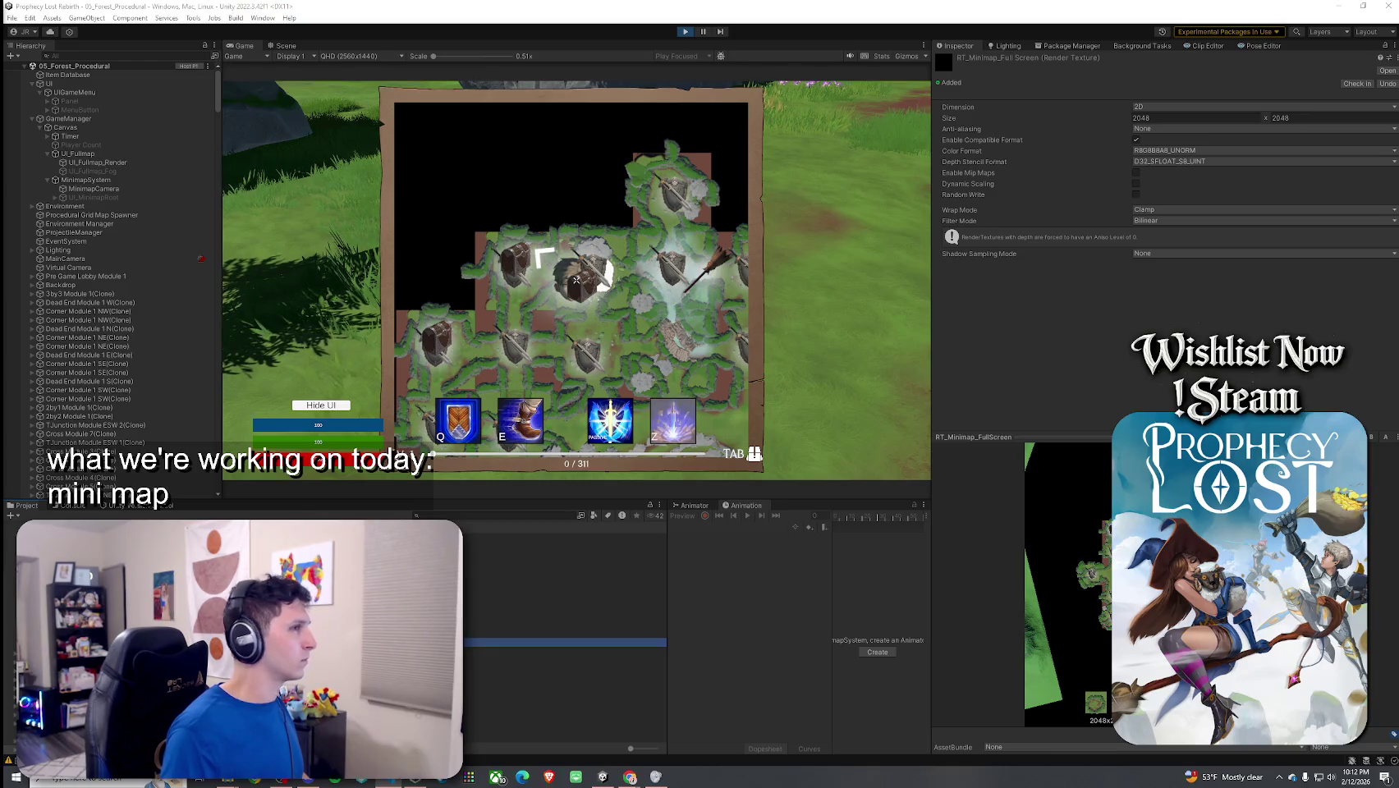
{"action": "left_click", "coordinate": [592, 160]}
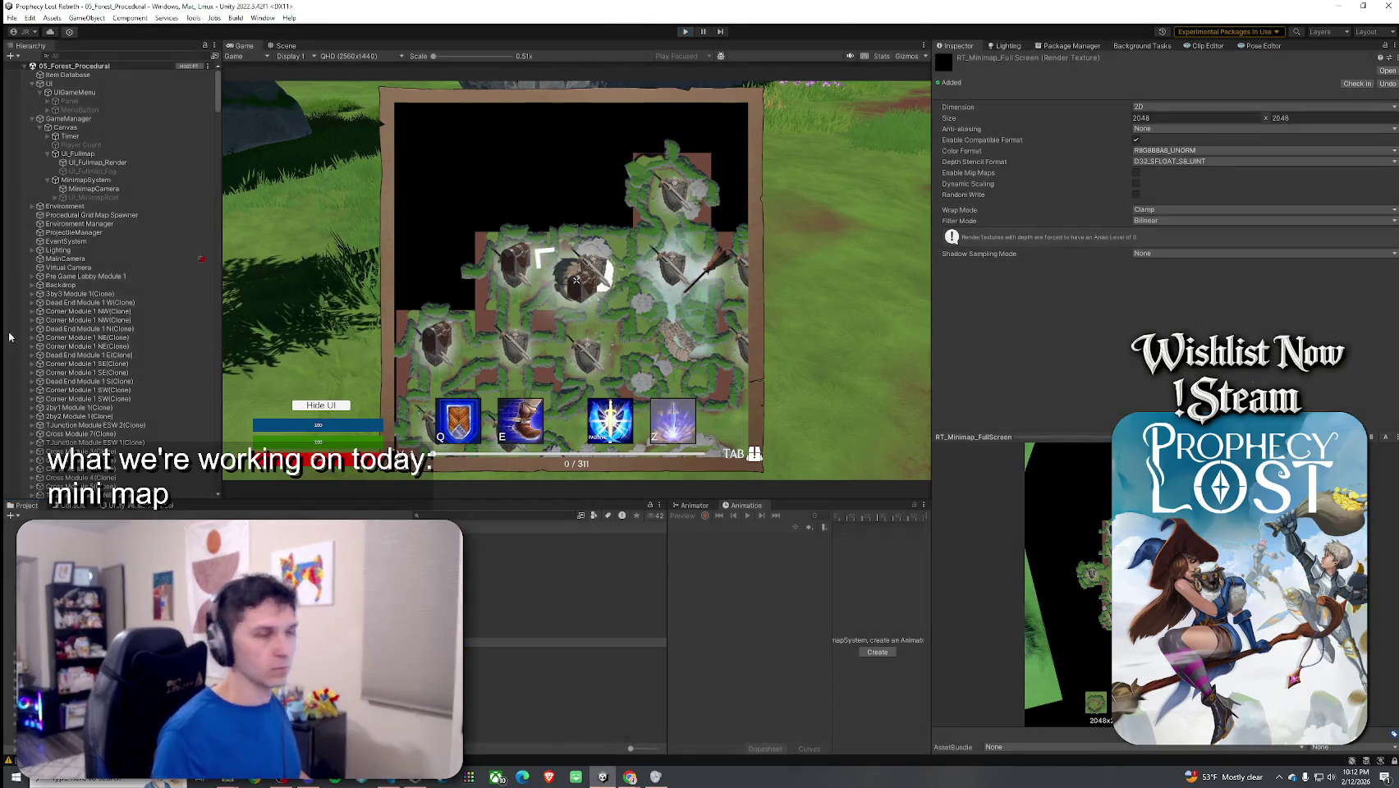
{"action": "key", "text": "ctrl+p"}
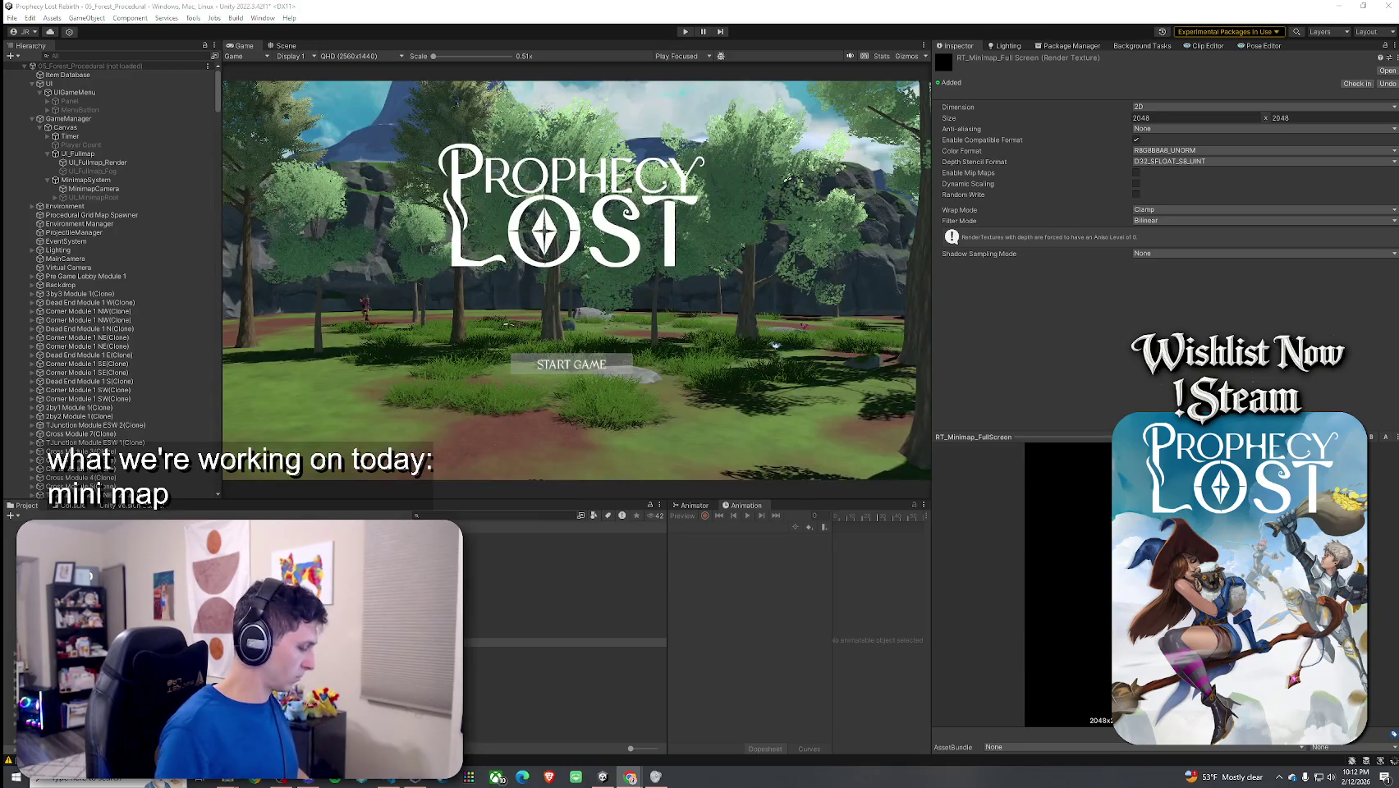
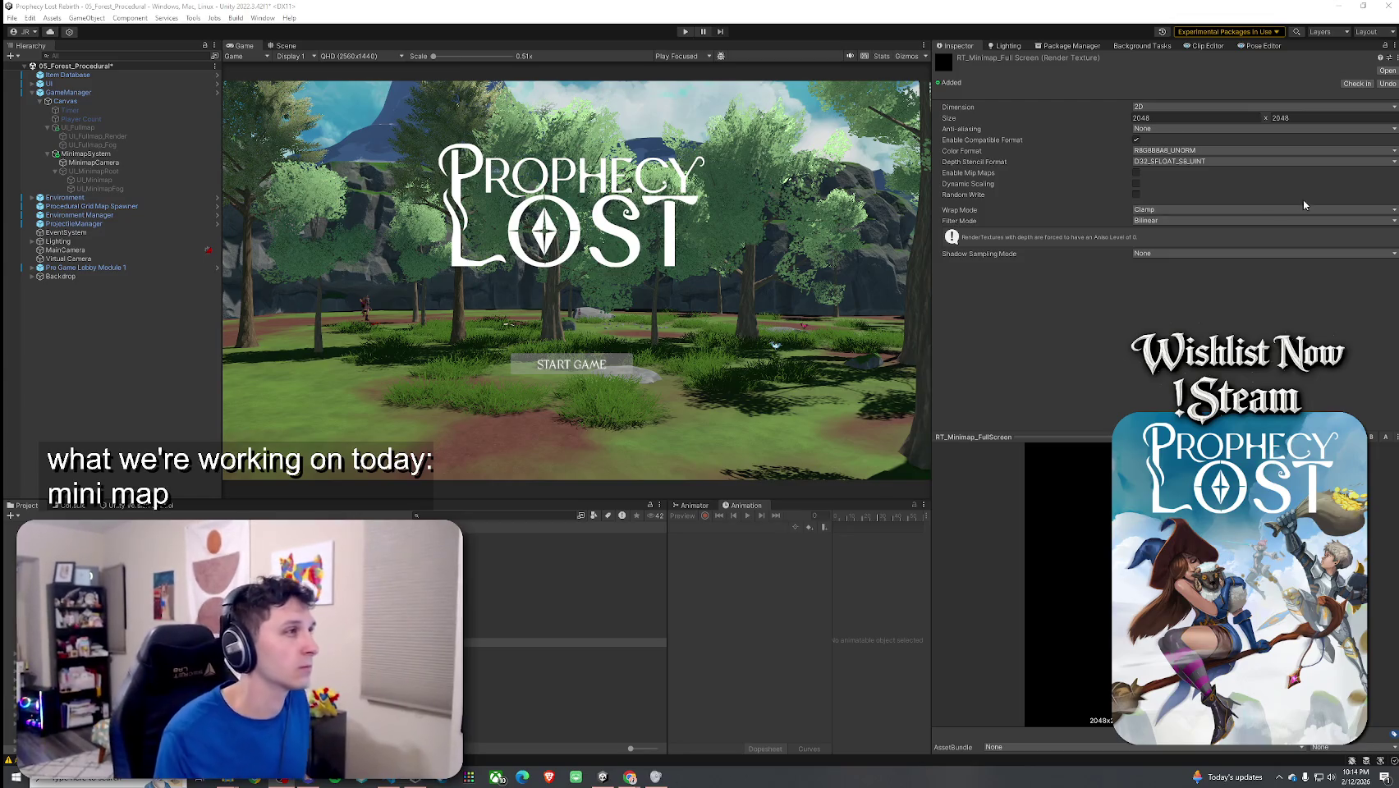
Step: Save the forest scene with File > Save and start Play mode
{"action": "left_click", "coordinate": [11, 17]}
{"action": "left_click", "coordinate": [33, 68]}
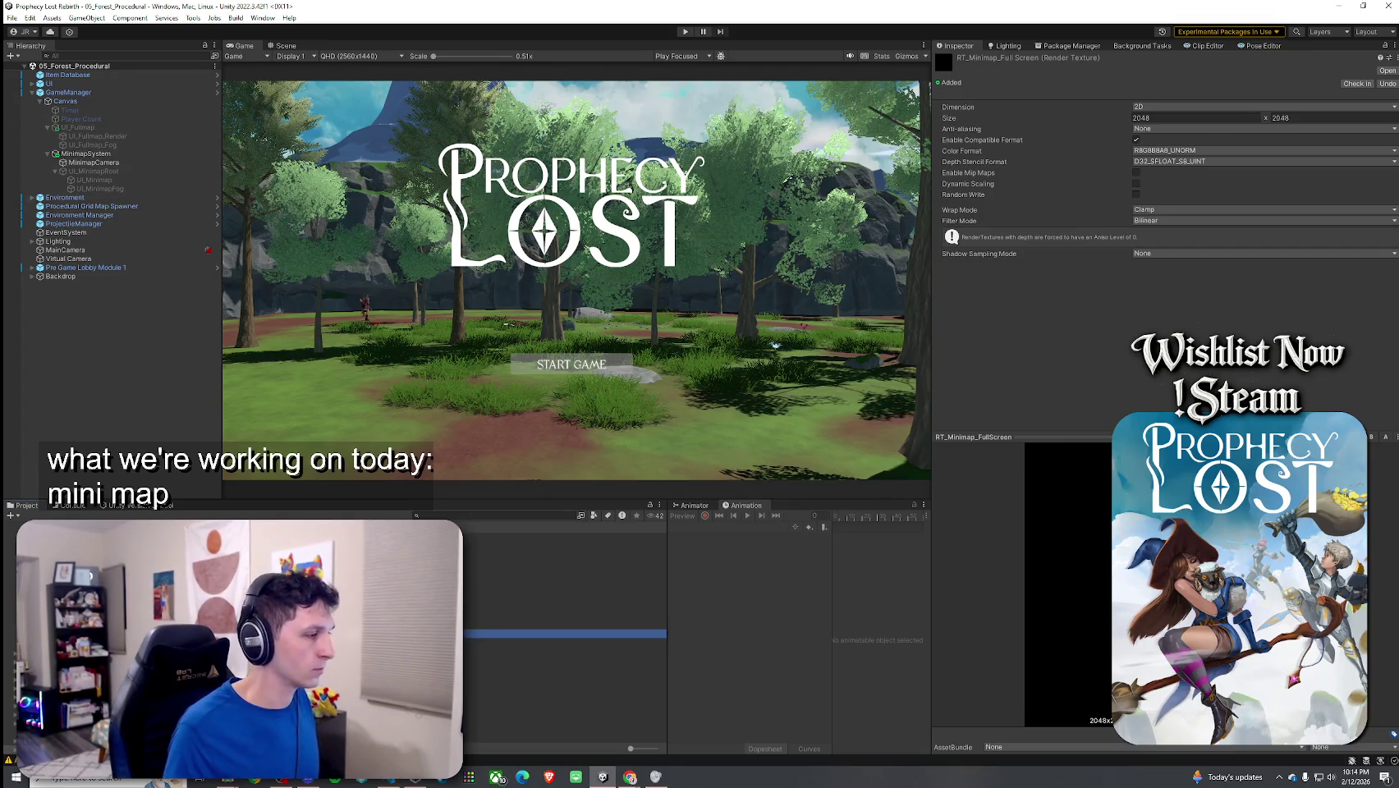
{"action": "left_click", "coordinate": [686, 31]}
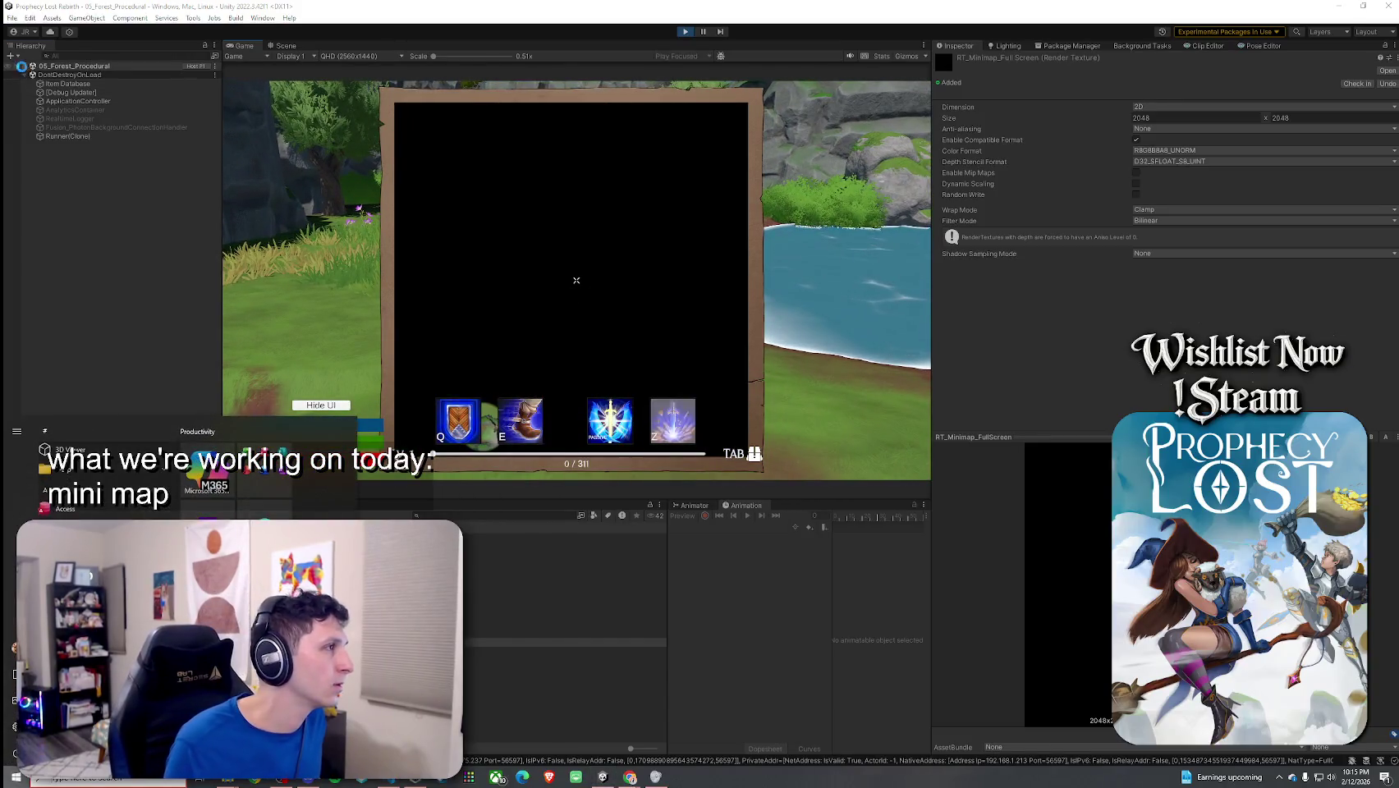
Step: Toggle the fullscreen map with Tab in the running game to check its empty frame
{"action": "left_click", "coordinate": [25, 66]}
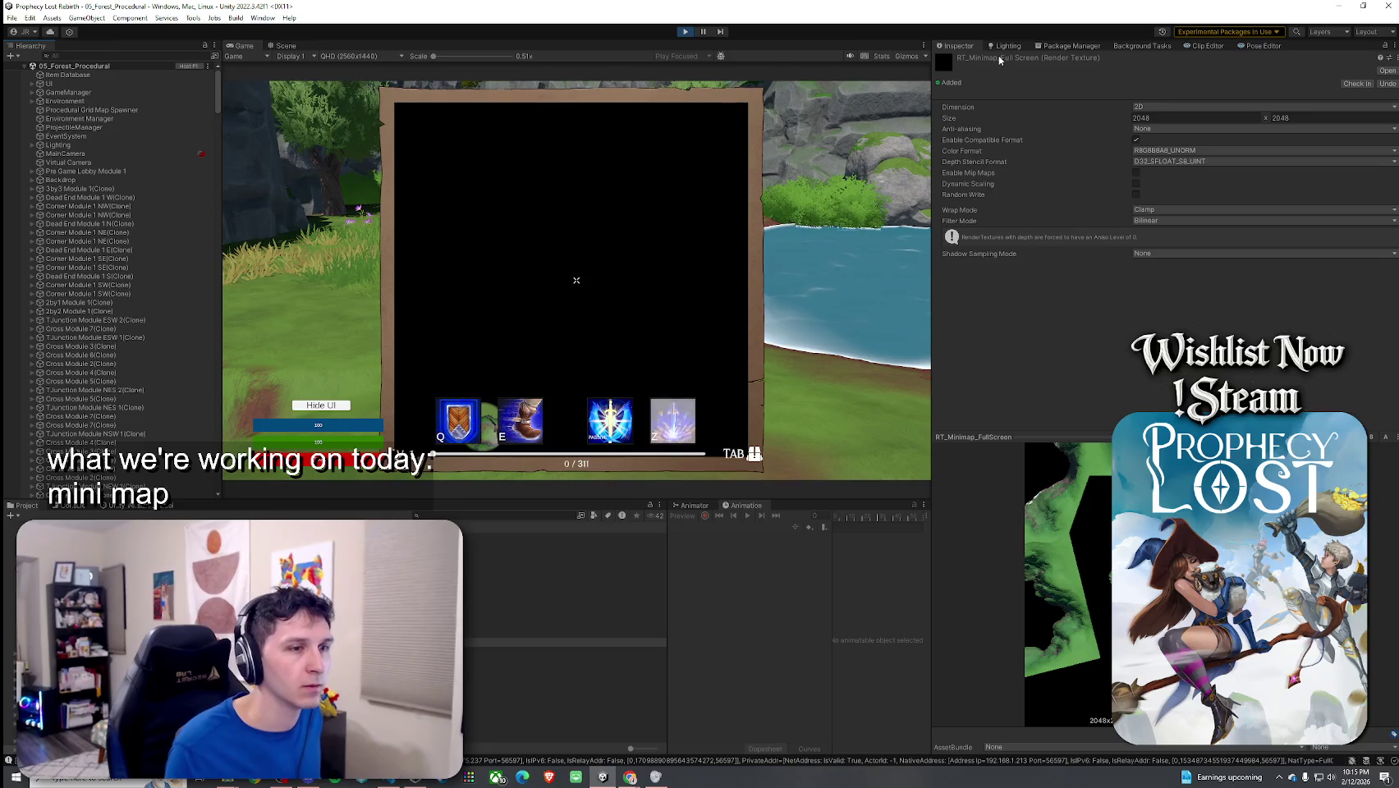
{"action": "left_click", "coordinate": [576, 280]}
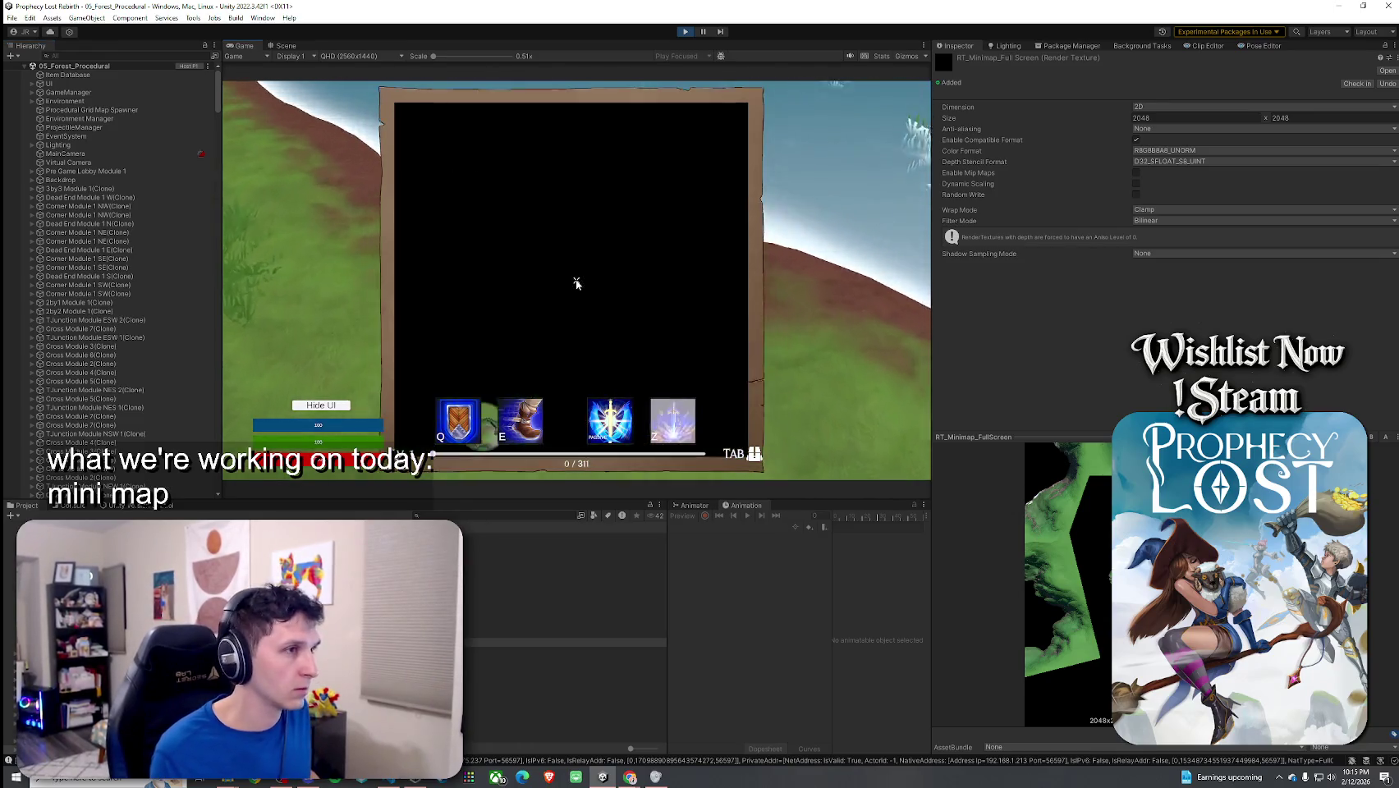
{"action": "key", "text": "Tab"}
{"action": "key", "text": "Tab"}
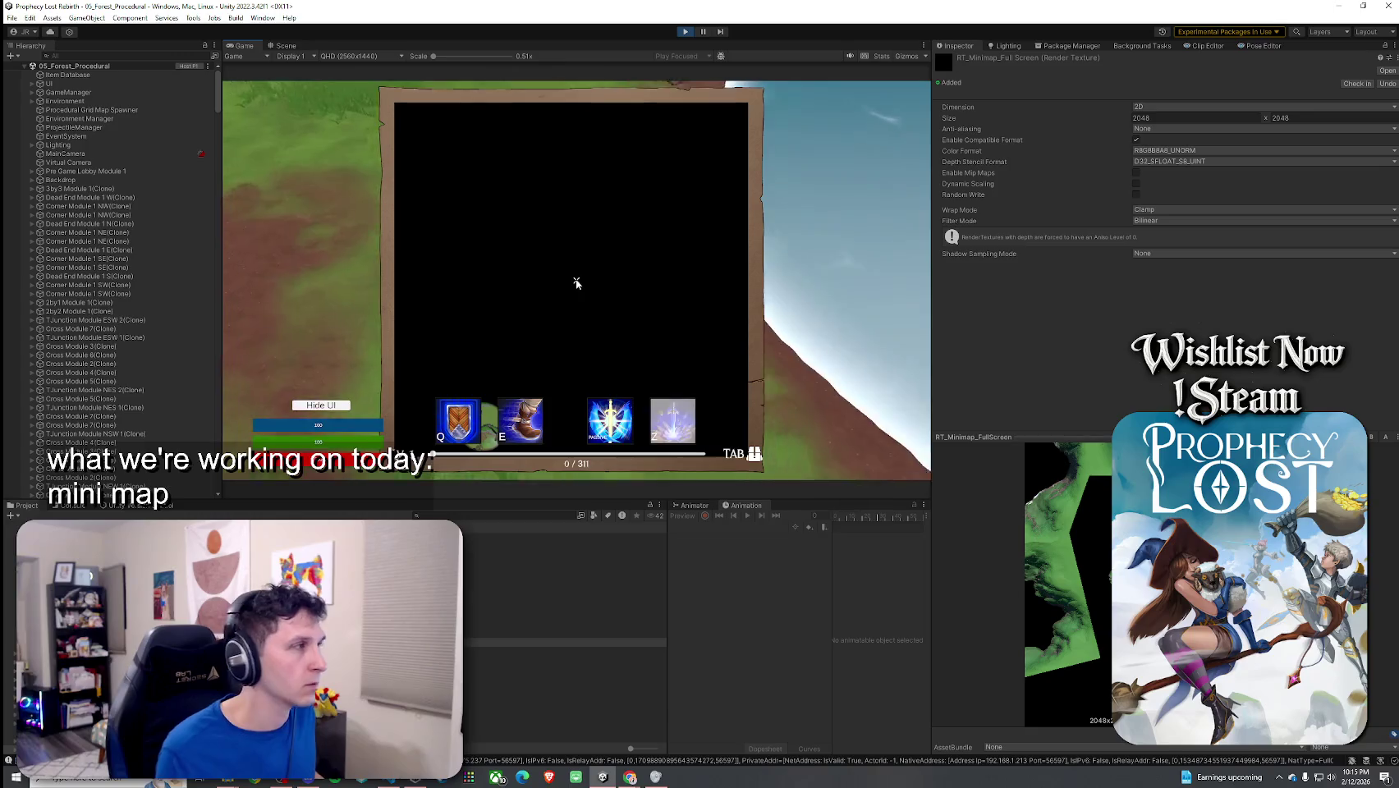
{"action": "key", "text": "super"}
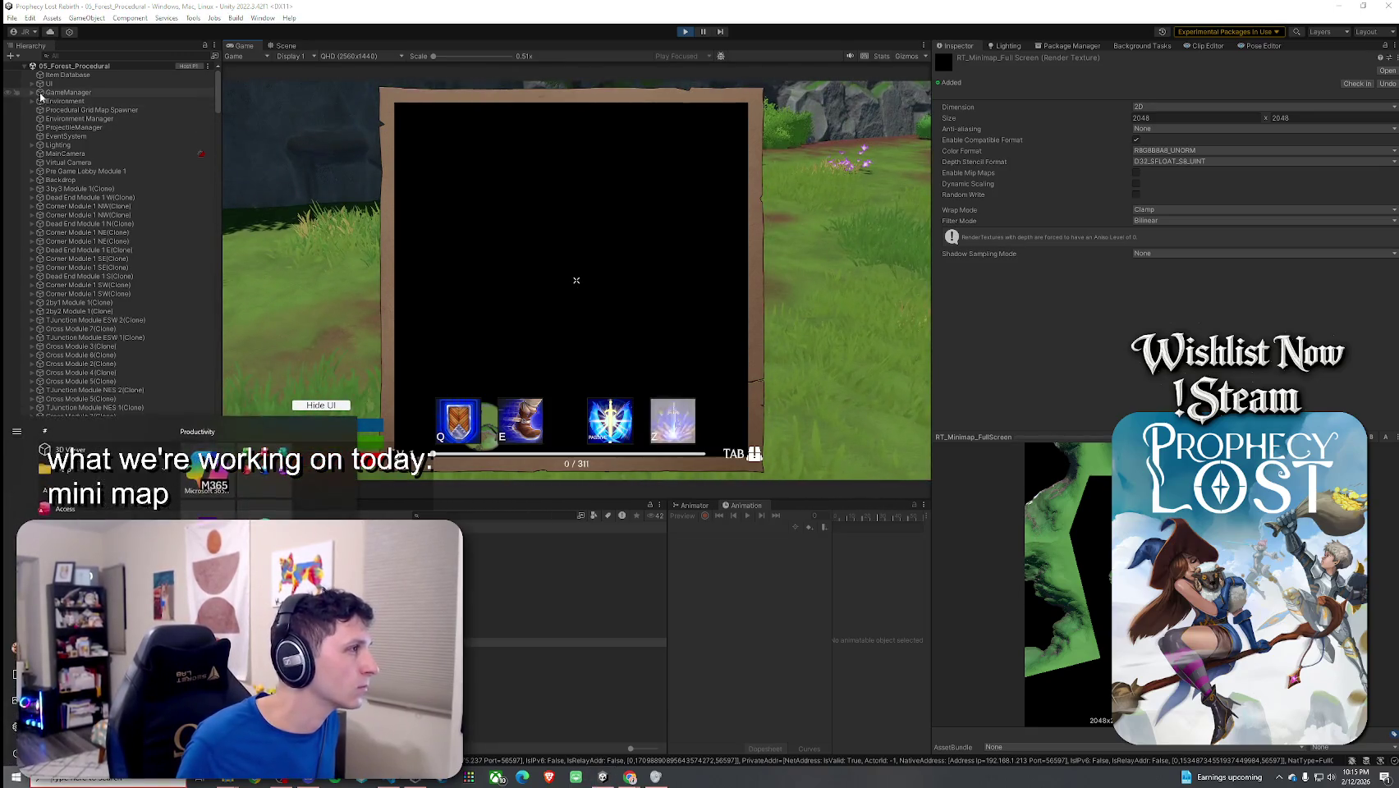
Step: Expand GameManager > Canvas > UI_Fullmap in the Hierarchy and select UI_Fullmap_Render
{"action": "left_click", "coordinate": [32, 92]}
{"action": "left_click", "coordinate": [40, 101]}
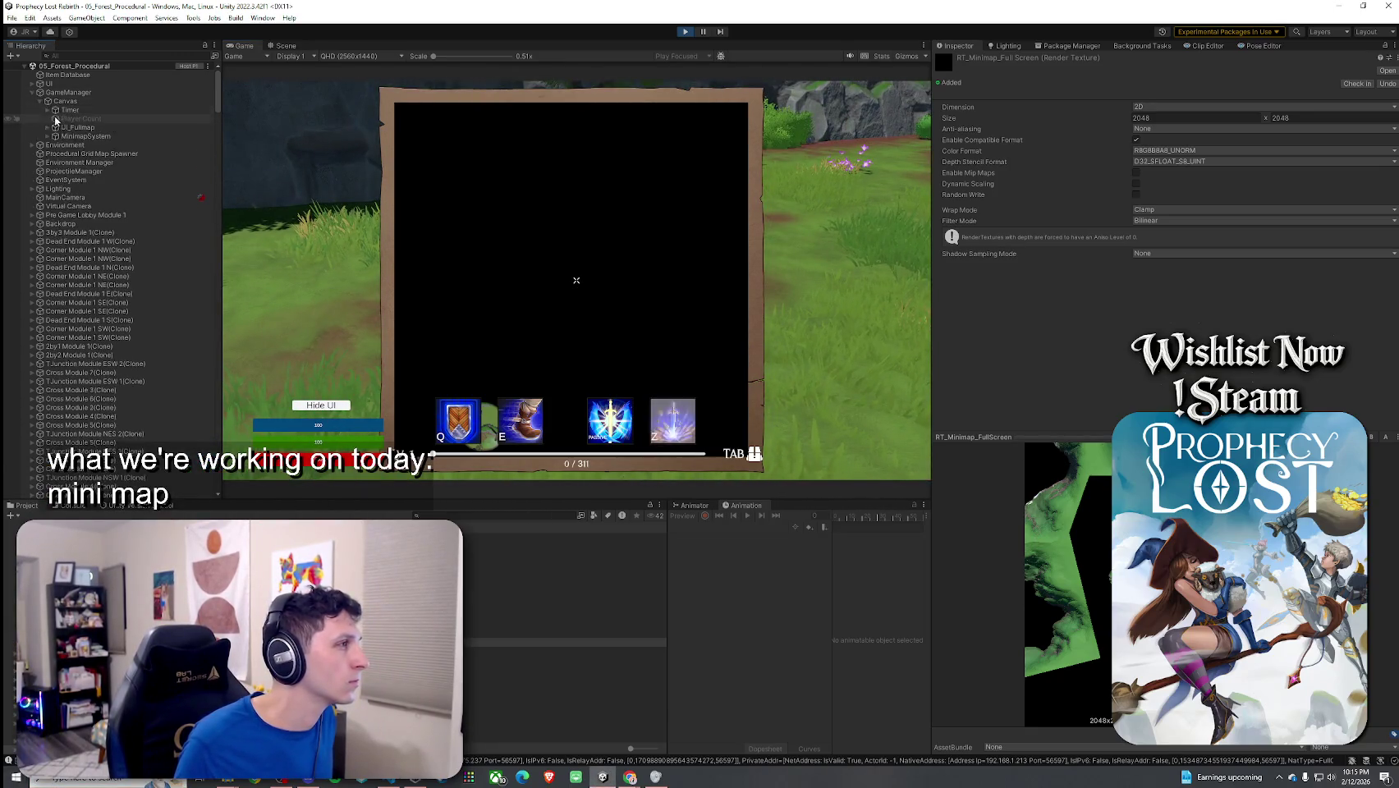
{"action": "left_click", "coordinate": [47, 127]}
{"action": "left_click", "coordinate": [47, 154]}
{"action": "left_click", "coordinate": [90, 145]}
{"action": "left_click", "coordinate": [90, 137]}
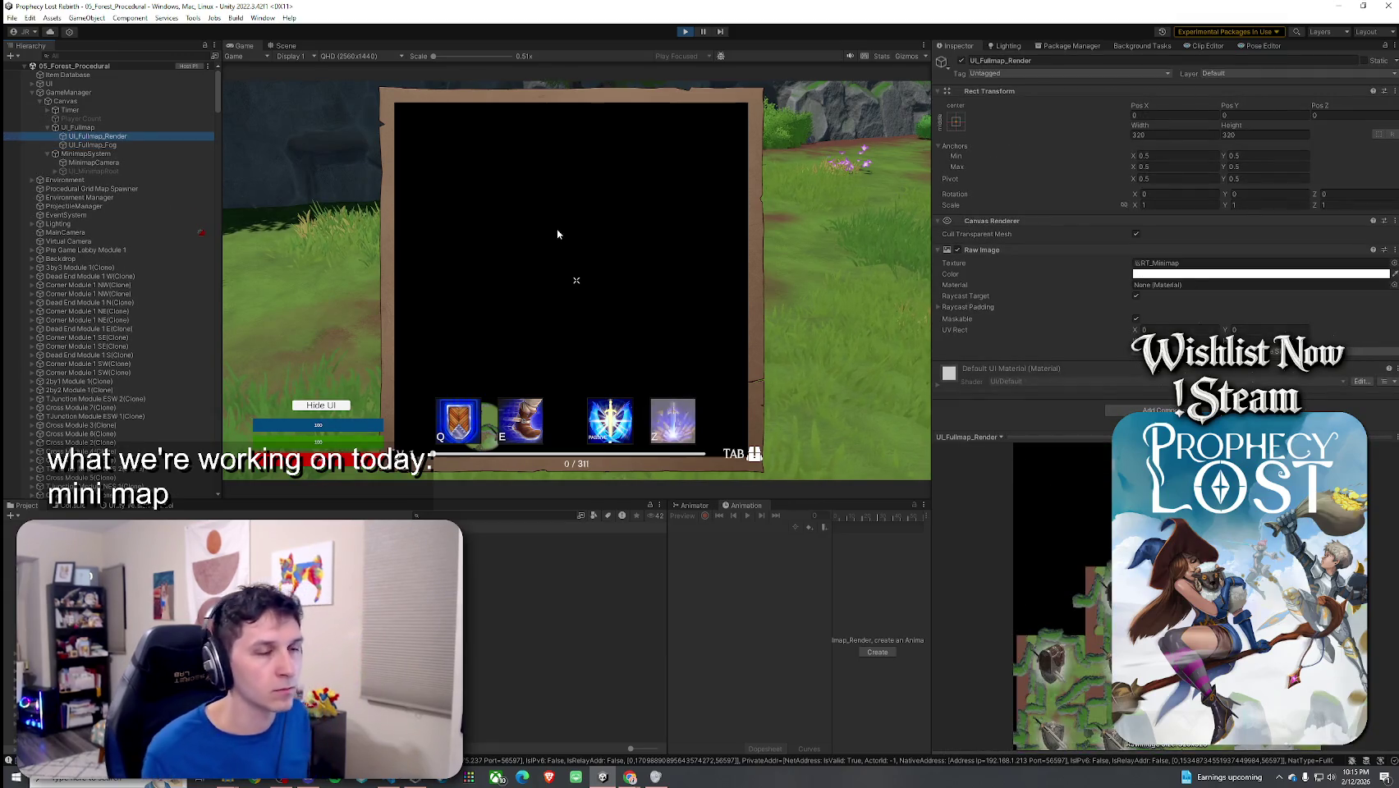
Step: Set UI_Fullmap_Render's Raw Image texture to RT_Minimap_FullScreen and test the map with Tab
{"action": "left_click", "coordinate": [1393, 263]}
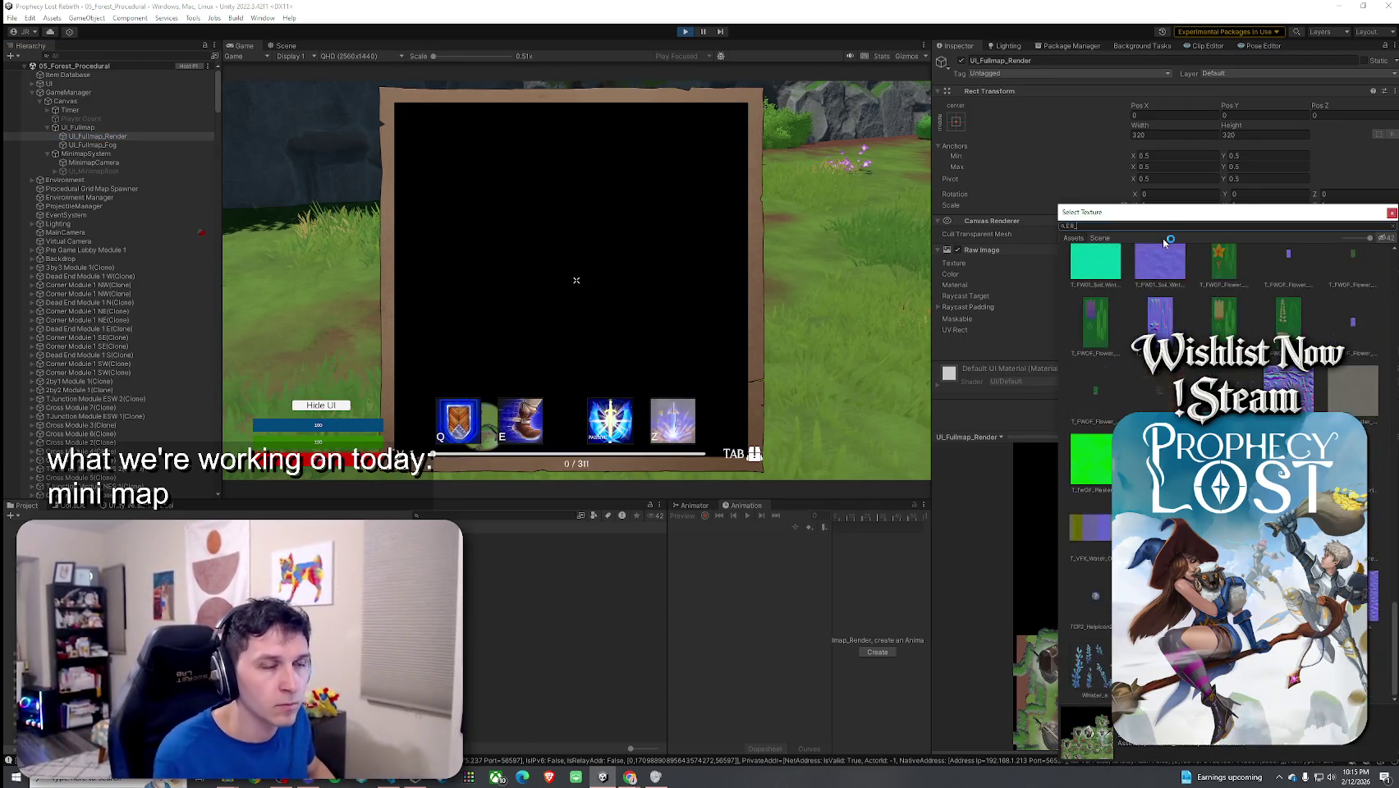
{"action": "type", "text": "RT_"}
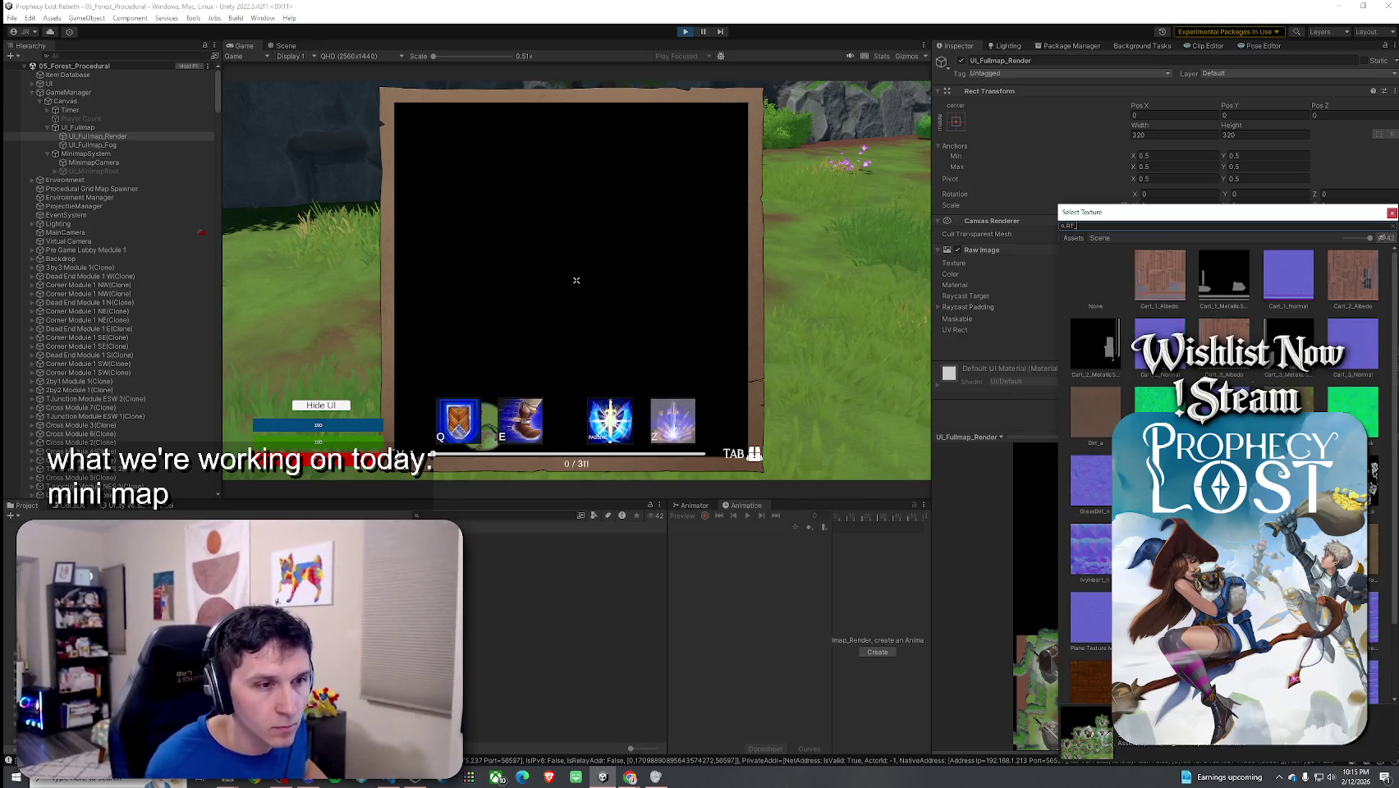
{"action": "key", "text": "Return"}
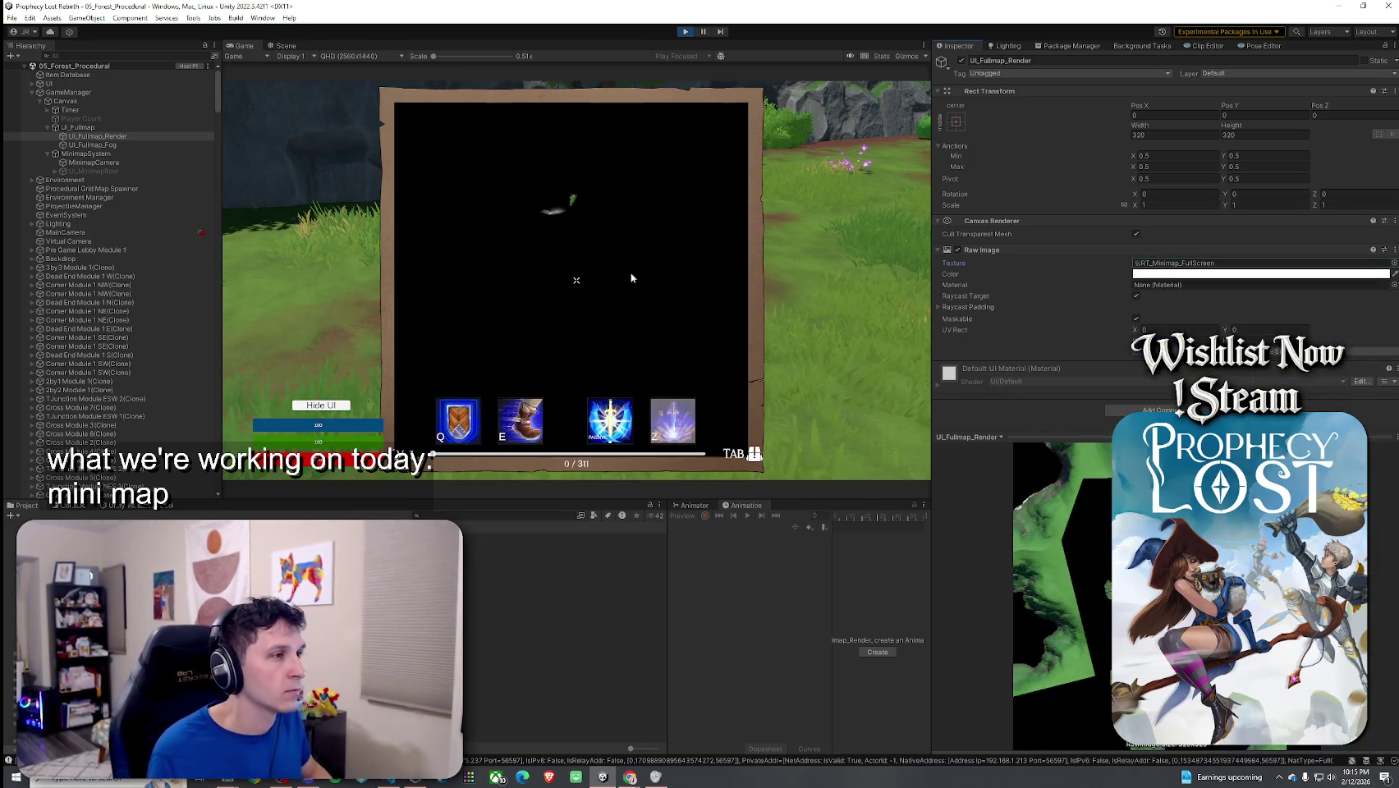
{"action": "key", "text": "Tab"}
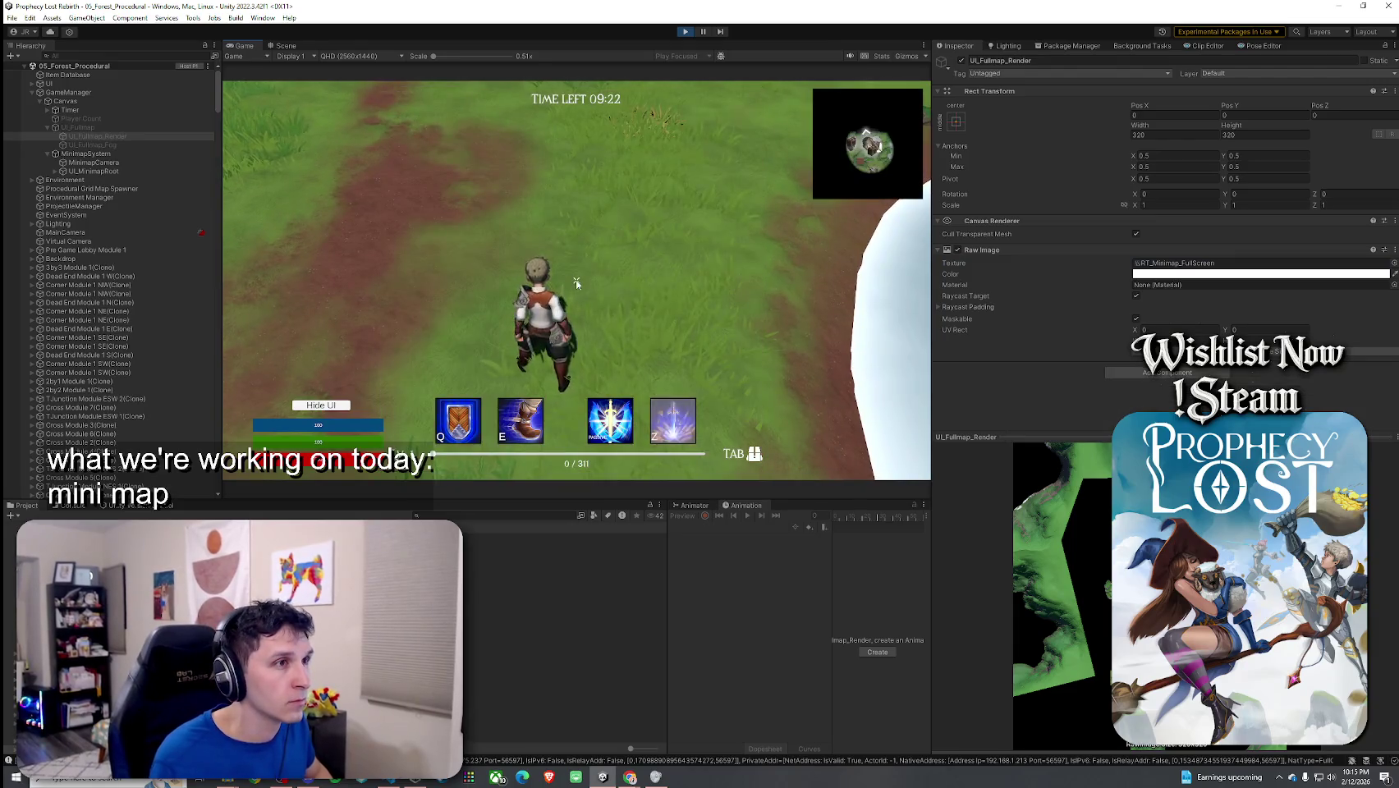
{"action": "key", "text": "Tab"}
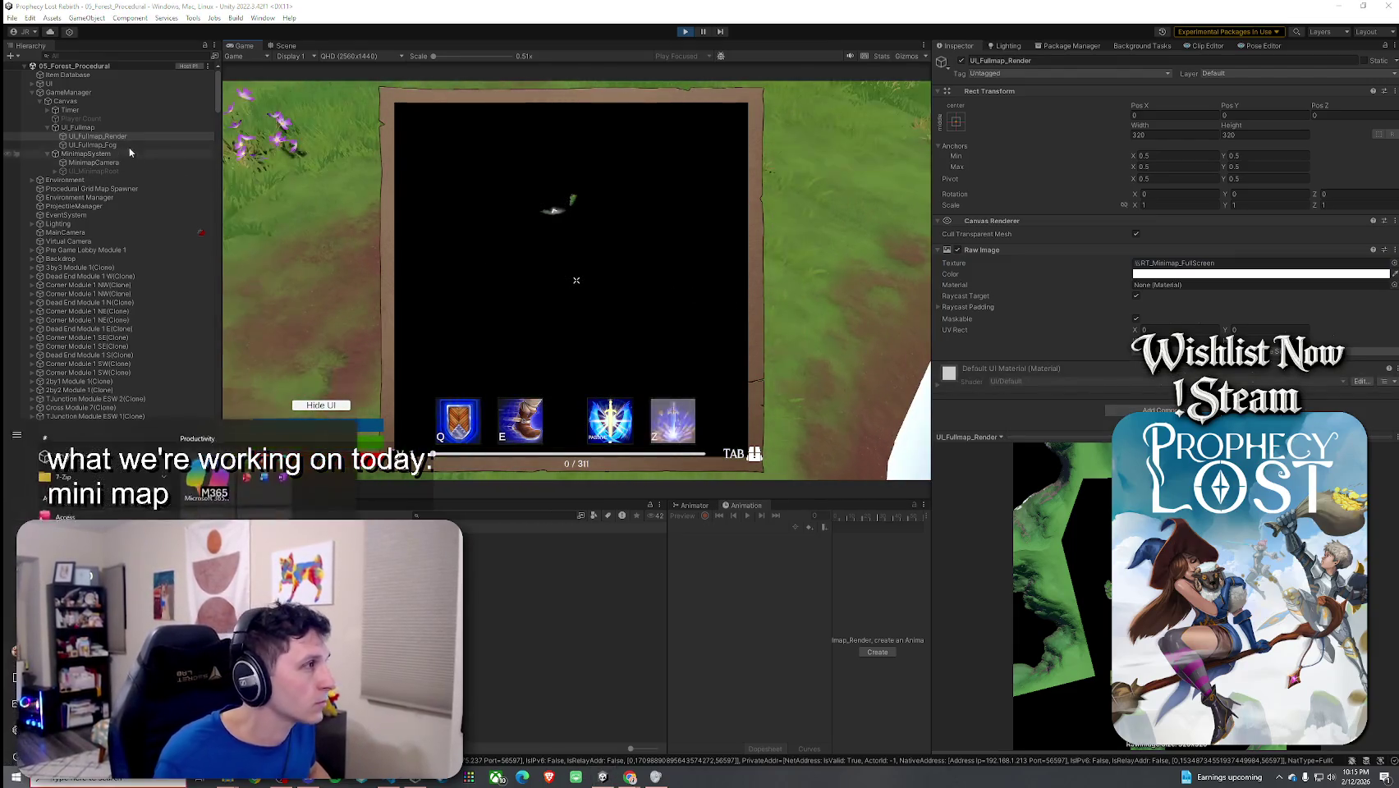
Step: Disable the UI_Fullmap_Fog object so fog no longer covers the fullscreen map
{"action": "left_click", "coordinate": [92, 145]}
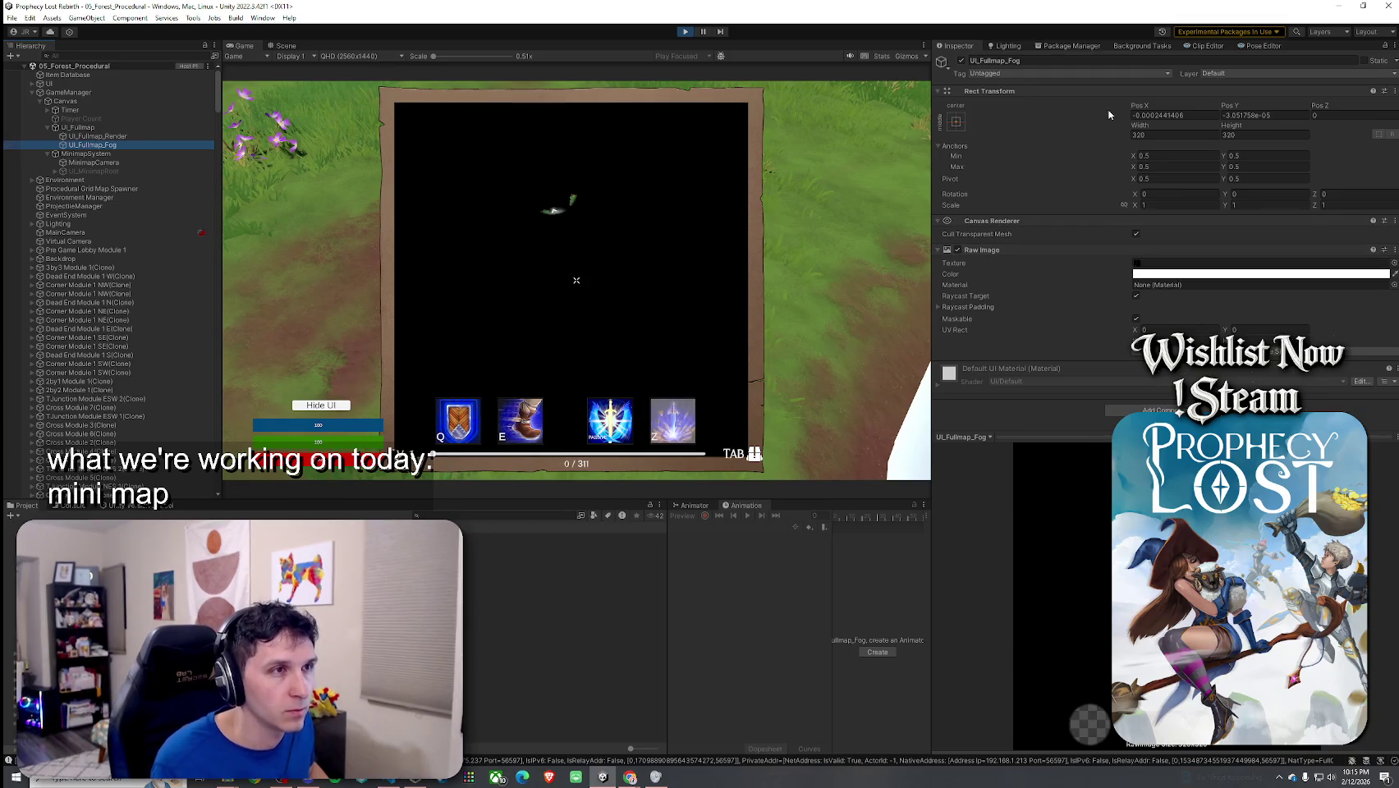
{"action": "left_click", "coordinate": [962, 61]}
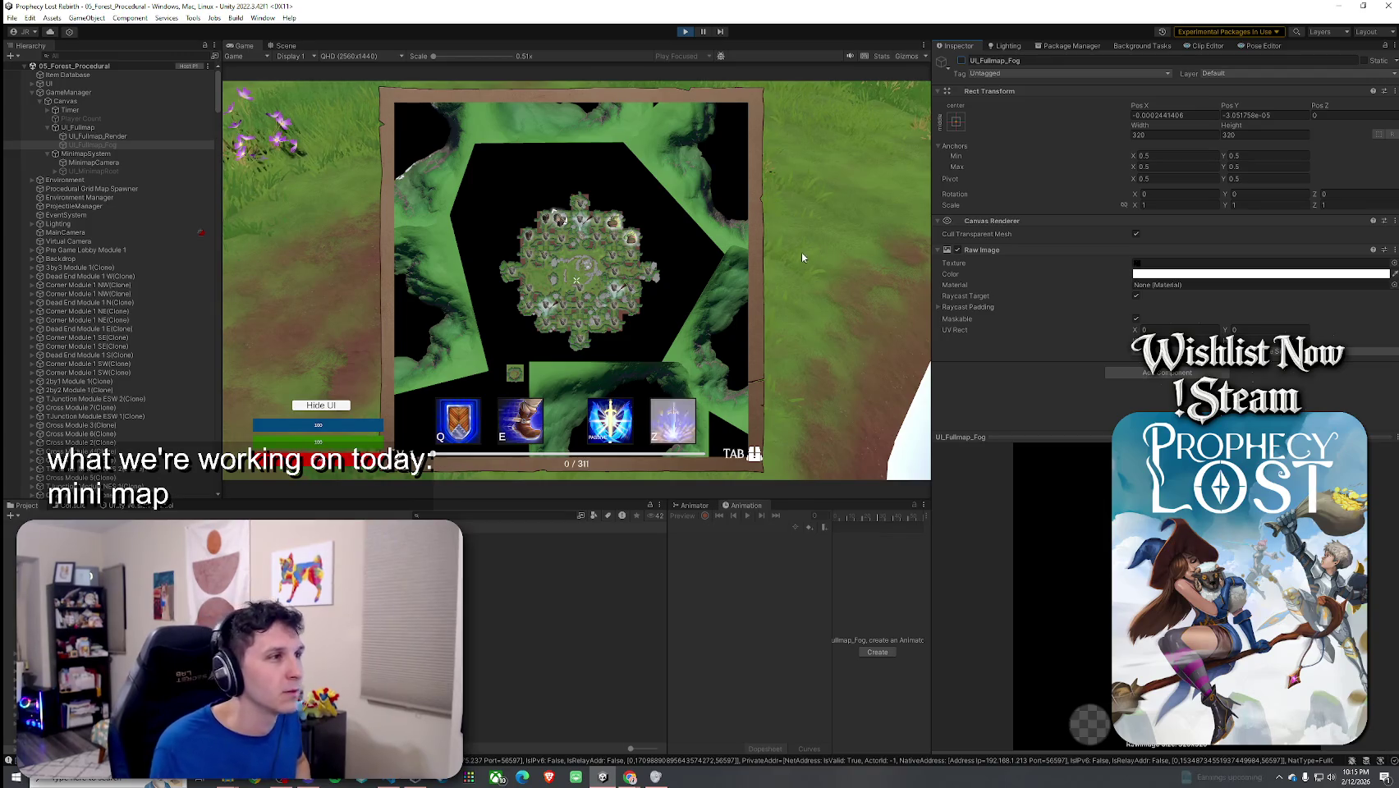
{"action": "left_click", "coordinate": [131, 153]}
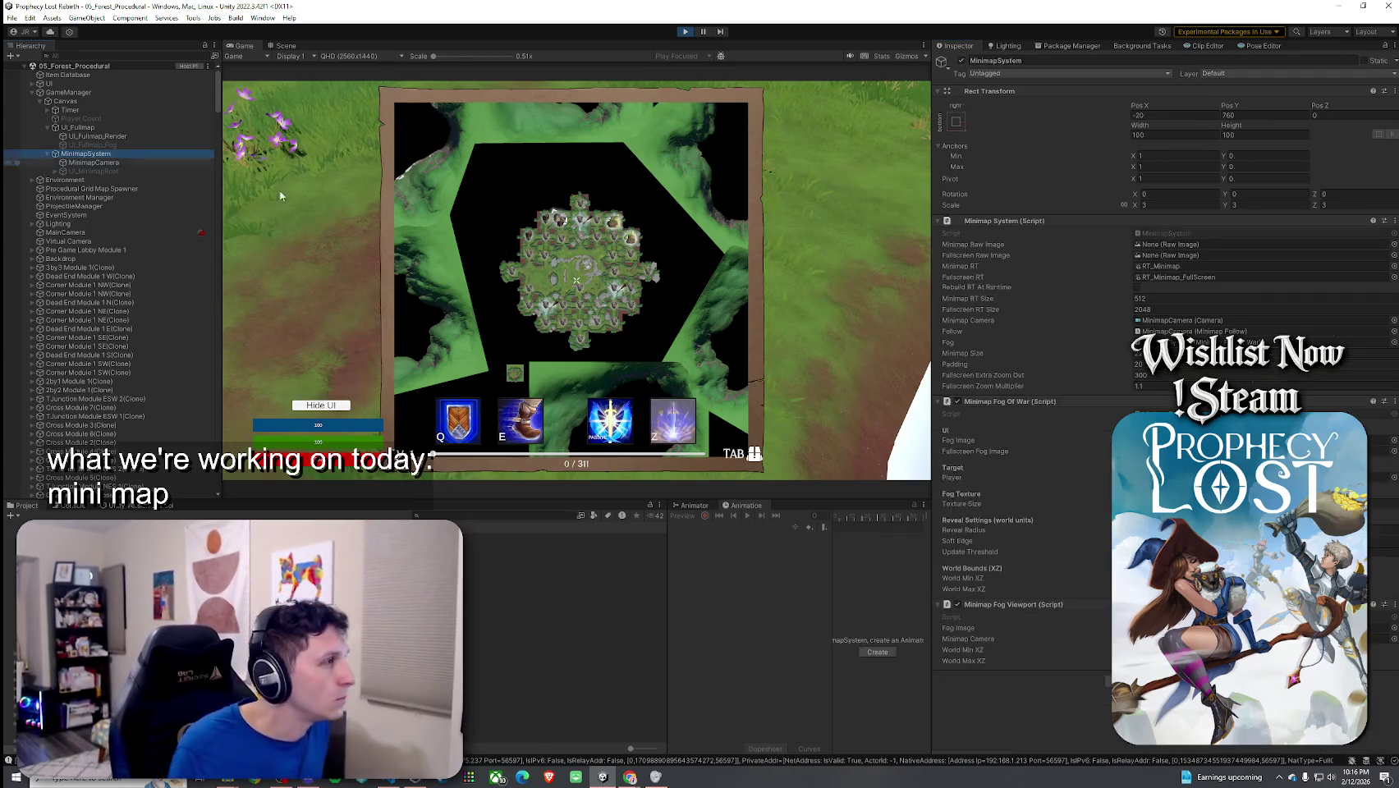
Step: Nudge MinimapSystem's Padding up and check the fullscreen map framing in-game
{"action": "left_click_drag", "start_coordinate": [972, 366], "coordinate": [978, 371]}
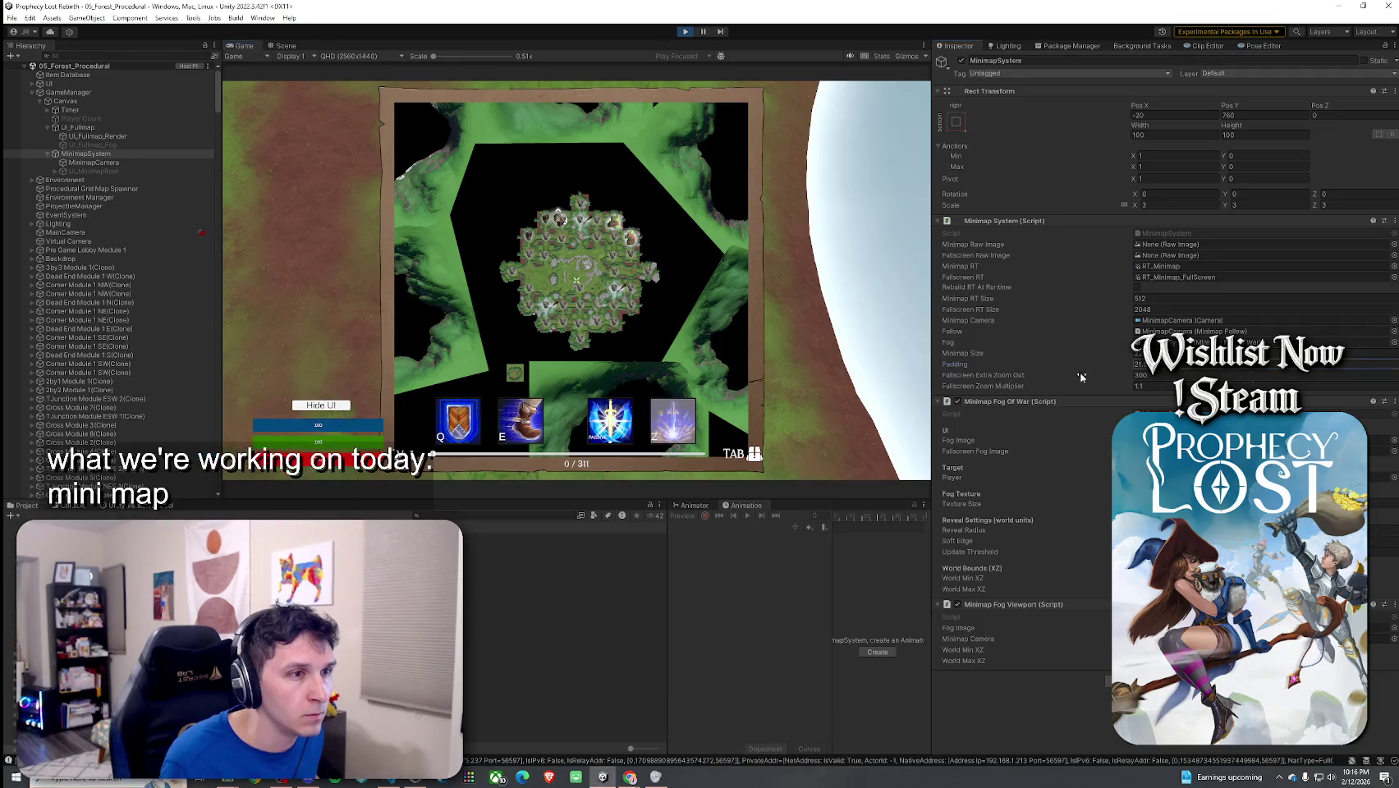
{"action": "left_click", "coordinate": [588, 284]}
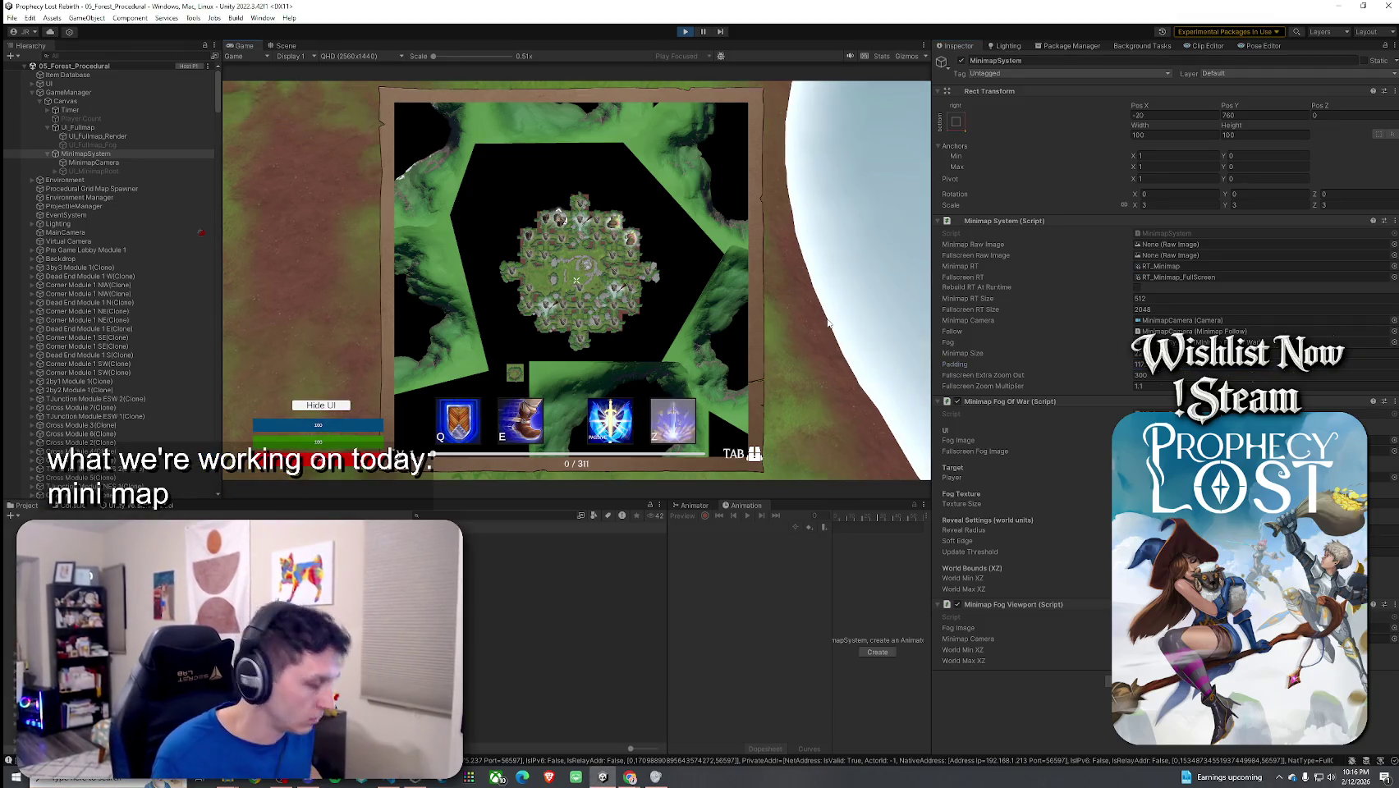
{"action": "key", "text": "Tab"}
{"action": "key", "text": "Tab"}
{"action": "left_click", "coordinate": [1149, 363]}
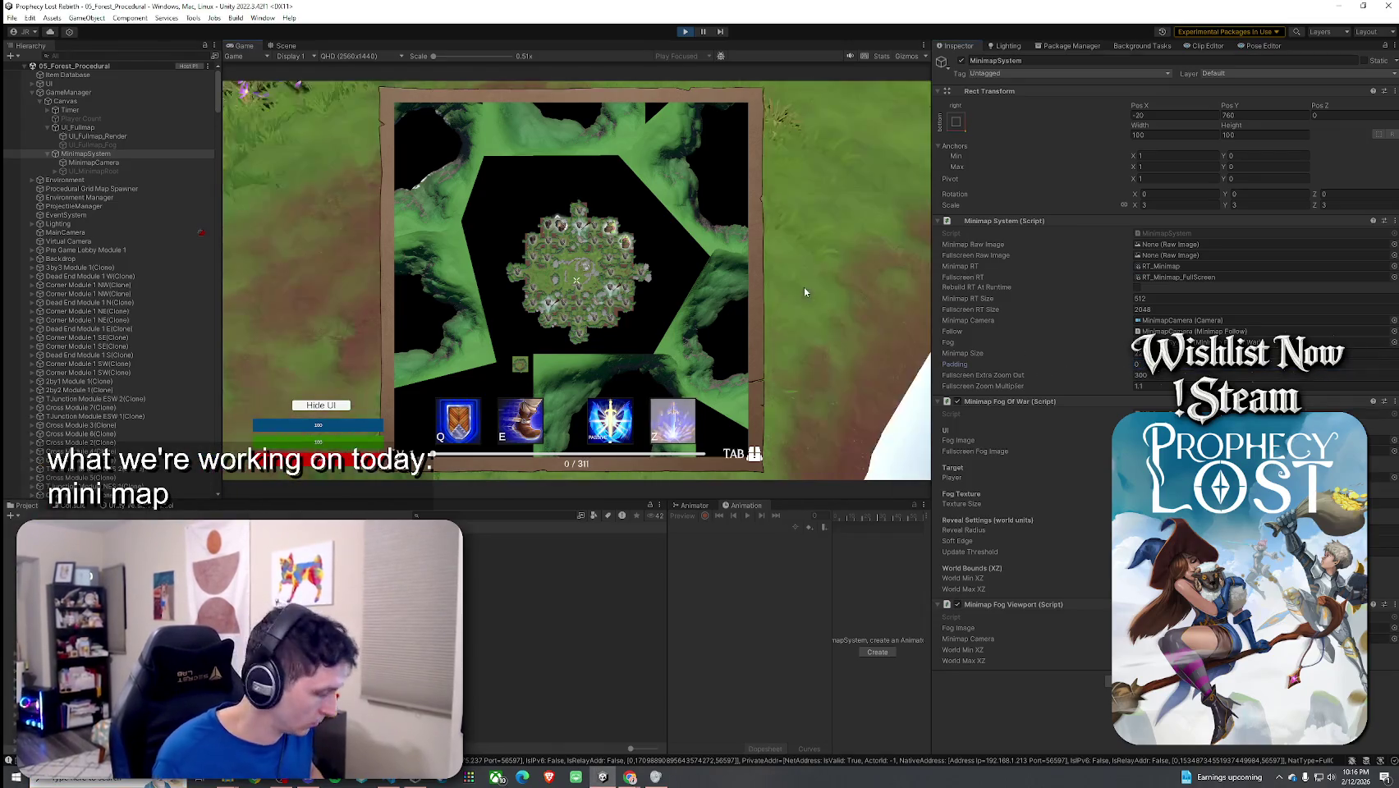
{"action": "left_click", "coordinate": [803, 285]}
{"action": "key", "text": "Tab"}
{"action": "key", "text": "Tab"}
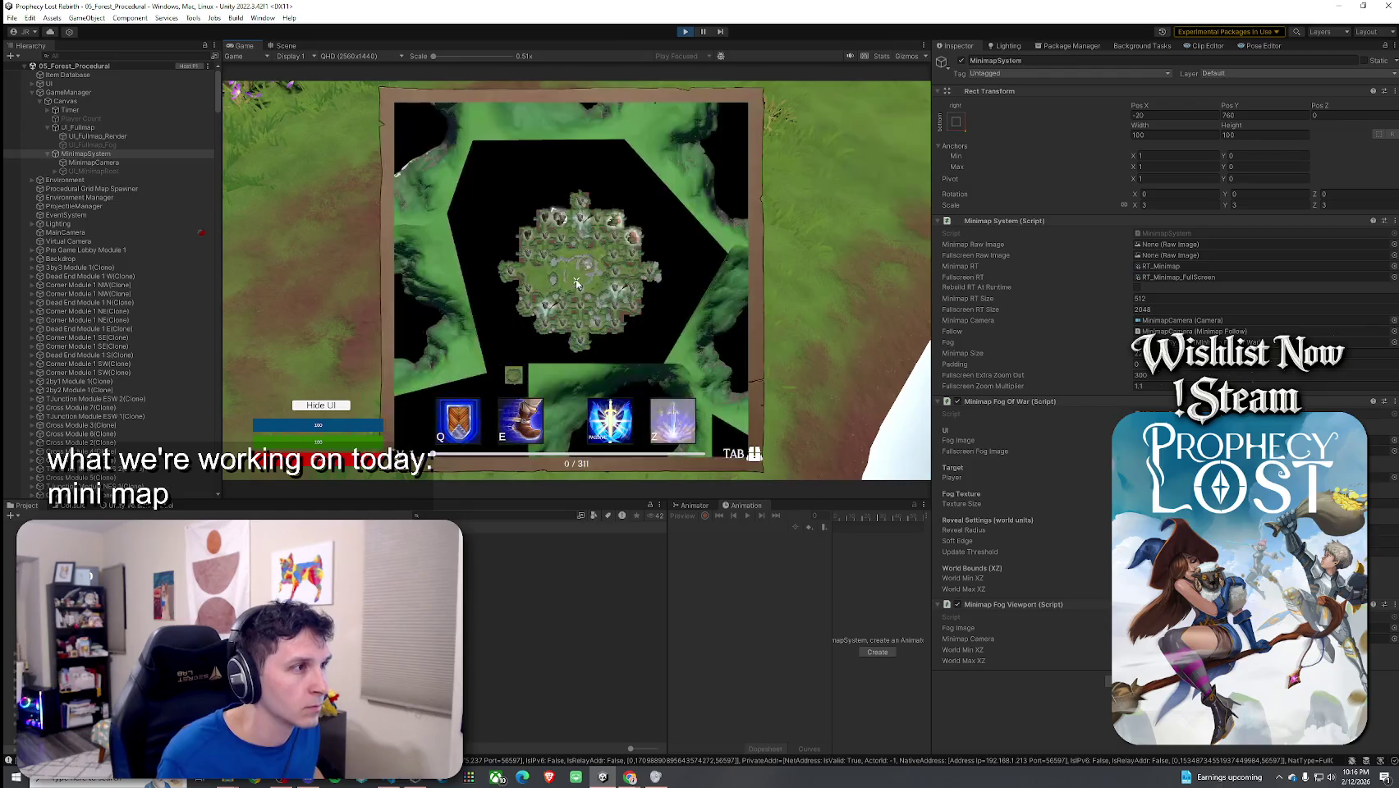
{"action": "key", "text": "Tab"}
Step: Set Fullscreen Extra Zoom Out to 1 and drag the Fullscreen Zoom Multiplier lower
{"action": "left_click", "coordinate": [1161, 376]}
{"action": "type", "text": "1"}
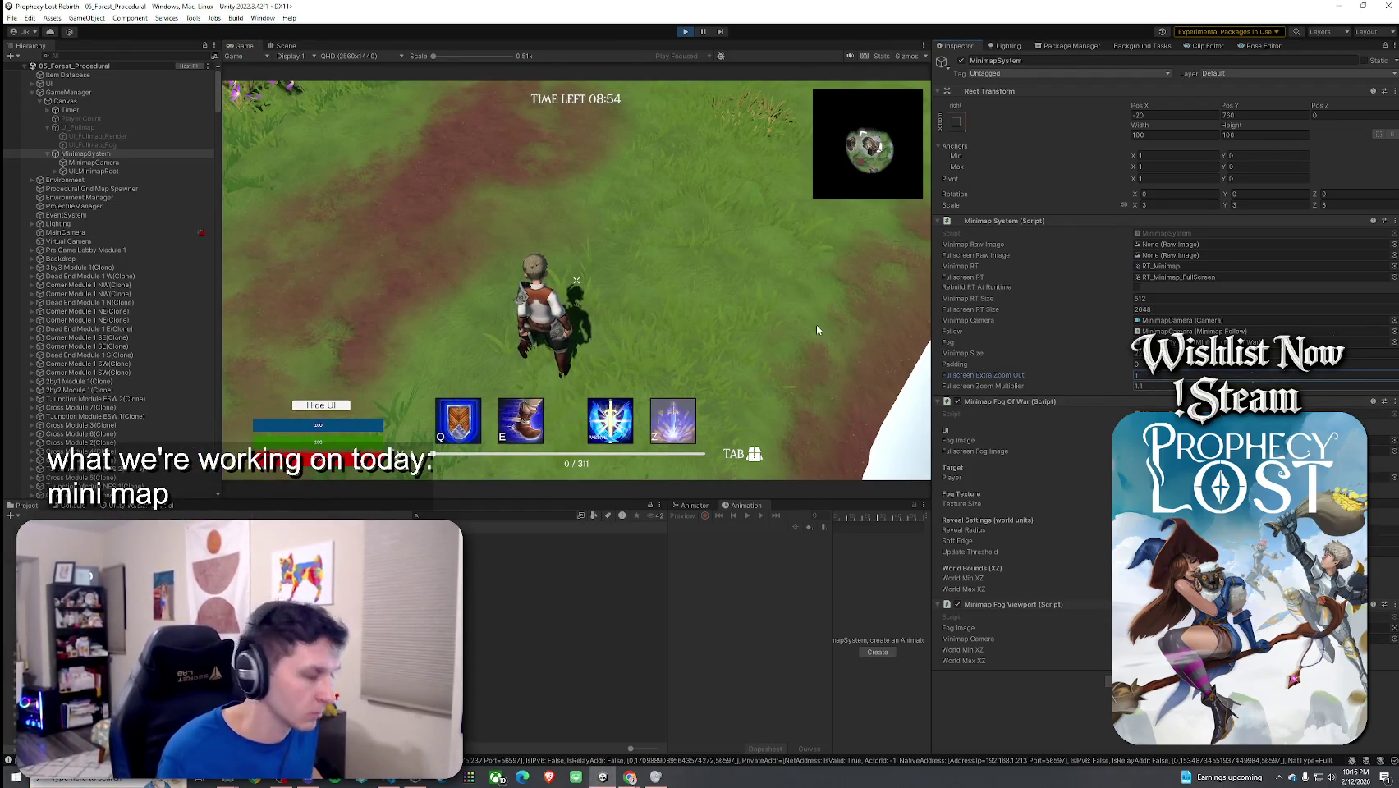
{"action": "key", "text": "Tab"}
{"action": "key", "text": "Tab"}
{"action": "key", "text": "Tab"}
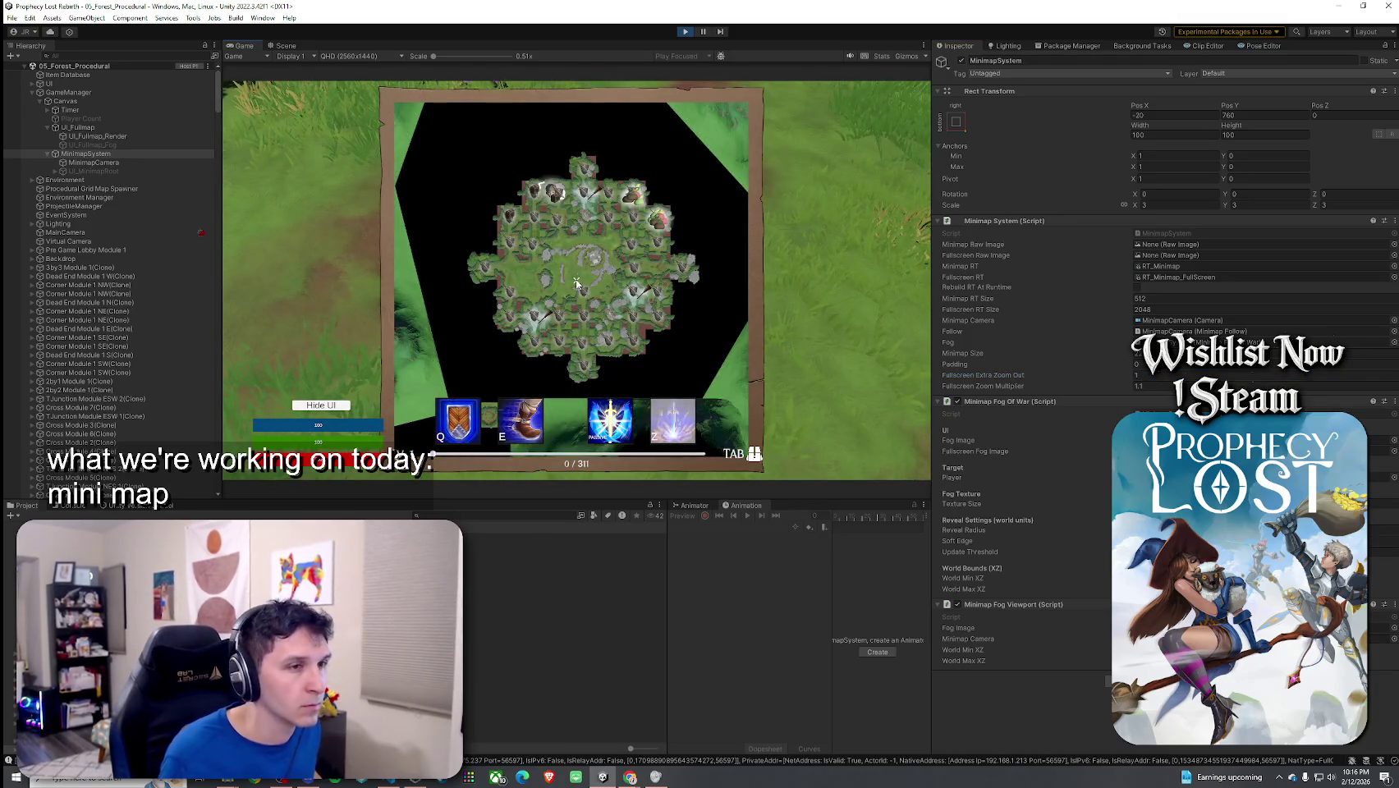
{"action": "key", "text": "super"}
{"action": "left_click_drag", "start_coordinate": [1108, 390], "coordinate": [1085, 391]}
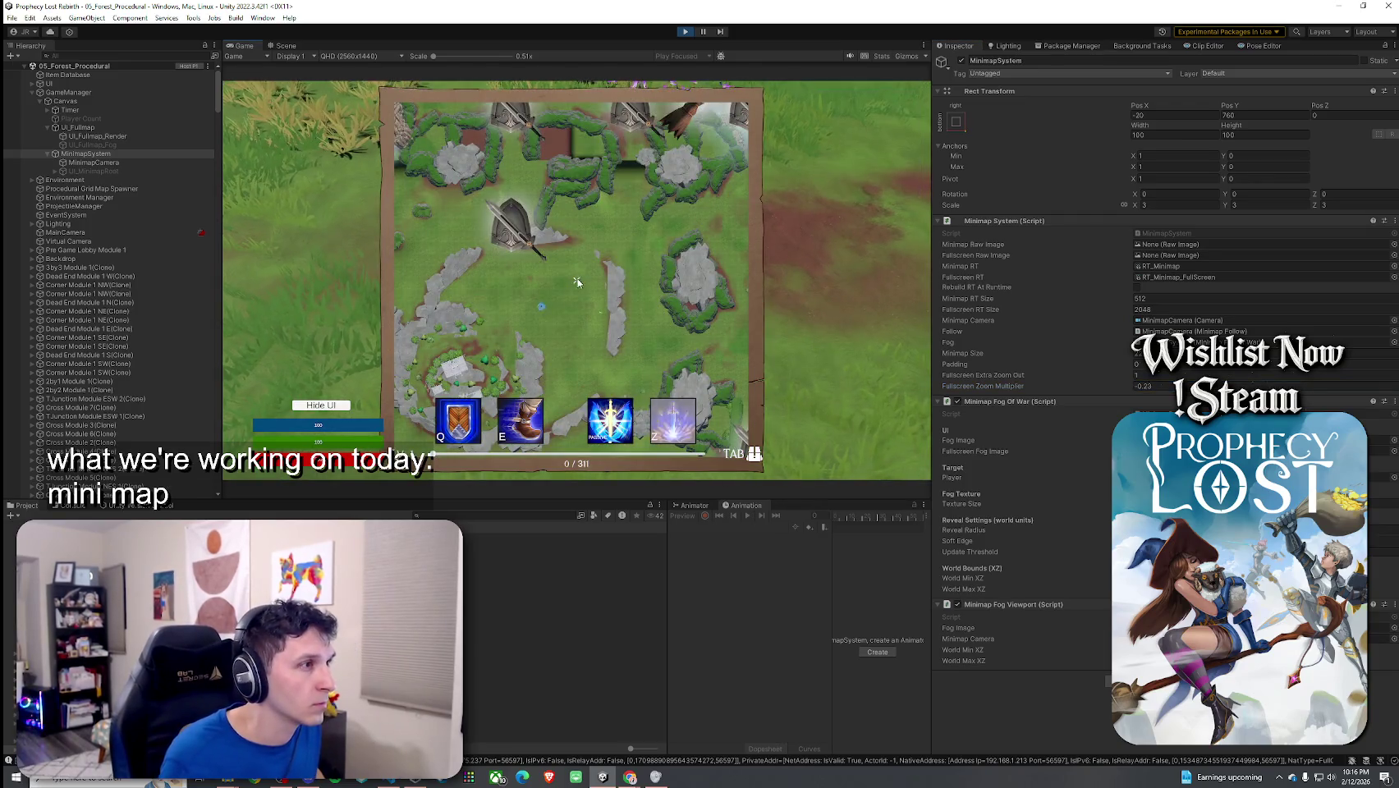
{"action": "key", "text": "Tab"}
Step: Set Fullscreen Zoom Multiplier to 1 and check the fullscreen map
{"action": "key", "text": "super"}
{"action": "key", "text": "Escape"}
{"action": "type", "text": "1"}
{"action": "left_click", "coordinate": [663, 259]}
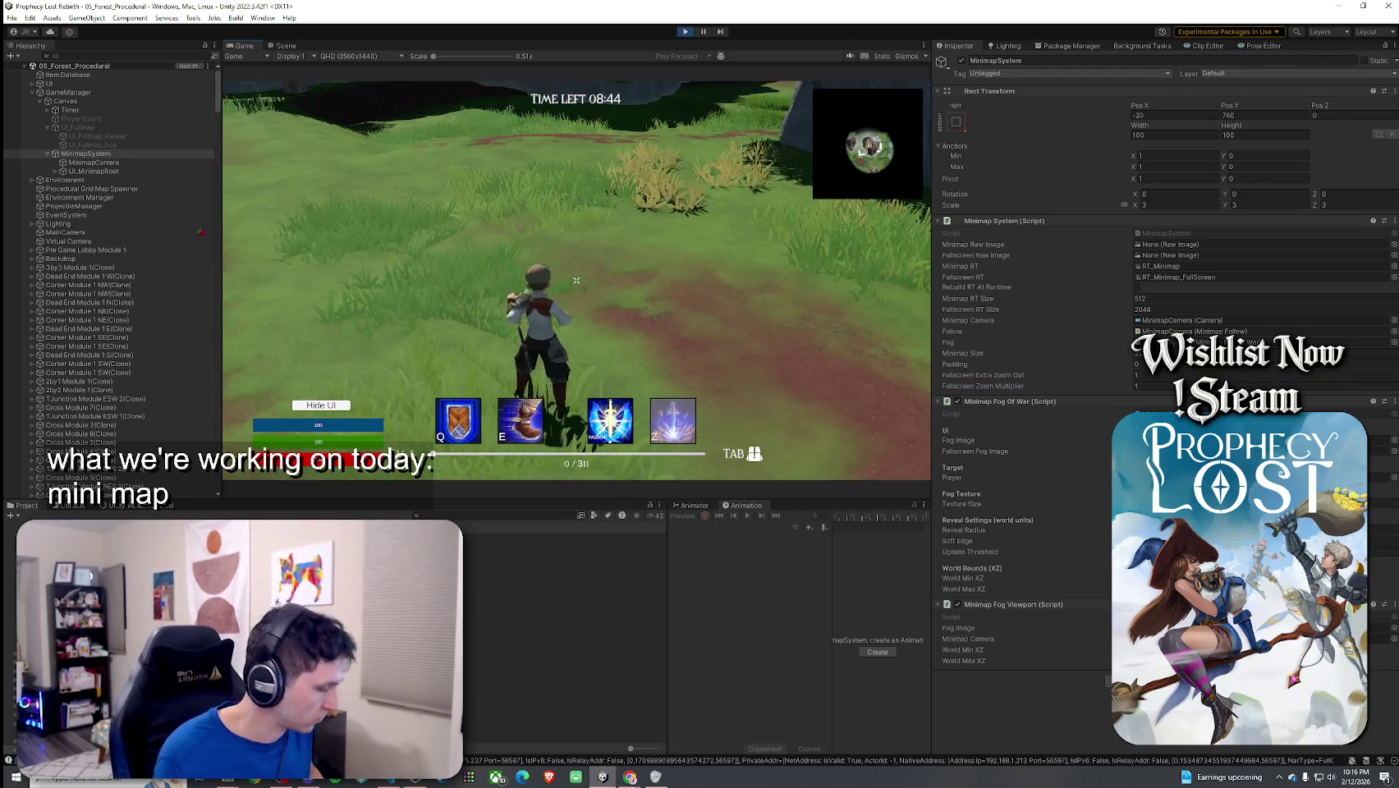
{"action": "key", "text": "Tab"}
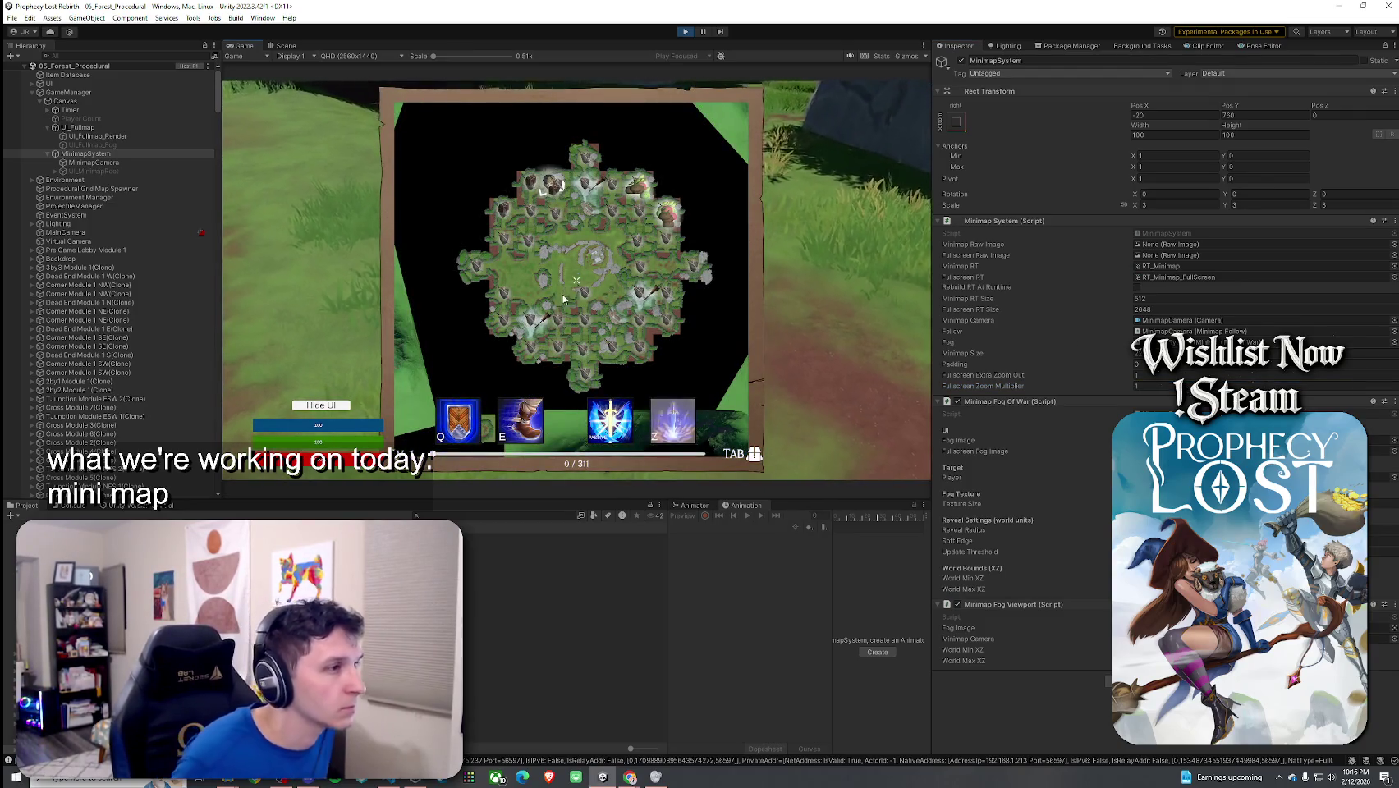
{"action": "key", "text": "Tab"}
Step: Change Fullscreen Zoom Multiplier to 0.9 and reopen the fullscreen map to check it
{"action": "key", "text": "super"}
{"action": "left_click", "coordinate": [1142, 386]}
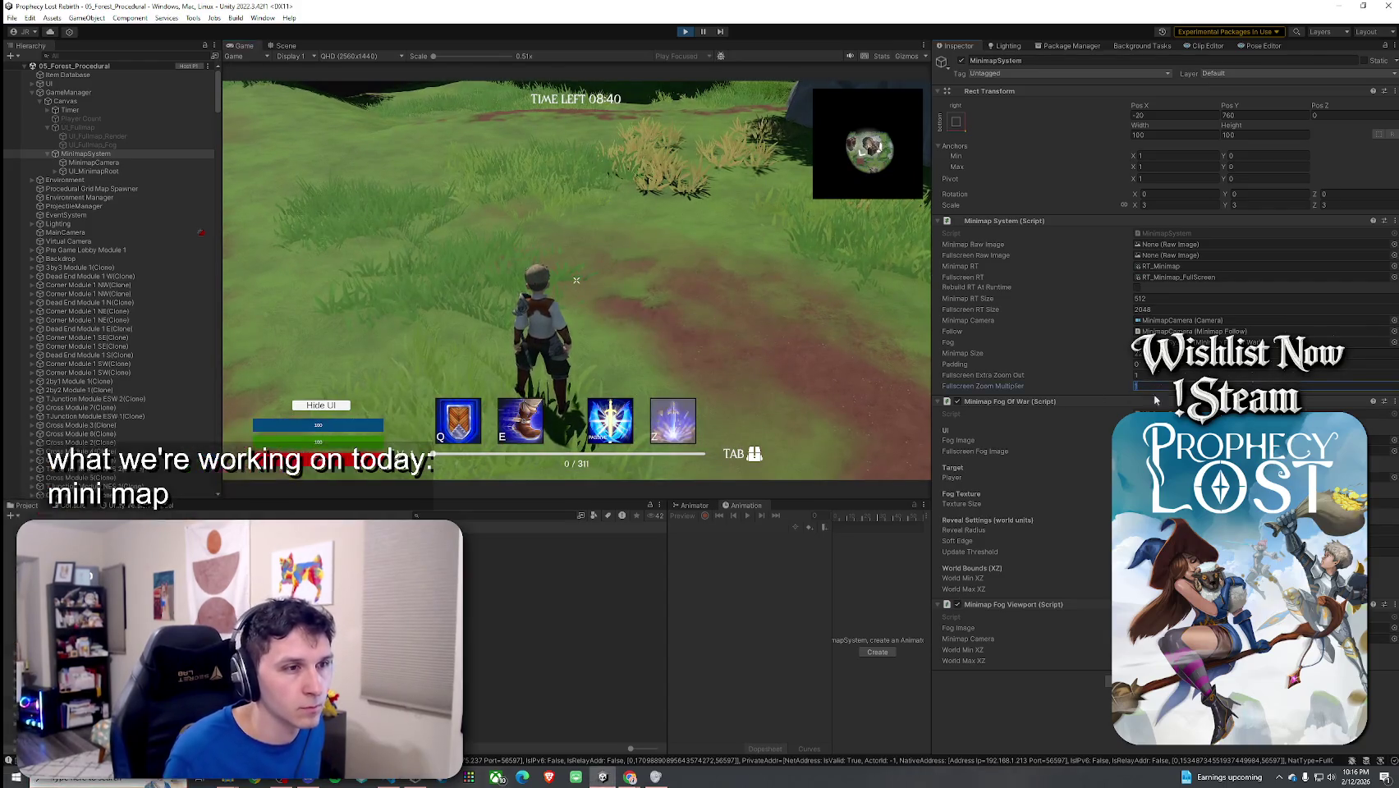
{"action": "type", "text": "0.9"}
{"action": "left_click", "coordinate": [576, 282]}
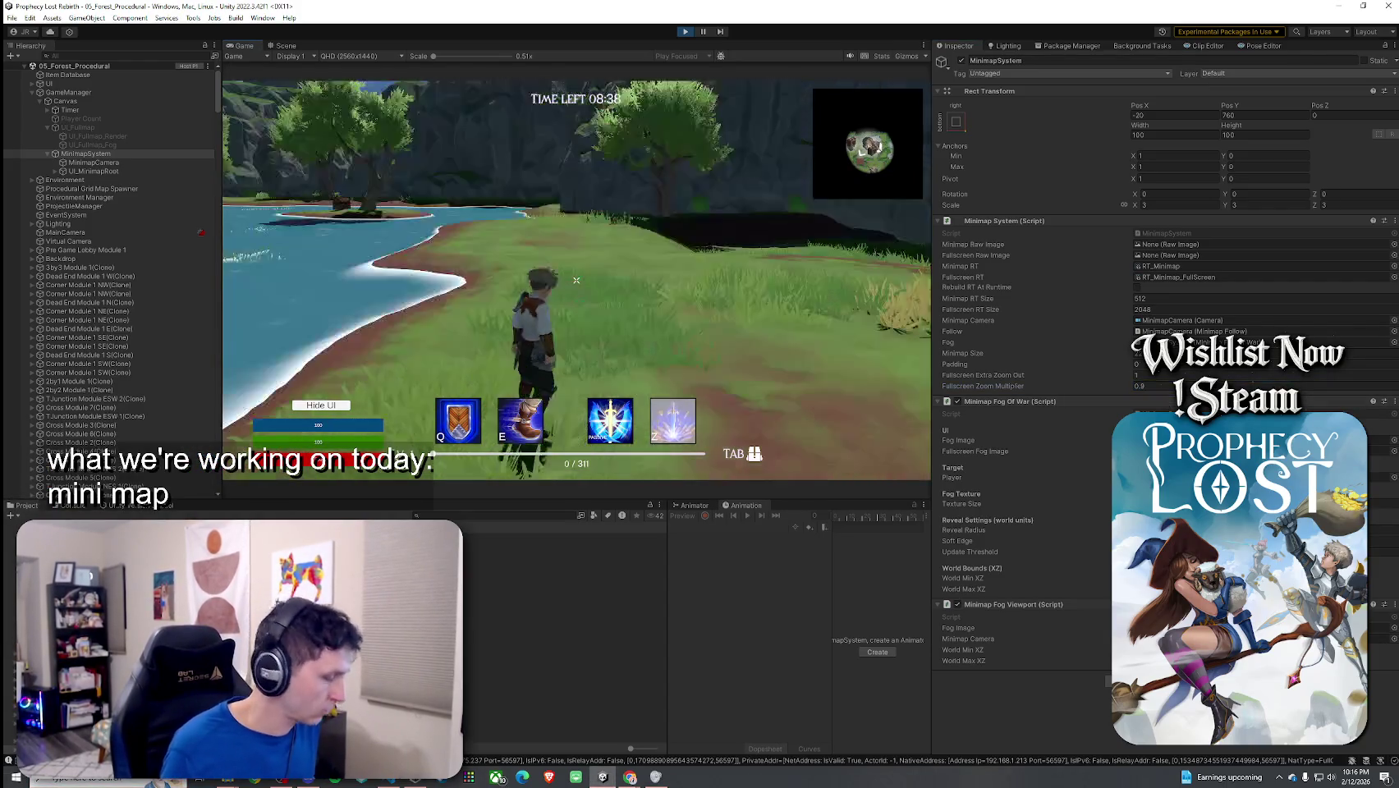
{"action": "key", "text": "Tab"}
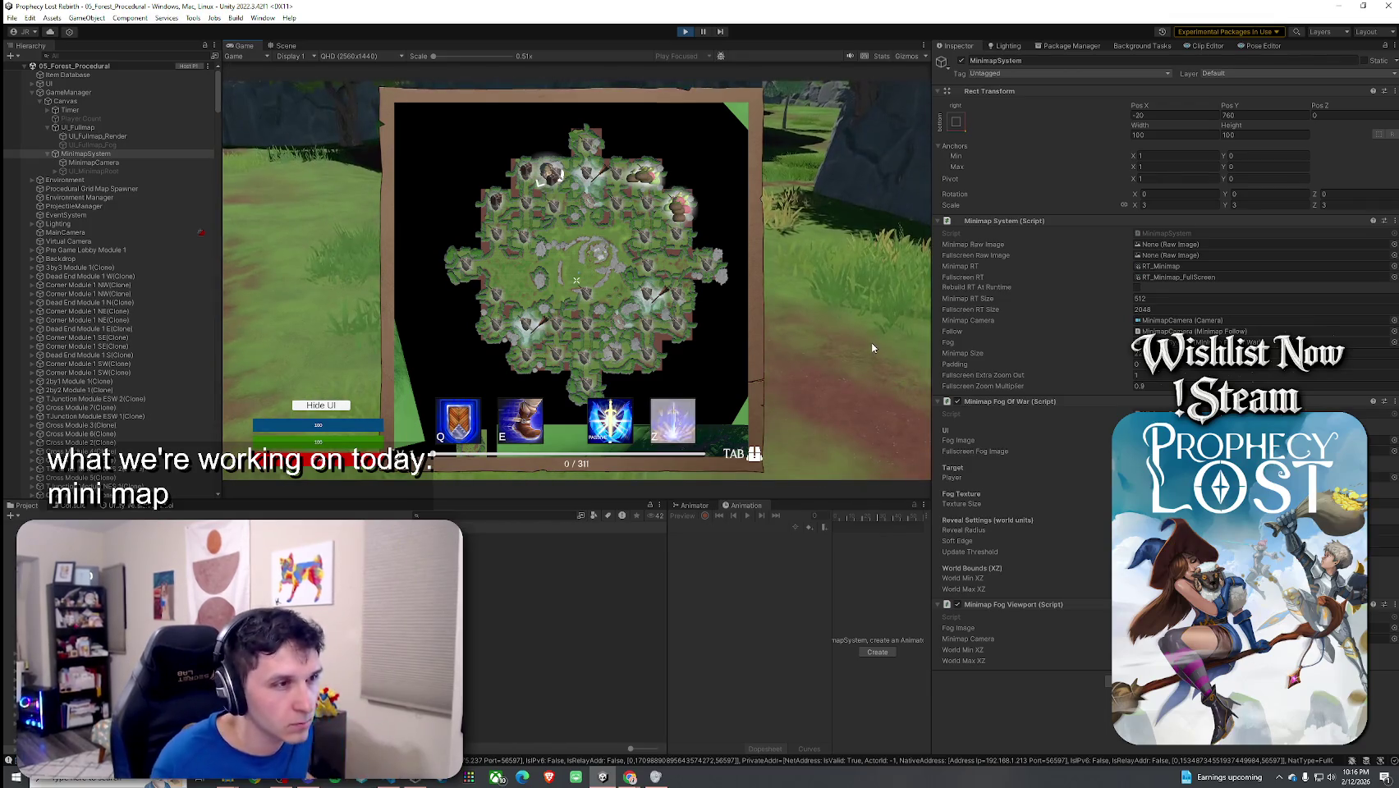
Step: Drag the minimap Padding lower and check the fullscreen map
{"action": "left_click", "coordinate": [1133, 366]}
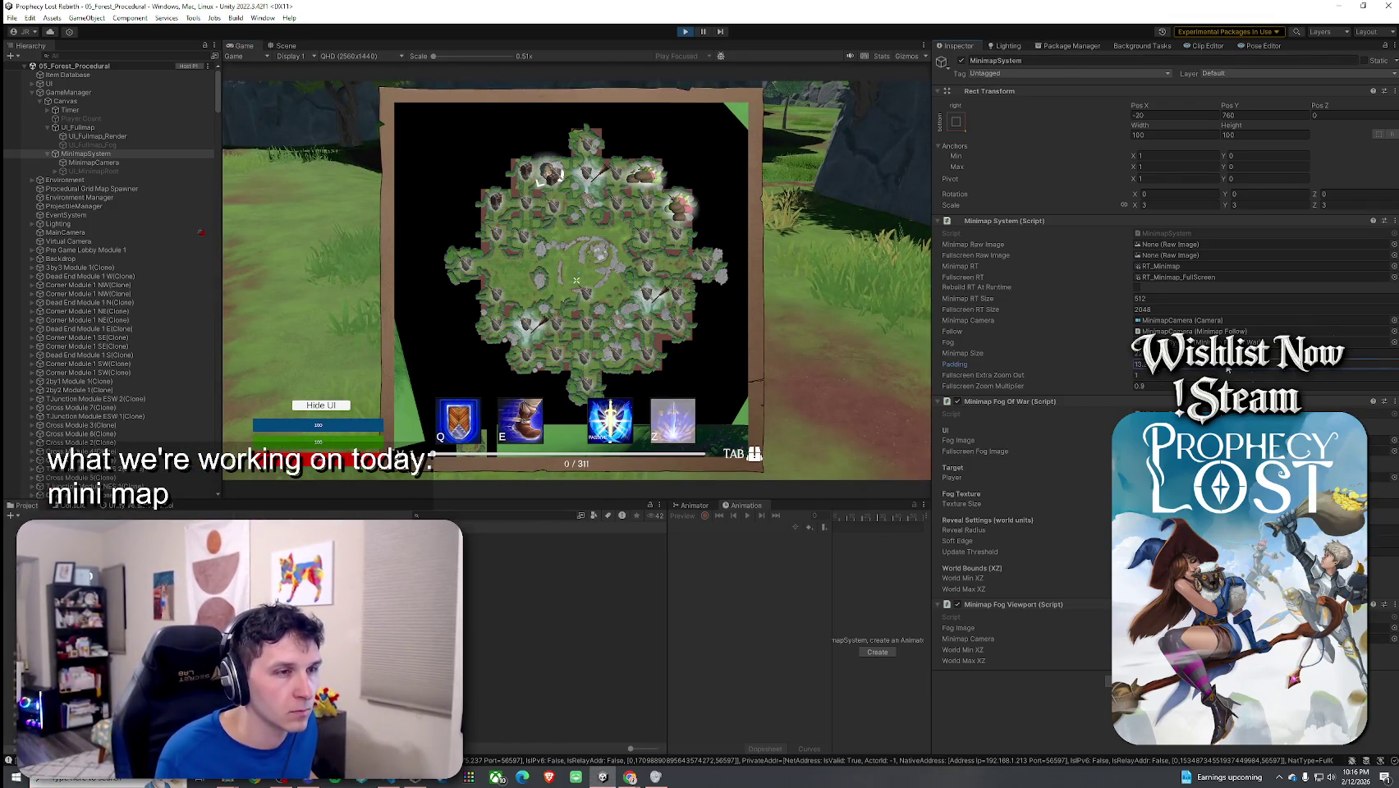
{"action": "left_click", "coordinate": [758, 301]}
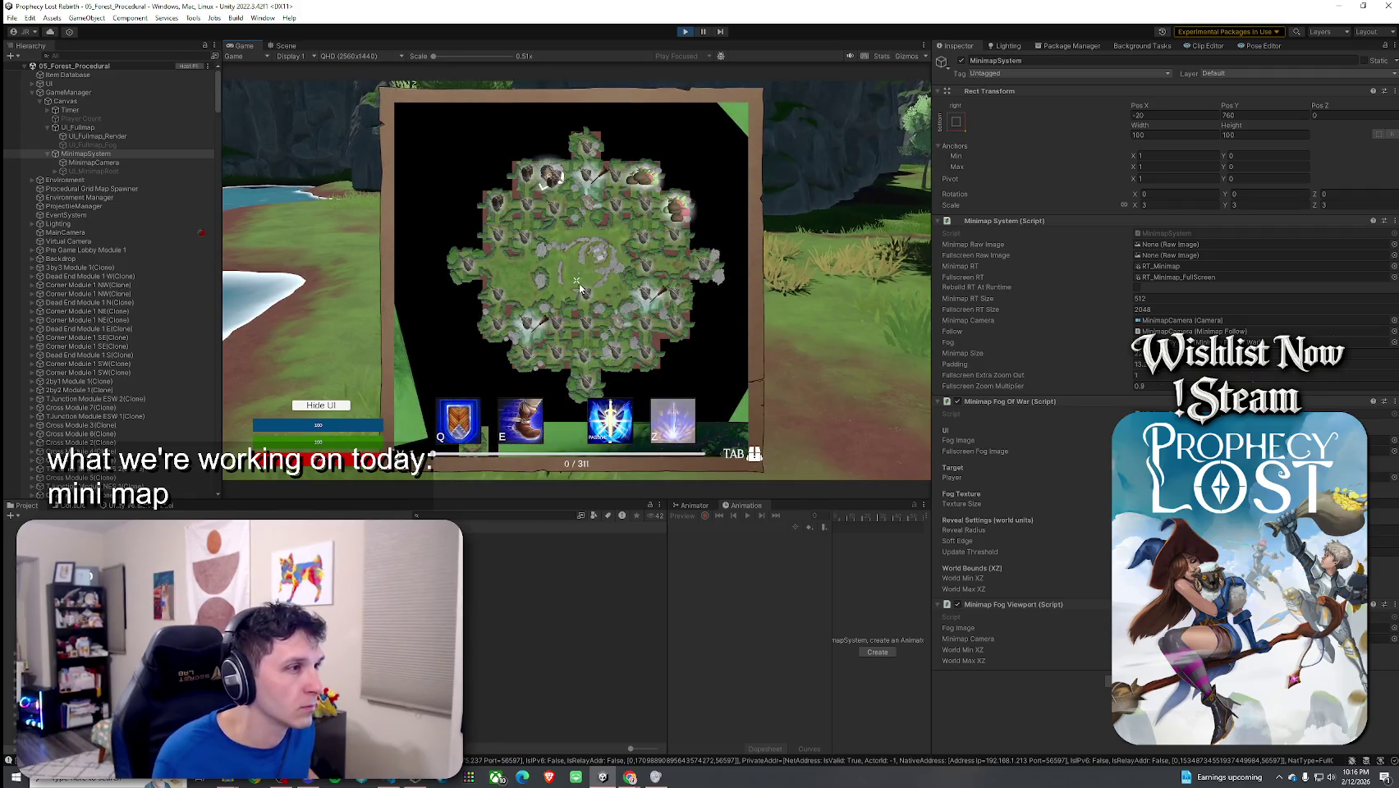
{"action": "left_click_drag", "start_coordinate": [955, 364], "coordinate": [843, 357]}
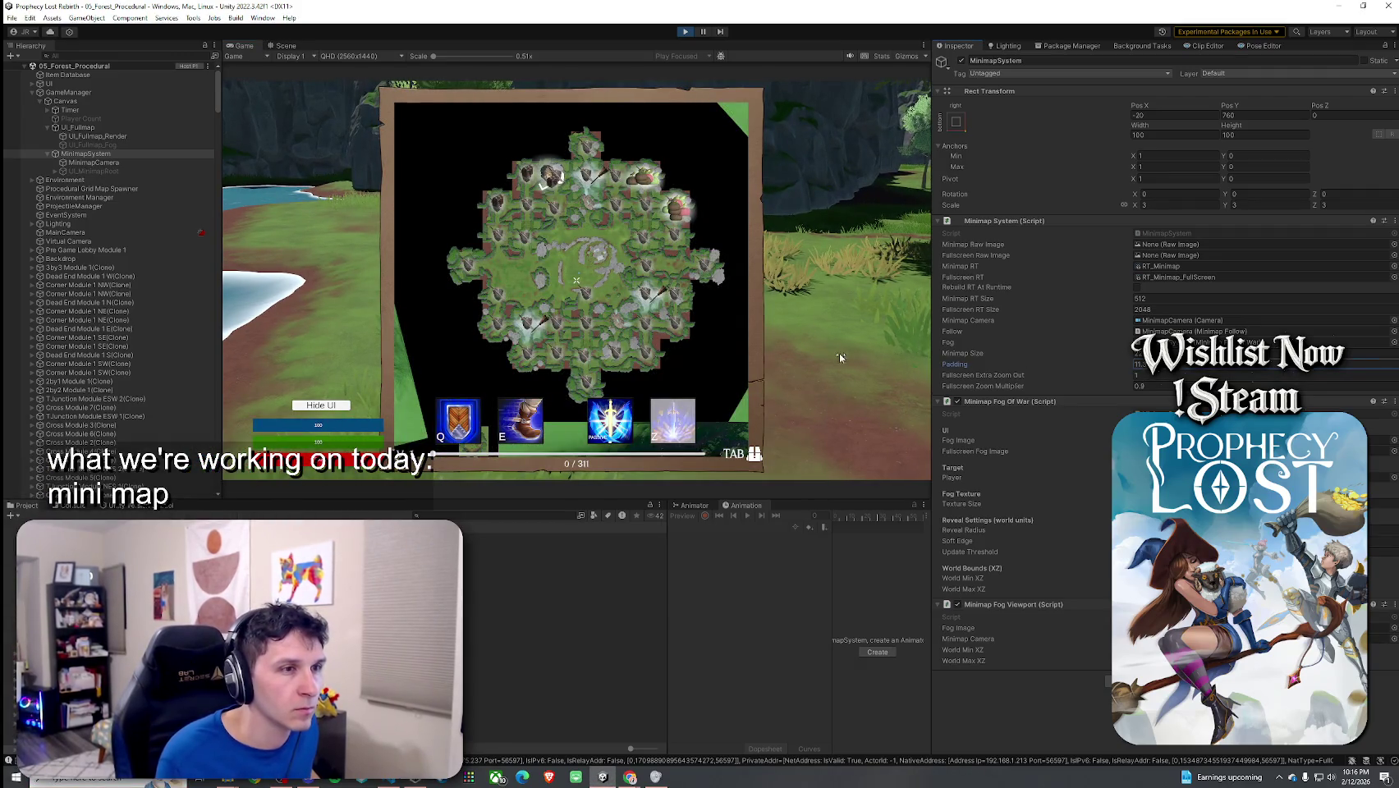
{"action": "left_click", "coordinate": [675, 361]}
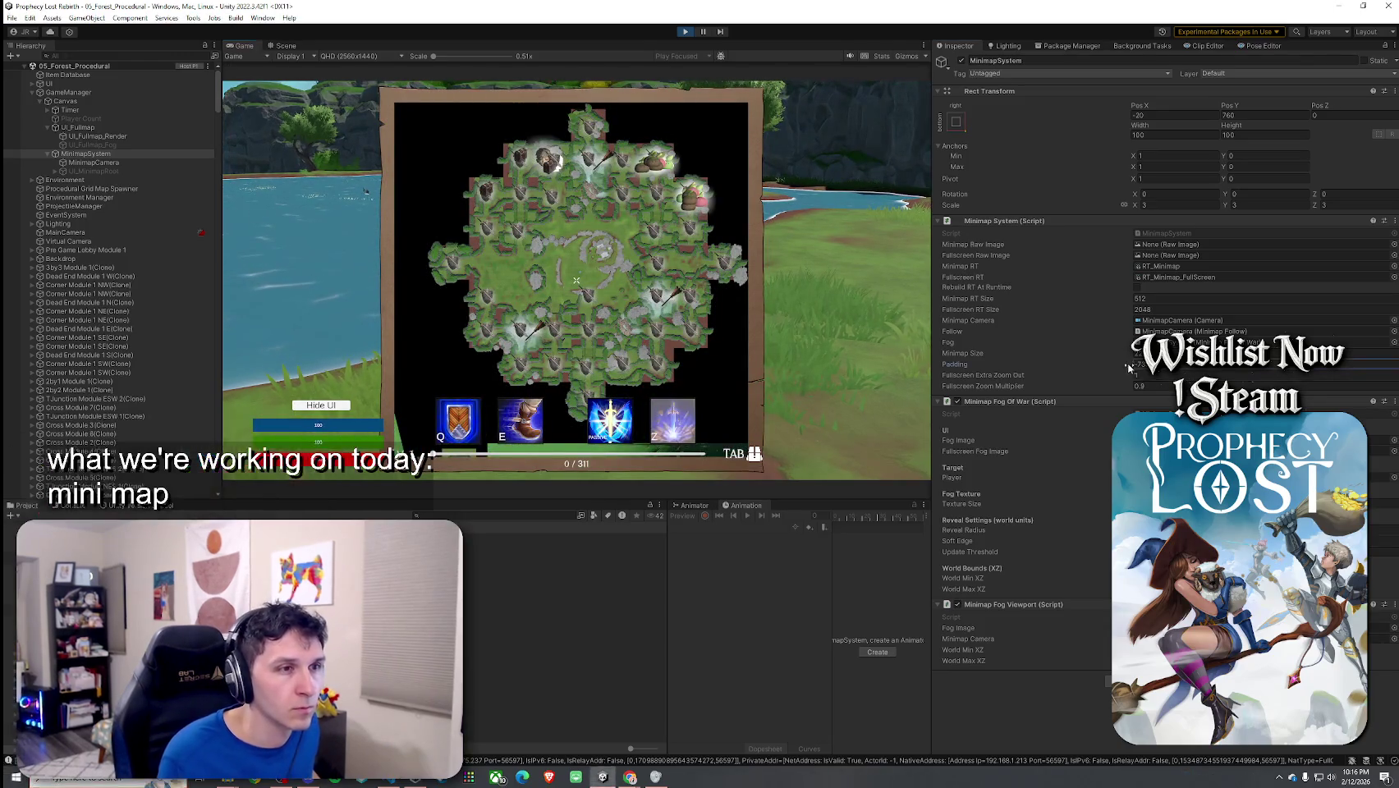
{"action": "left_click", "coordinate": [909, 313]}
{"action": "key", "text": "Tab"}
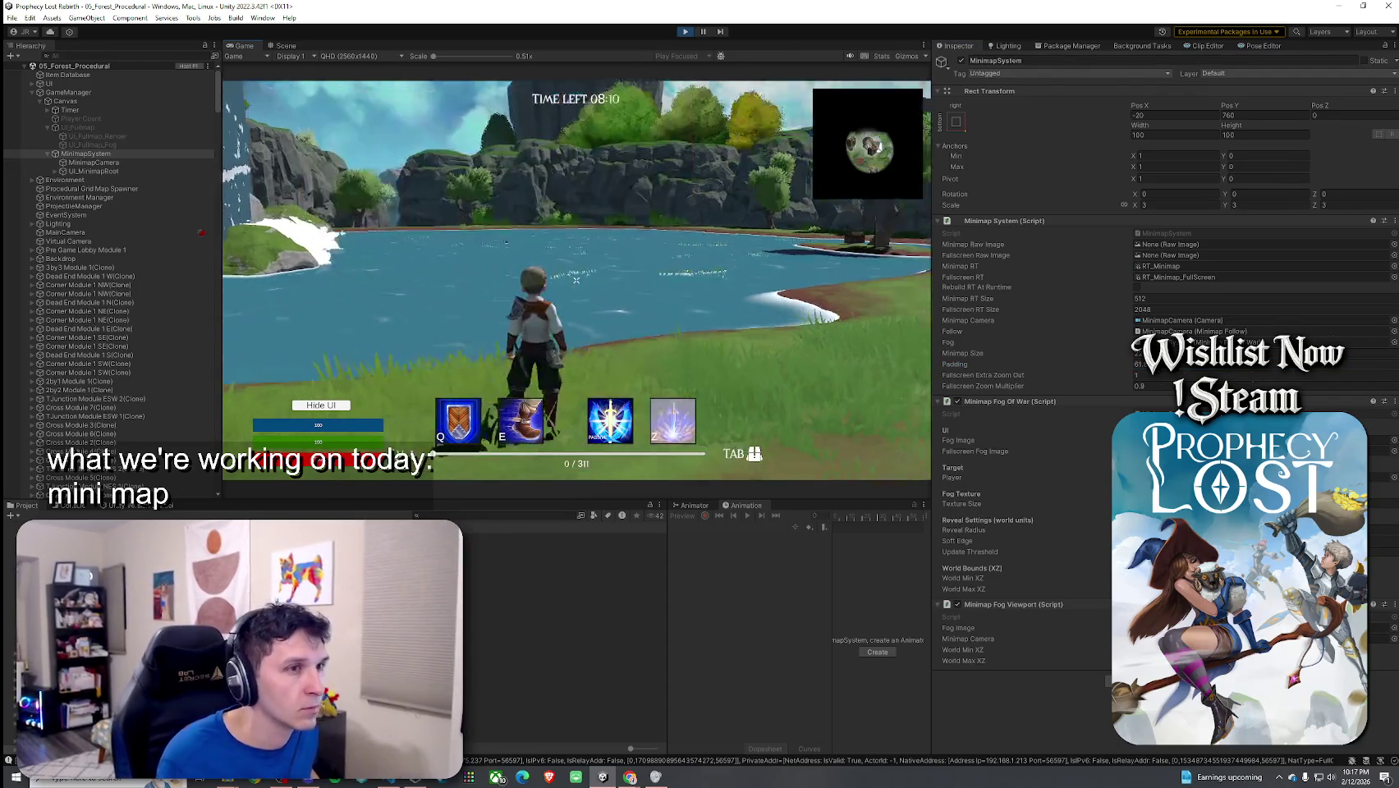
Step: Set Padding to 10 and Fullscreen Zoom Multiplier to 0.8, then check the map
{"action": "left_click", "coordinate": [1141, 364]}
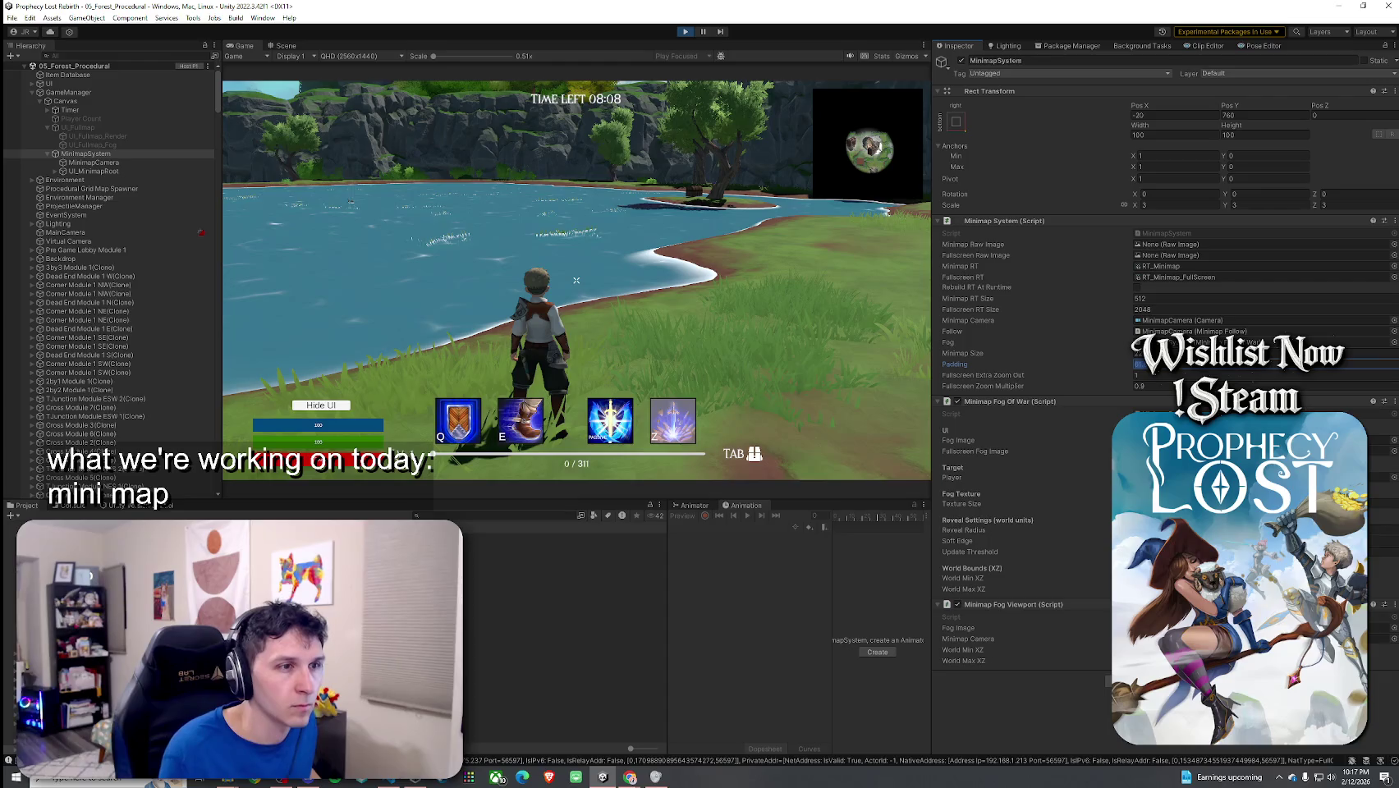
{"action": "left_click", "coordinate": [576, 280]}
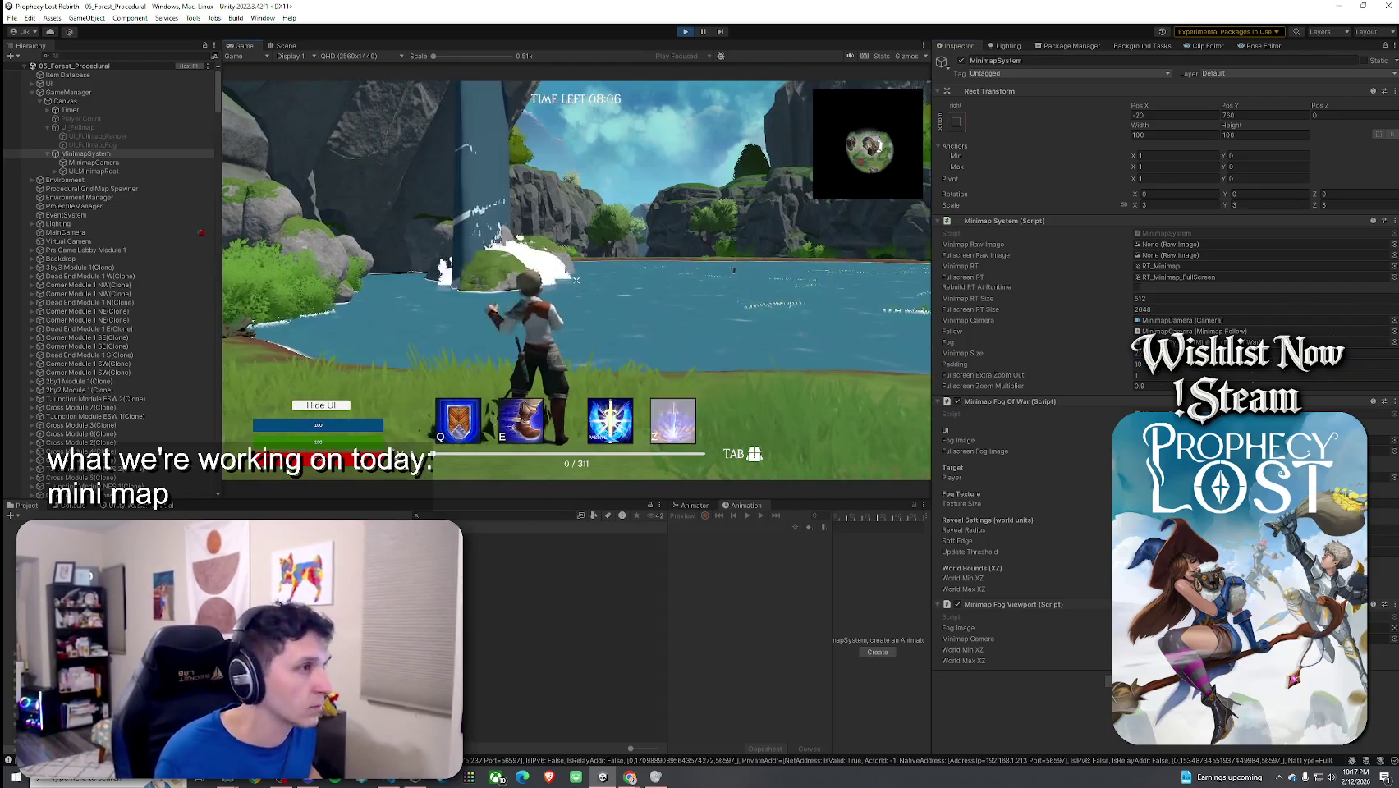
{"action": "key", "text": "Tab"}
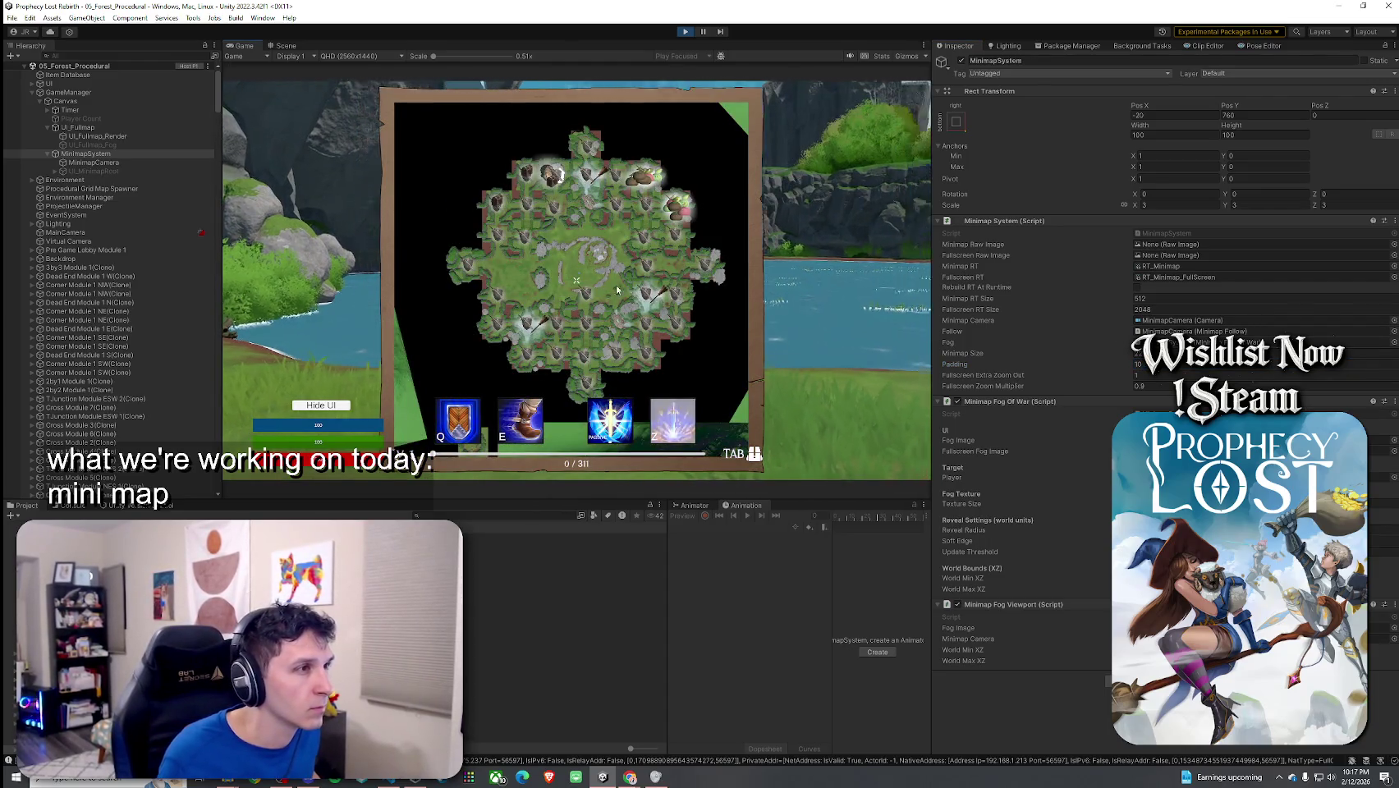
{"action": "left_click", "coordinate": [1159, 386]}
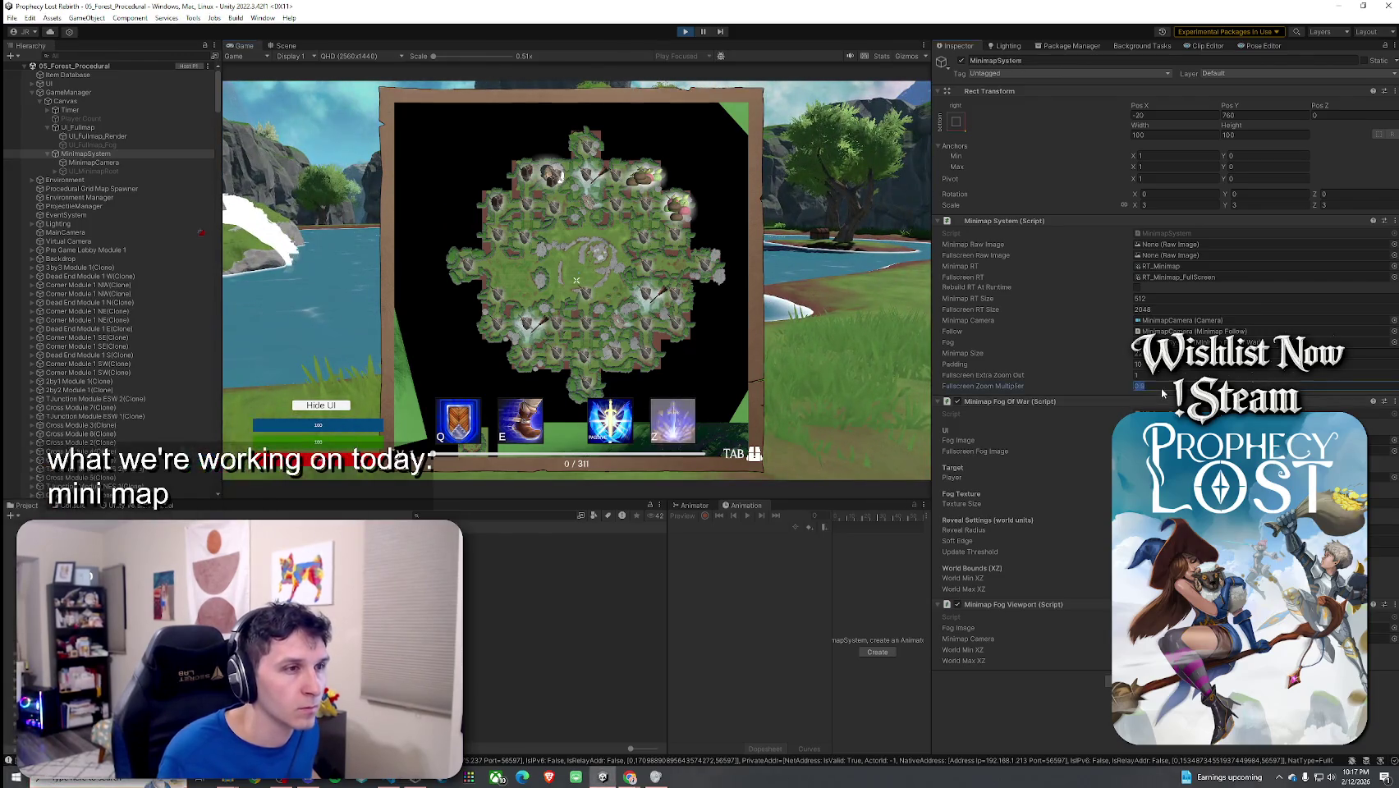
{"action": "type", "text": "0.8"}
{"action": "left_click", "coordinate": [749, 307]}
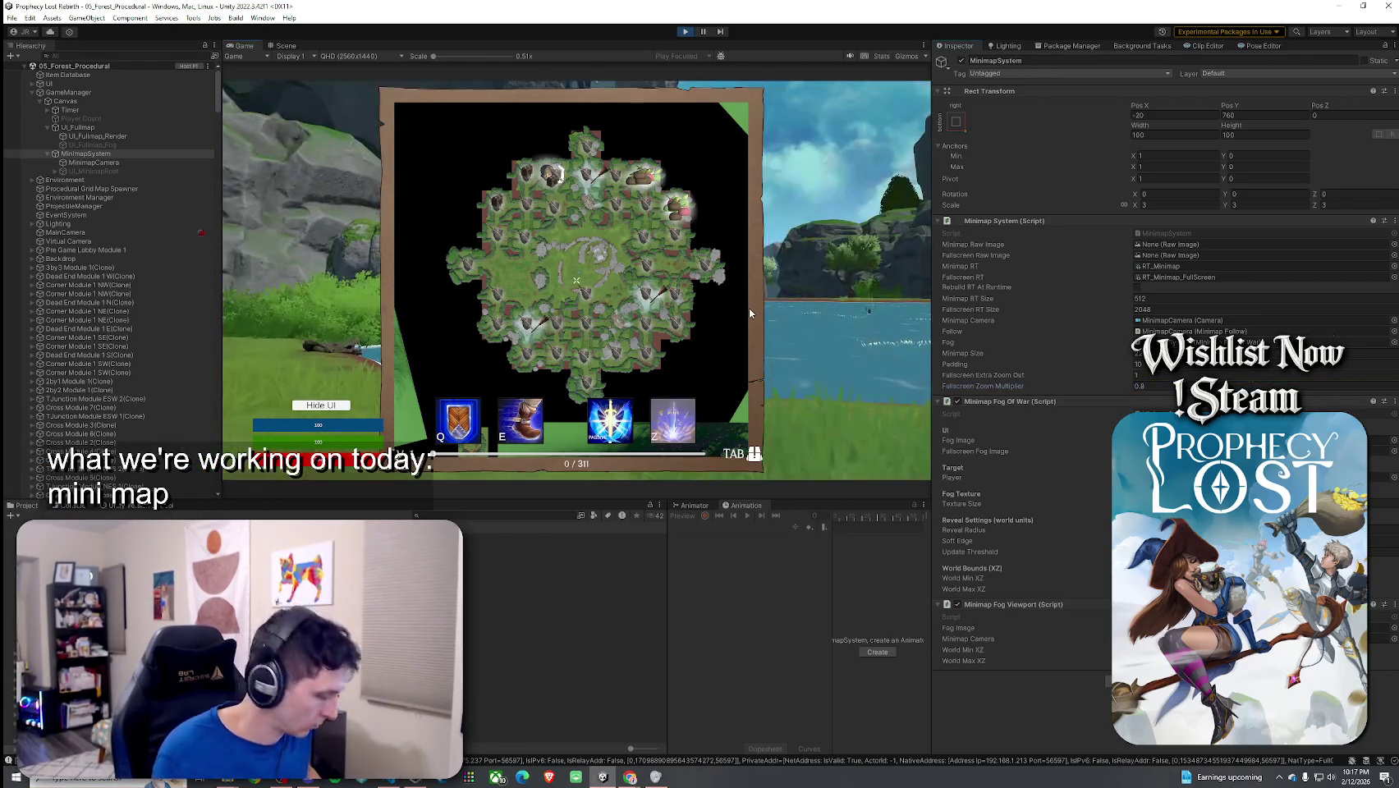
{"action": "key", "text": "Tab"}
{"action": "key", "text": "Tab"}
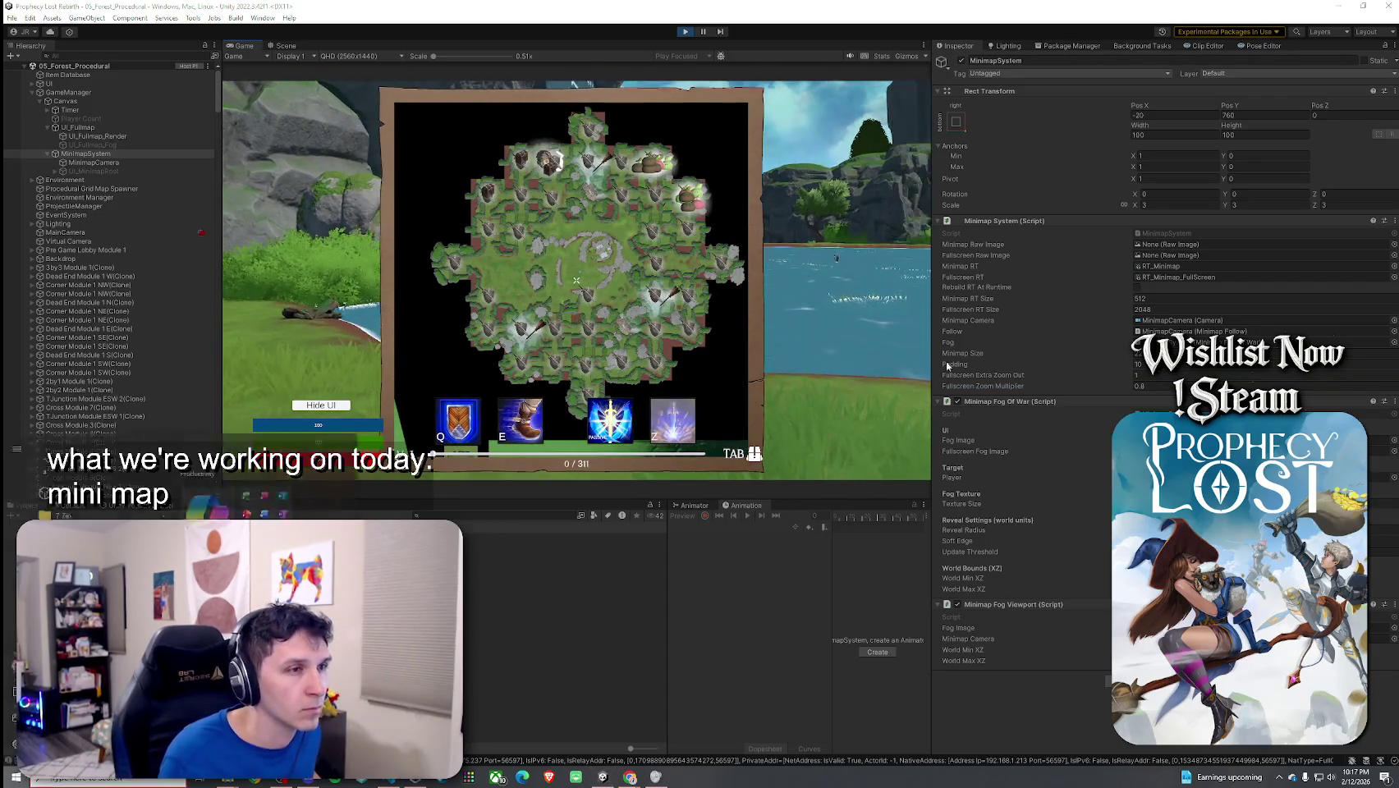
Step: Try a Padding of 300, then settle on Padding 0 and refresh the map
{"action": "left_click_drag", "start_coordinate": [954, 366], "coordinate": [567, 335]}
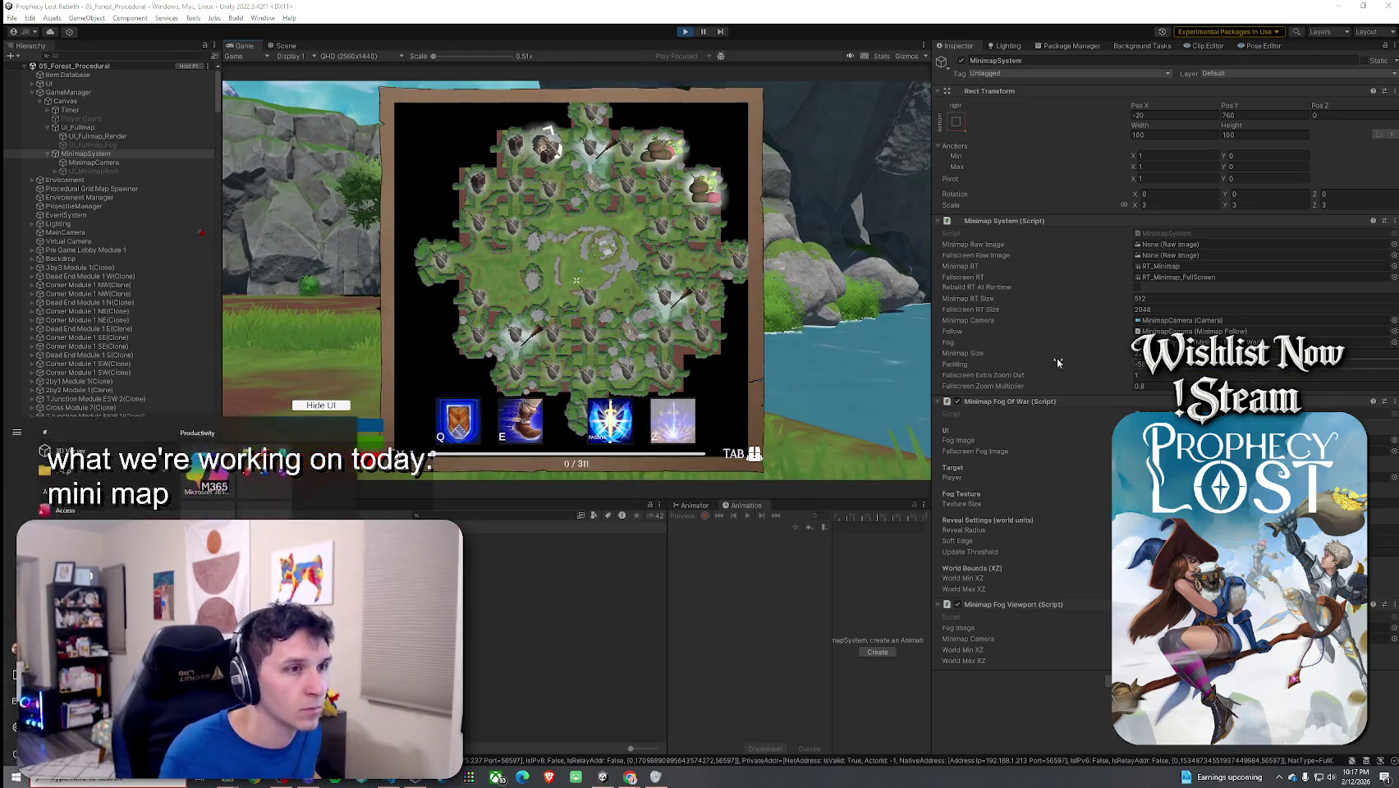
{"action": "type", "text": "00"}
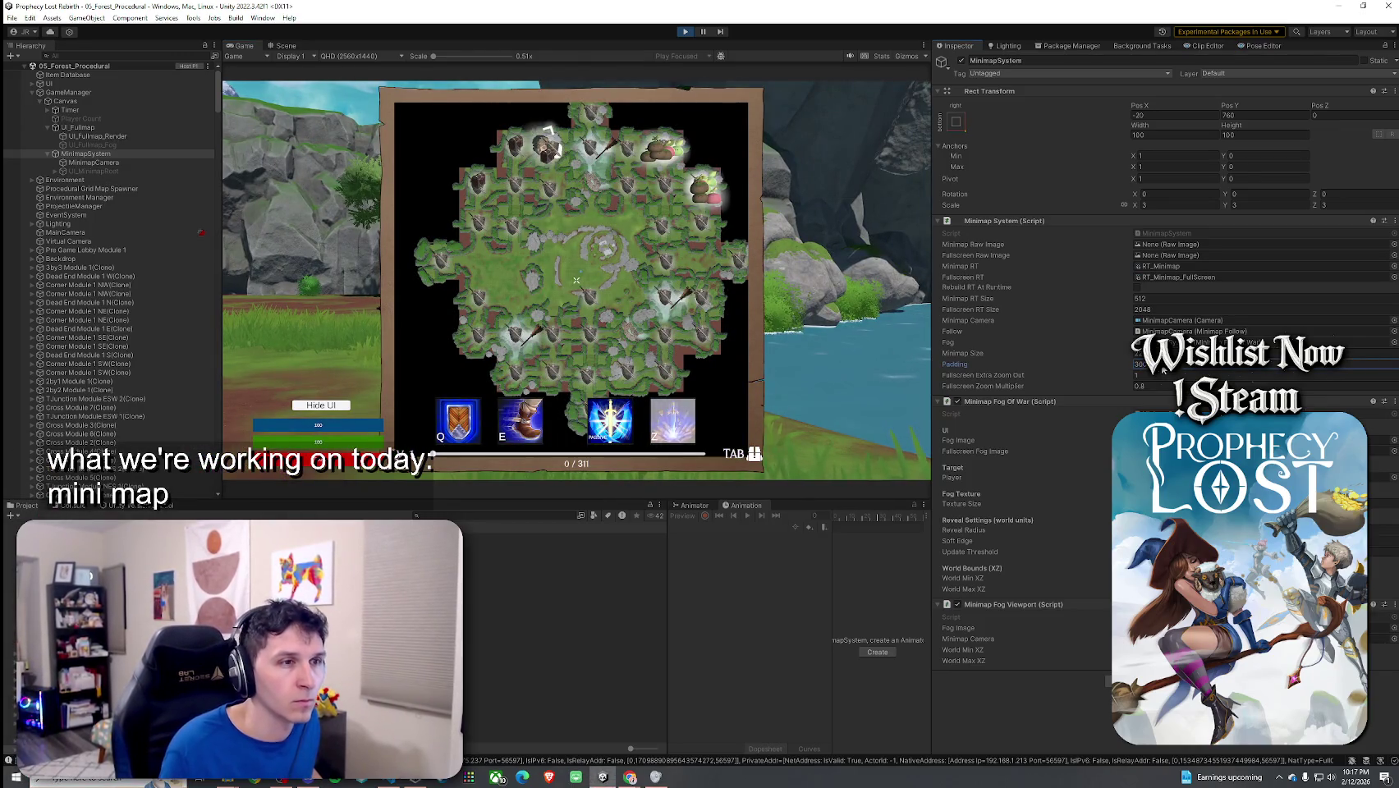
{"action": "left_click", "coordinate": [577, 280]}
{"action": "key", "text": "Tab"}
{"action": "key", "text": "Tab"}
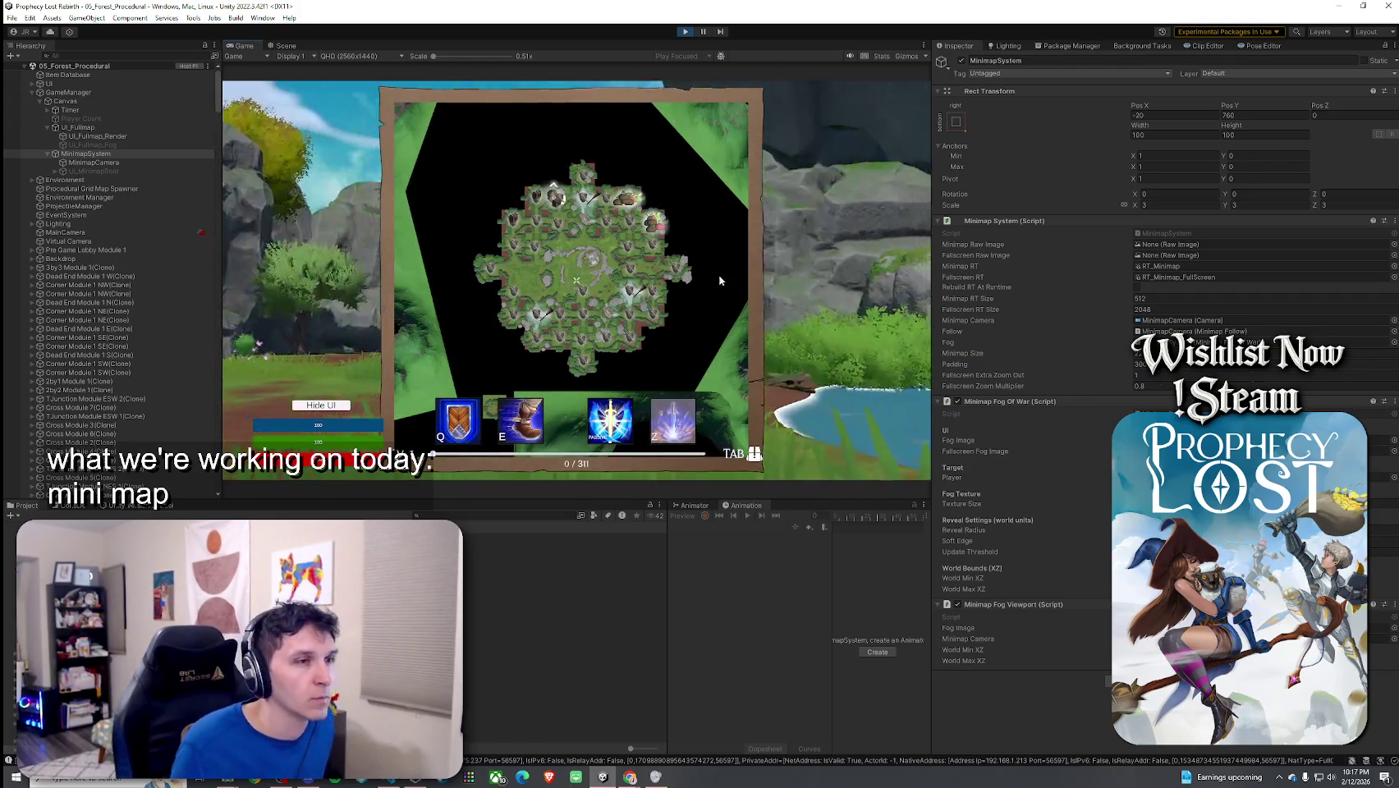
{"action": "left_click", "coordinate": [1141, 364]}
{"action": "type", "text": "0"}
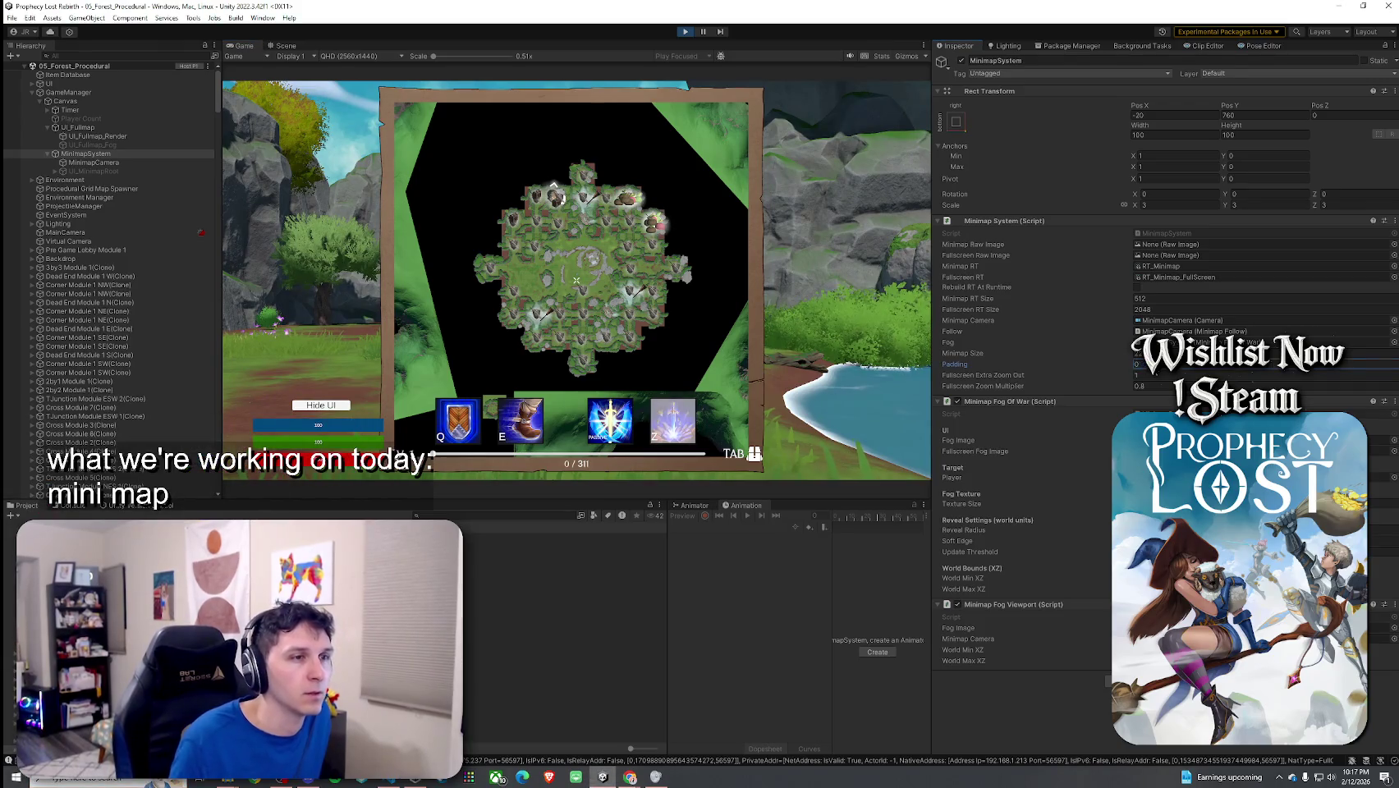
{"action": "left_click", "coordinate": [577, 280]}
{"action": "key", "text": "Tab"}
{"action": "key", "text": "Tab"}
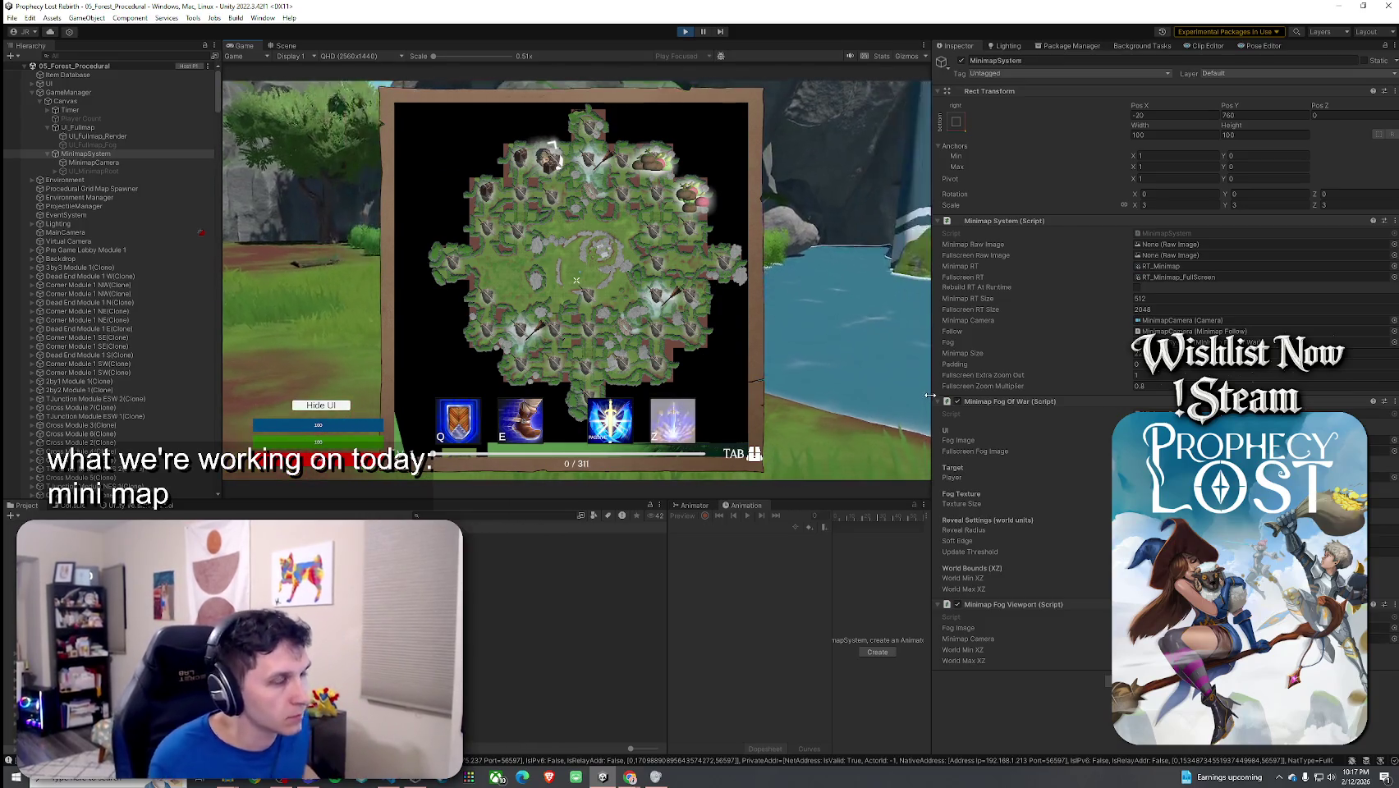
Step: Set Fullscreen Zoom Multiplier back to 1 and toggle the map to check it
{"action": "left_click", "coordinate": [1158, 385]}
{"action": "type", "text": "1"}
{"action": "left_click", "coordinate": [793, 359]}
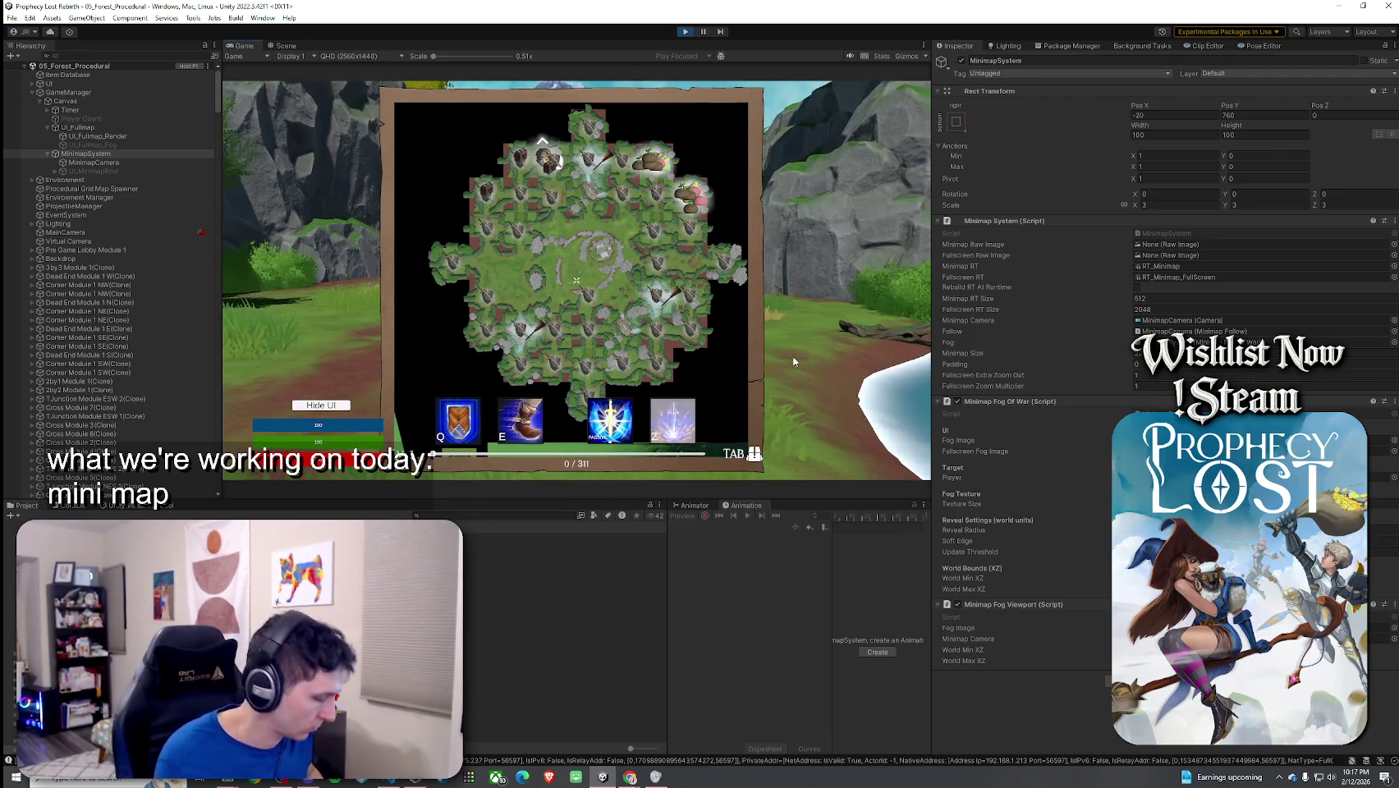
{"action": "key", "text": "Tab"}
{"action": "key", "text": "Tab"}
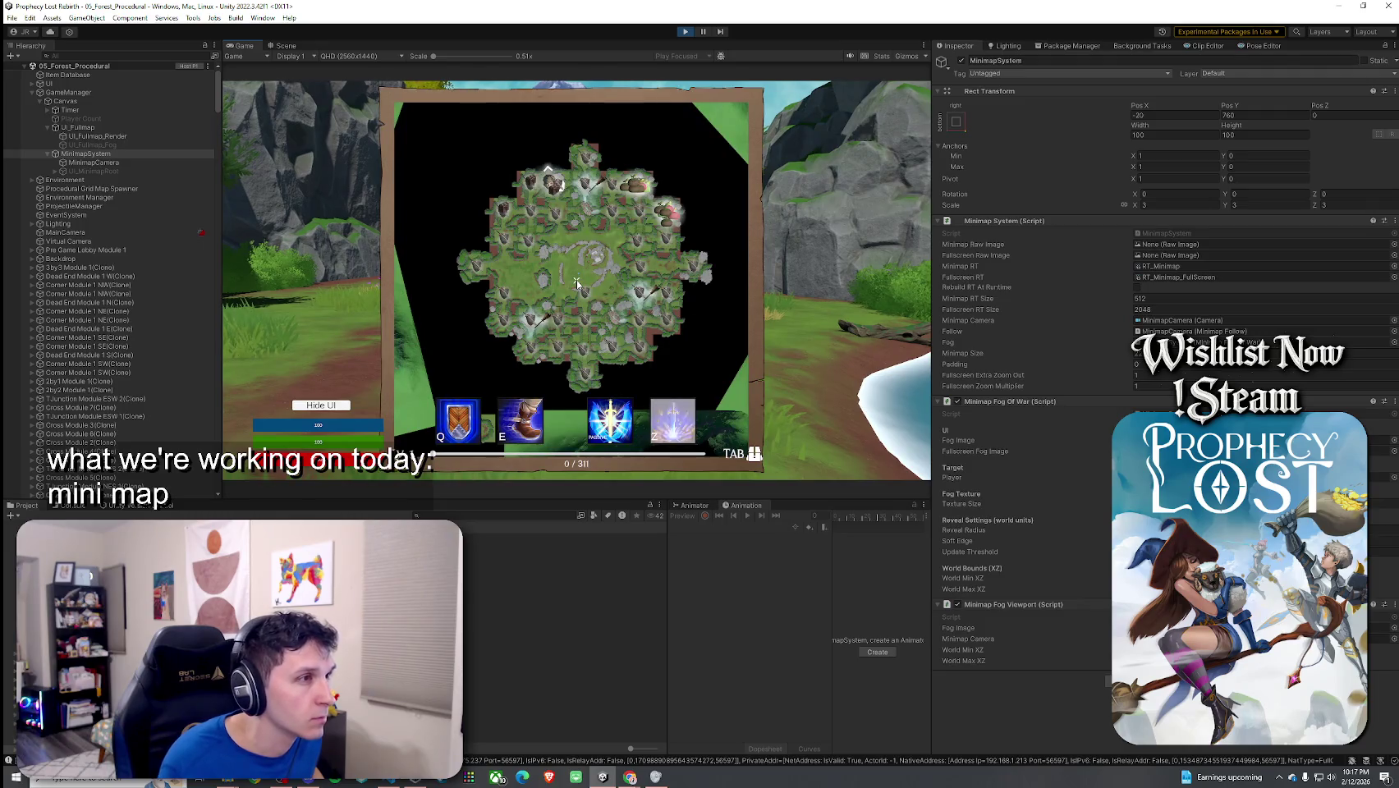
{"action": "key", "text": "Tab"}
{"action": "key", "text": "Tab"}
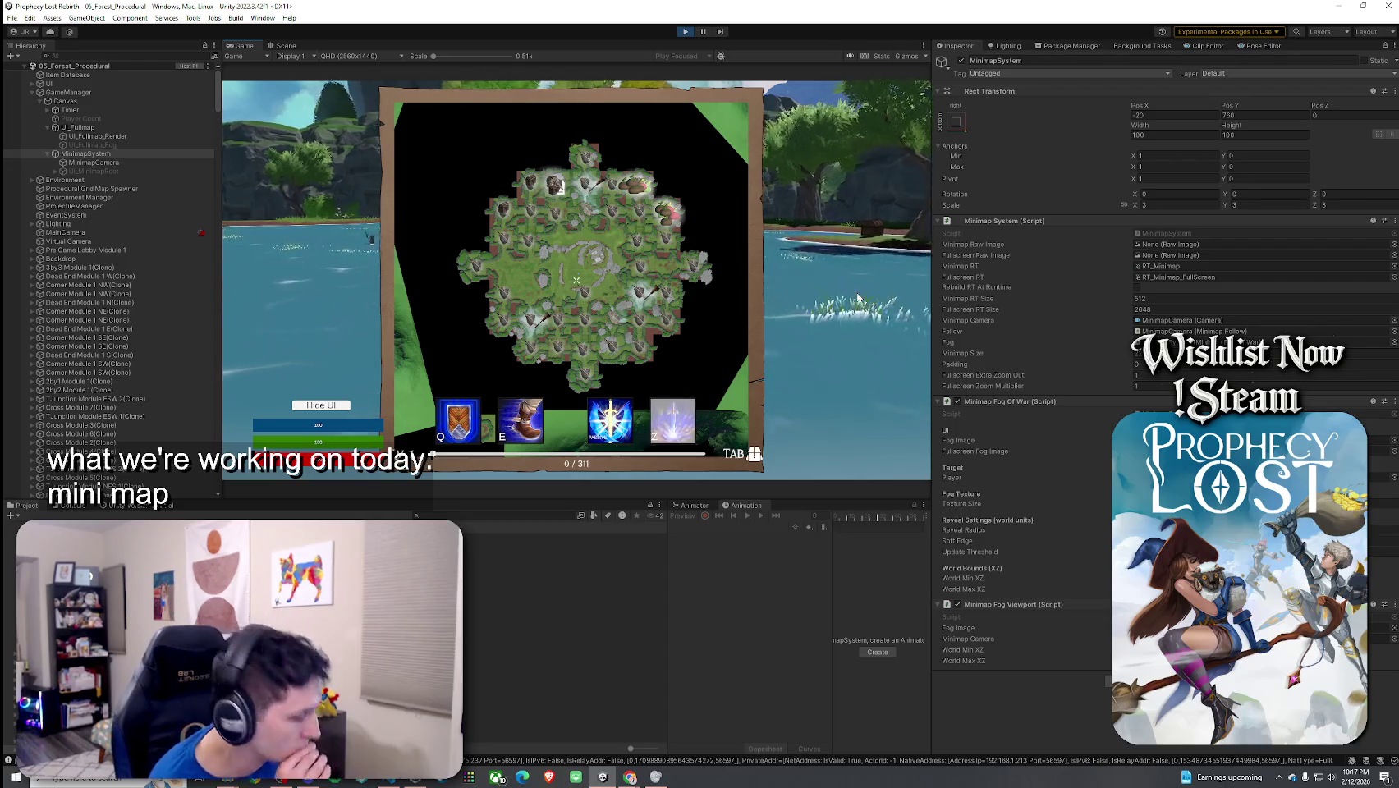
{"action": "key", "text": "super"}
{"action": "left_click", "coordinate": [1162, 393]}
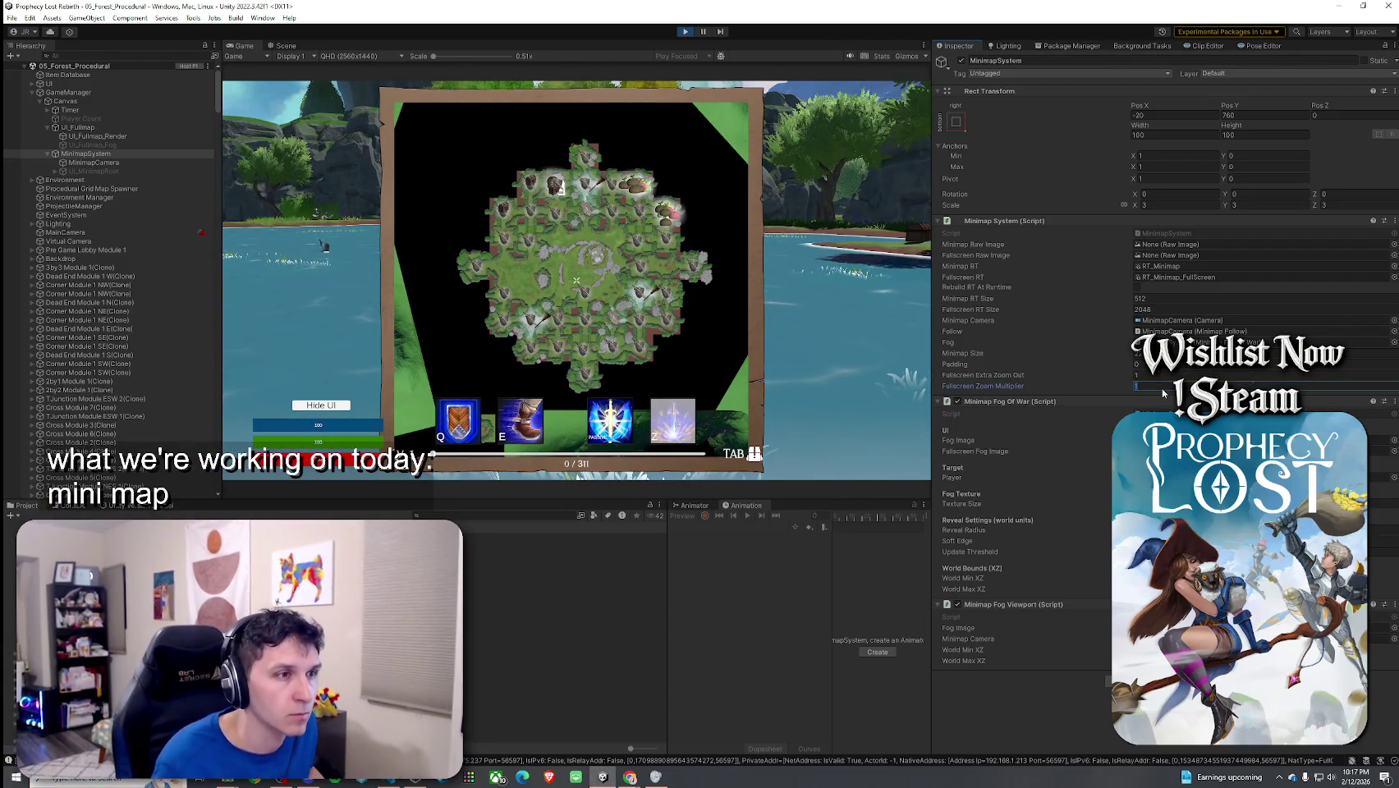
Step: Set Fullscreen Zoom Multiplier to 0.9, check the fullscreen map, then stop the game
{"action": "type", "text": "0.9"}
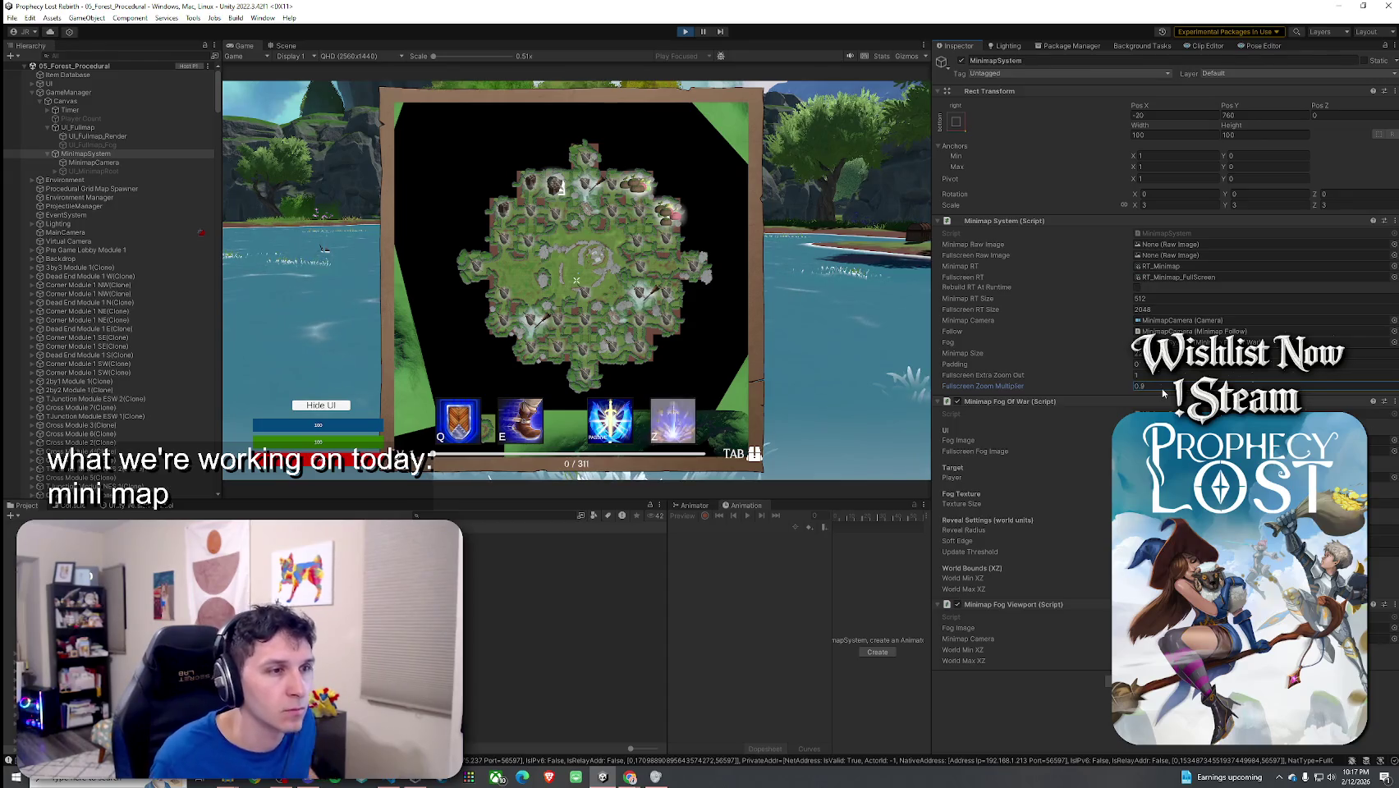
{"action": "left_click", "coordinate": [576, 283]}
{"action": "key", "text": "Tab"}
{"action": "key", "text": "Tab"}
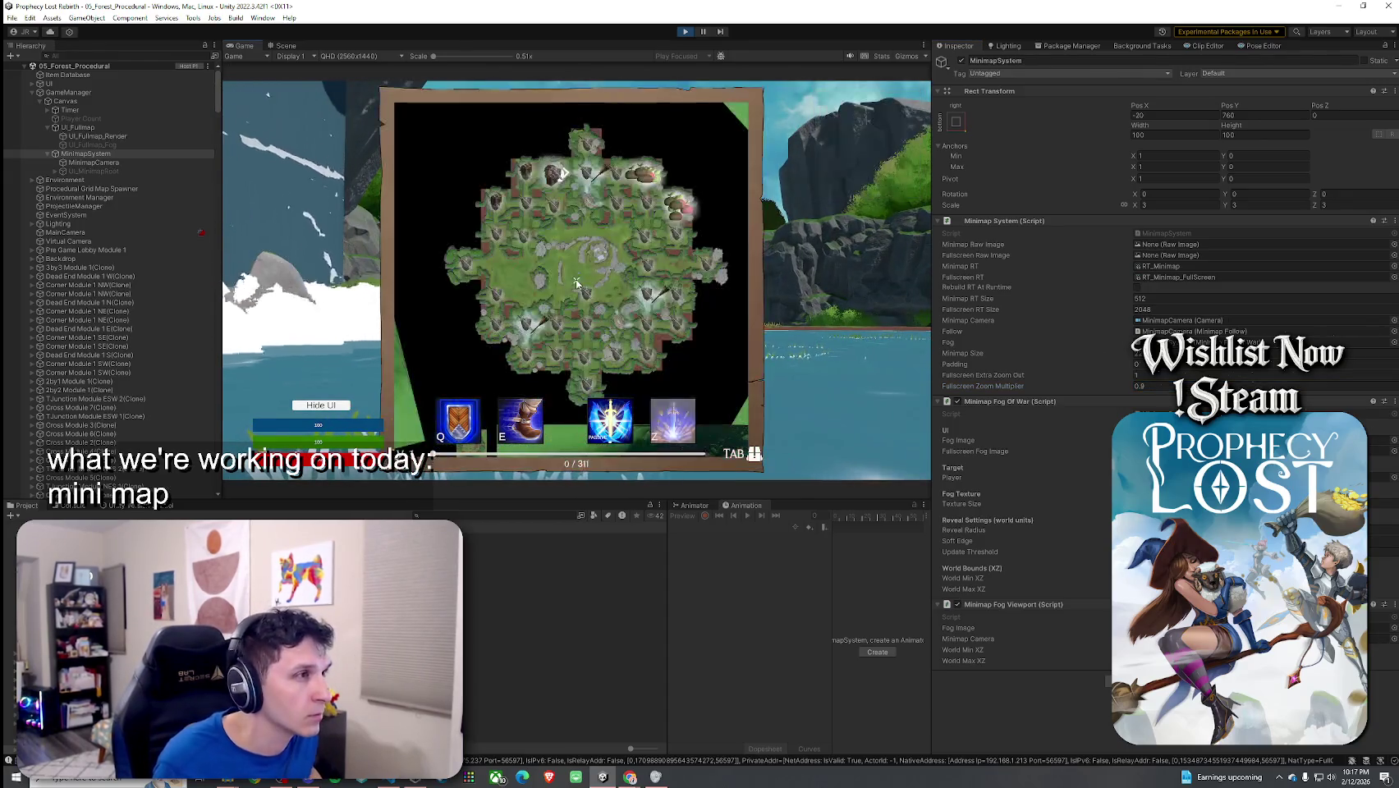
{"action": "key", "text": "Tab"}
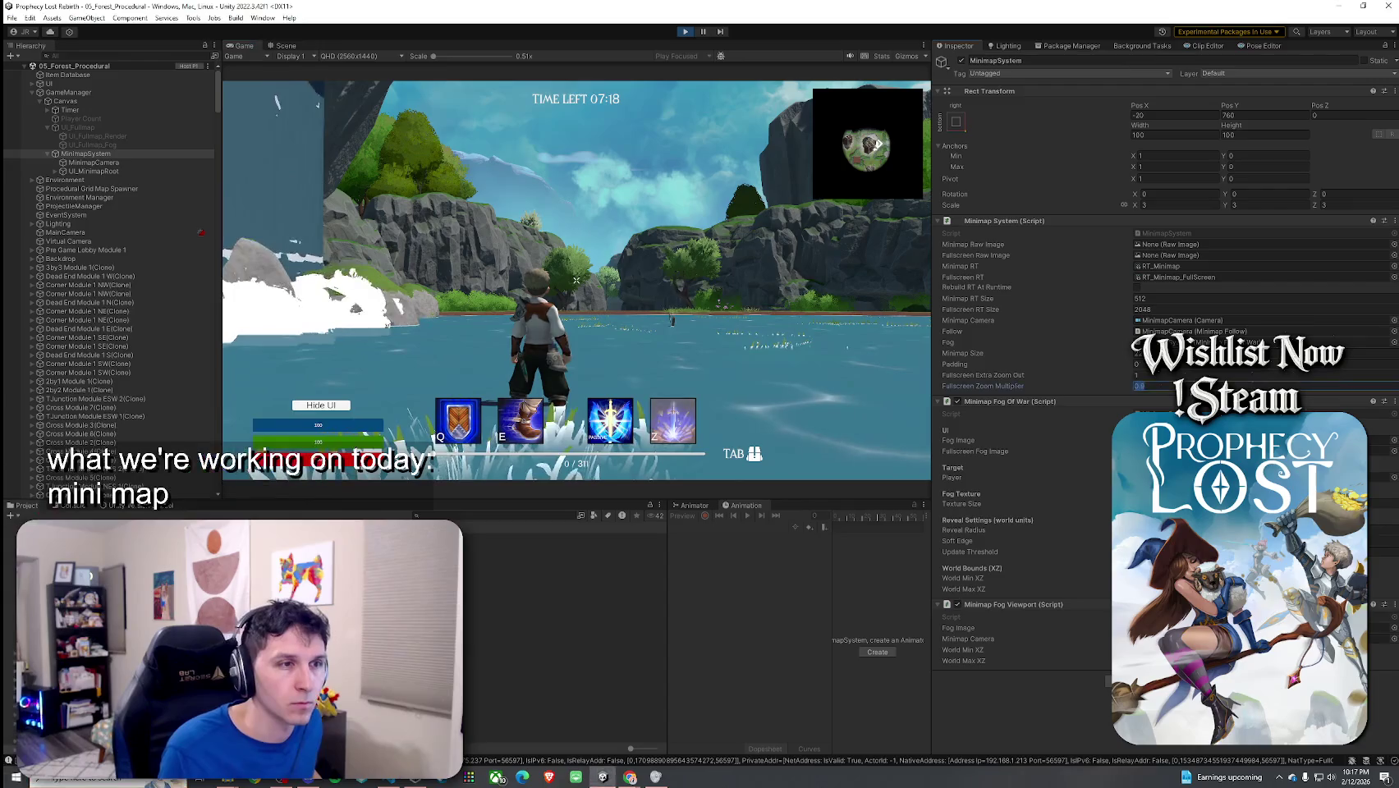
{"action": "key", "text": "Tab"}
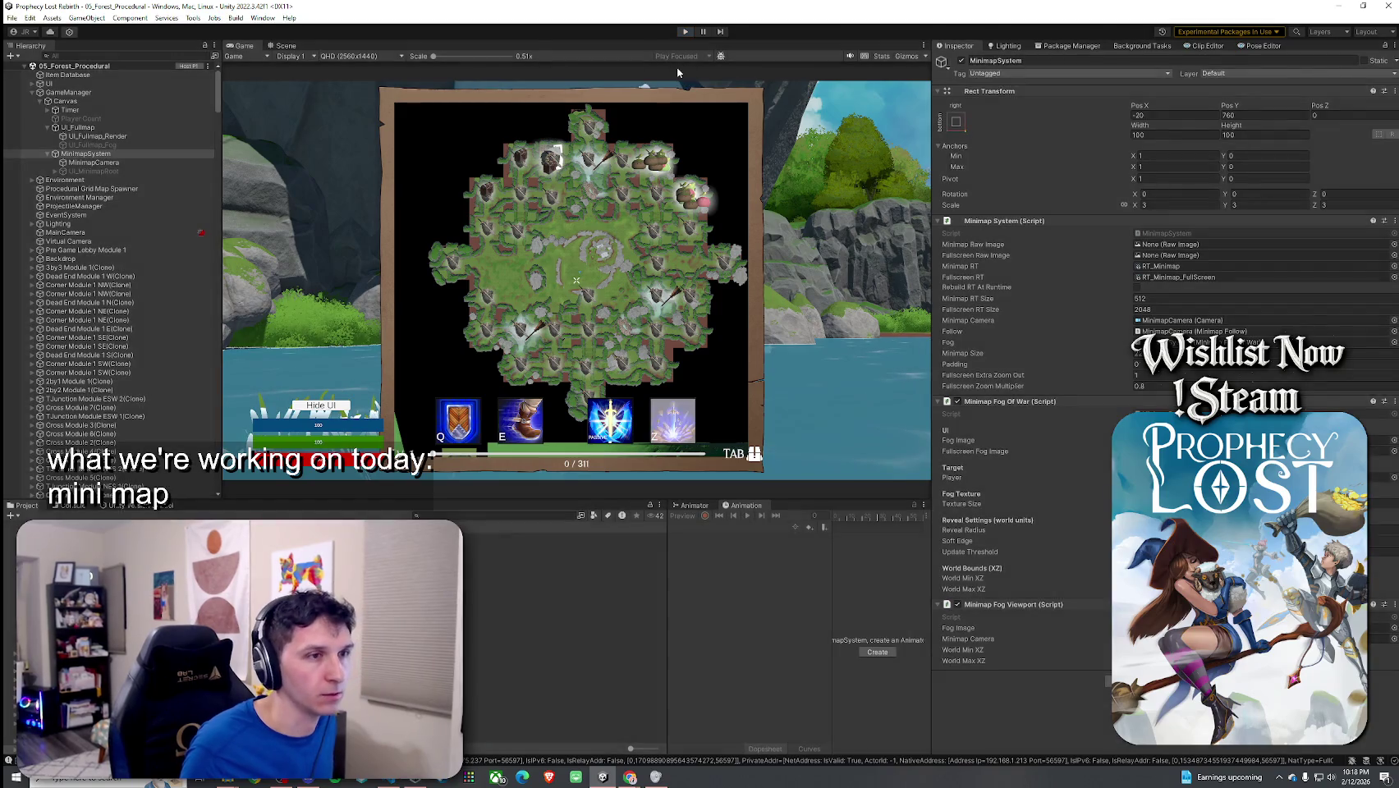
{"action": "left_click", "coordinate": [684, 31]}
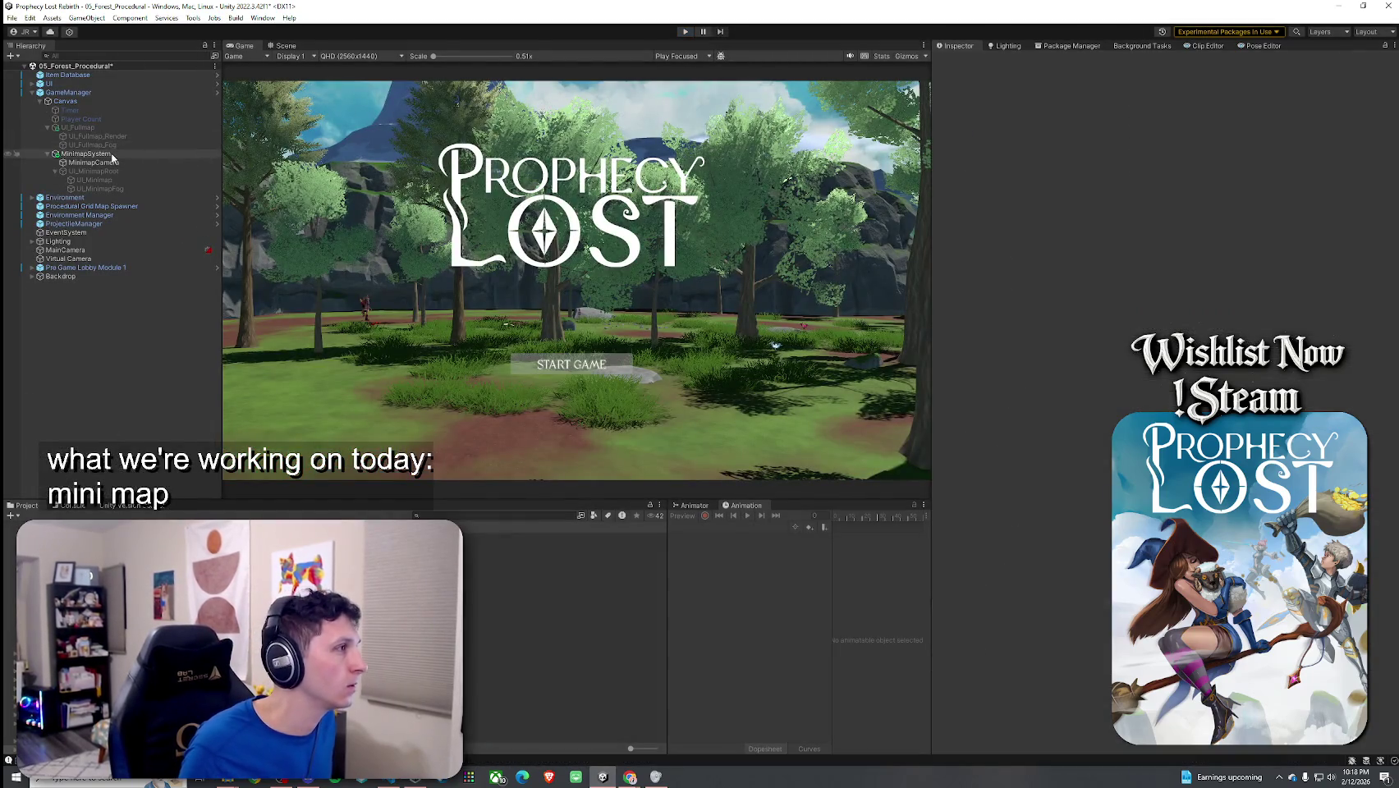
Step: Give MinimapSystem Padding 0, Fullscreen Extra Zoom Out 1 and Fullscreen Zoom Multiplier 0.8
{"action": "left_click", "coordinate": [85, 154]}
{"action": "left_click", "coordinate": [1146, 364]}
{"action": "type", "text": "0"}
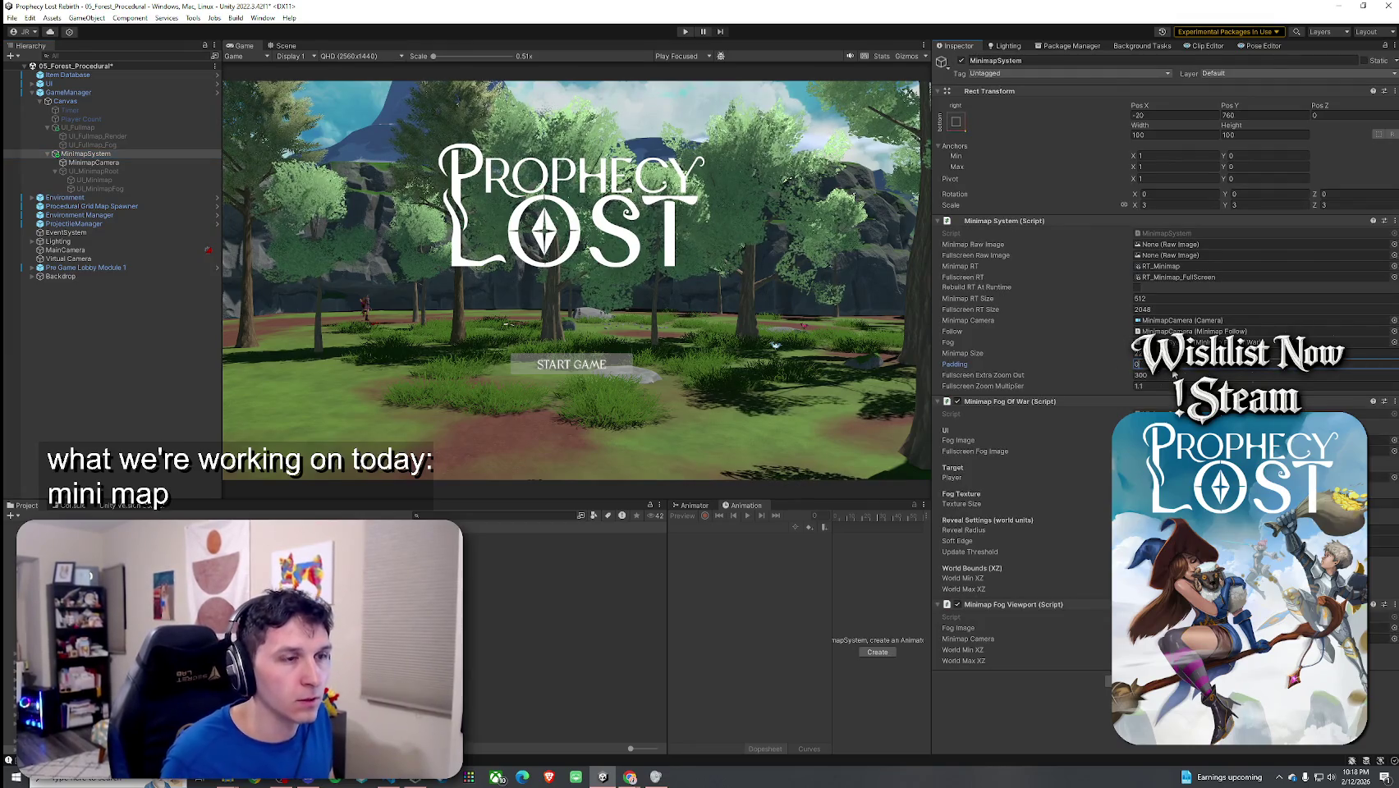
{"action": "type", "text": "1"}
{"action": "key", "text": "Tab"}
{"action": "type", "text": "0.8"}
Step: Switch to the web browser and back so the editor recompiles scripts
{"action": "left_click", "coordinate": [13, 18]}
{"action": "key", "text": "Escape"}
{"action": "key", "text": "alt+Tab"}
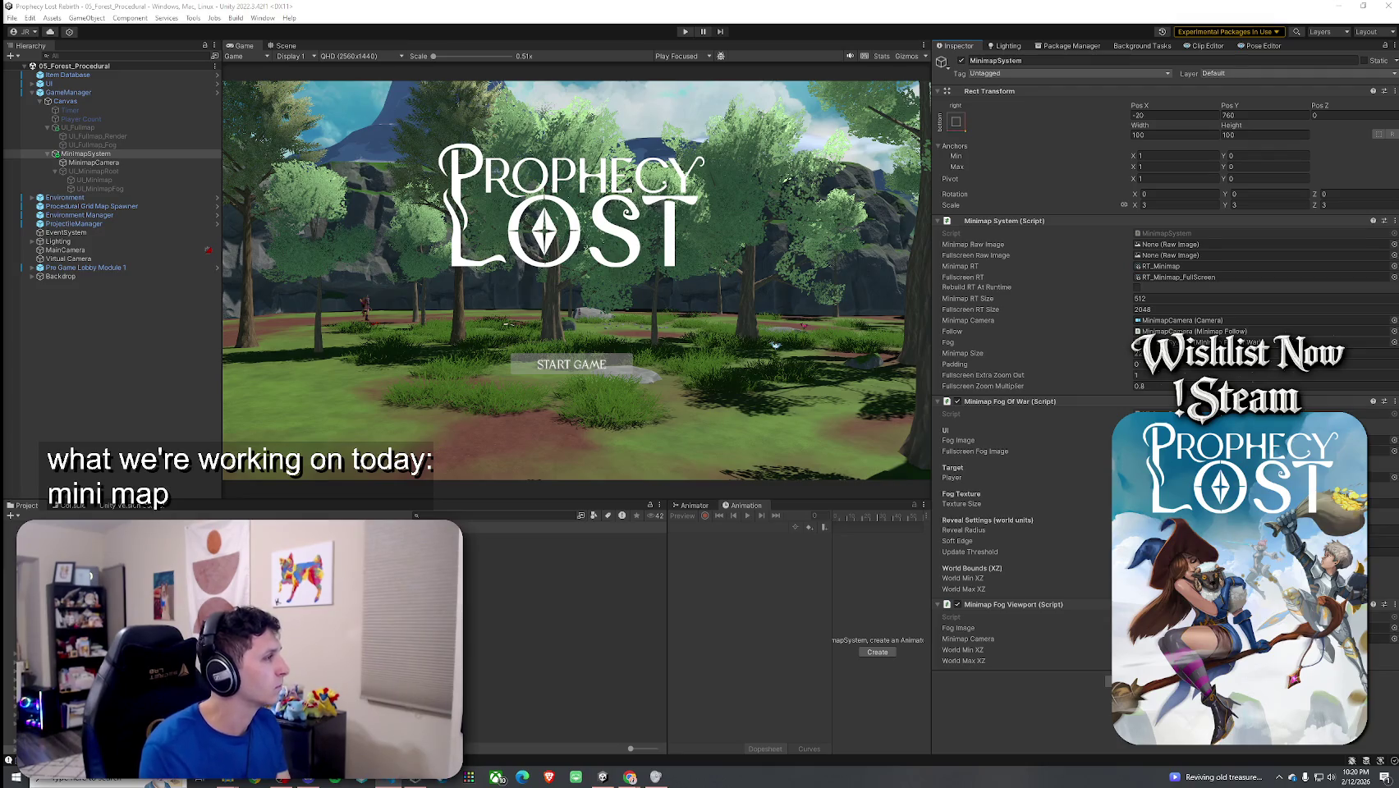
{"action": "left_click", "coordinate": [482, 251]}
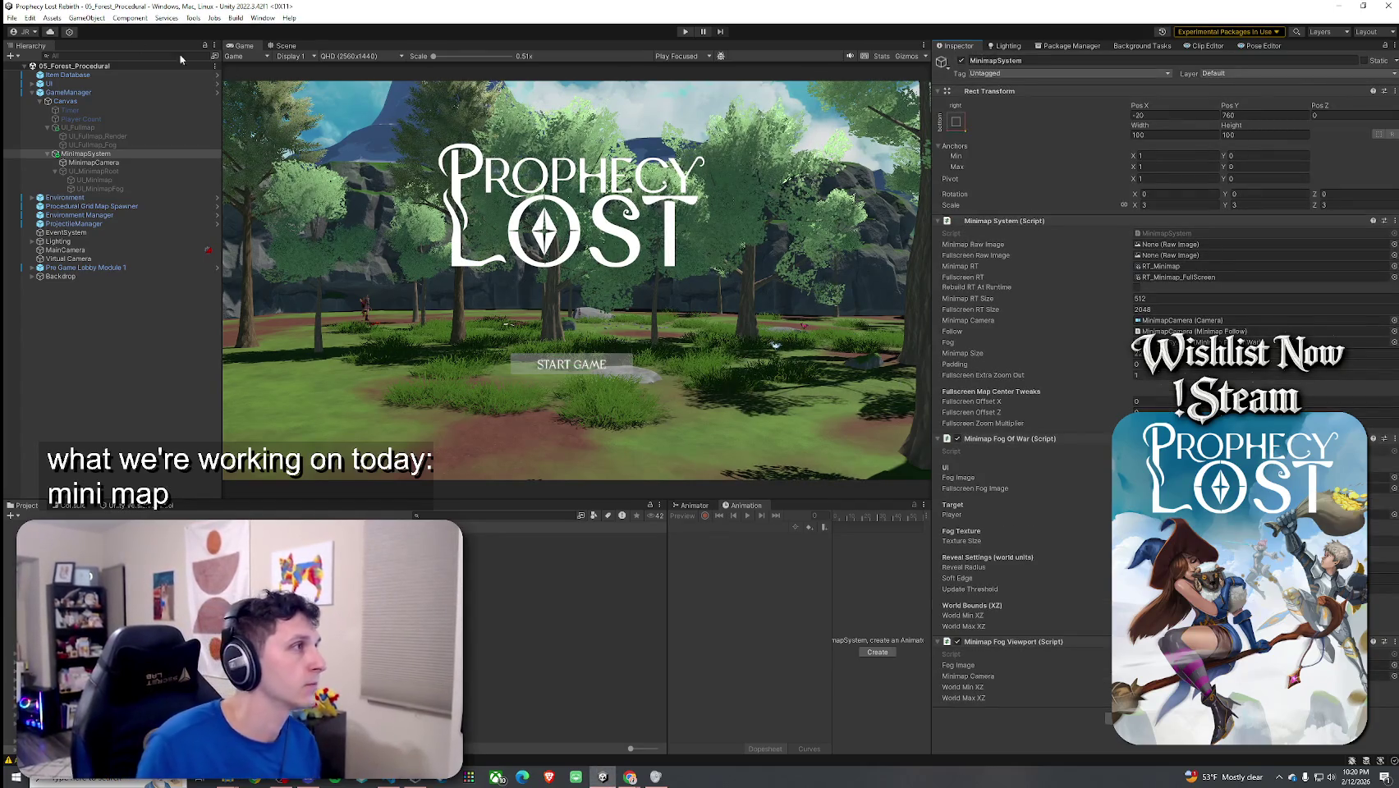
Step: Maximize the Game view and start Play mode
{"action": "left_click", "coordinate": [13, 18]}
{"action": "left_click", "coordinate": [252, 47]}
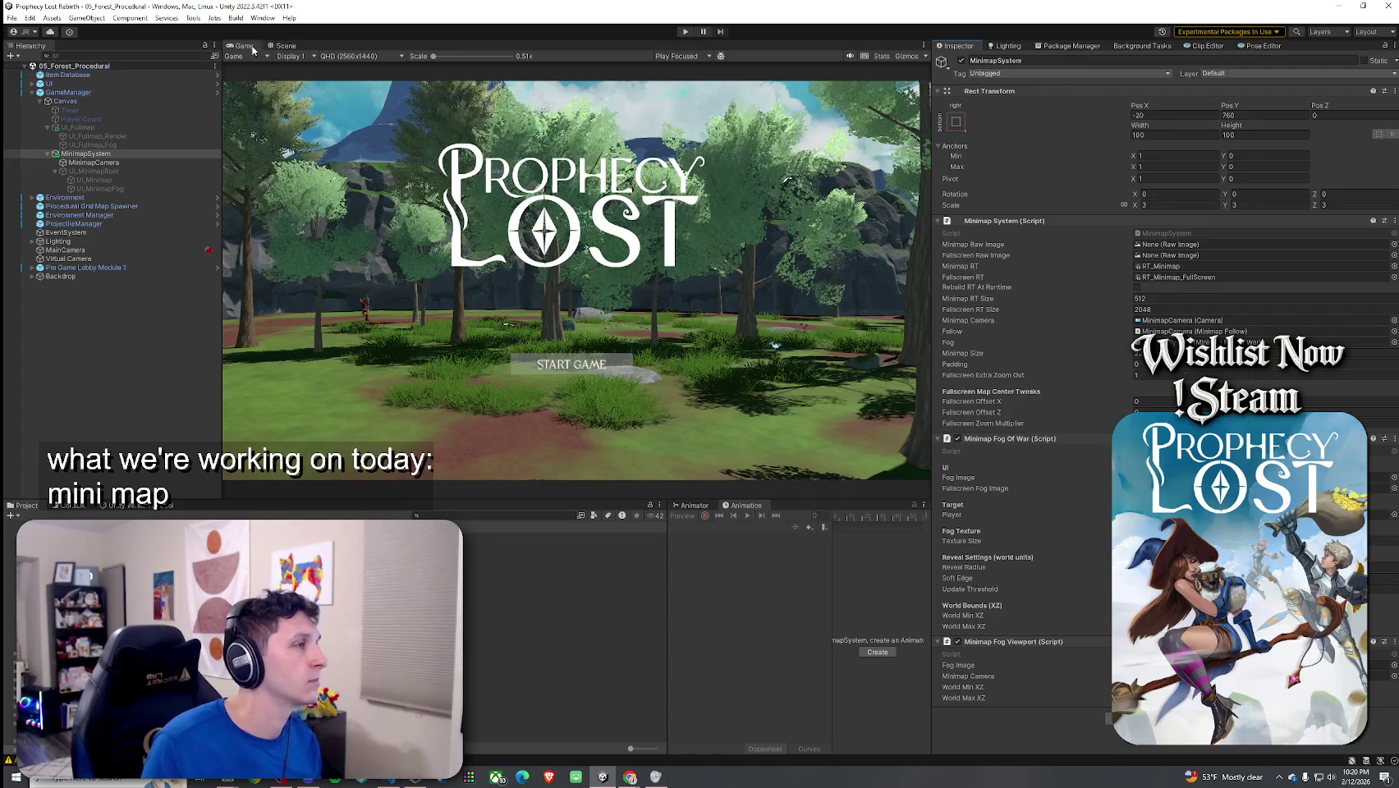
{"action": "double_click", "coordinate": [252, 47]}
{"action": "left_click", "coordinate": [684, 31]}
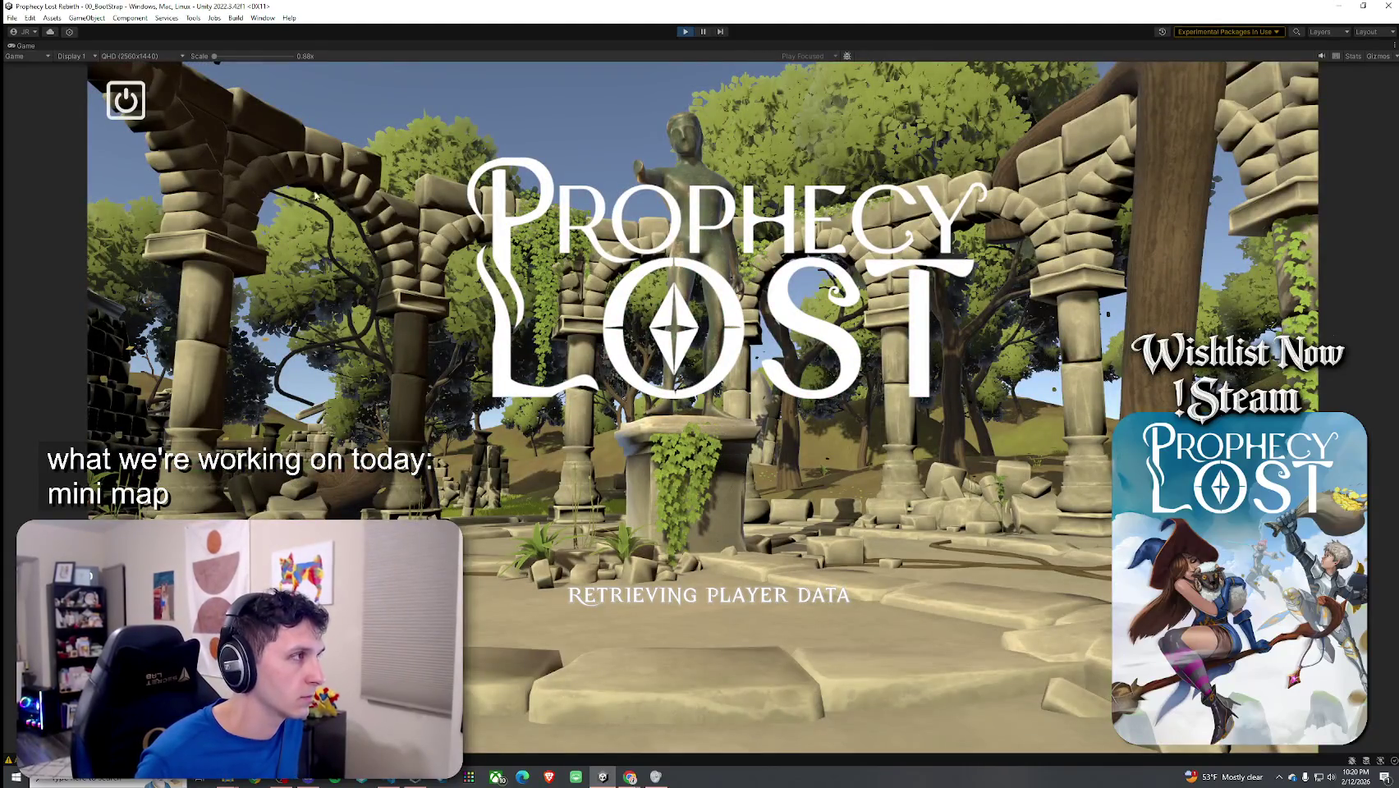
Step: Load the forest level from the destination map and open the fullscreen map
{"action": "left_click", "coordinate": [306, 107]}
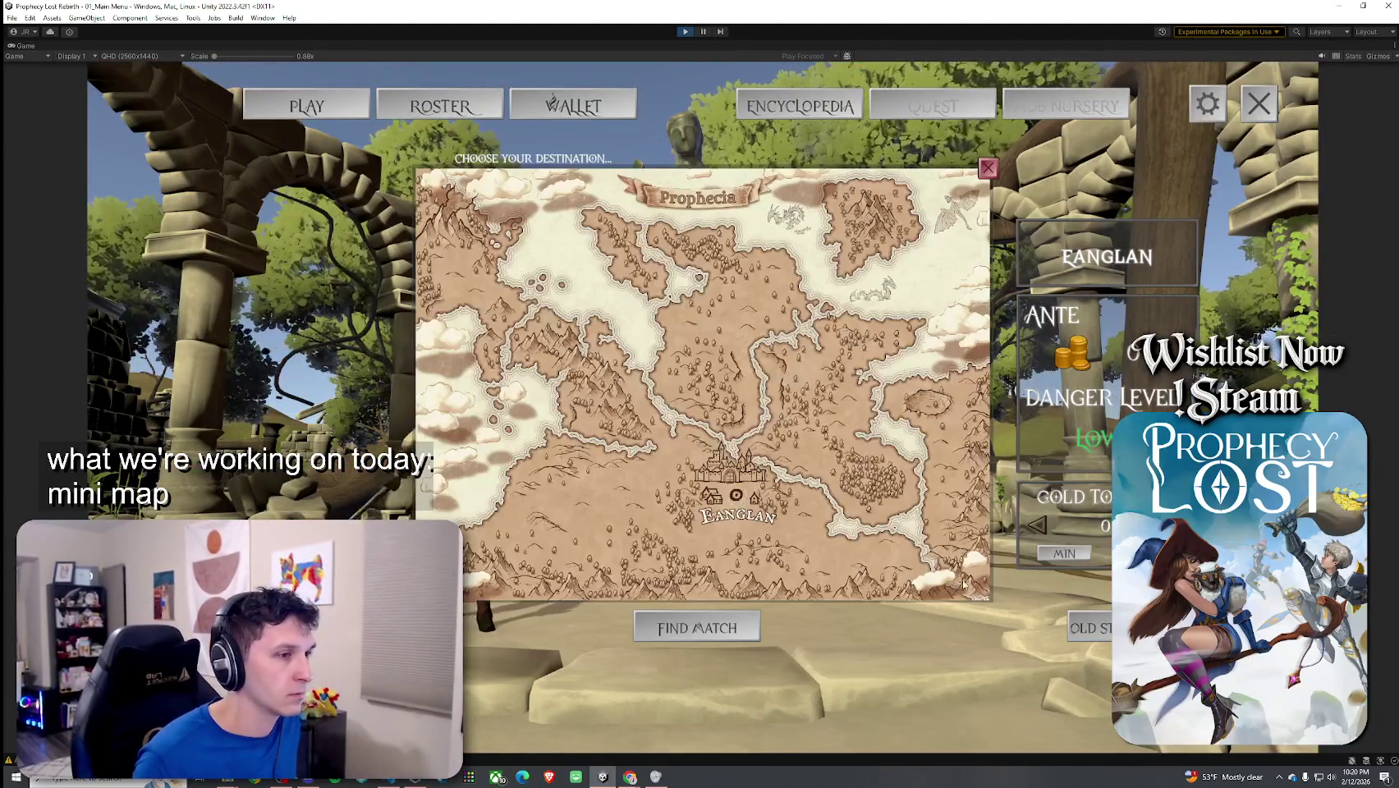
{"action": "left_click", "coordinate": [804, 466]}
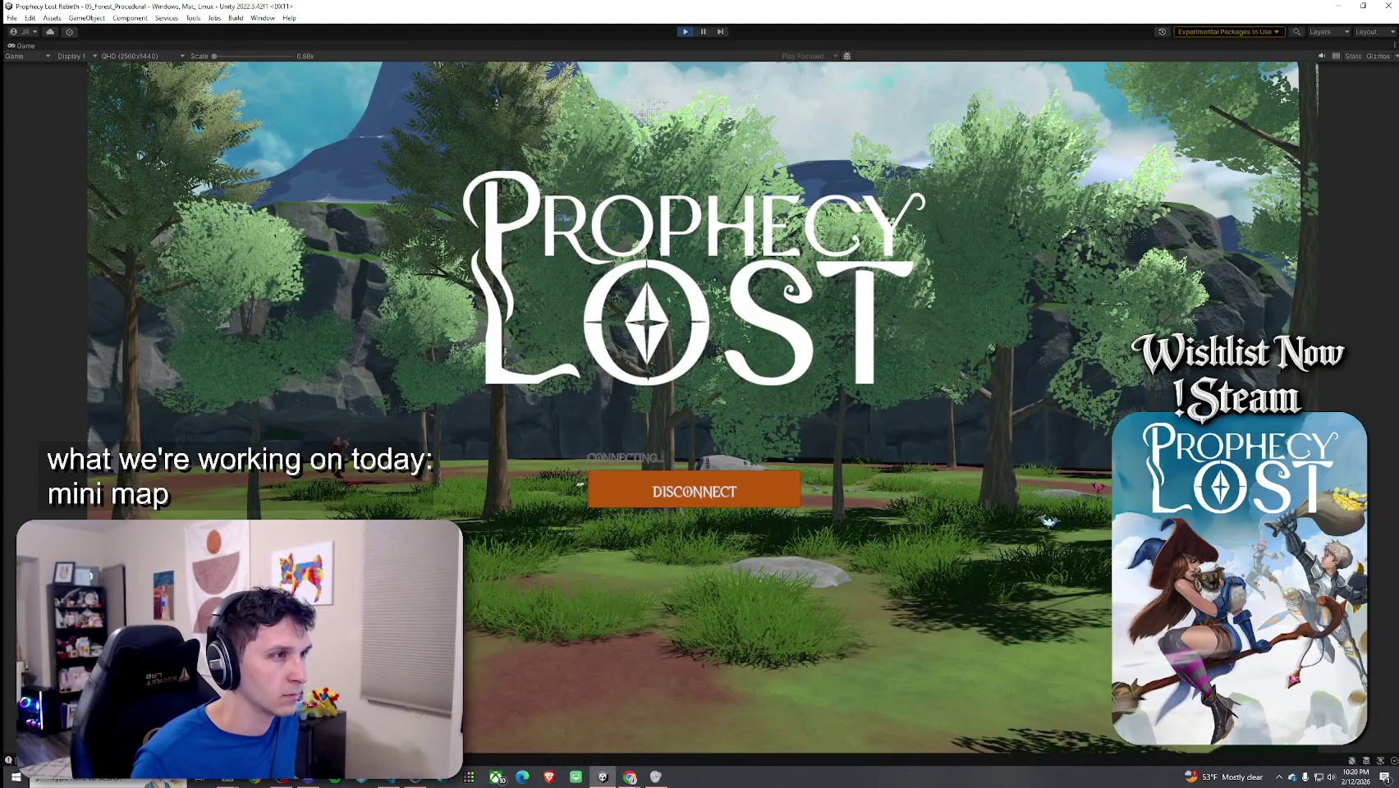
{"action": "key", "text": "m"}
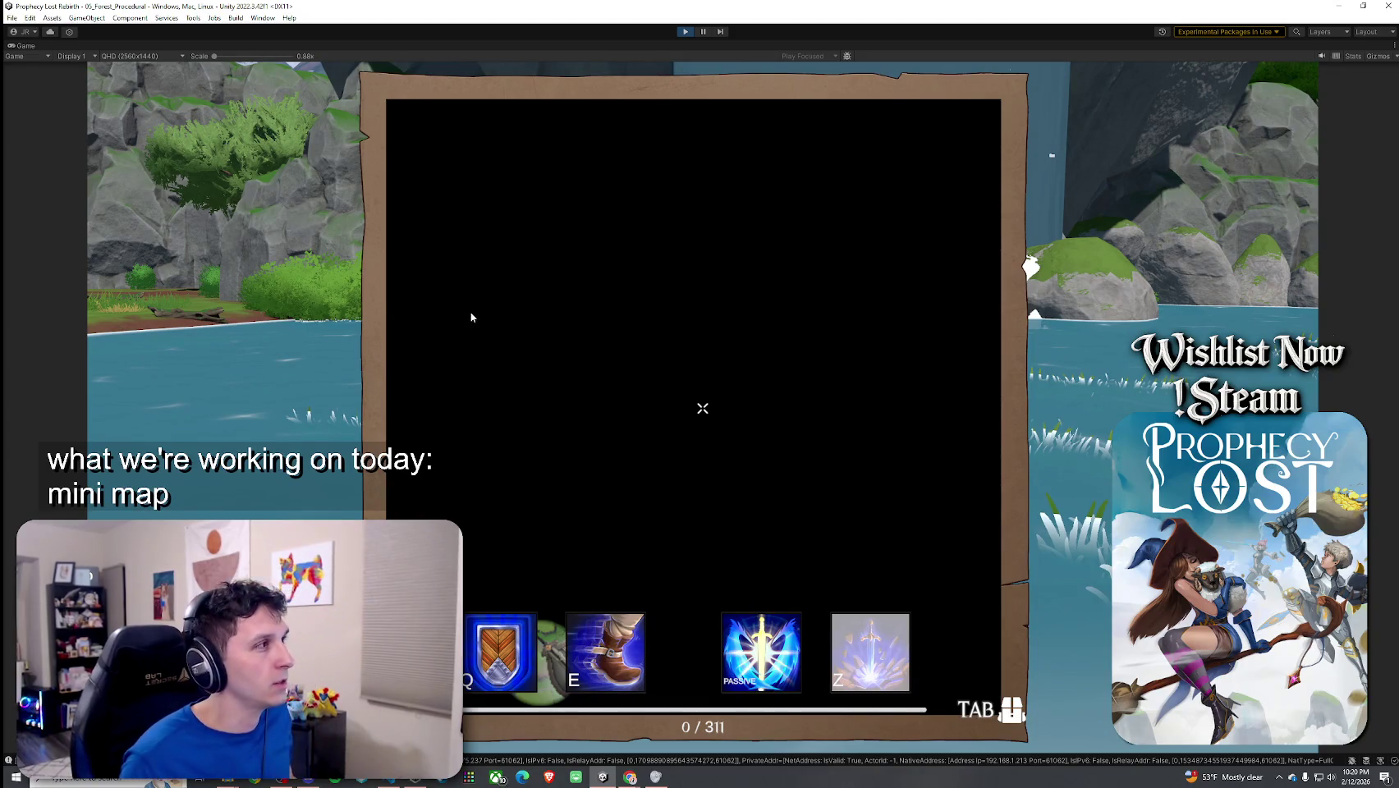
{"action": "key", "text": "shift+space"}
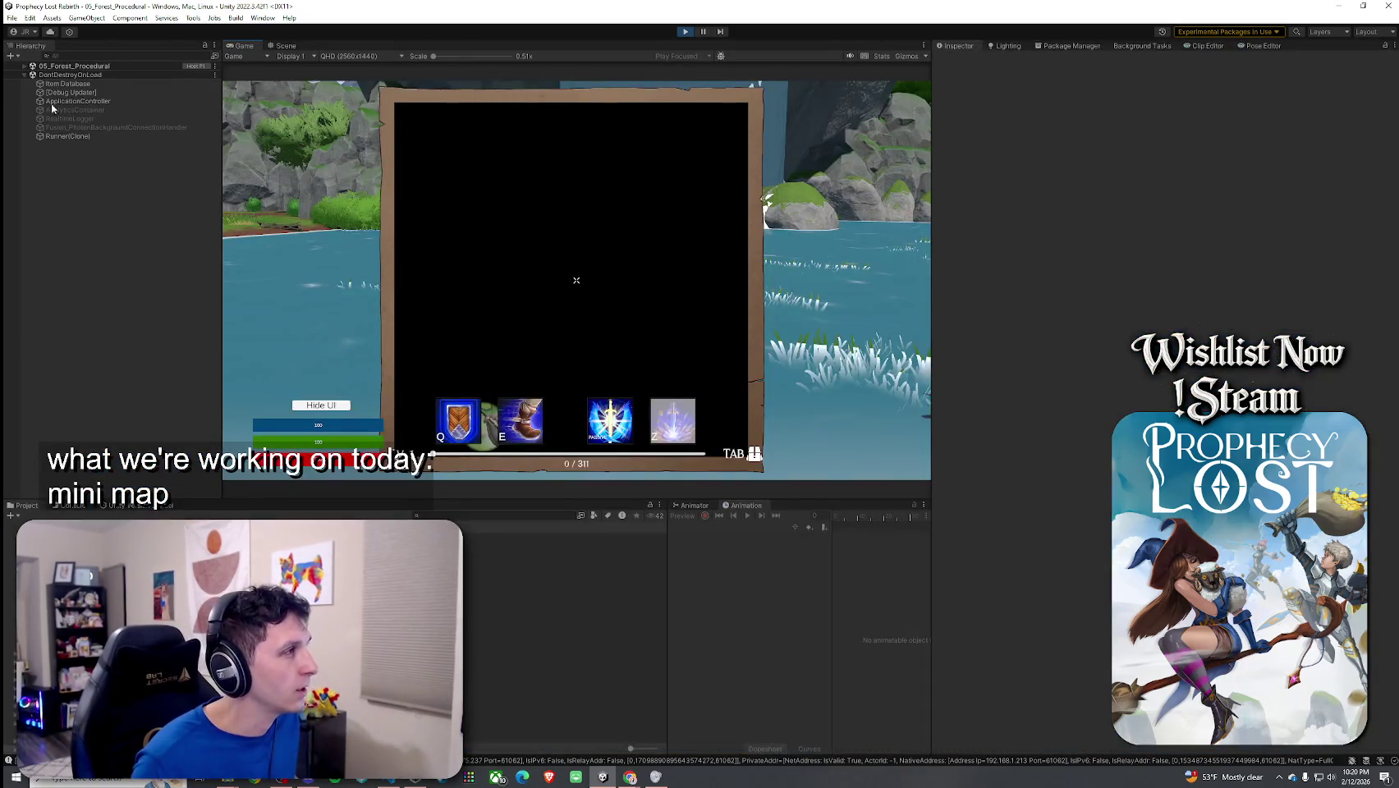
Step: Expand GameManager > Canvas > UI_Fullmap, inspect UI_Fullmap, and stop Play mode
{"action": "left_click", "coordinate": [26, 66]}
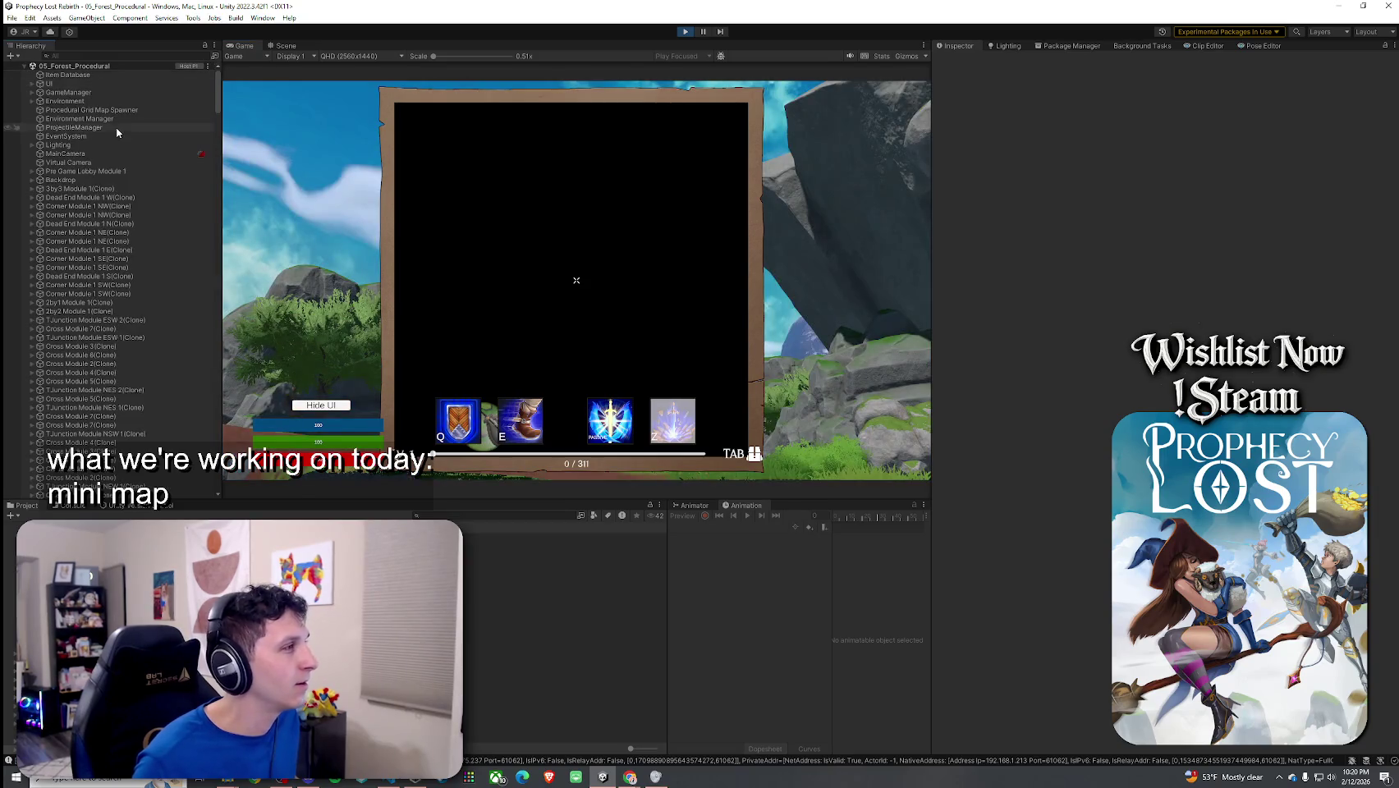
{"action": "left_click", "coordinate": [32, 92]}
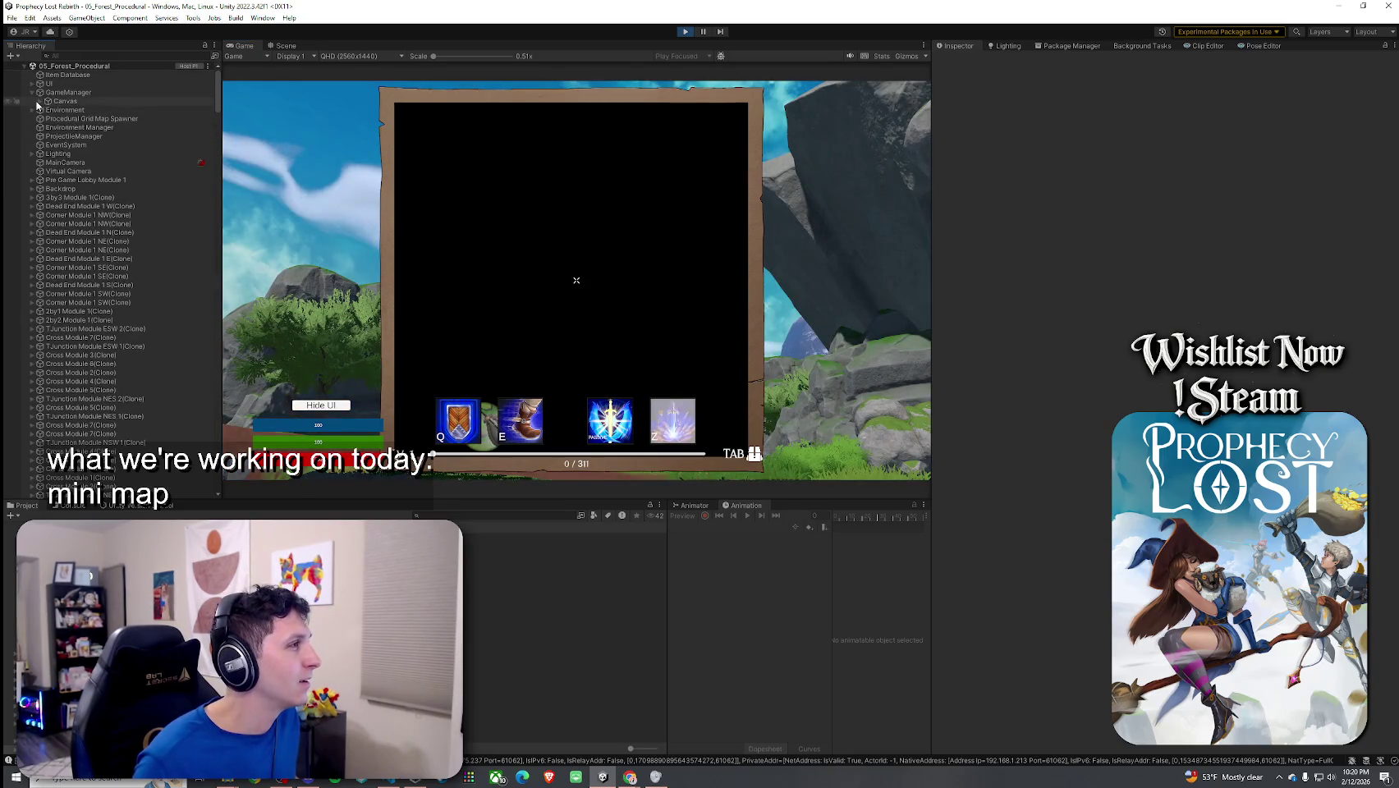
{"action": "left_click", "coordinate": [41, 101]}
{"action": "left_click", "coordinate": [47, 128]}
{"action": "left_click", "coordinate": [78, 127]}
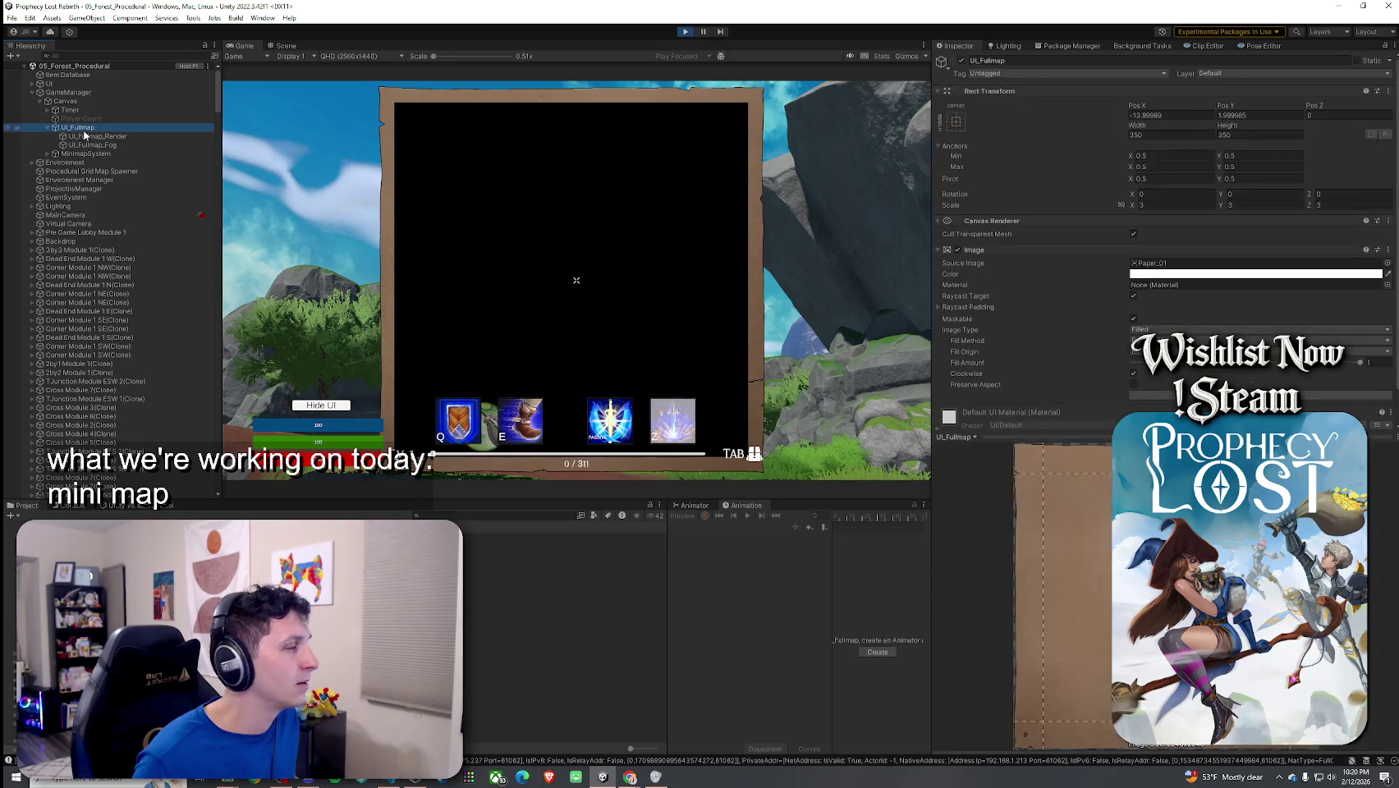
{"action": "left_click", "coordinate": [567, 212]}
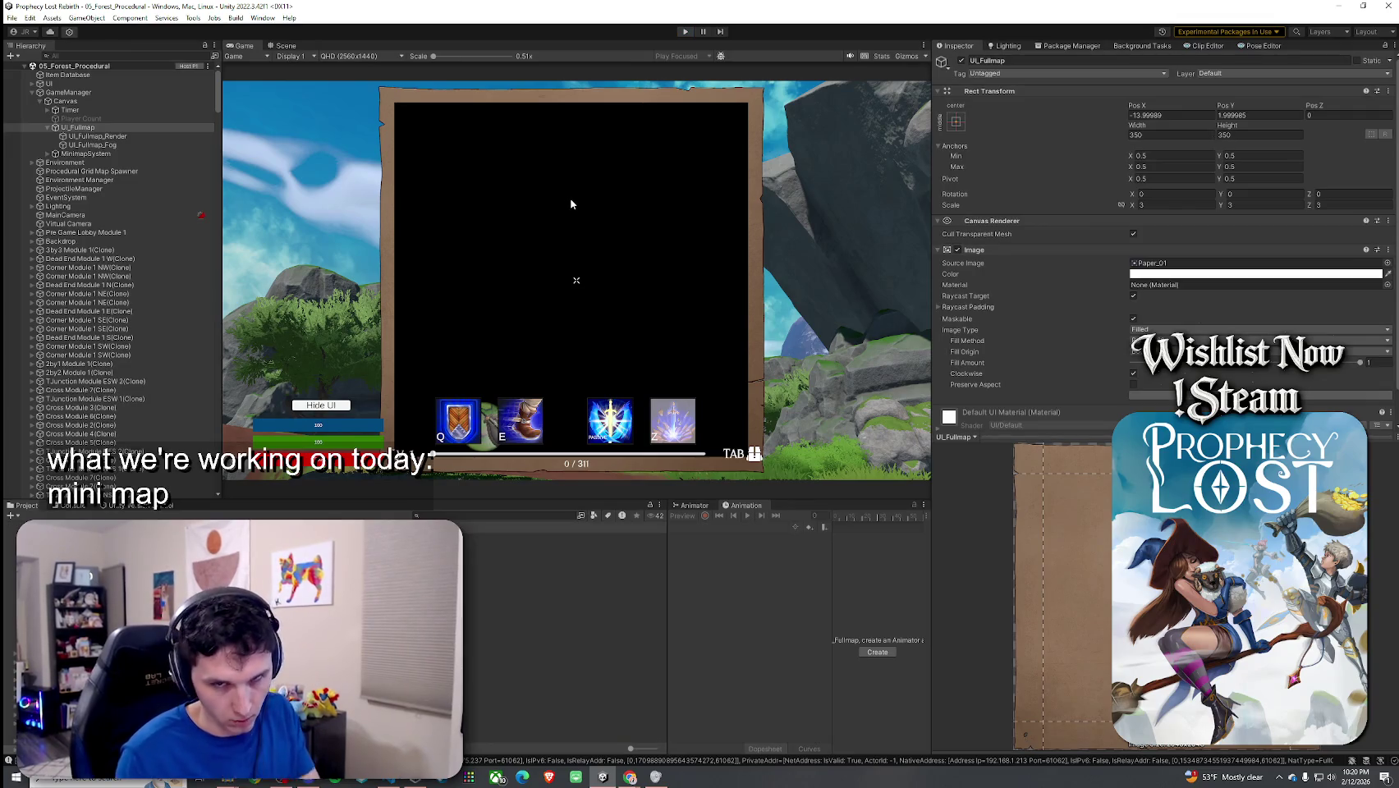
{"action": "key", "text": "ctrl+p"}
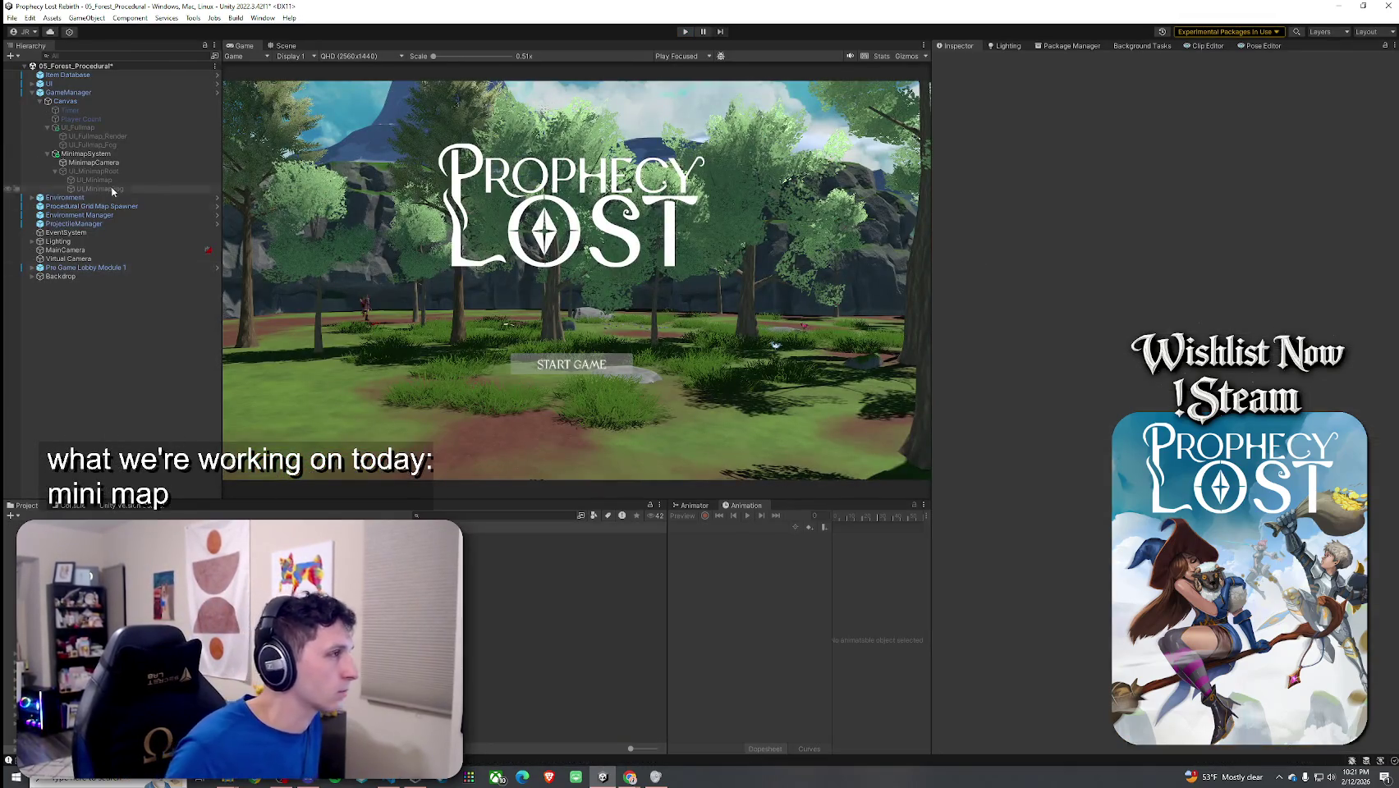
Step: Assign RT_Minimap_FullScreen to UI_Fullmap_Render's Raw Image texture and save the scene
{"action": "left_click", "coordinate": [105, 136]}
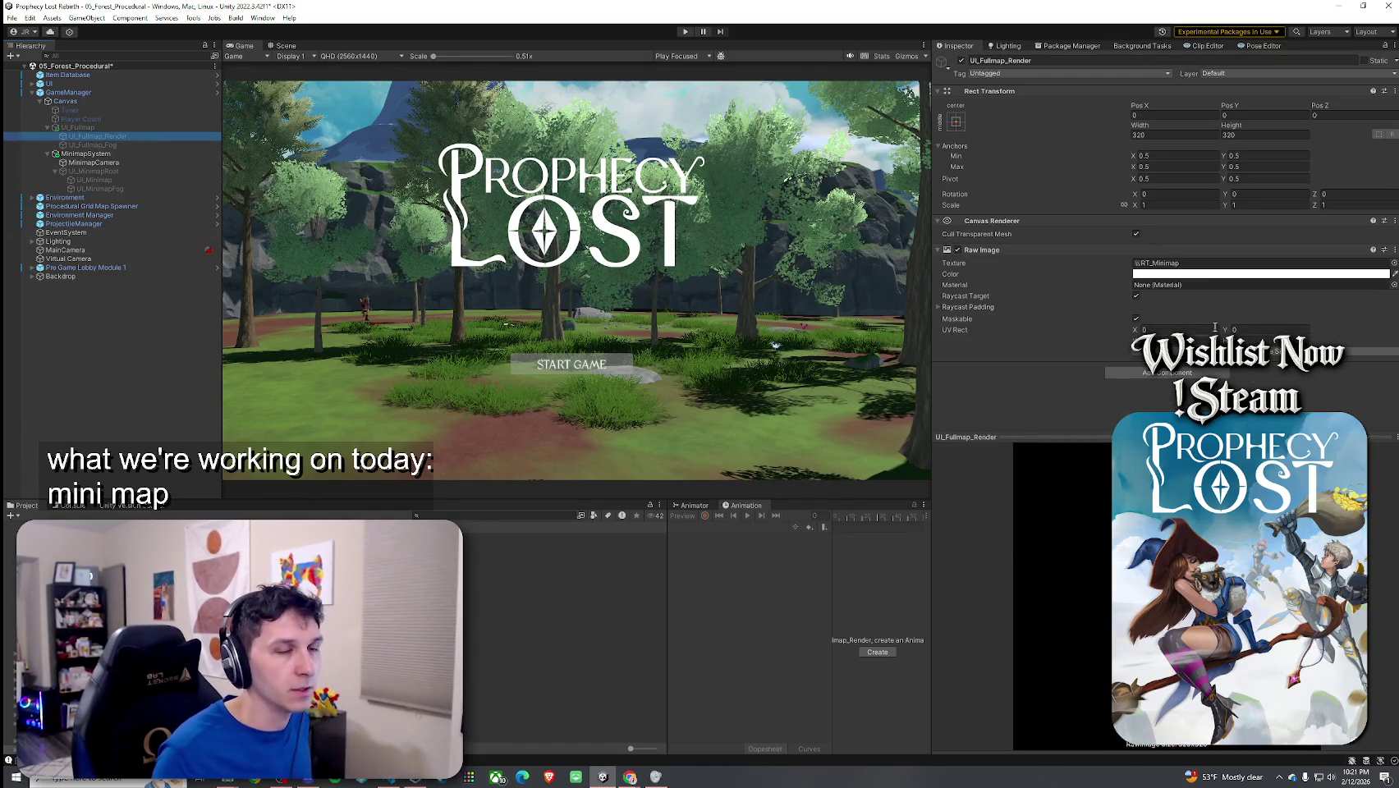
{"action": "left_click", "coordinate": [1393, 263]}
{"action": "type", "text": "R"}
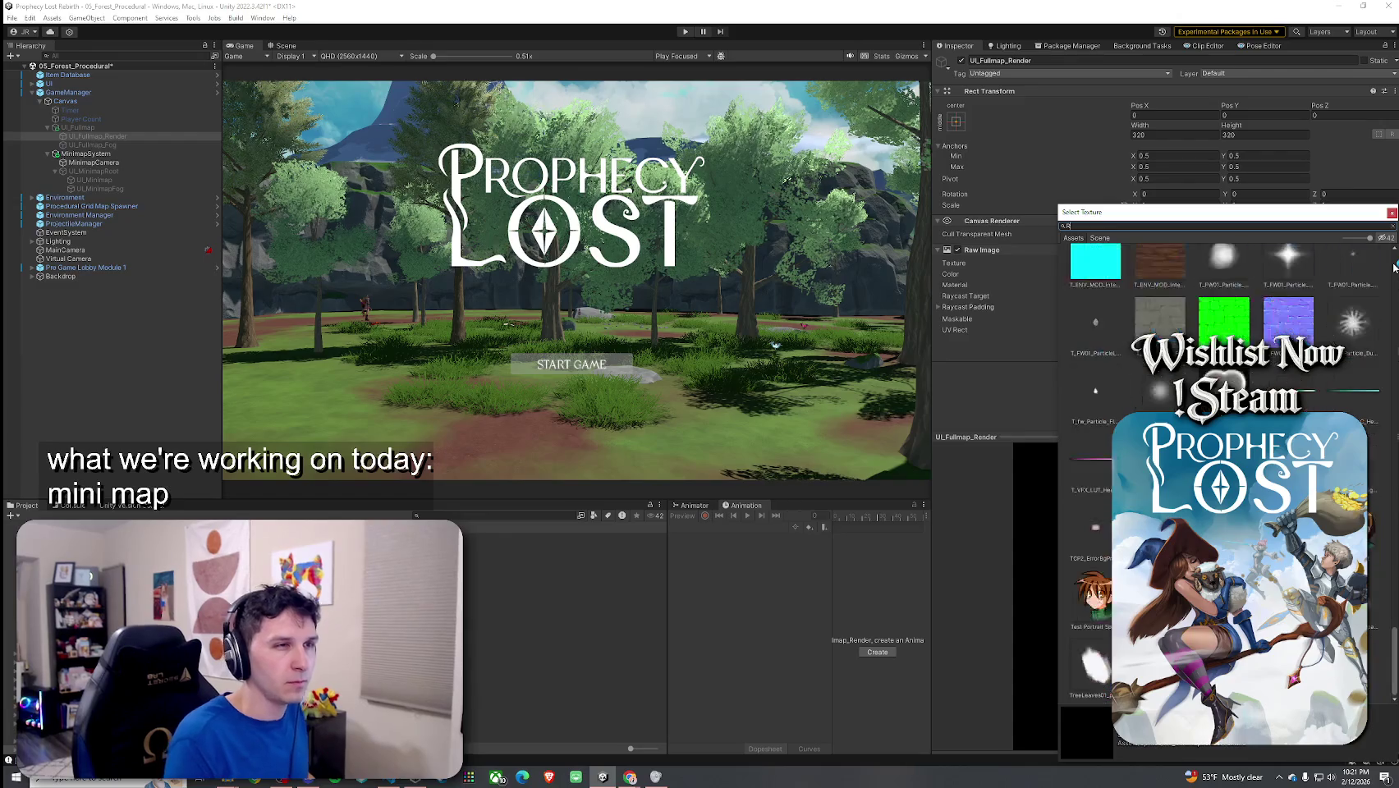
{"action": "type", "text": "T_MF"}
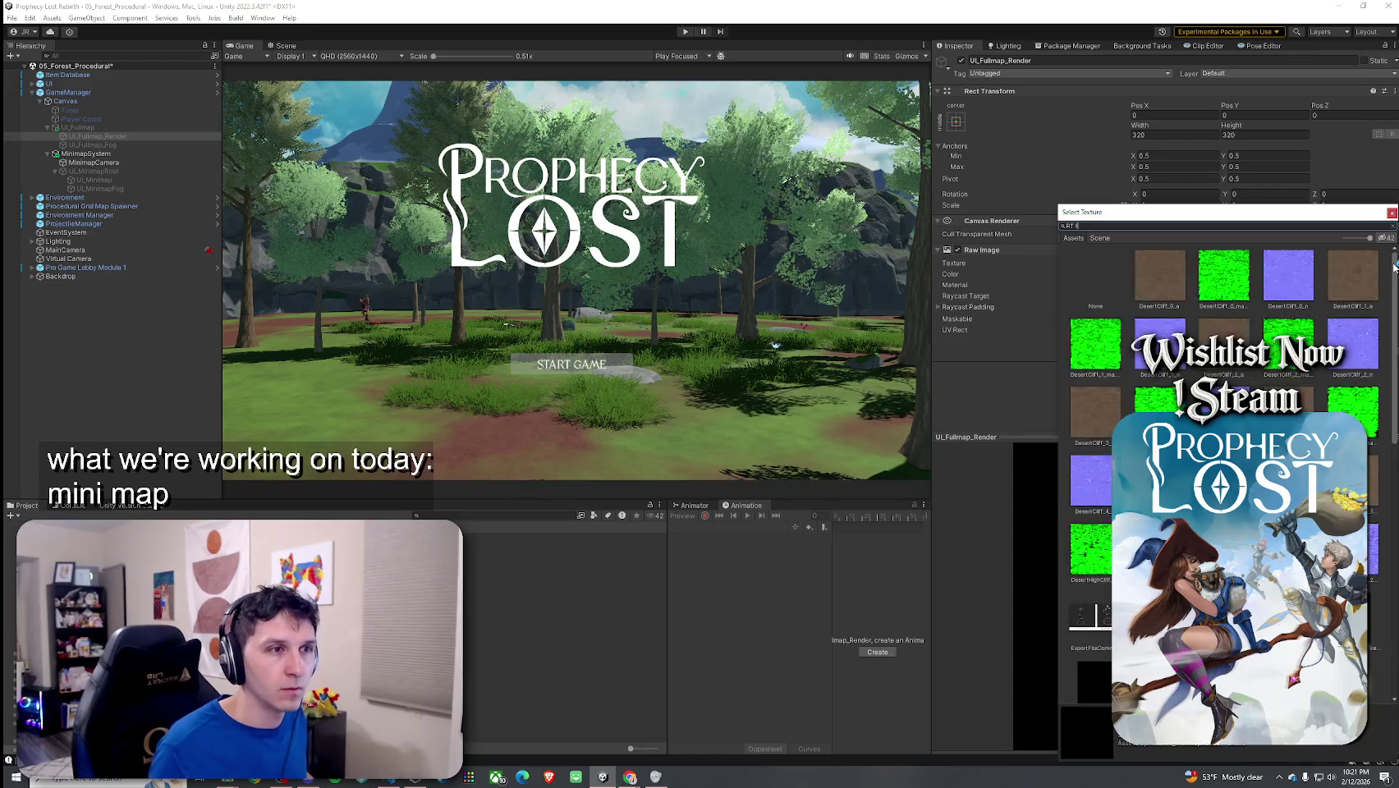
{"action": "type", "text": "Fi"}
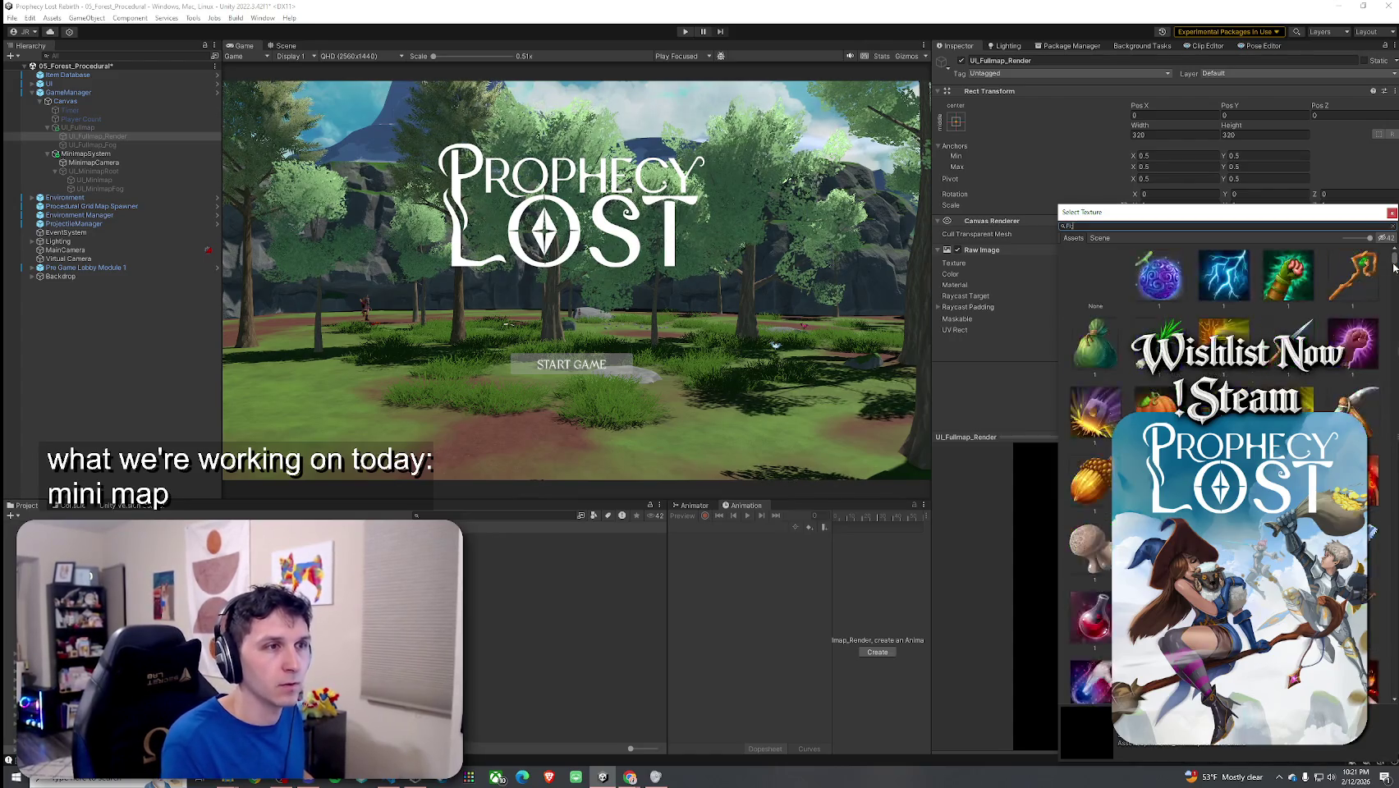
{"action": "type", "text": "ull"}
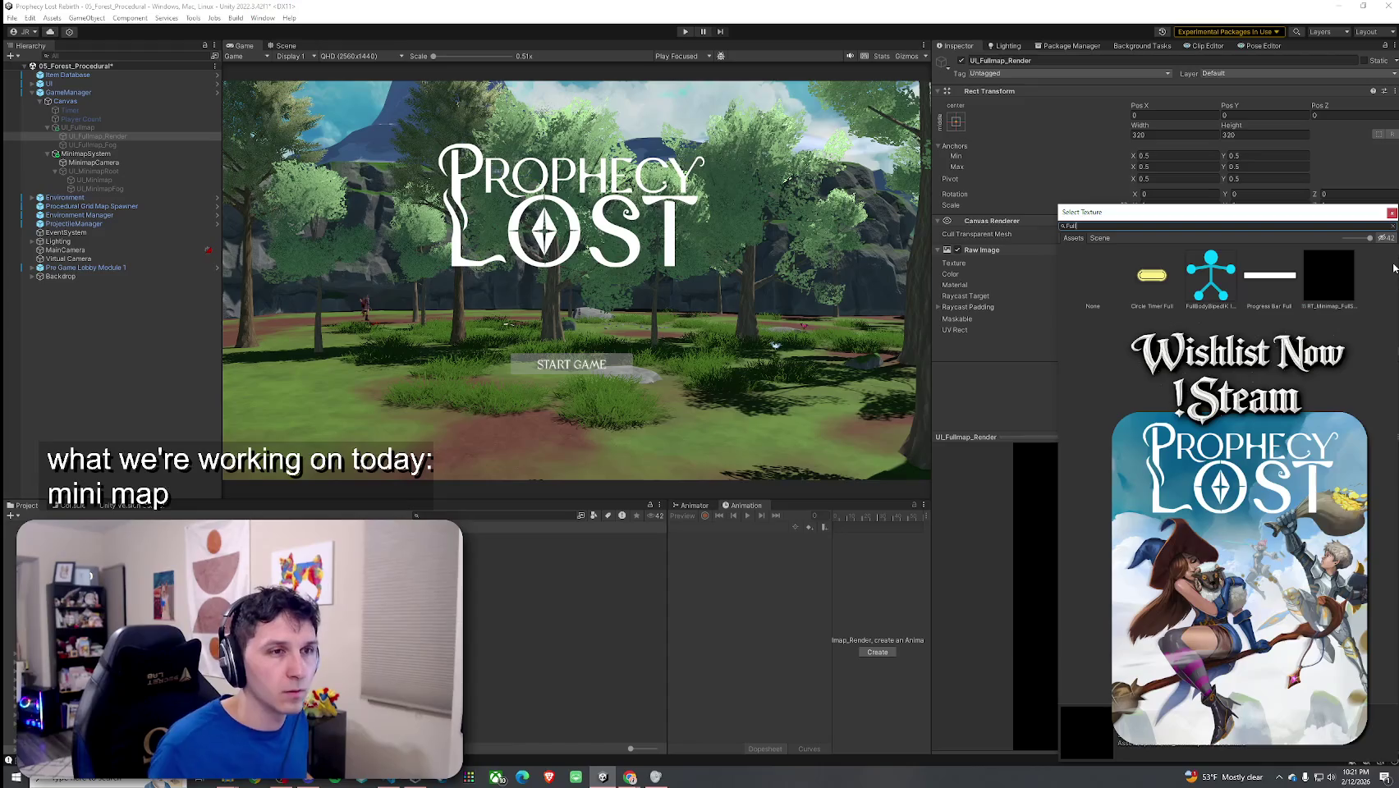
{"action": "double_click", "coordinate": [1314, 308]}
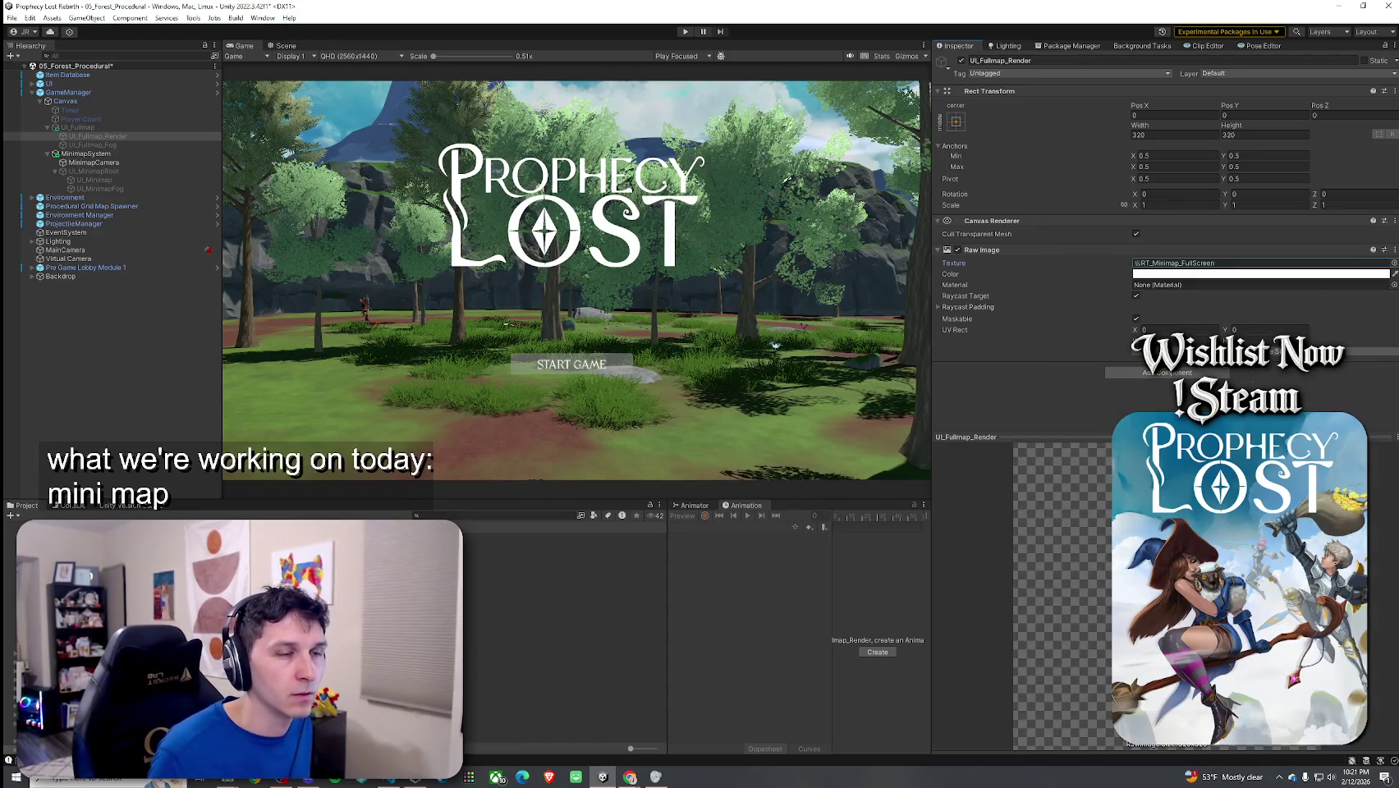
{"action": "left_click", "coordinate": [12, 17]}
{"action": "left_click", "coordinate": [33, 71]}
{"action": "left_click", "coordinate": [685, 31]}
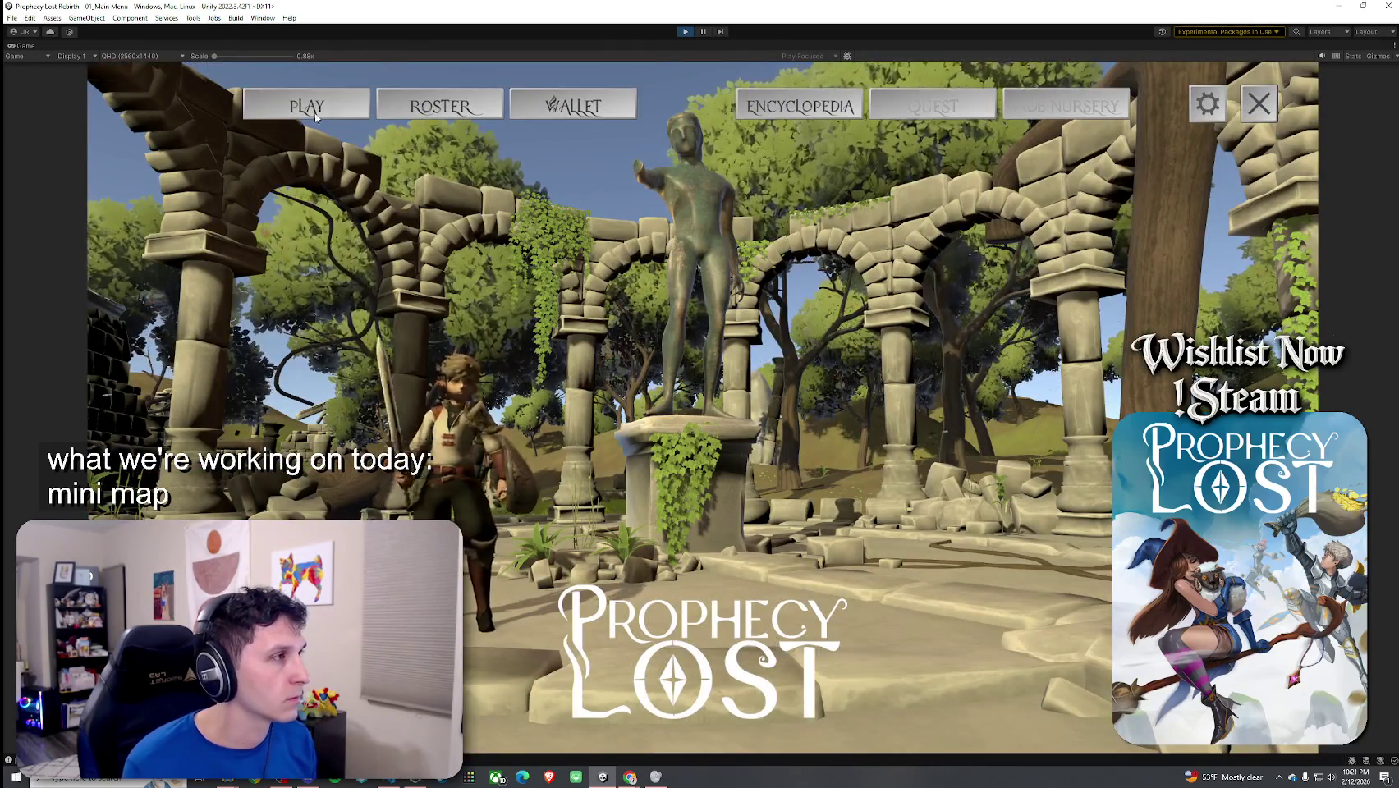
Step: Load the forest level from the destination map and toggle the fullscreen map with Tab
{"action": "left_click", "coordinate": [756, 441]}
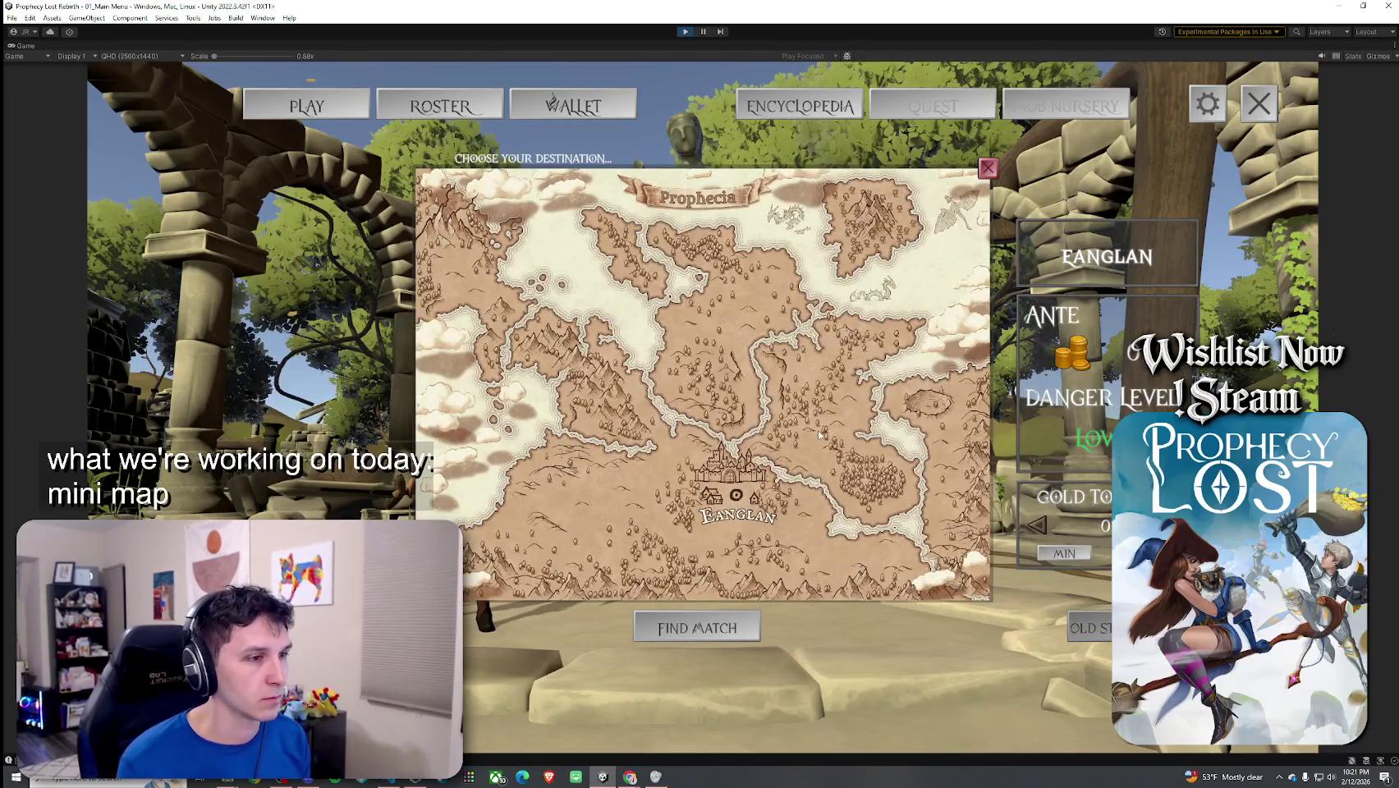
{"action": "left_click", "coordinate": [819, 435]}
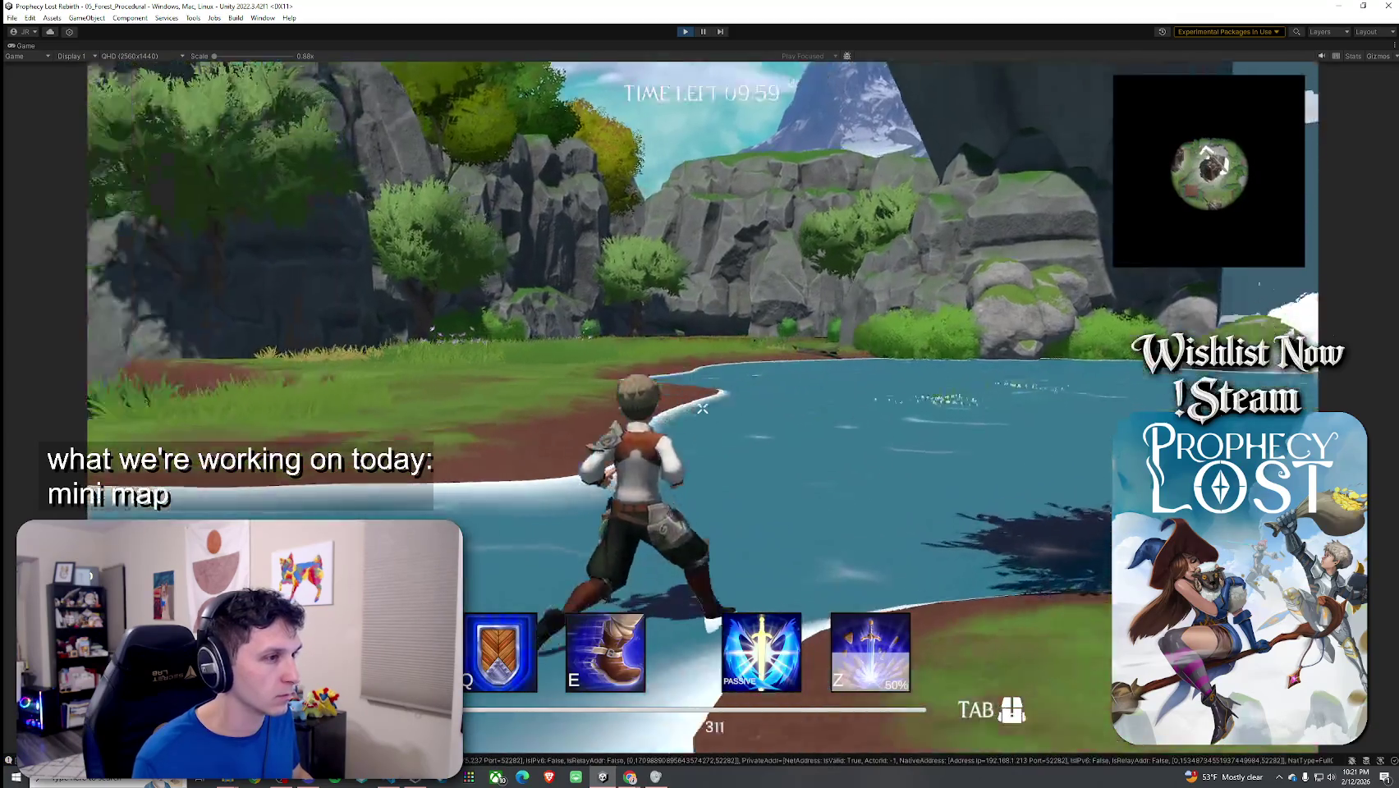
{"action": "key", "text": "Tab"}
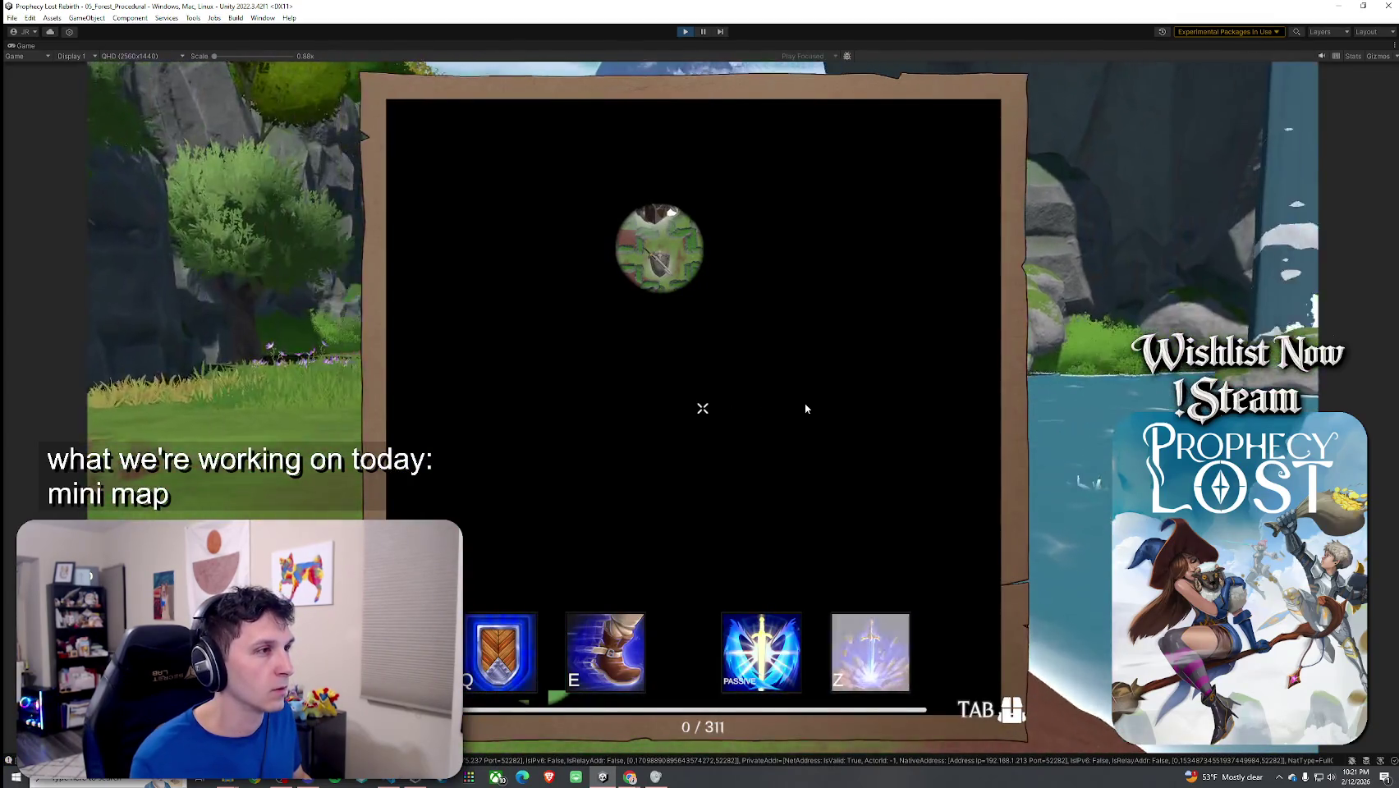
{"action": "key", "text": "Tab"}
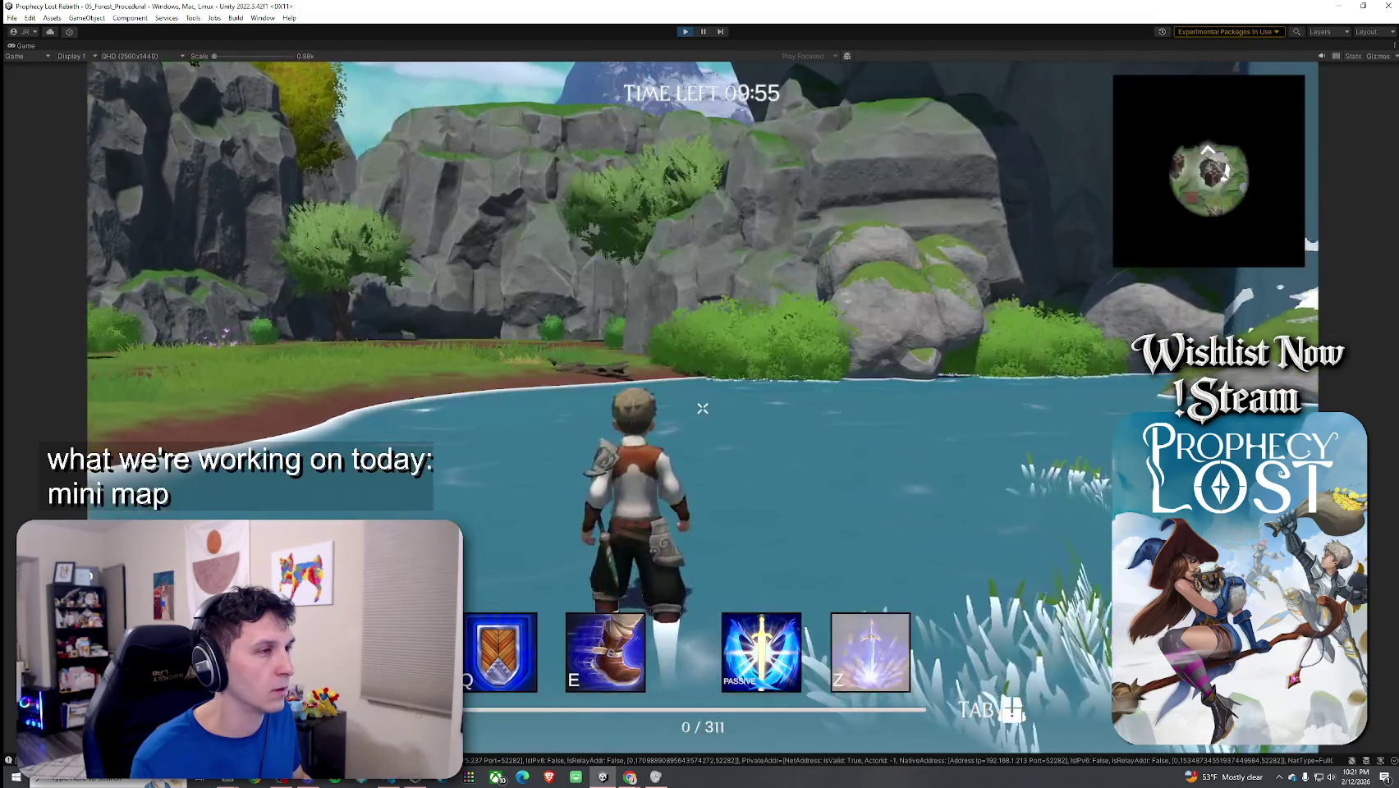
{"action": "key", "text": "Tab"}
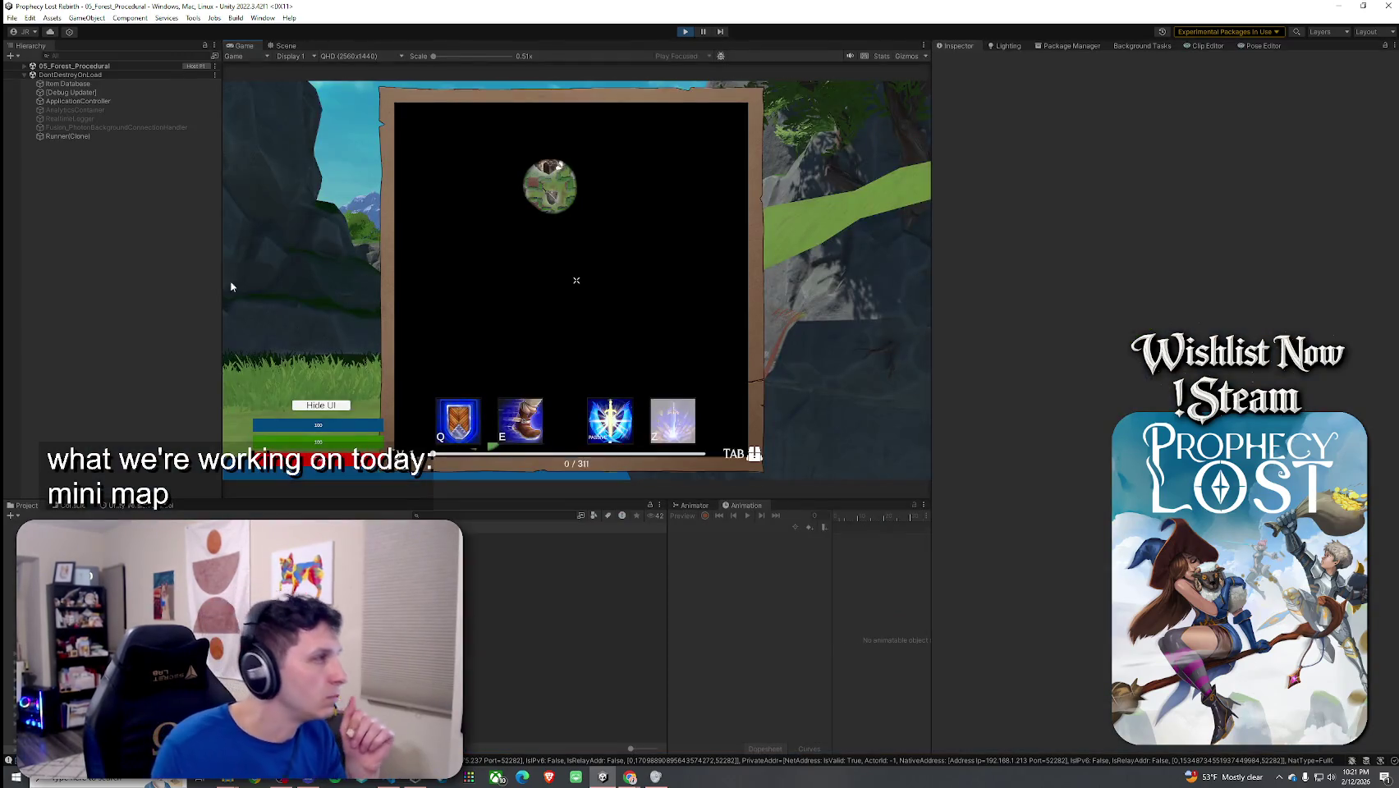
Step: Select UI_Fullmap_Fog under GameManager > Canvas > UI_Fullmap, check its texture, then stop Play
{"action": "left_click", "coordinate": [25, 67]}
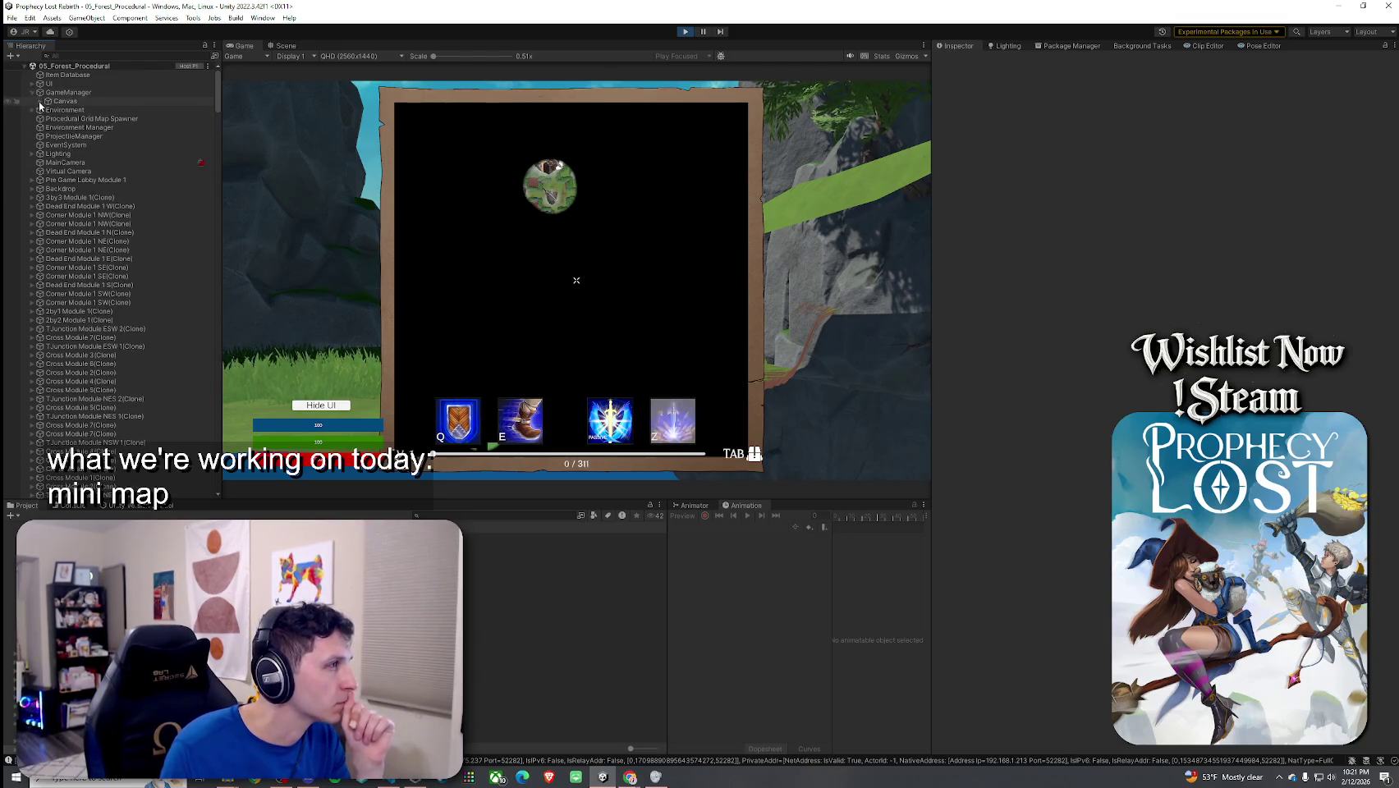
{"action": "left_click", "coordinate": [31, 92]}
{"action": "left_click", "coordinate": [39, 101]}
{"action": "left_click", "coordinate": [47, 127]}
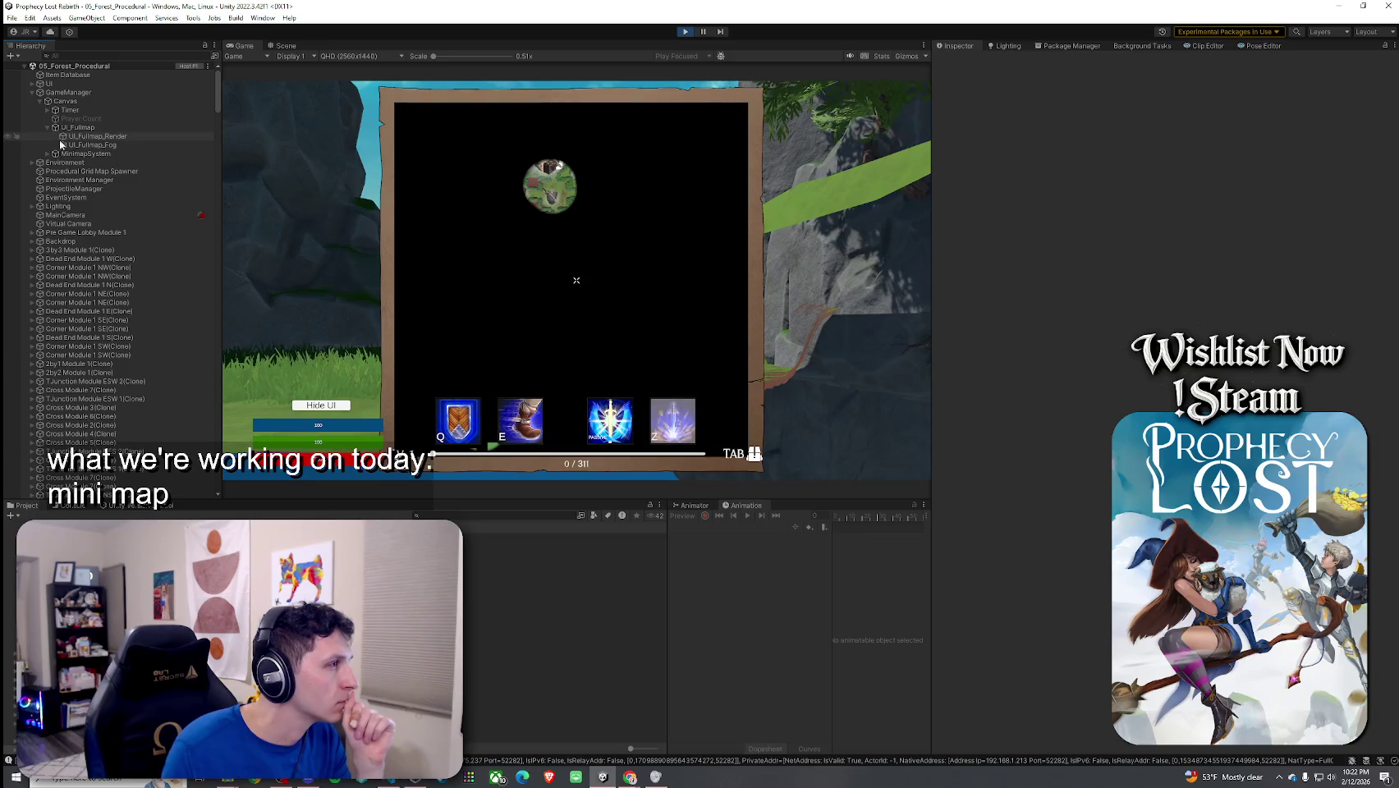
{"action": "left_click", "coordinate": [92, 144]}
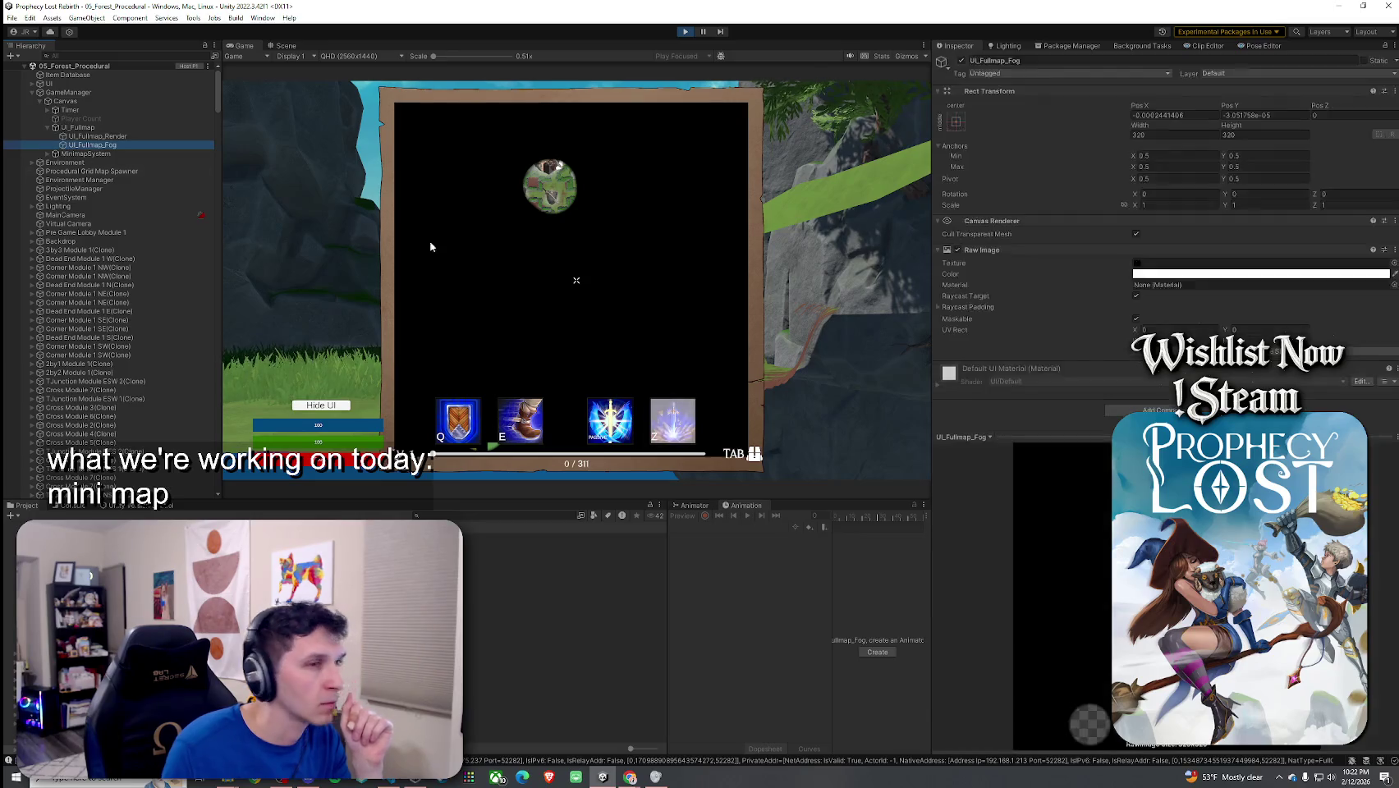
{"action": "left_click", "coordinate": [1205, 262]}
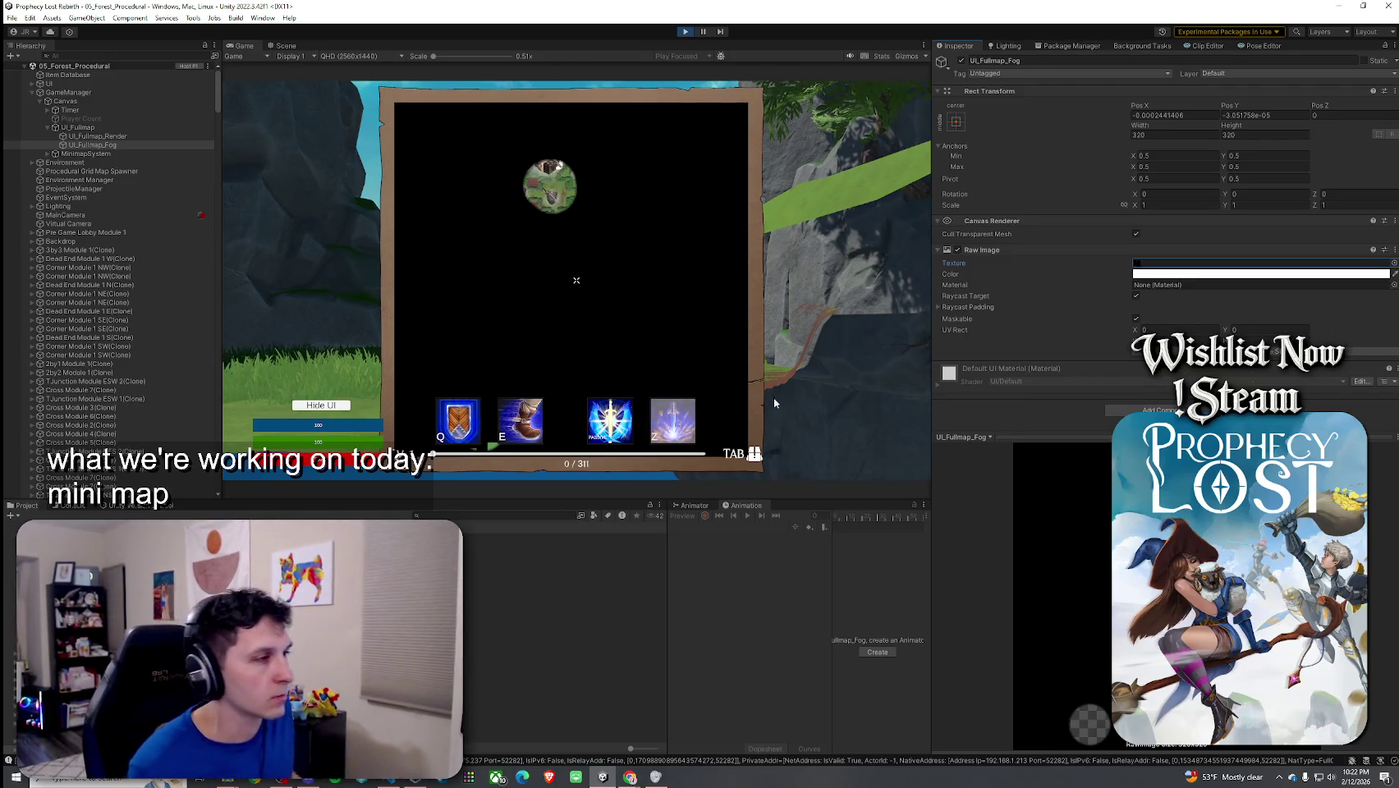
{"action": "key", "text": "super"}
{"action": "key", "text": "super"}
{"action": "key", "text": "ctrl+p"}
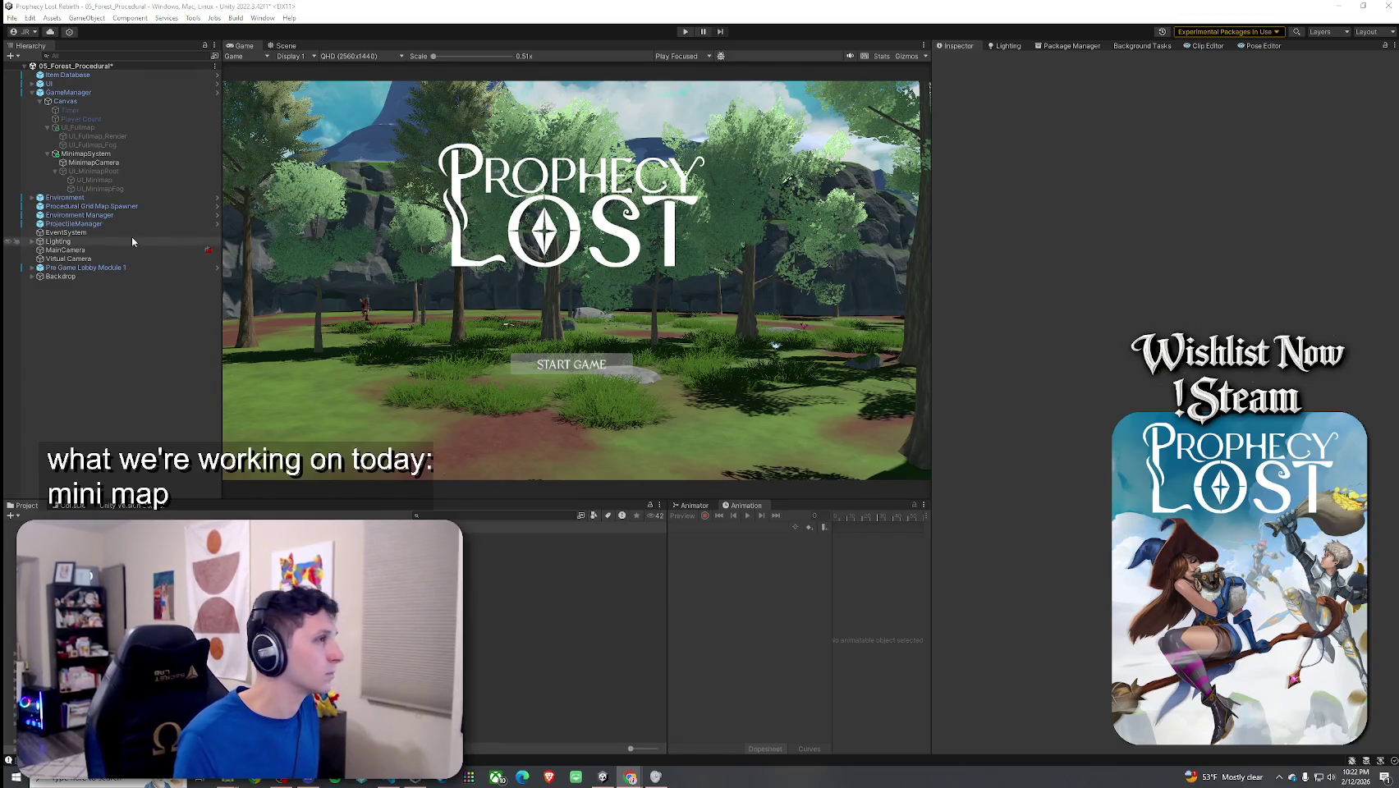
Step: Save 05_Forest_Procedural from its Hierarchy context menu and enter Play mode with Ctrl+P
{"action": "right_click", "coordinate": [49, 65]}
{"action": "left_click", "coordinate": [124, 69]}
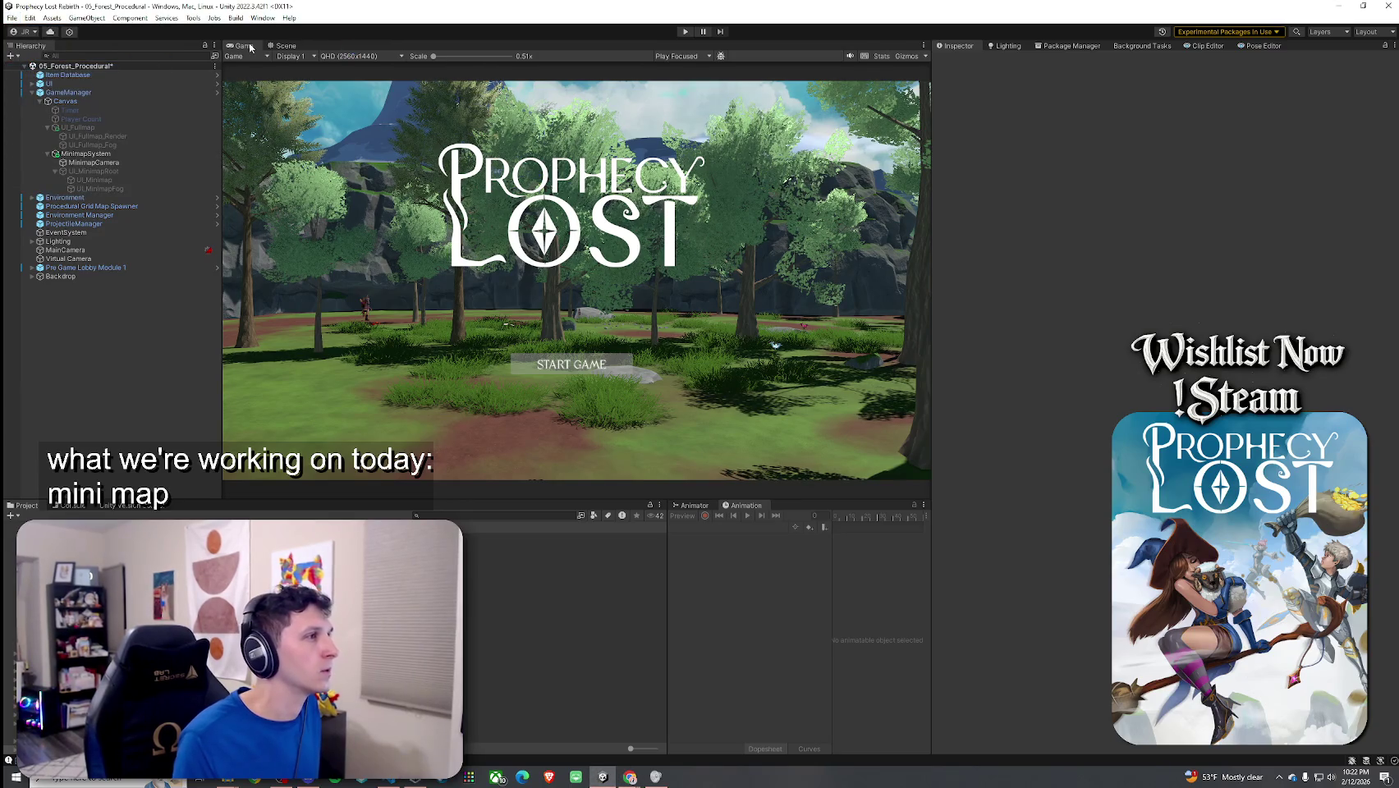
{"action": "key", "text": "ctrl+p"}
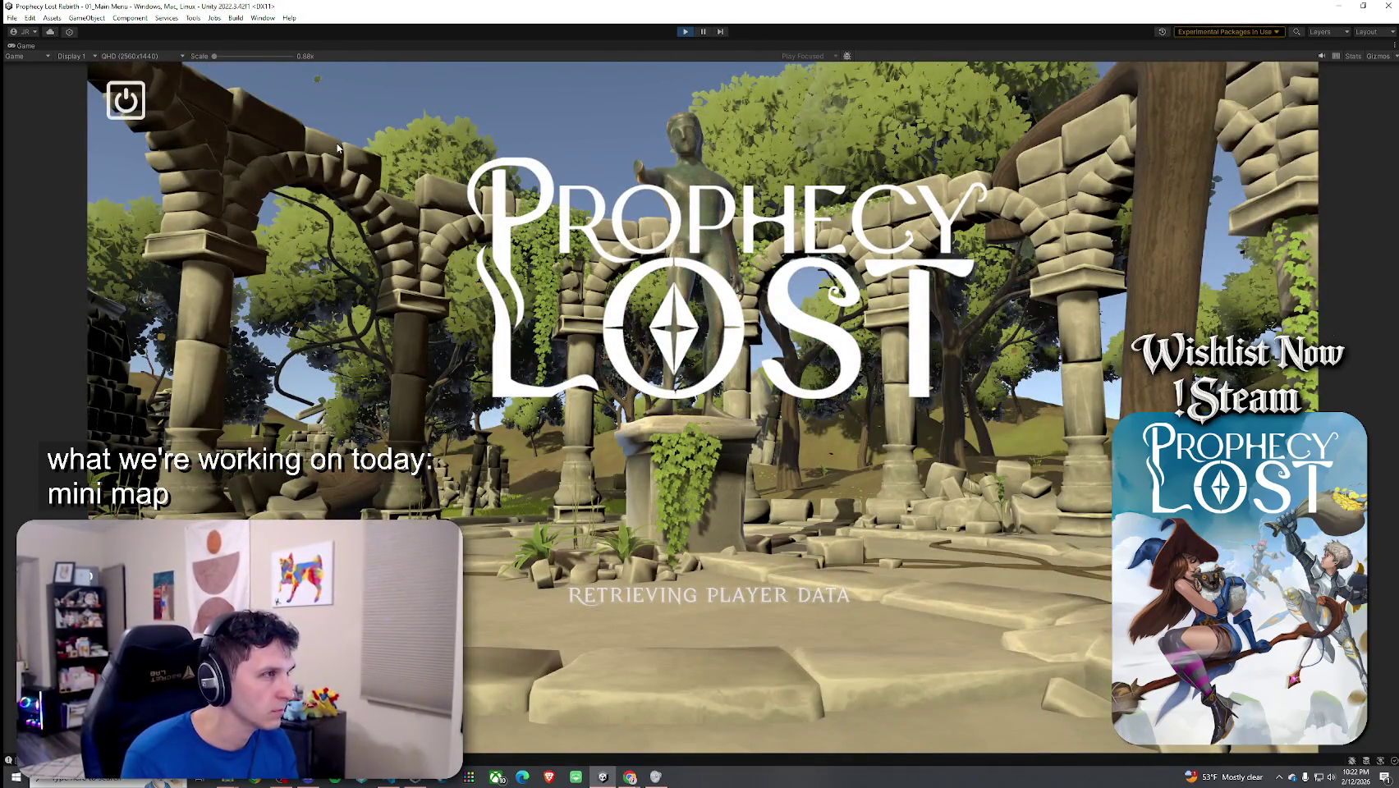
Step: Travel from the main menu to the forest procedural level, then un-maximize the Game view with Shift+Space
{"action": "left_click", "coordinate": [706, 402]}
{"action": "left_click", "coordinate": [852, 499]}
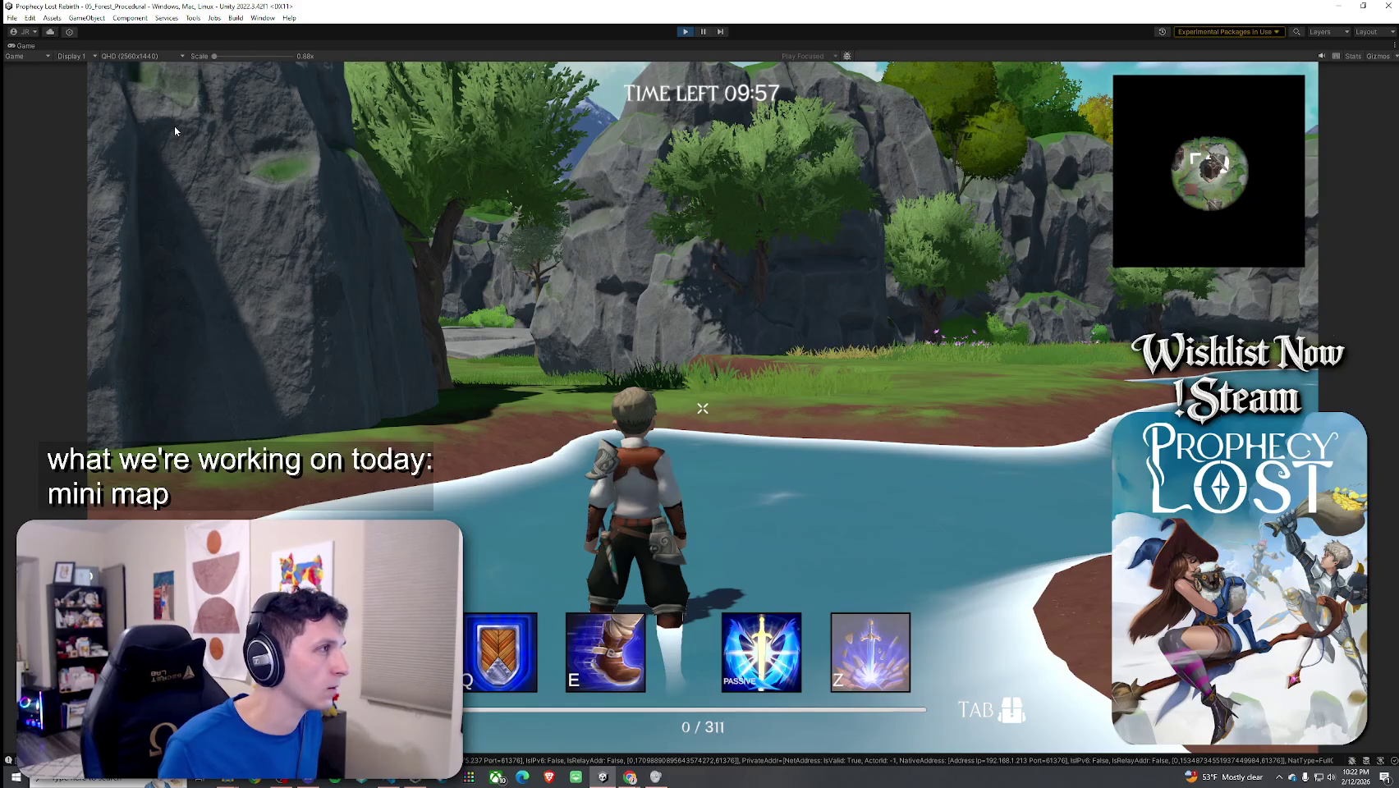
{"action": "key", "text": "shift+space"}
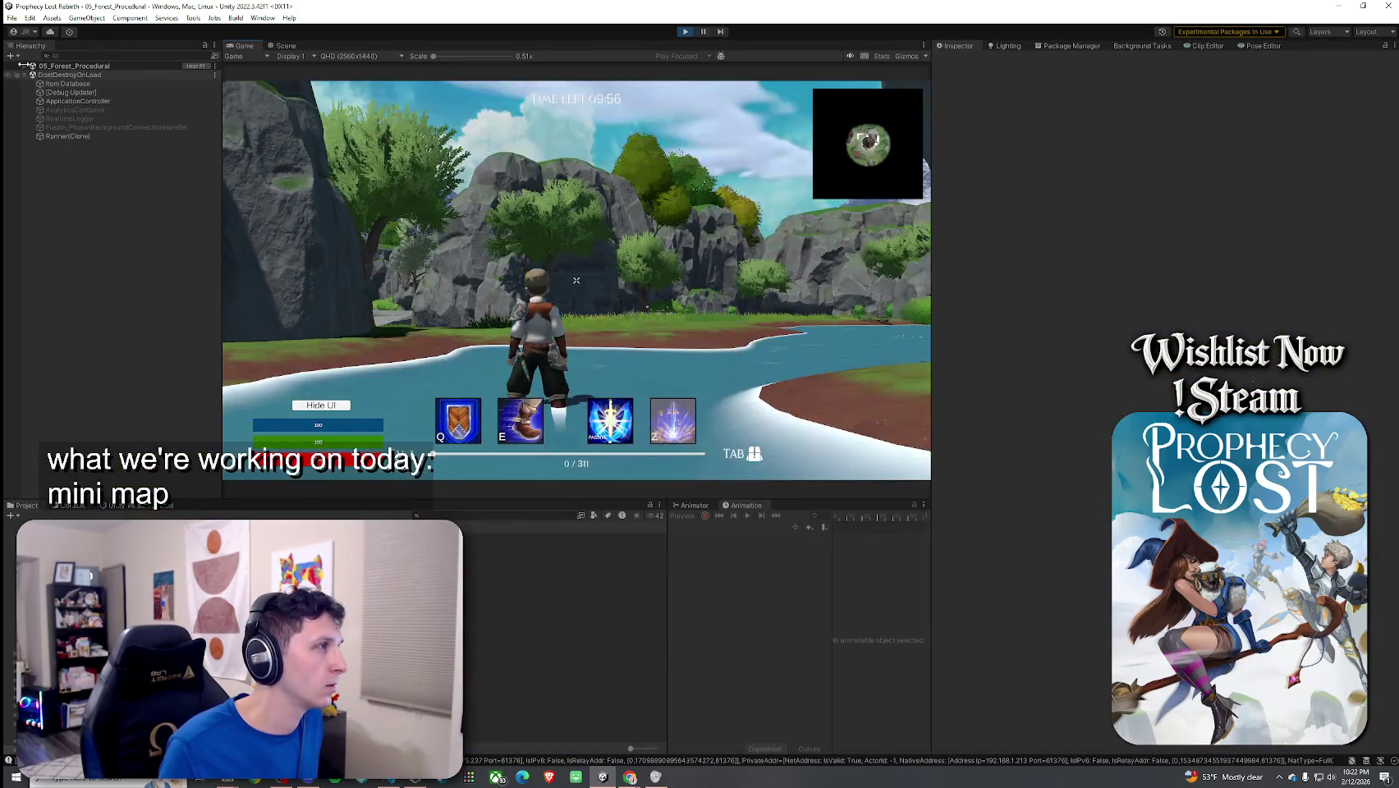
Step: Expand GameManager > Canvas > UI_Fullmap in the Hierarchy, inspecting GameManager, the map spawner and Canvas
{"action": "left_click", "coordinate": [25, 66]}
{"action": "left_click", "coordinate": [33, 99]}
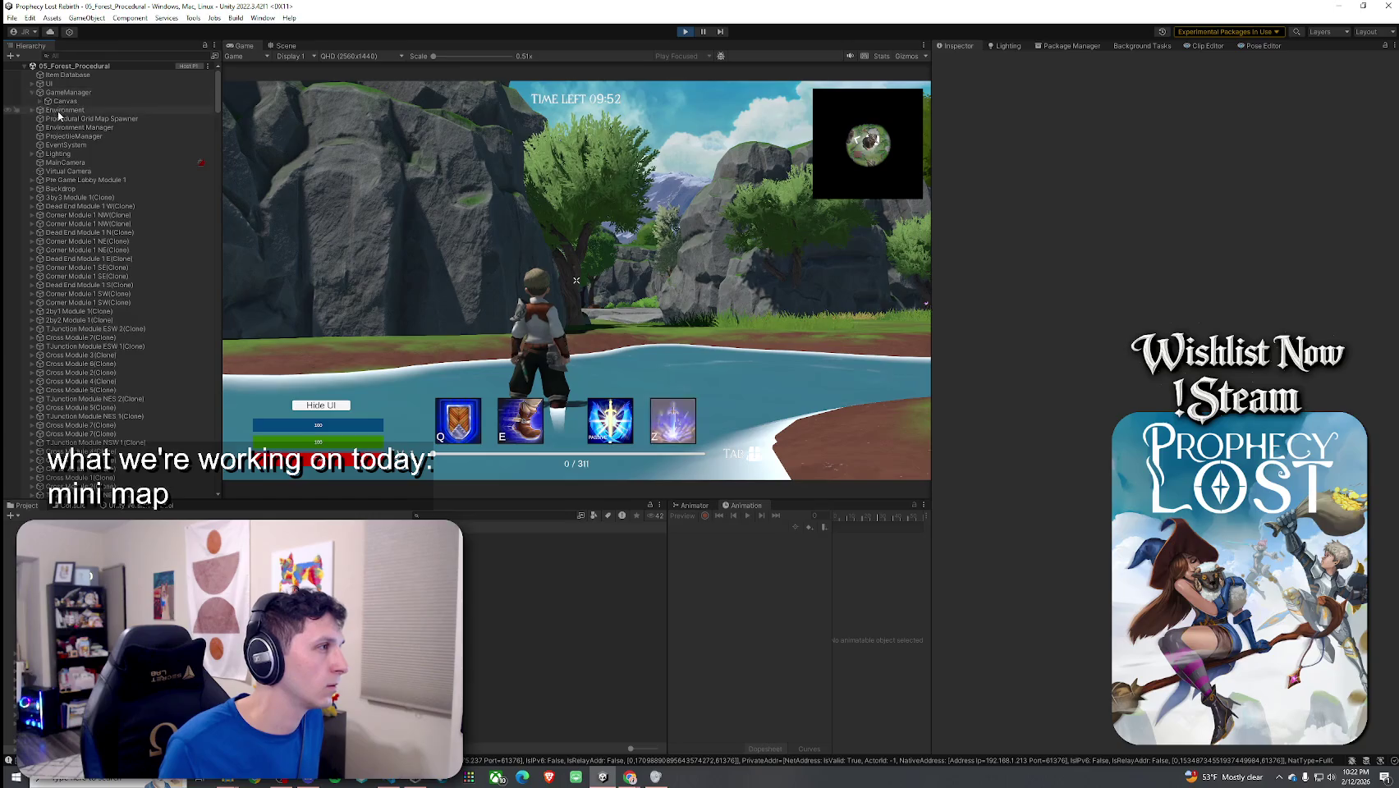
{"action": "left_click", "coordinate": [32, 92]}
{"action": "left_click", "coordinate": [64, 101]}
{"action": "left_click", "coordinate": [66, 92]}
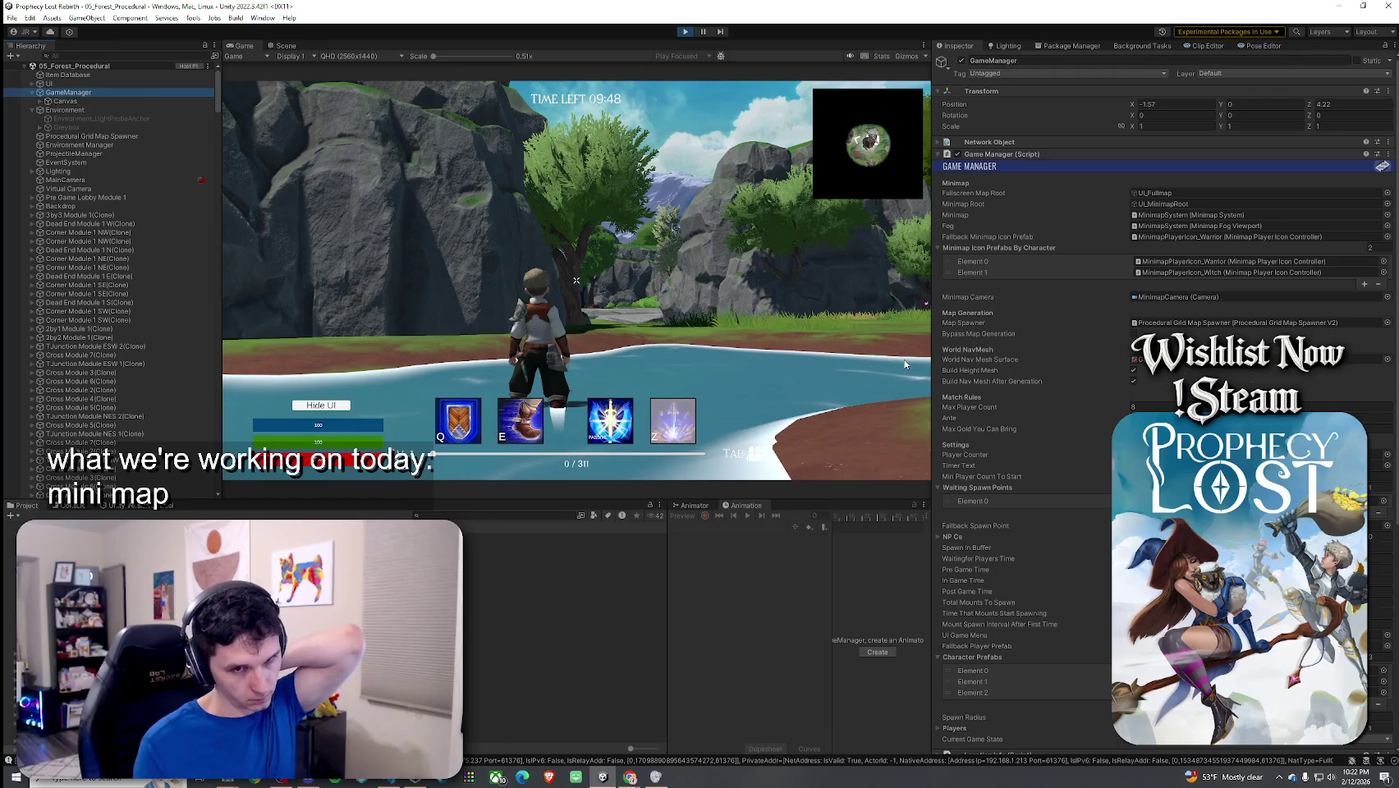
{"action": "left_click", "coordinate": [142, 136]}
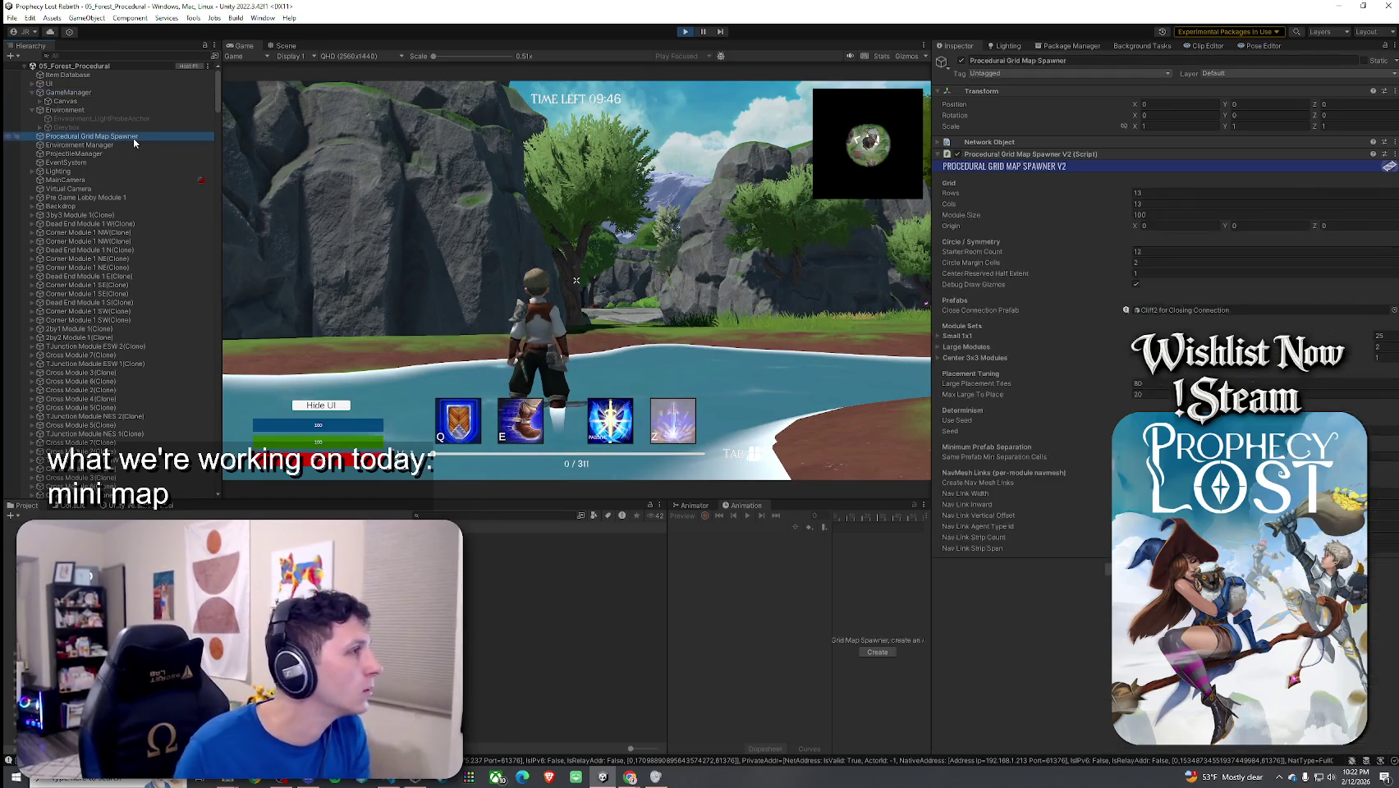
{"action": "left_click", "coordinate": [102, 95]}
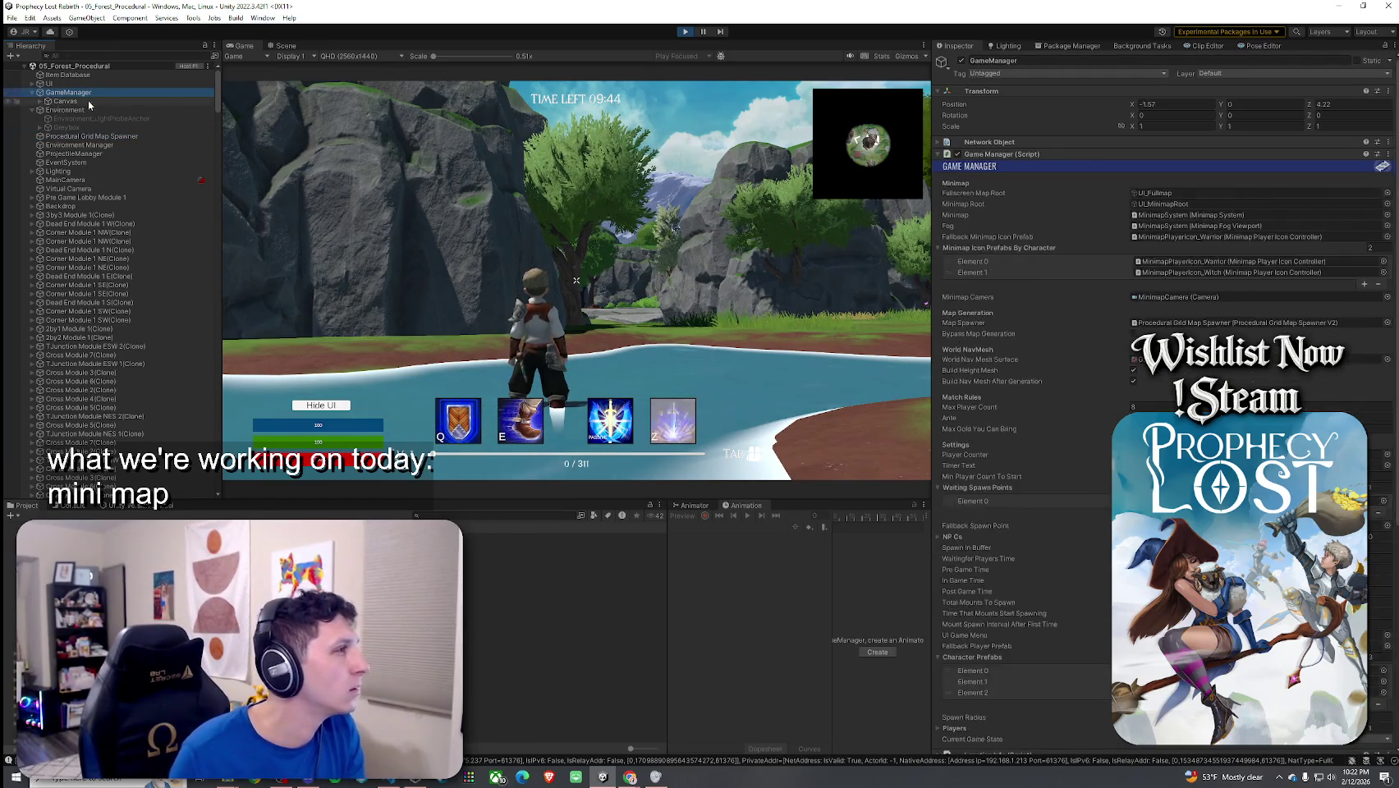
{"action": "left_click", "coordinate": [82, 101]}
{"action": "left_click", "coordinate": [40, 101]}
{"action": "left_click", "coordinate": [47, 128]}
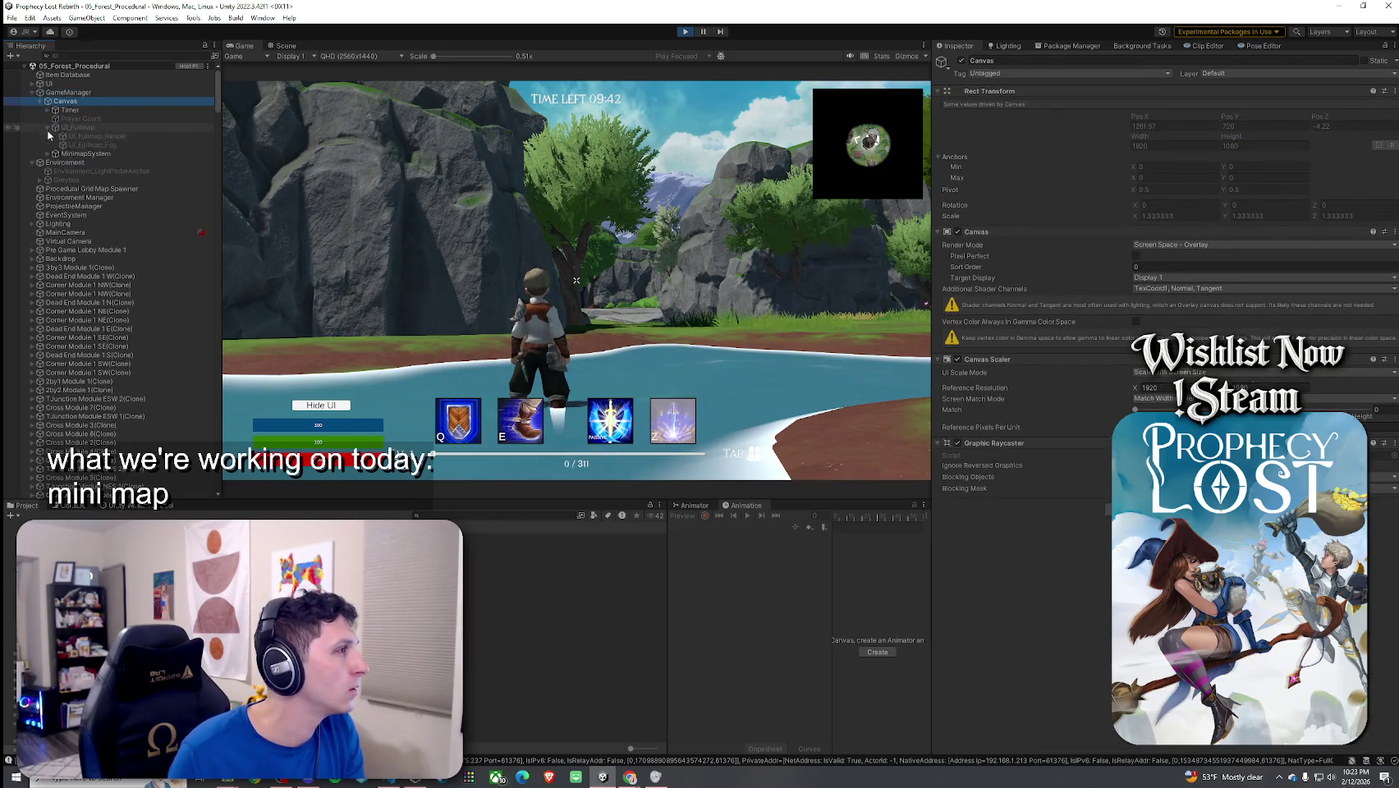
{"action": "left_click", "coordinate": [78, 127]}
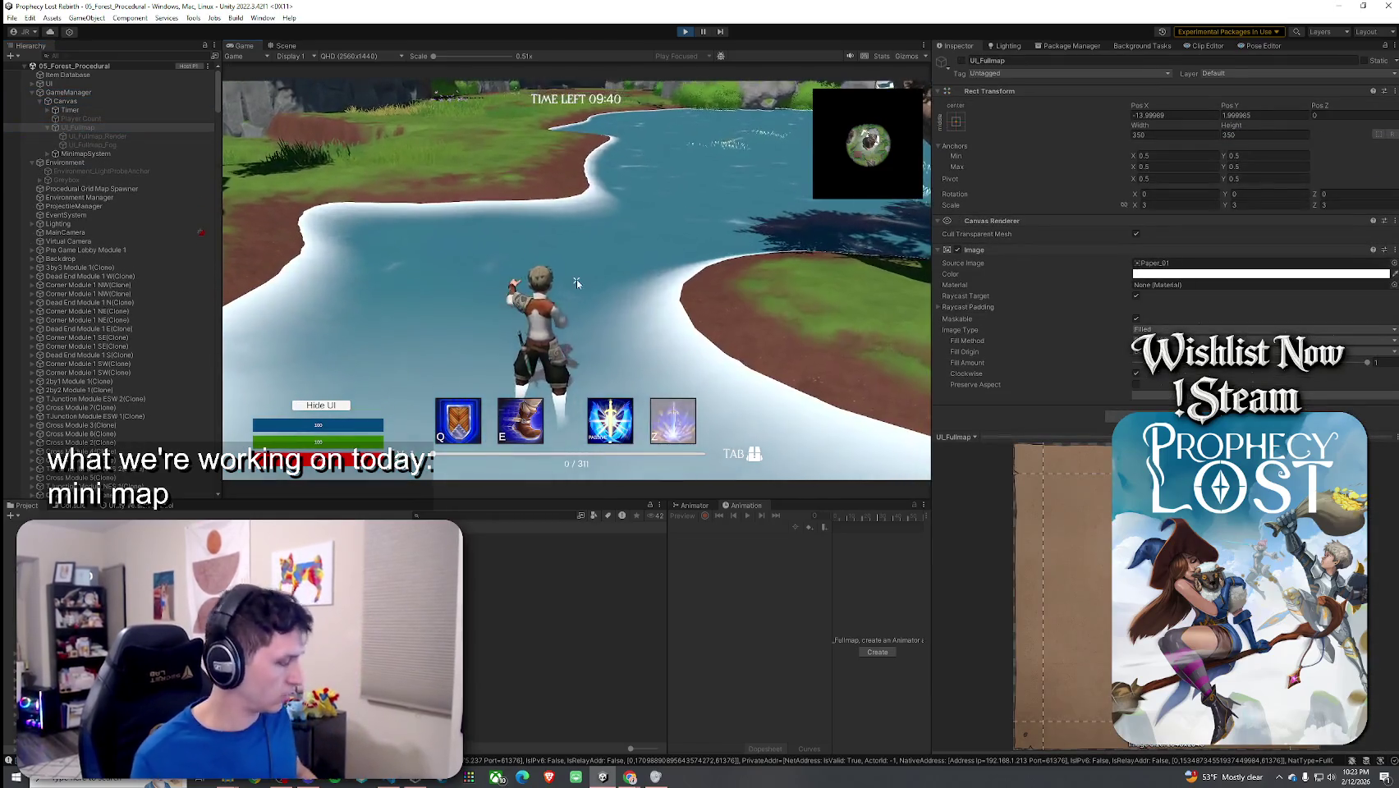
Step: With the fullscreen map open, disable UI_Fullmap_Fog and drag MinimapSystem's Fullscreen Offset X to 1.11
{"action": "key", "text": "m"}
{"action": "key", "text": "Tab"}
{"action": "key", "text": "Tab"}
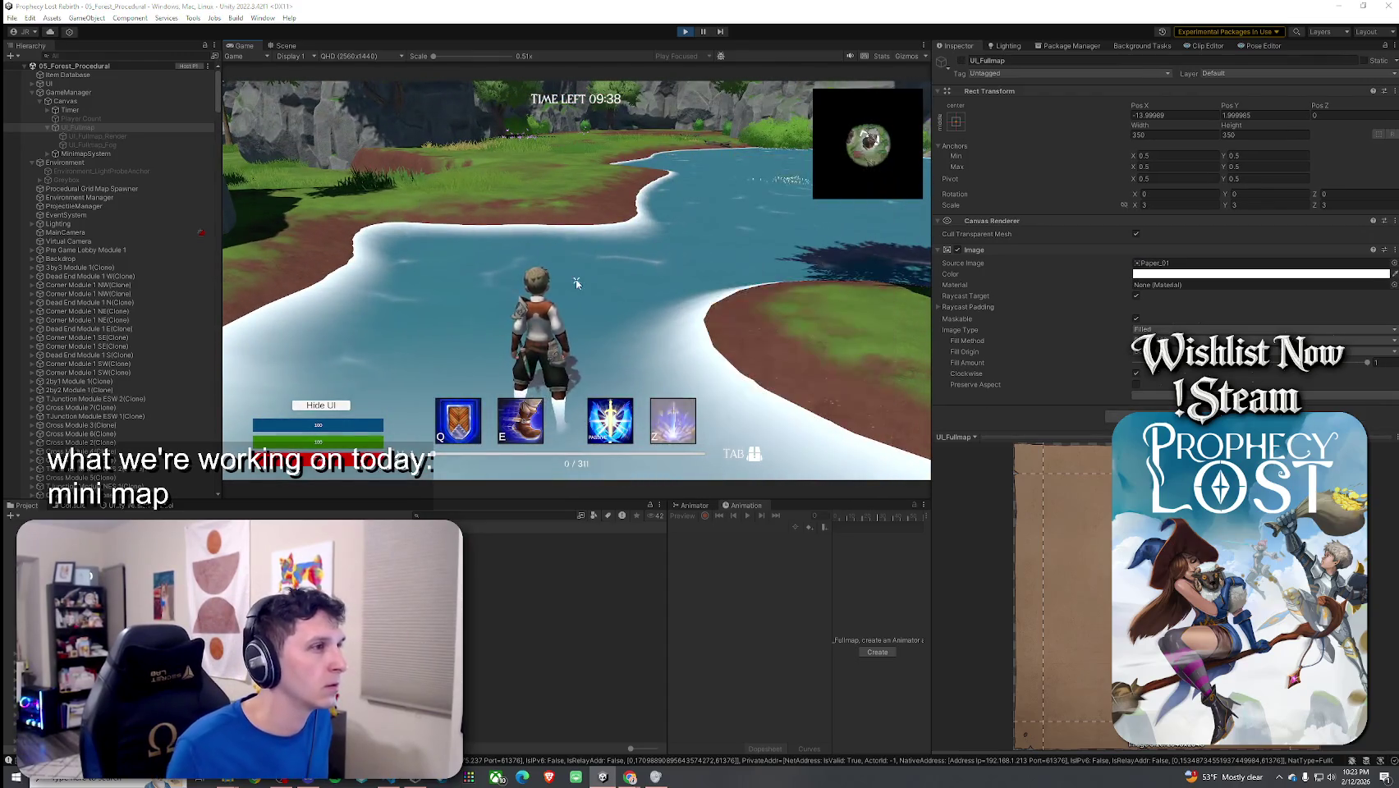
{"action": "key", "text": "Tab"}
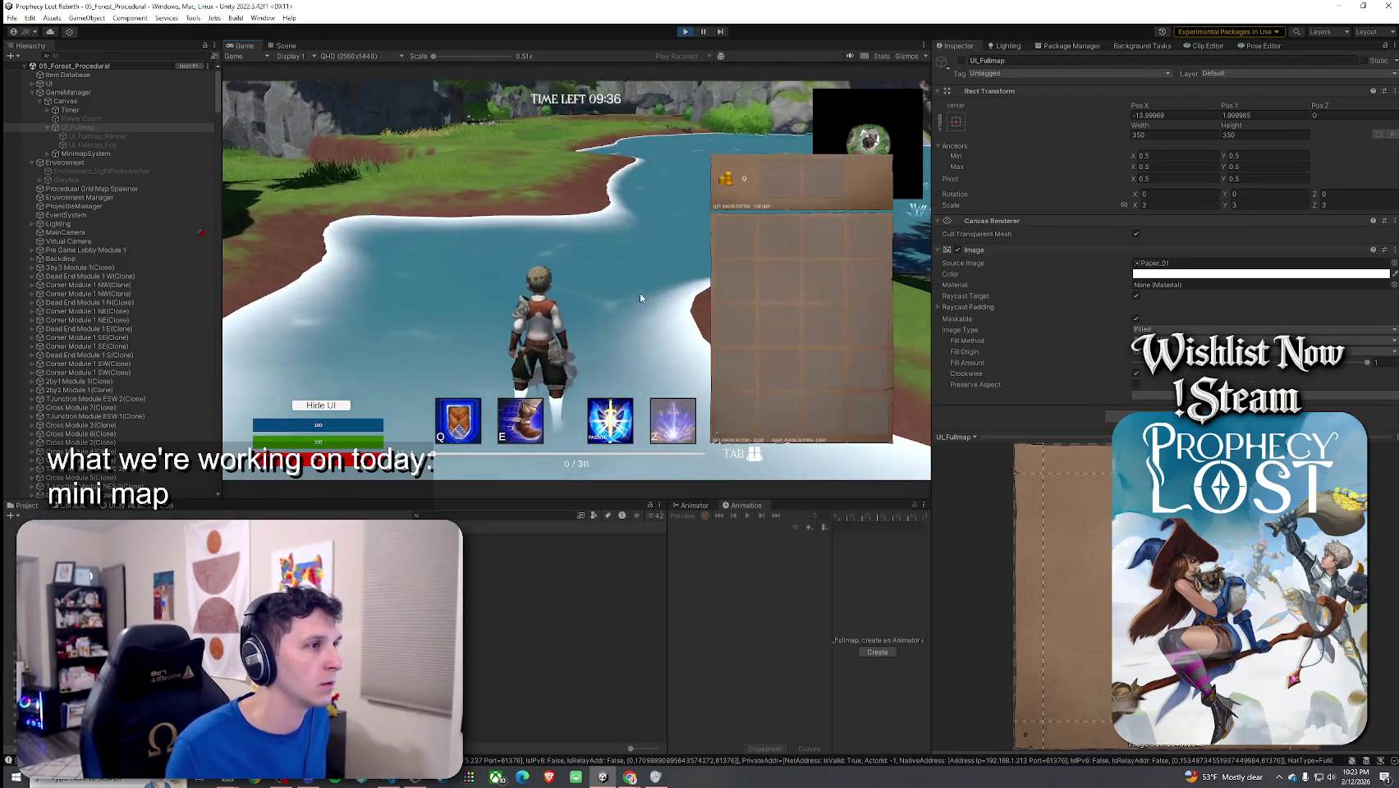
{"action": "key", "text": "Tab"}
{"action": "key", "text": "m"}
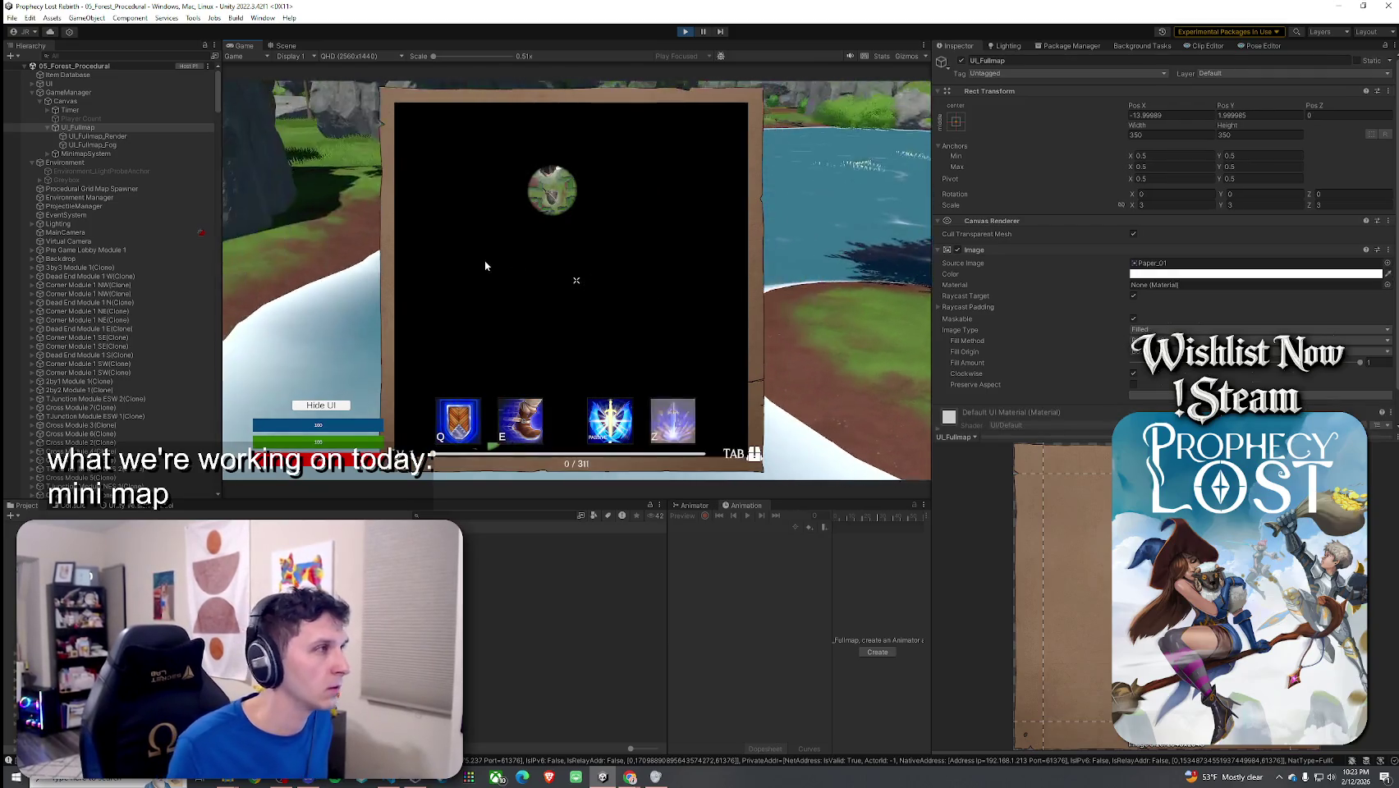
{"action": "left_click", "coordinate": [140, 145]}
{"action": "left_click", "coordinate": [962, 61]}
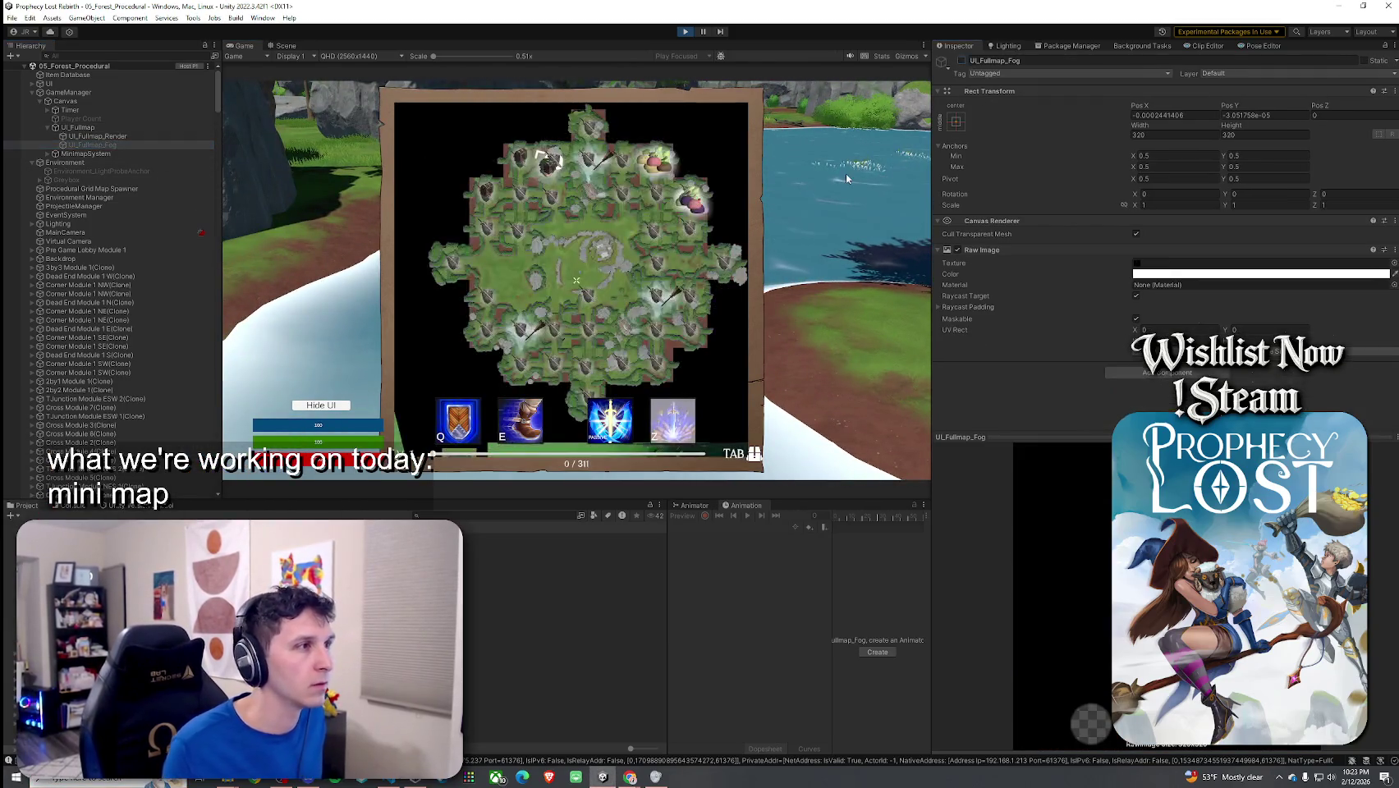
{"action": "left_click", "coordinate": [140, 154]}
{"action": "left_click_drag", "start_coordinate": [1005, 401], "coordinate": [1021, 401]}
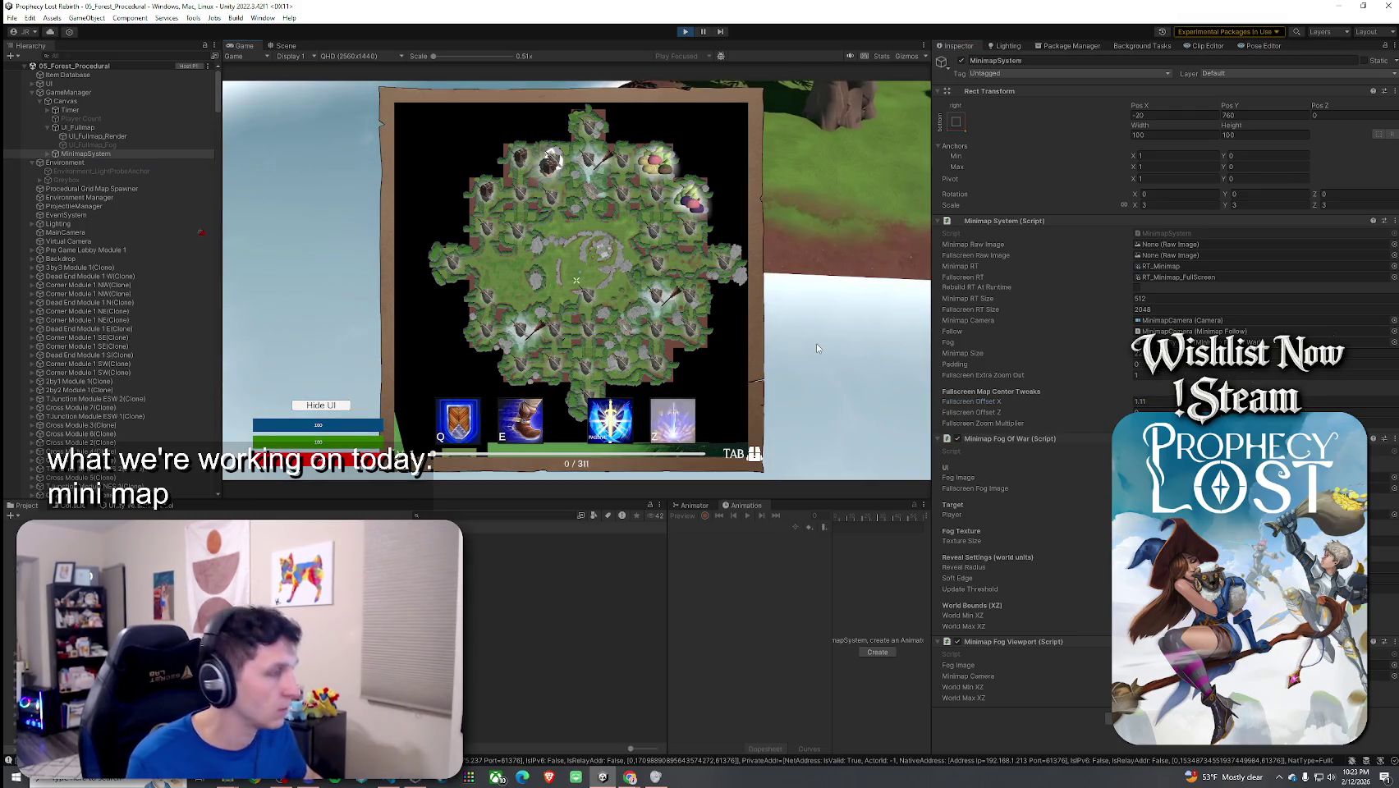
Step: Try Fullscreen Offset X values of 100, 50 and 40, checking the fullscreen map
{"action": "left_click", "coordinate": [1153, 402]}
{"action": "type", "text": "100"}
{"action": "left_click", "coordinate": [894, 328]}
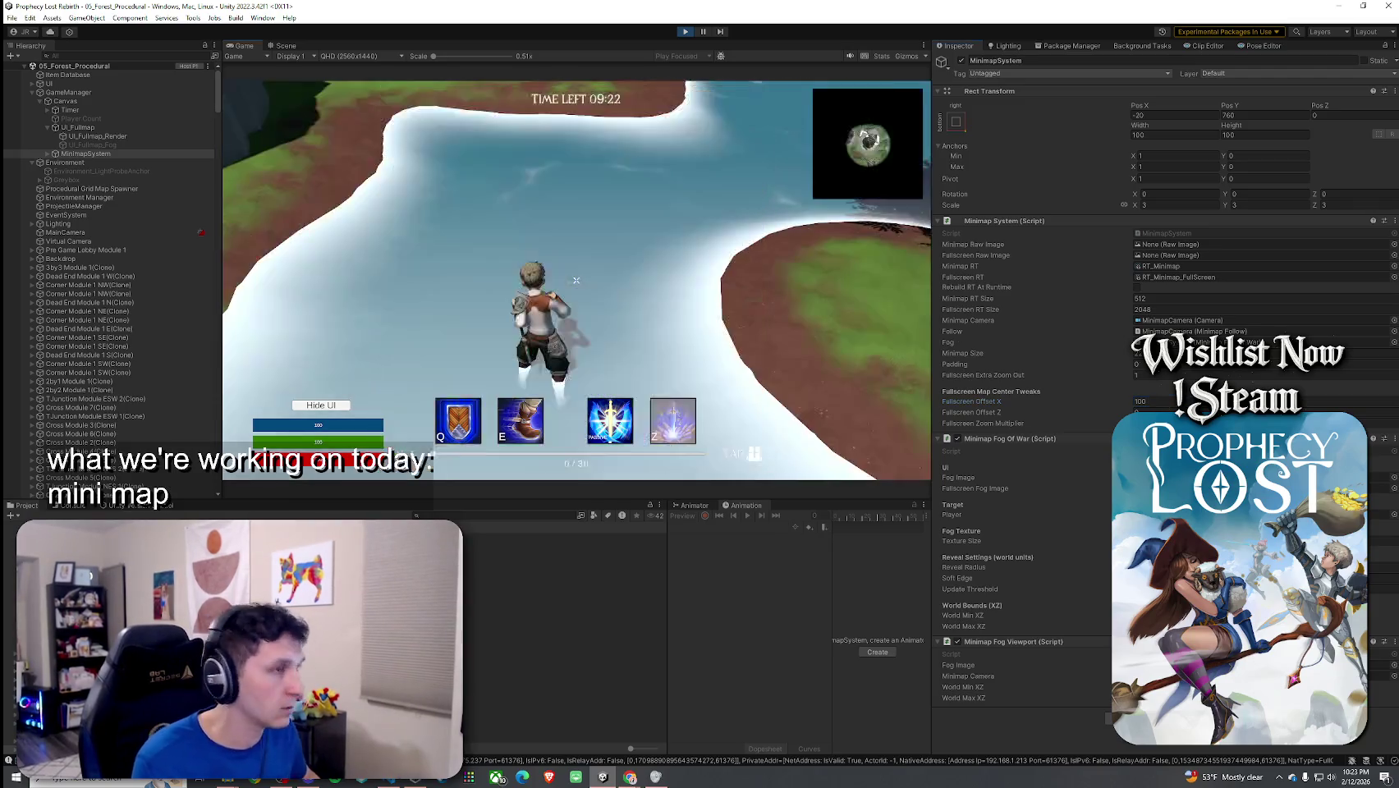
{"action": "key", "text": "Tab"}
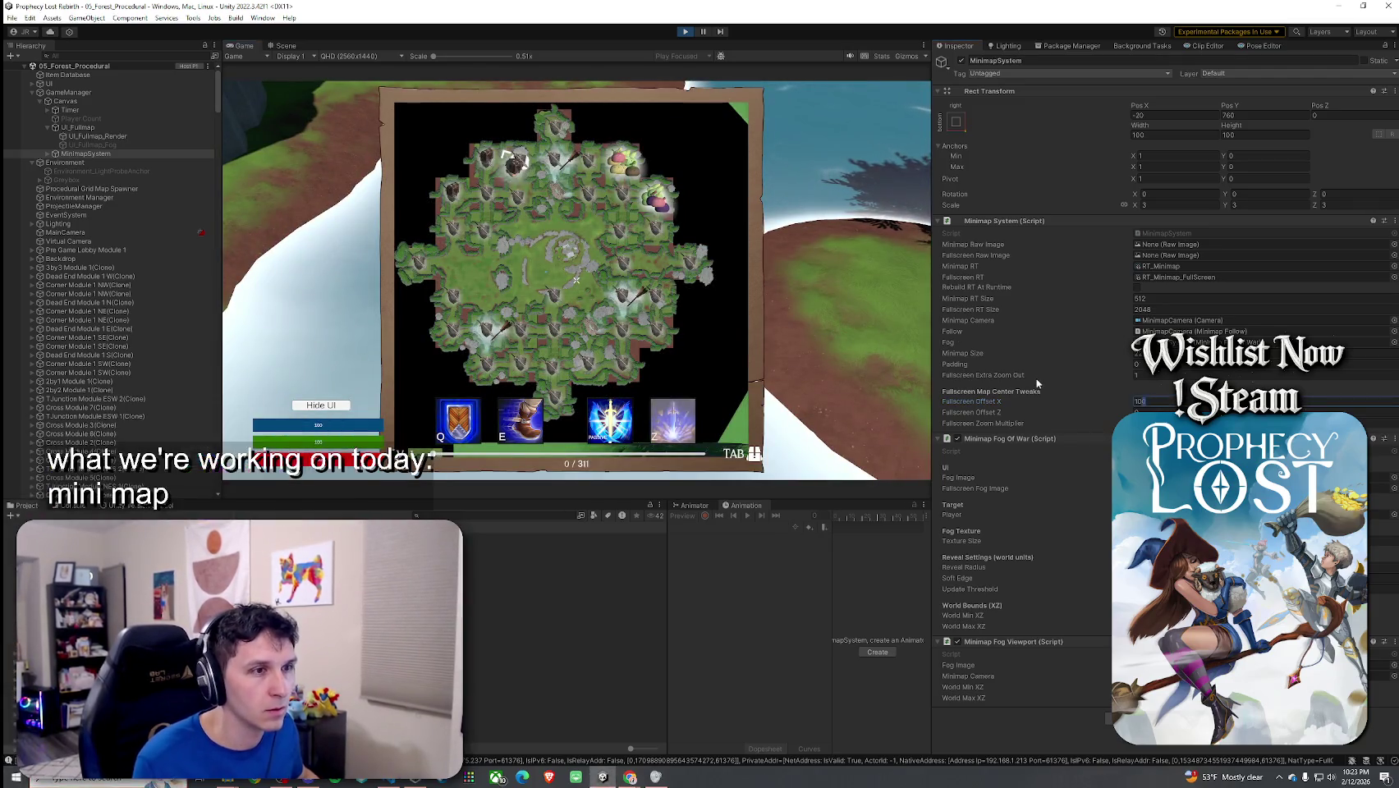
{"action": "type", "text": "50"}
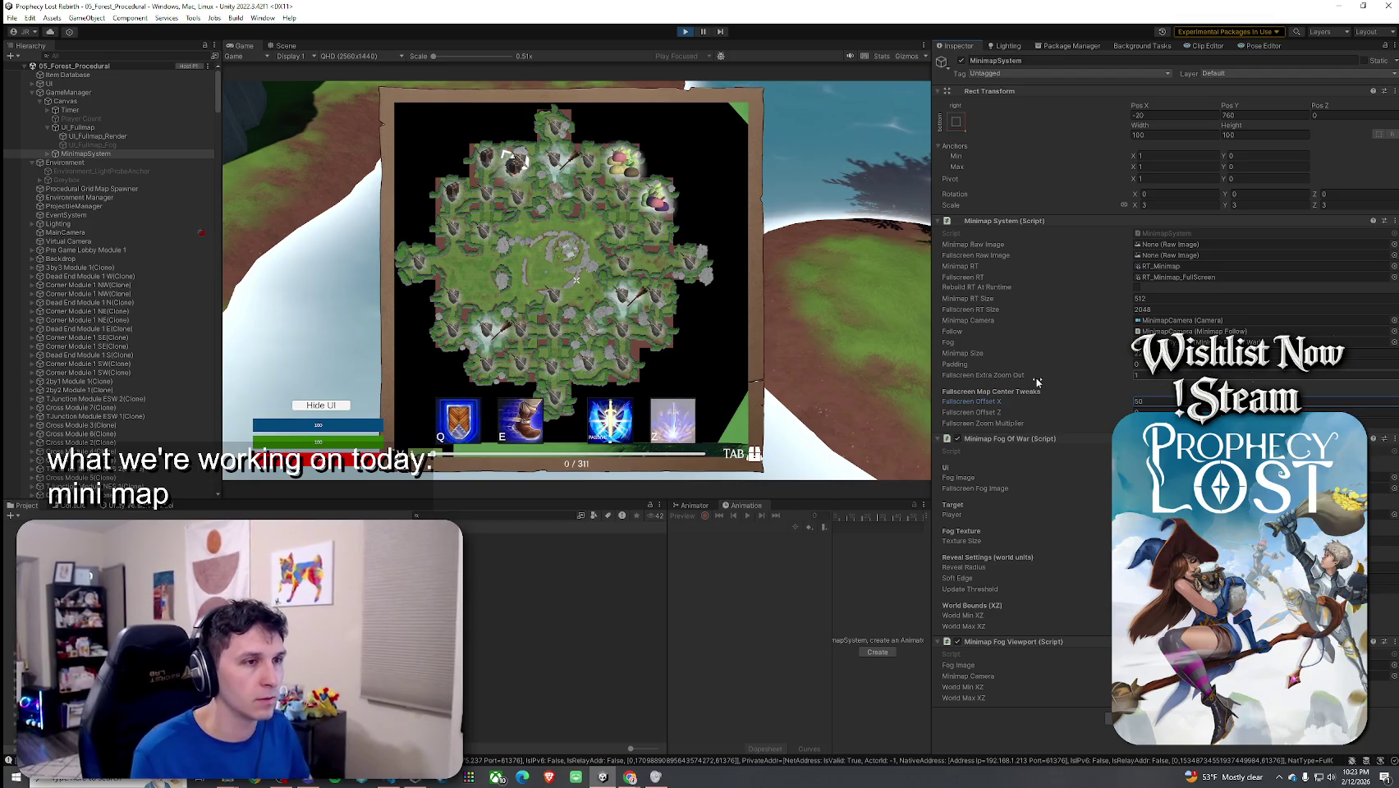
{"action": "left_click", "coordinate": [741, 346]}
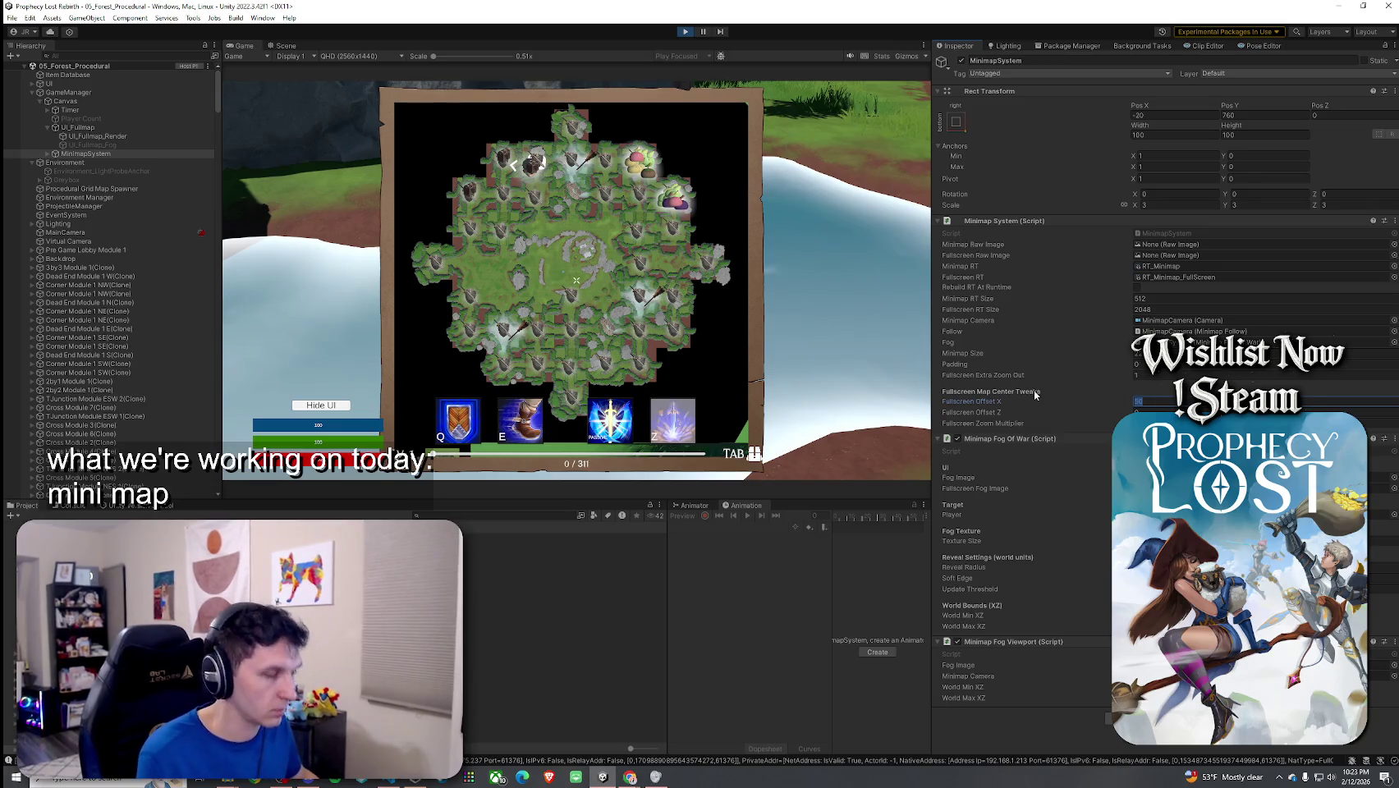
{"action": "type", "text": "40"}
{"action": "left_click", "coordinate": [576, 283]}
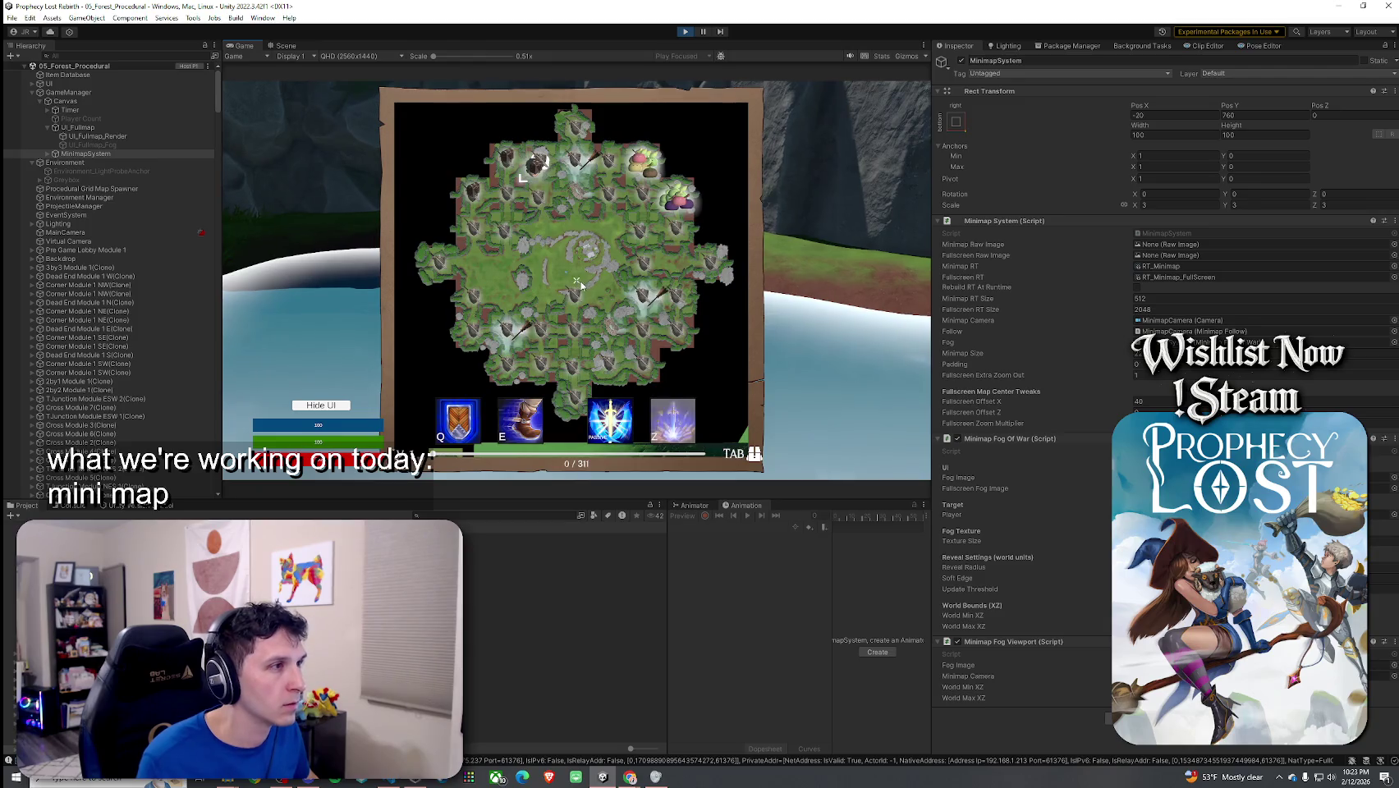
{"action": "key", "text": "Tab"}
Step: Try Fullscreen Offset X at 45, then 35, reopening the fullscreen map to compare
{"action": "key", "text": "super"}
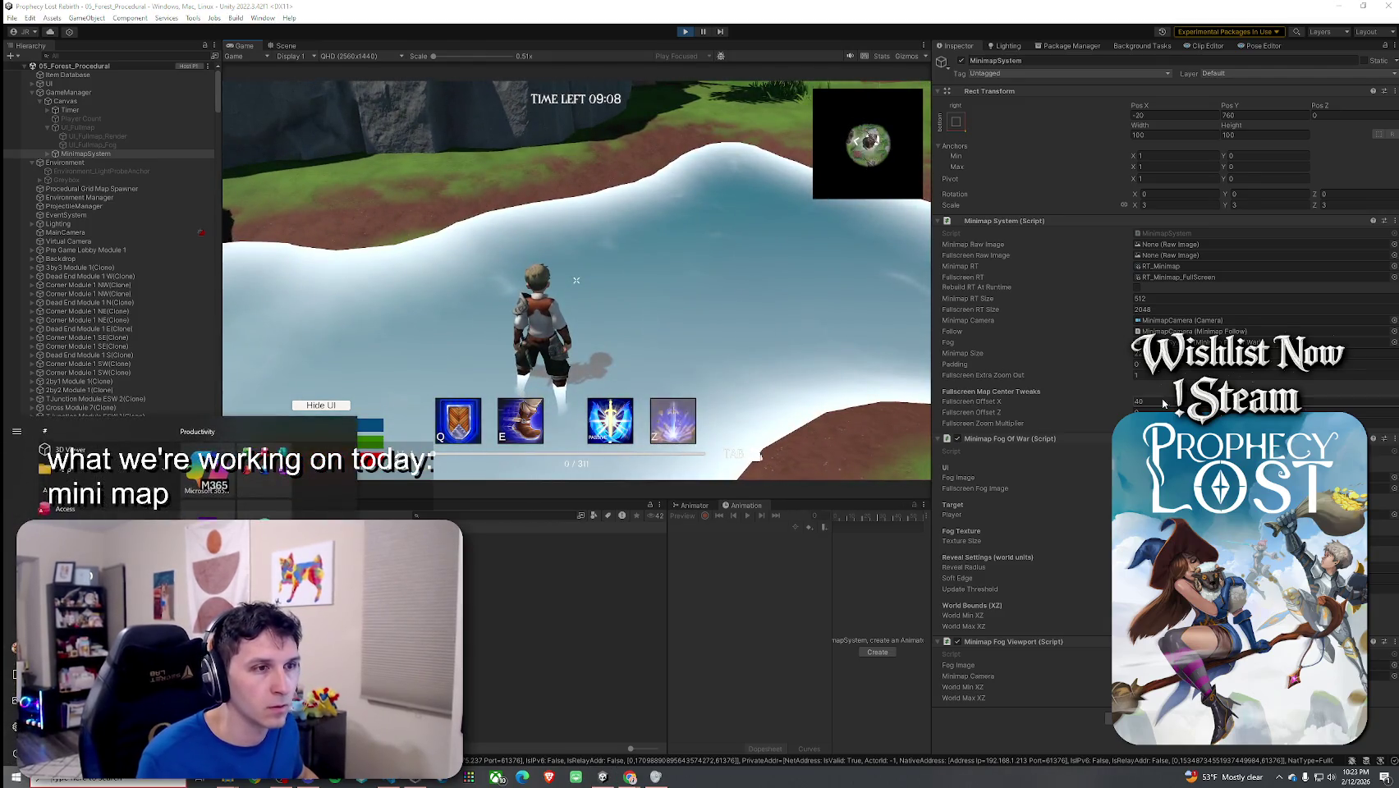
{"action": "left_click", "coordinate": [1162, 402]}
{"action": "type", "text": "45"}
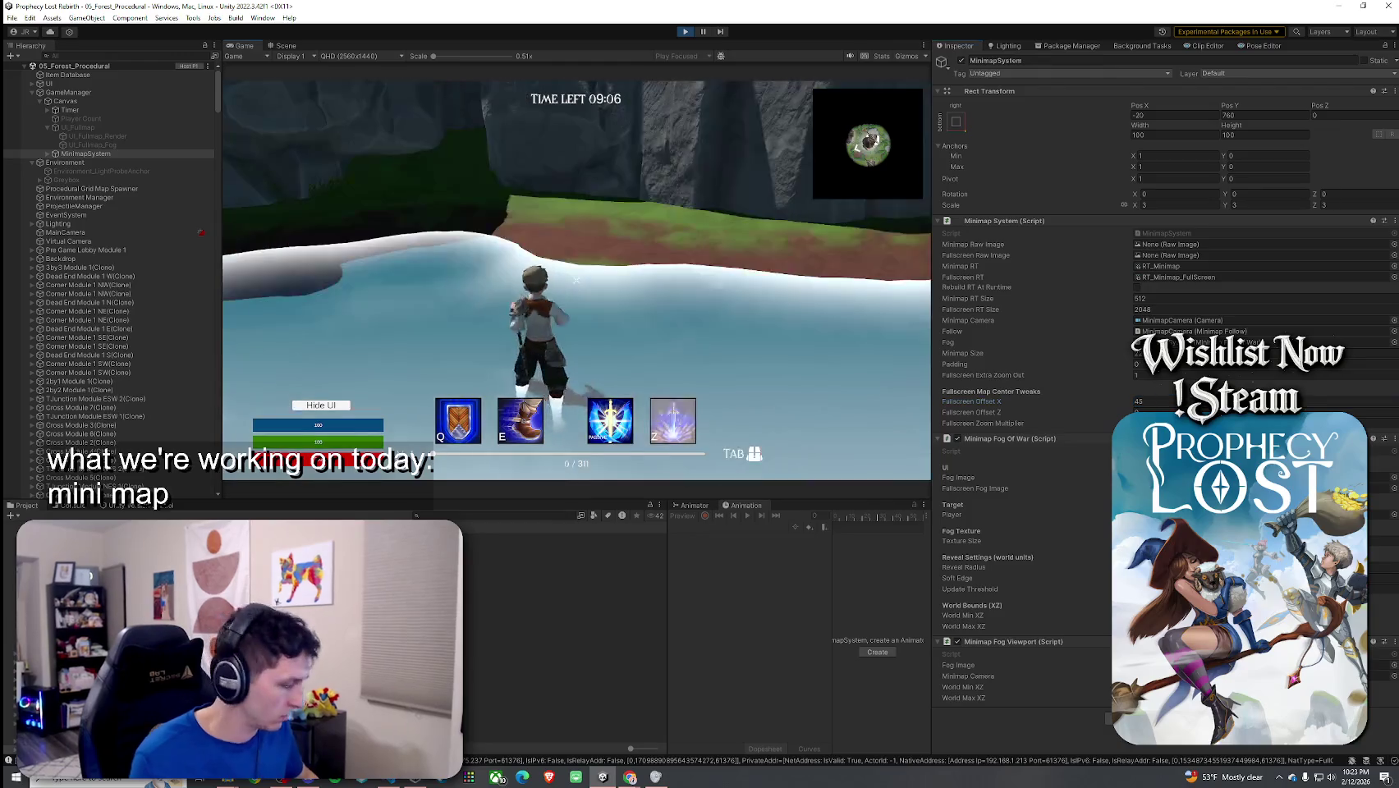
{"action": "key", "text": "Tab"}
{"action": "key", "text": "Tab"}
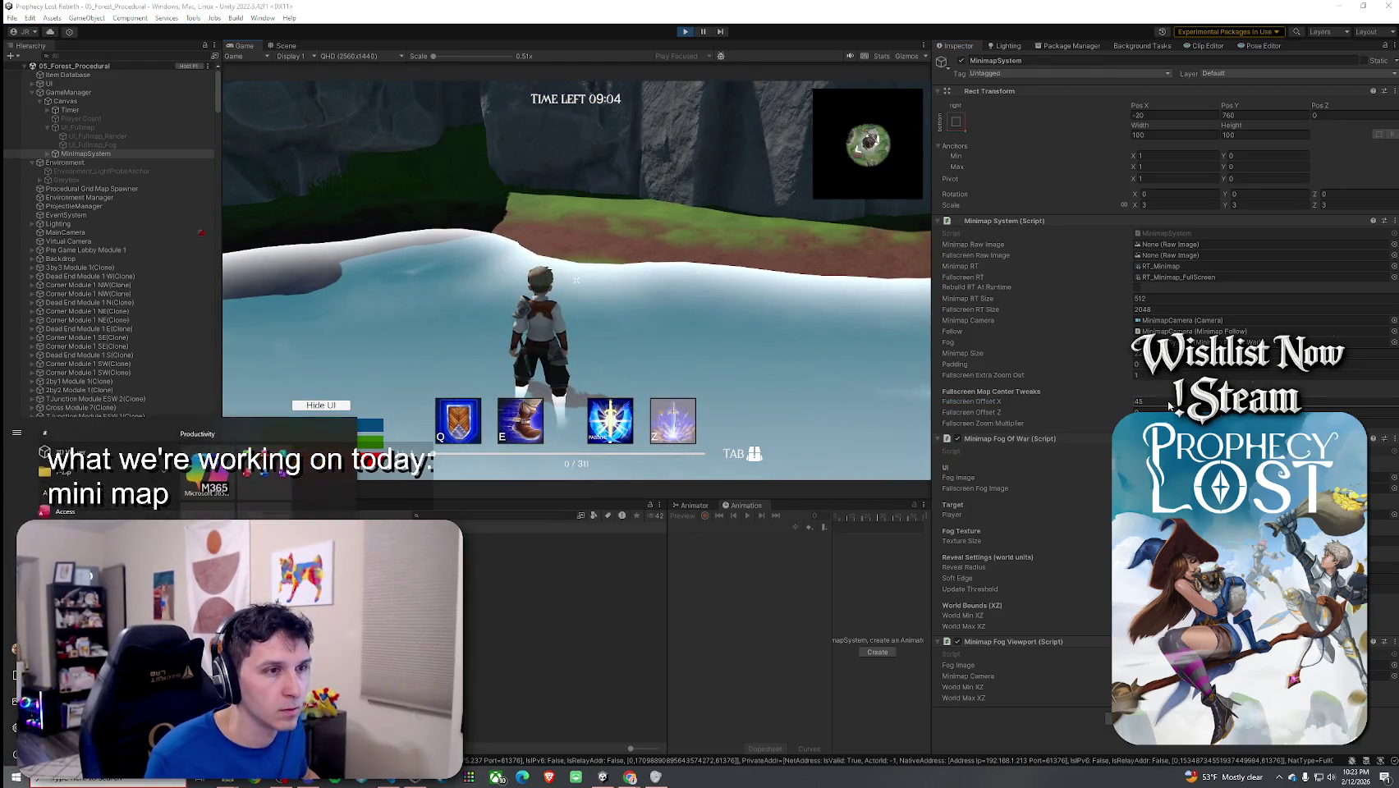
{"action": "type", "text": "35"}
{"action": "left_click", "coordinate": [736, 327]}
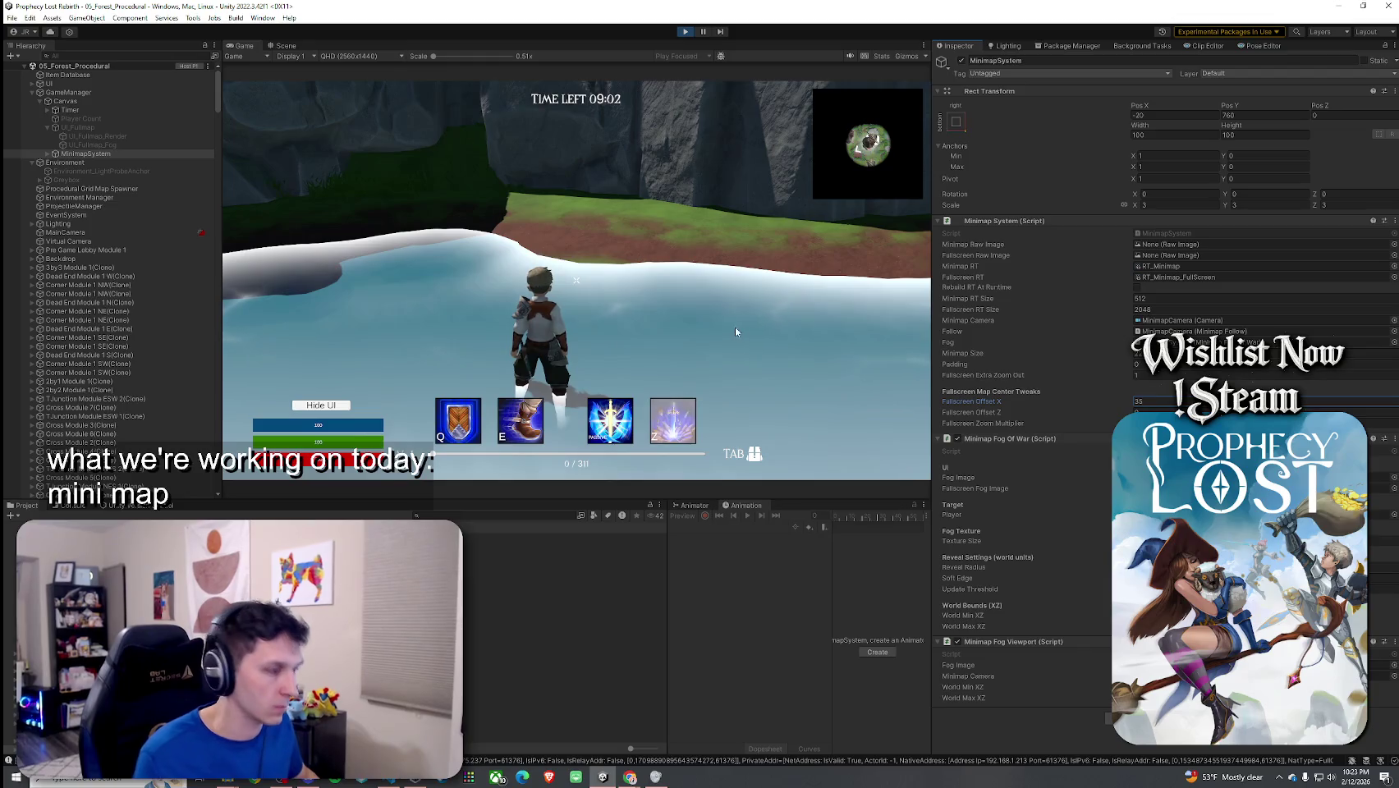
{"action": "key", "text": "Tab"}
Step: Set Fullscreen Offset X back to 50, then 45, reviewing the map framing each time
{"action": "key", "text": "Tab"}
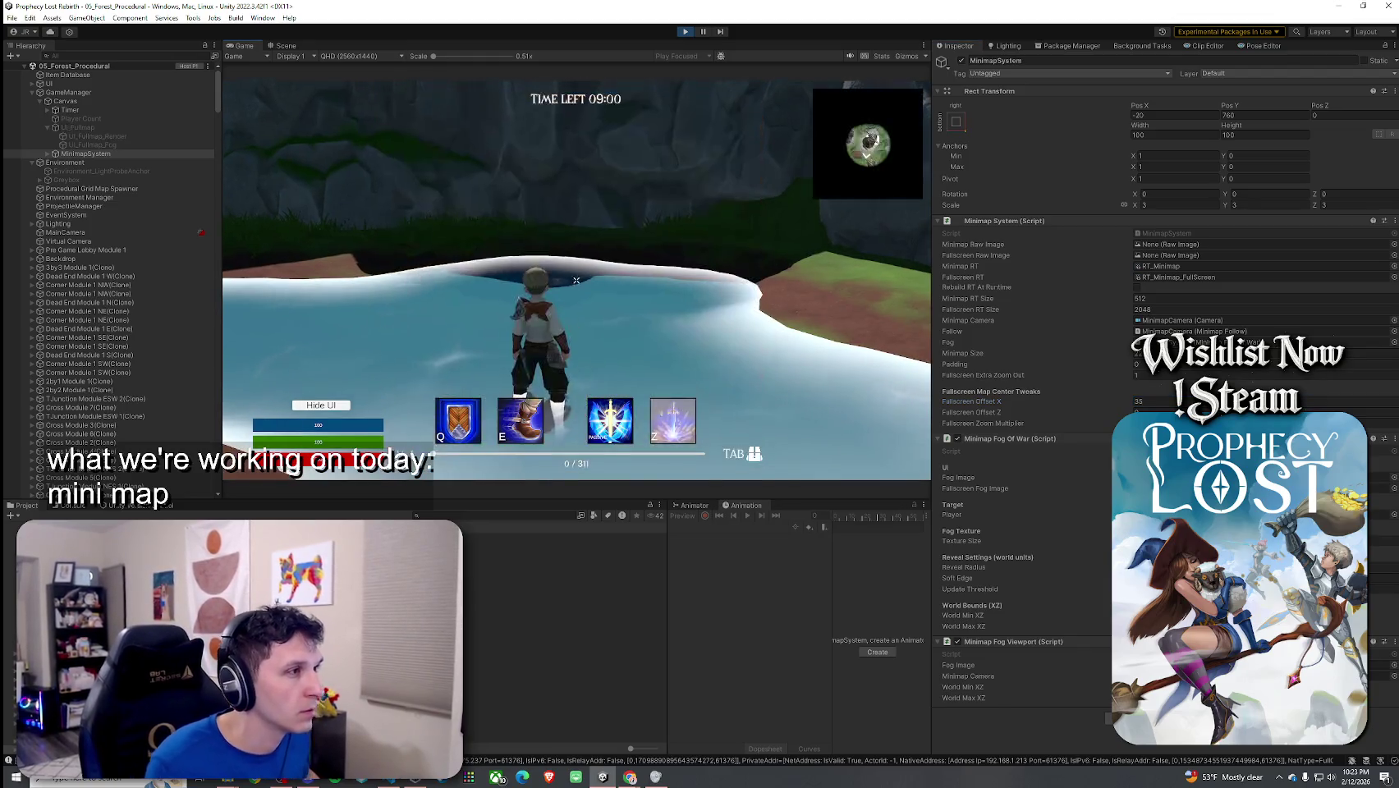
{"action": "key", "text": "super"}
{"action": "left_click", "coordinate": [1149, 402]}
{"action": "type", "text": "50"}
{"action": "key", "text": "Return"}
{"action": "key", "text": "Tab"}
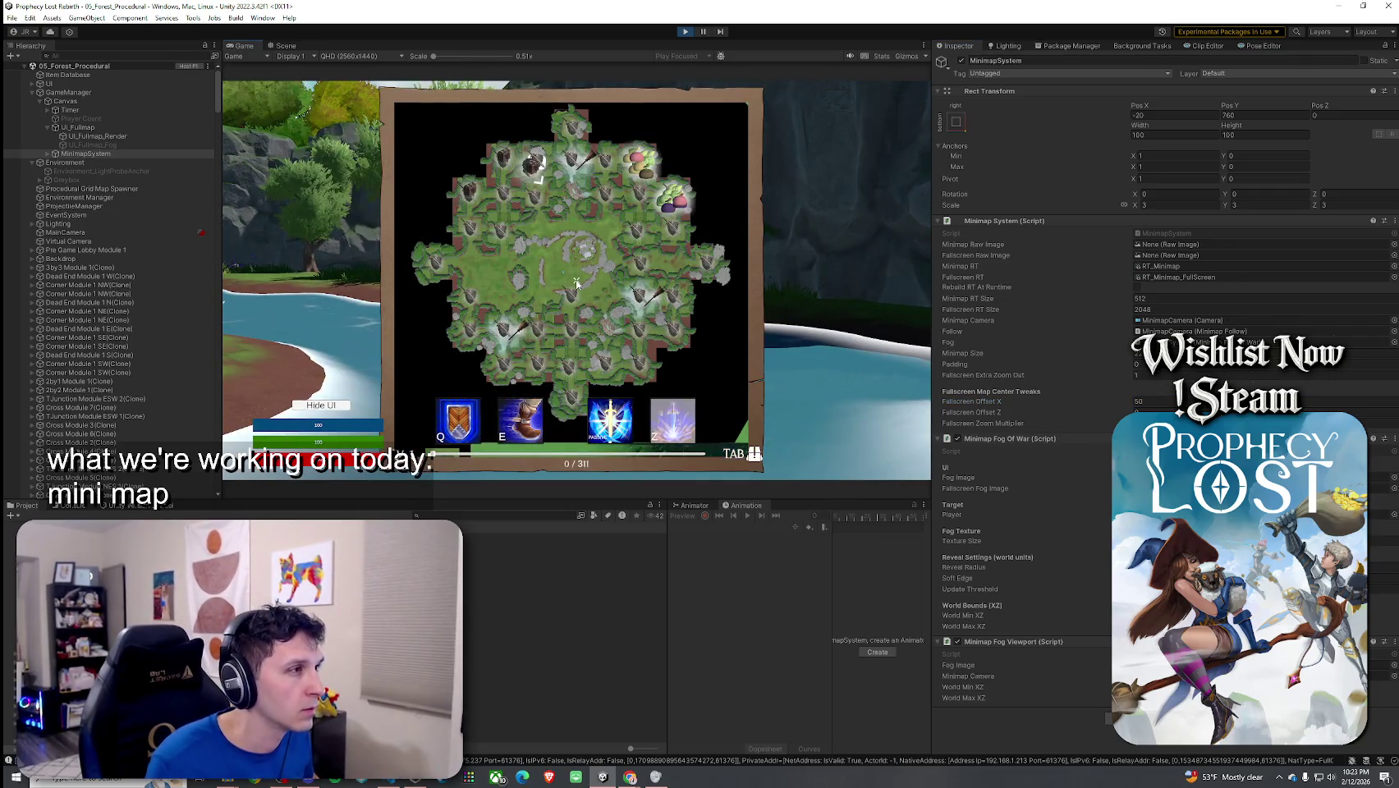
{"action": "key", "text": "Tab"}
{"action": "left_click", "coordinate": [1057, 398]}
{"action": "type", "text": "45"}
{"action": "left_click", "coordinate": [578, 282]}
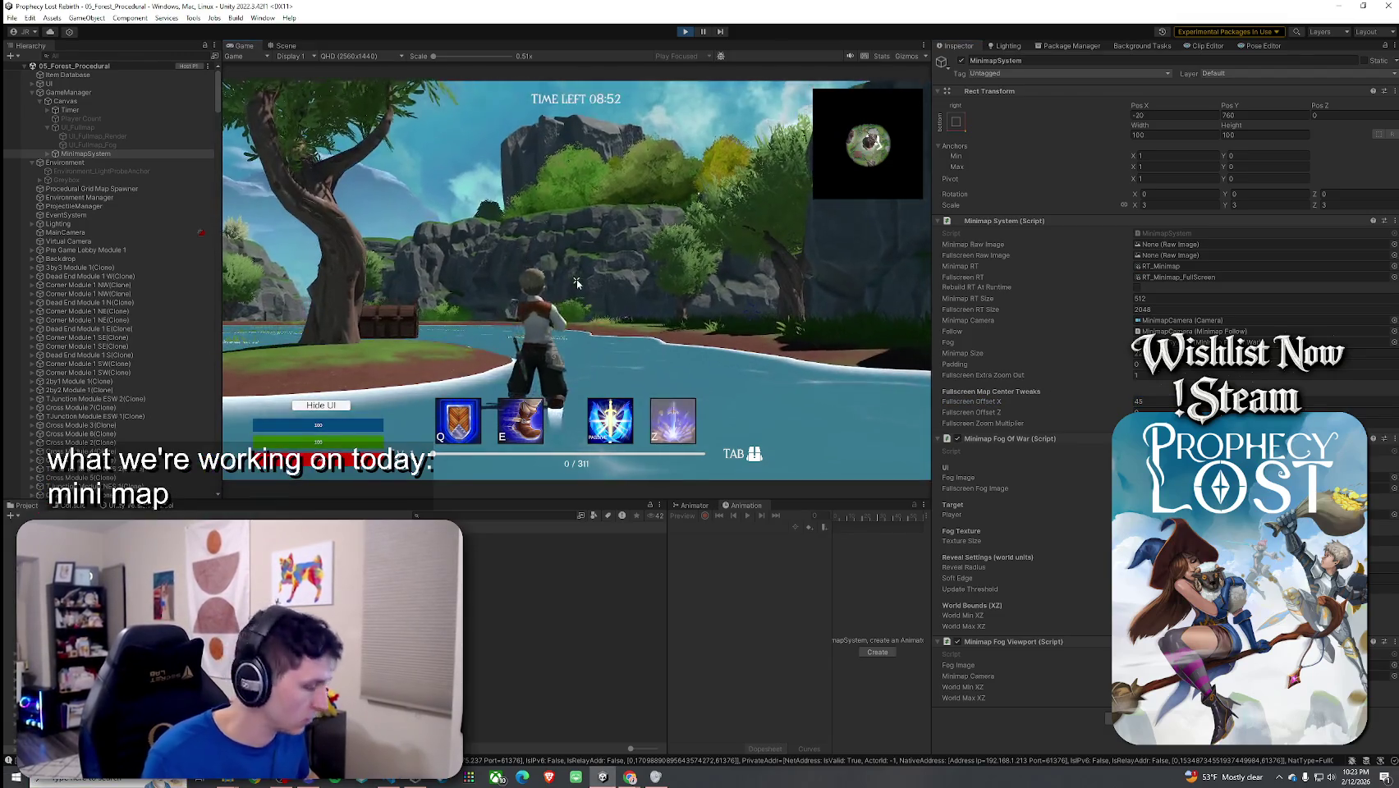
{"action": "key", "text": "Tab"}
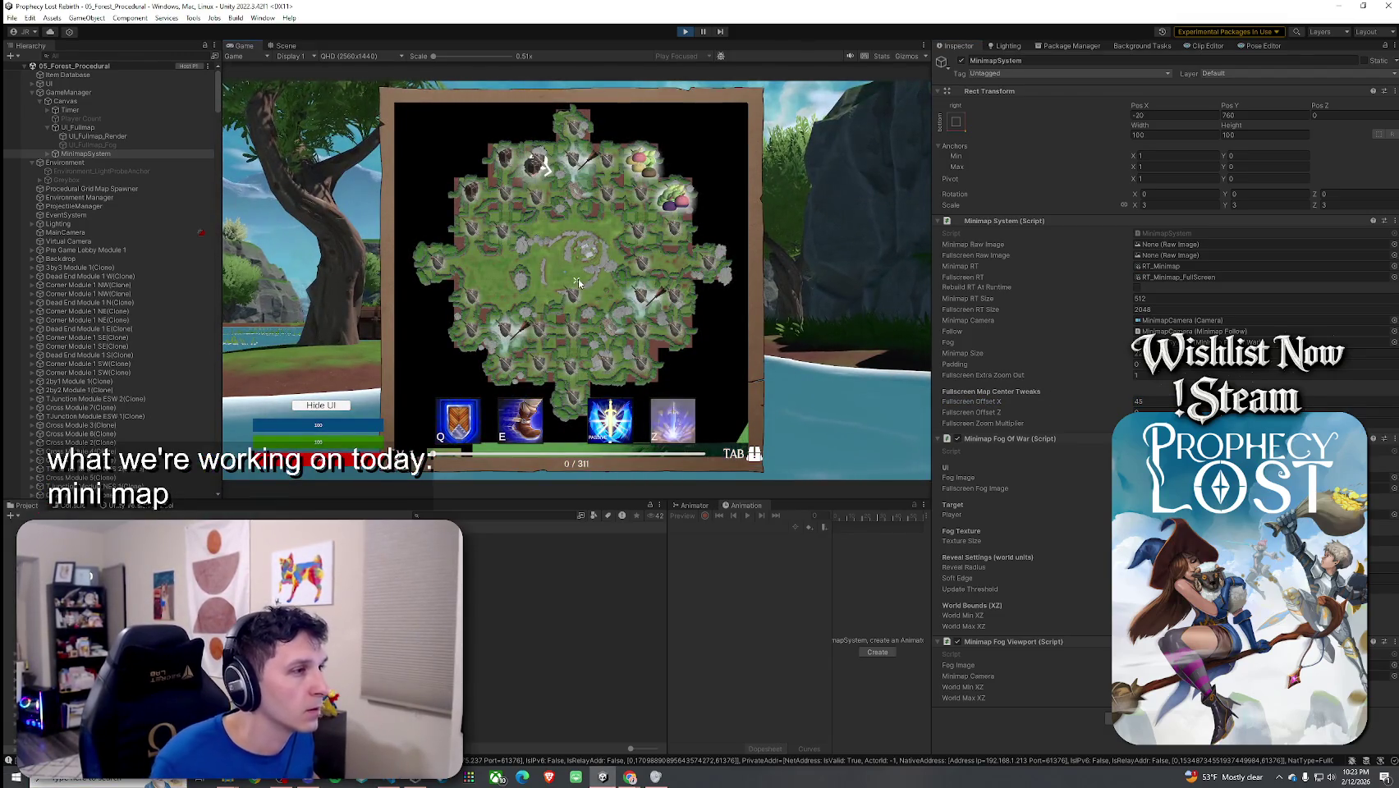
Step: Toggle the fullscreen map on and off with Tab while focusing the offset fields
{"action": "left_click", "coordinate": [1313, 412]}
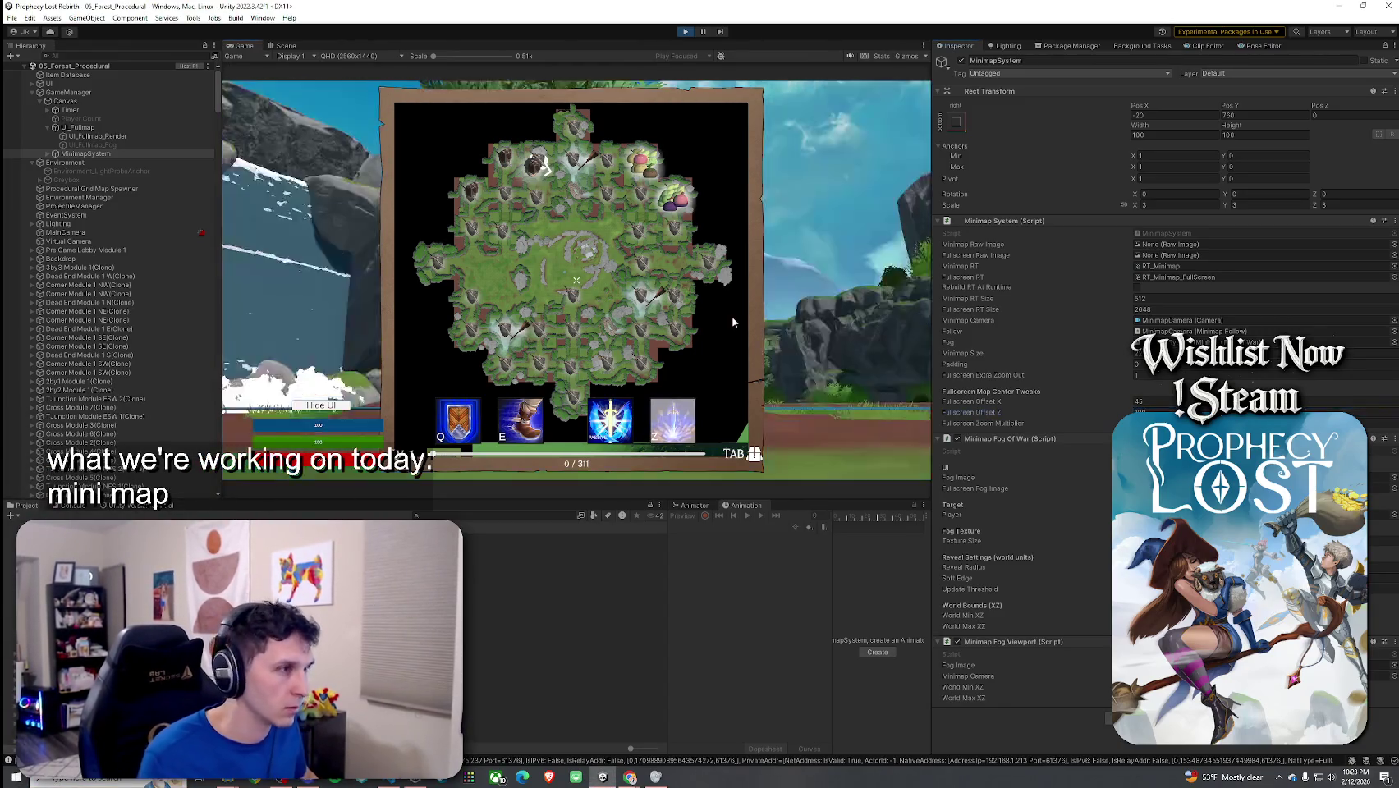
{"action": "key", "text": "Tab"}
{"action": "key", "text": "Tab"}
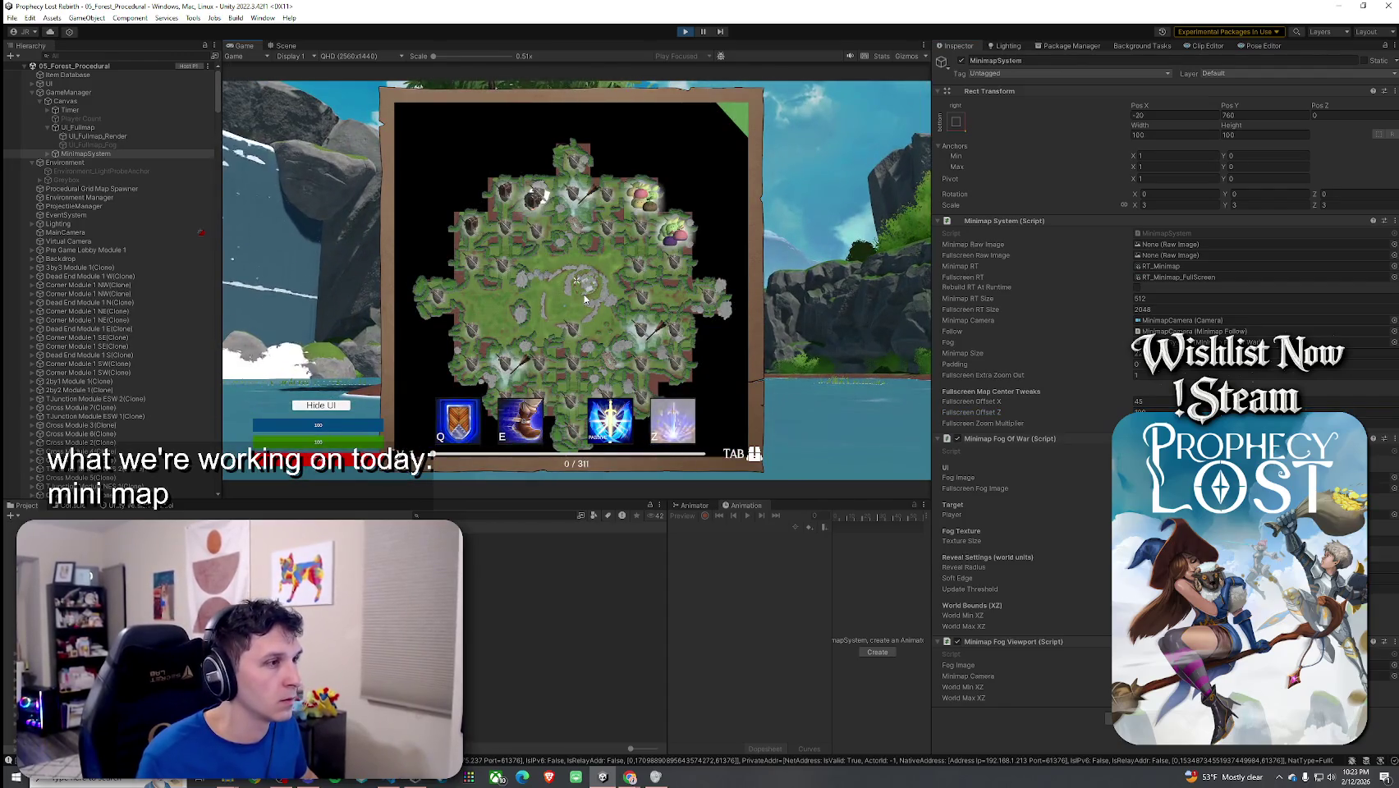
{"action": "key", "text": "Tab"}
{"action": "left_click", "coordinate": [1314, 412]}
{"action": "key", "text": "Tab"}
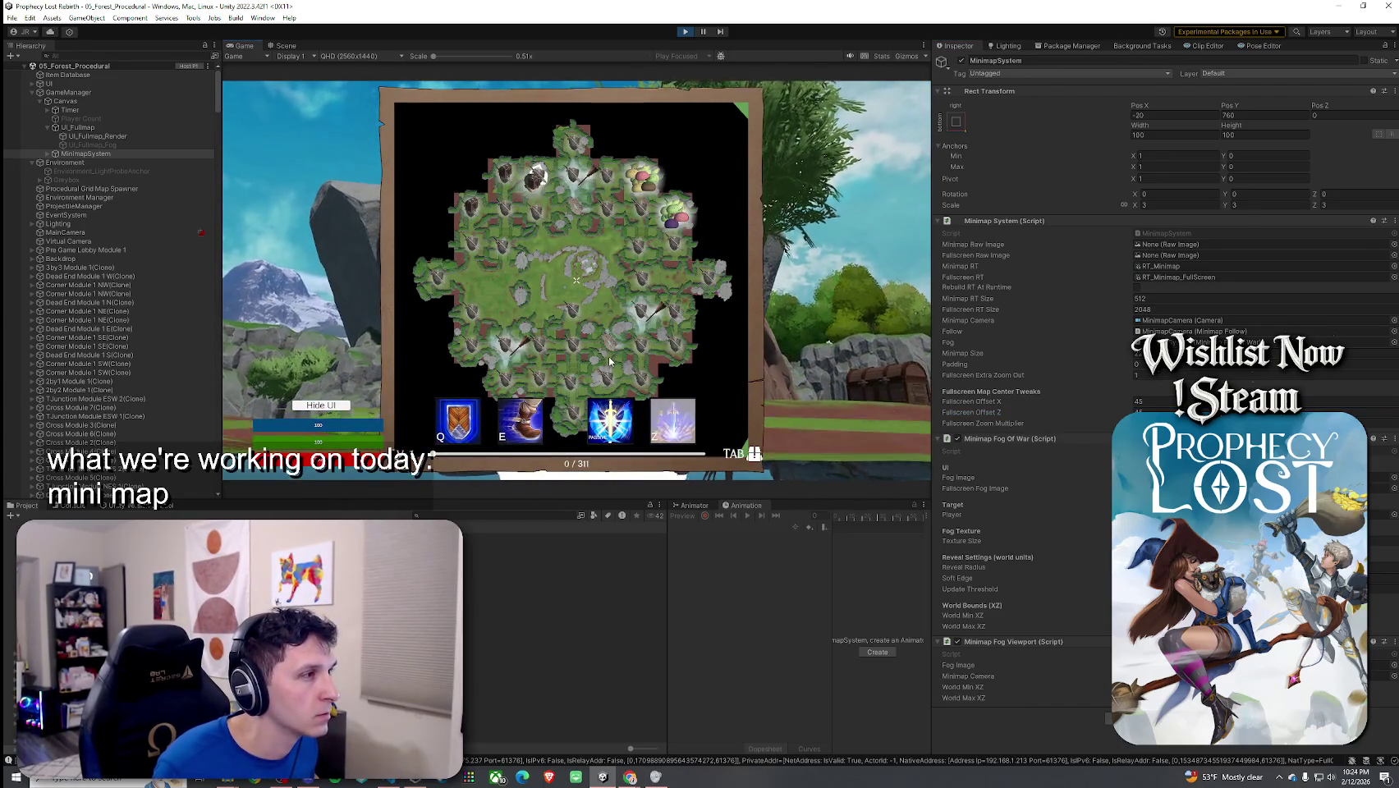
{"action": "key", "text": "Tab"}
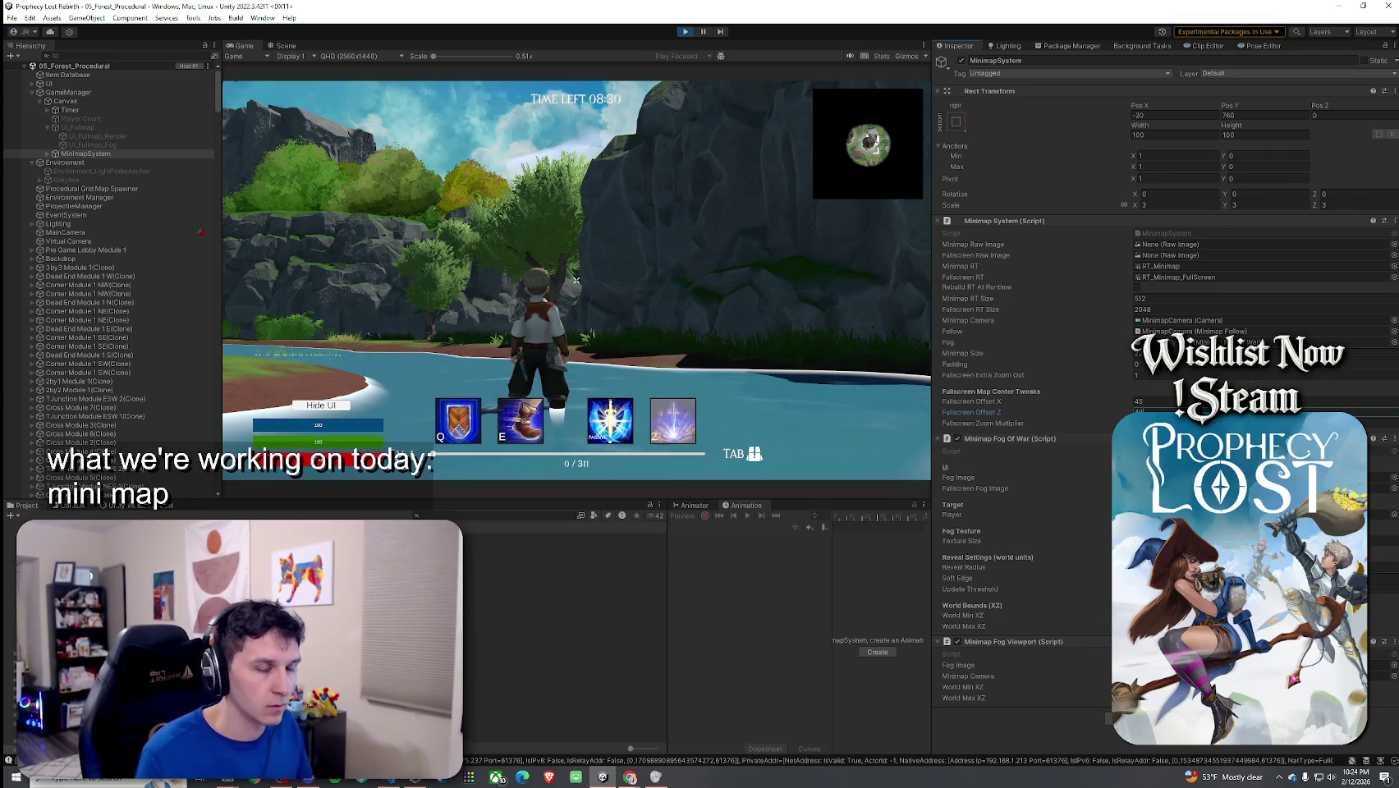
Step: Set Fullscreen Offset X to 42 on the open fullscreen map, then stop play mode
{"action": "key", "text": "Tab"}
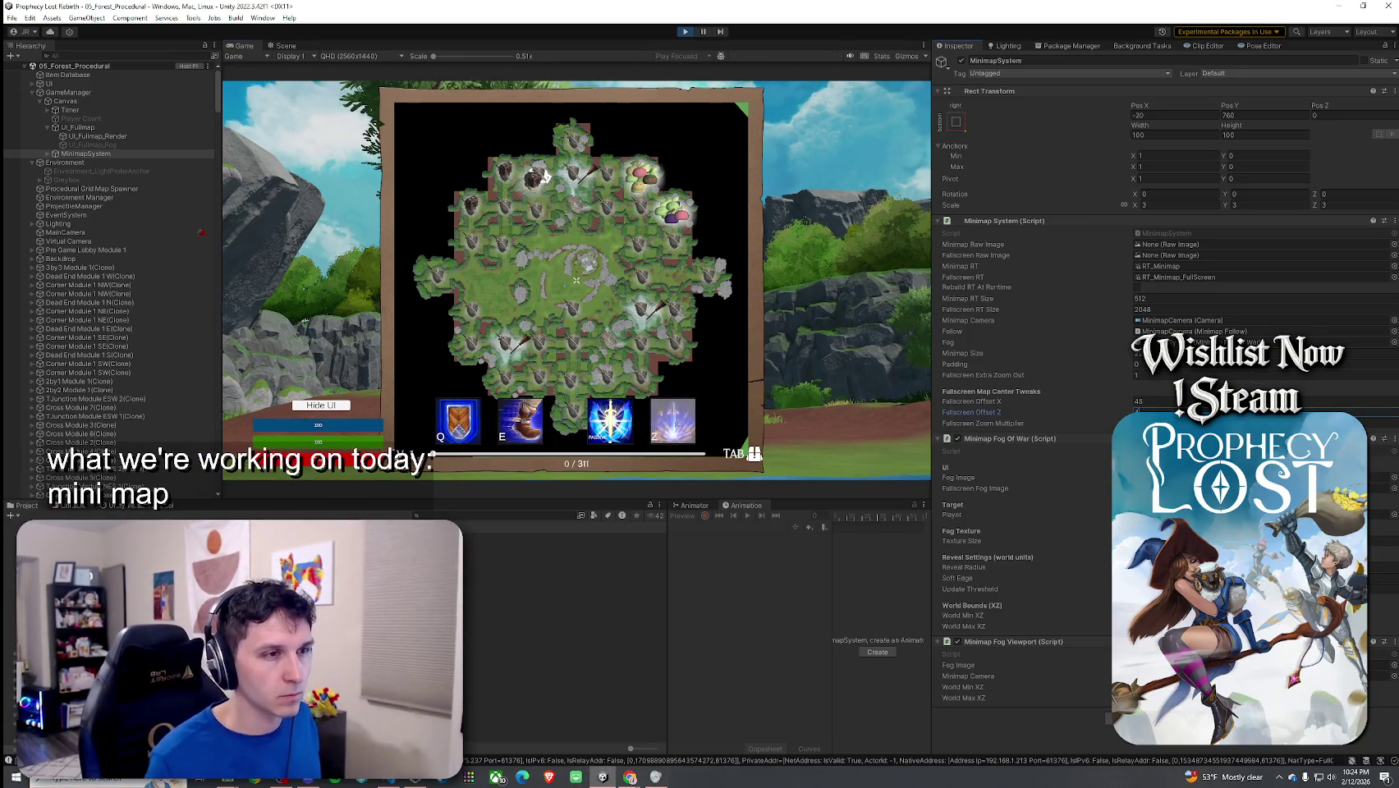
{"action": "left_click", "coordinate": [1159, 402]}
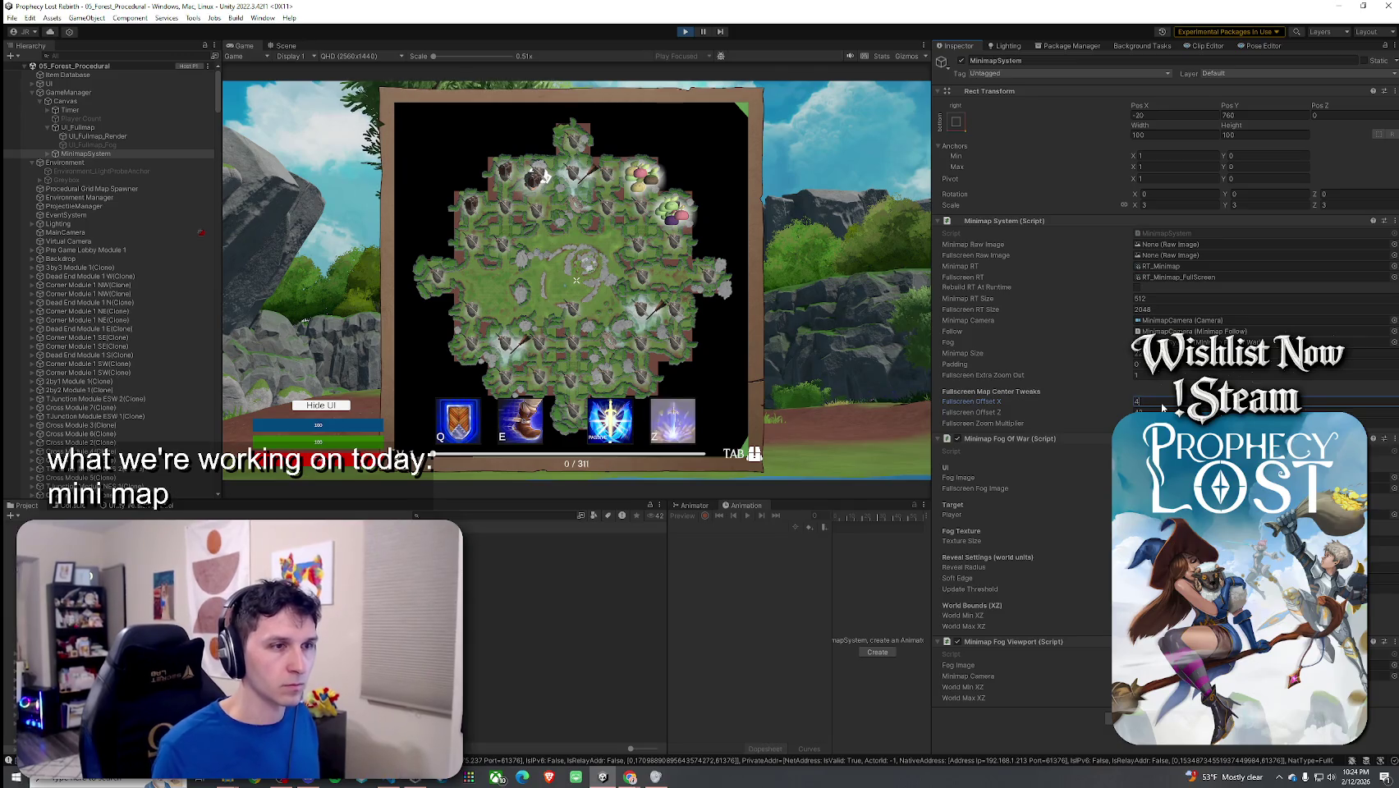
{"action": "left_click", "coordinate": [572, 299]}
{"action": "key", "text": "Tab"}
{"action": "key", "text": "Tab"}
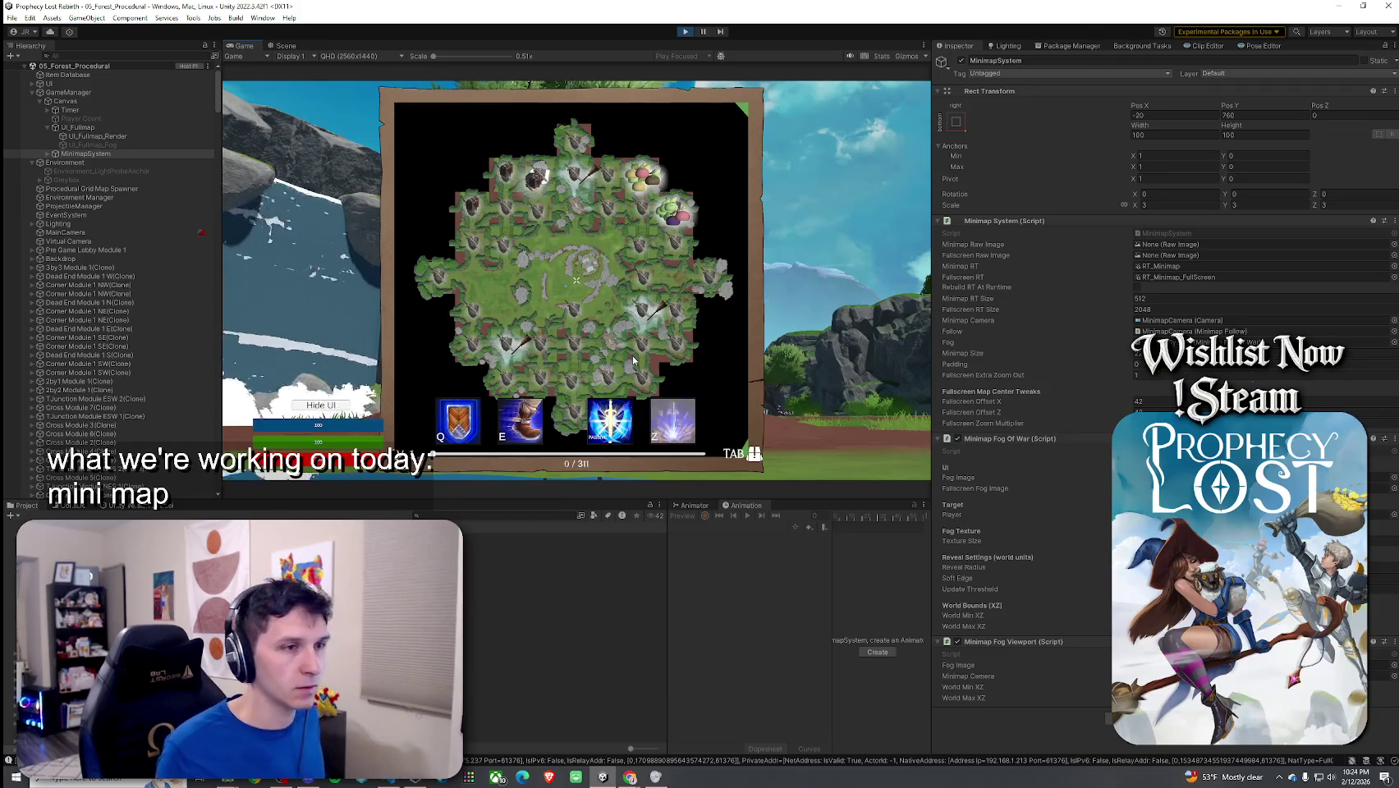
{"action": "left_click", "coordinate": [685, 32]}
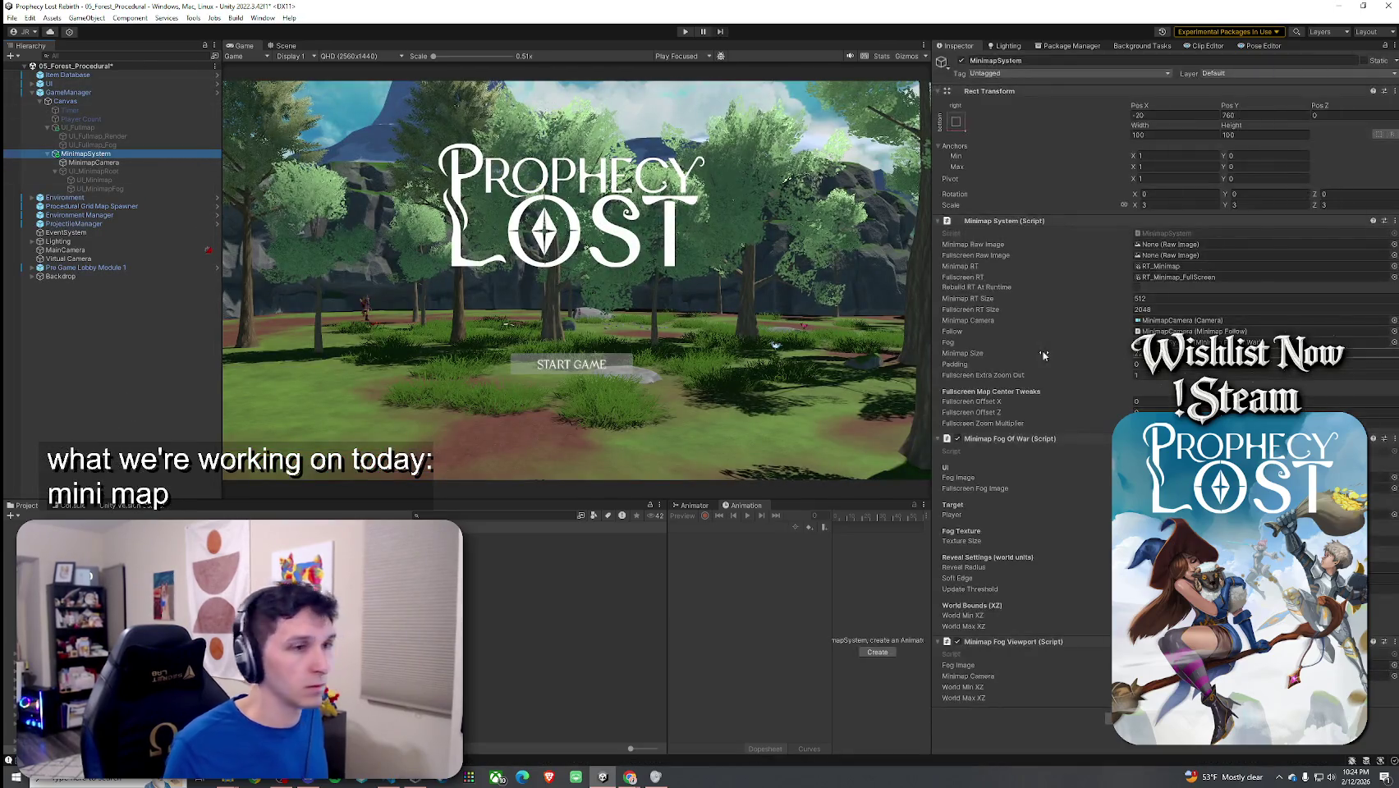
Step: Enter 42 for Fullscreen Offset X, correcting a mistyped 45, and save via File > Save
{"action": "left_click", "coordinate": [1139, 402]}
{"action": "type", "text": "45"}
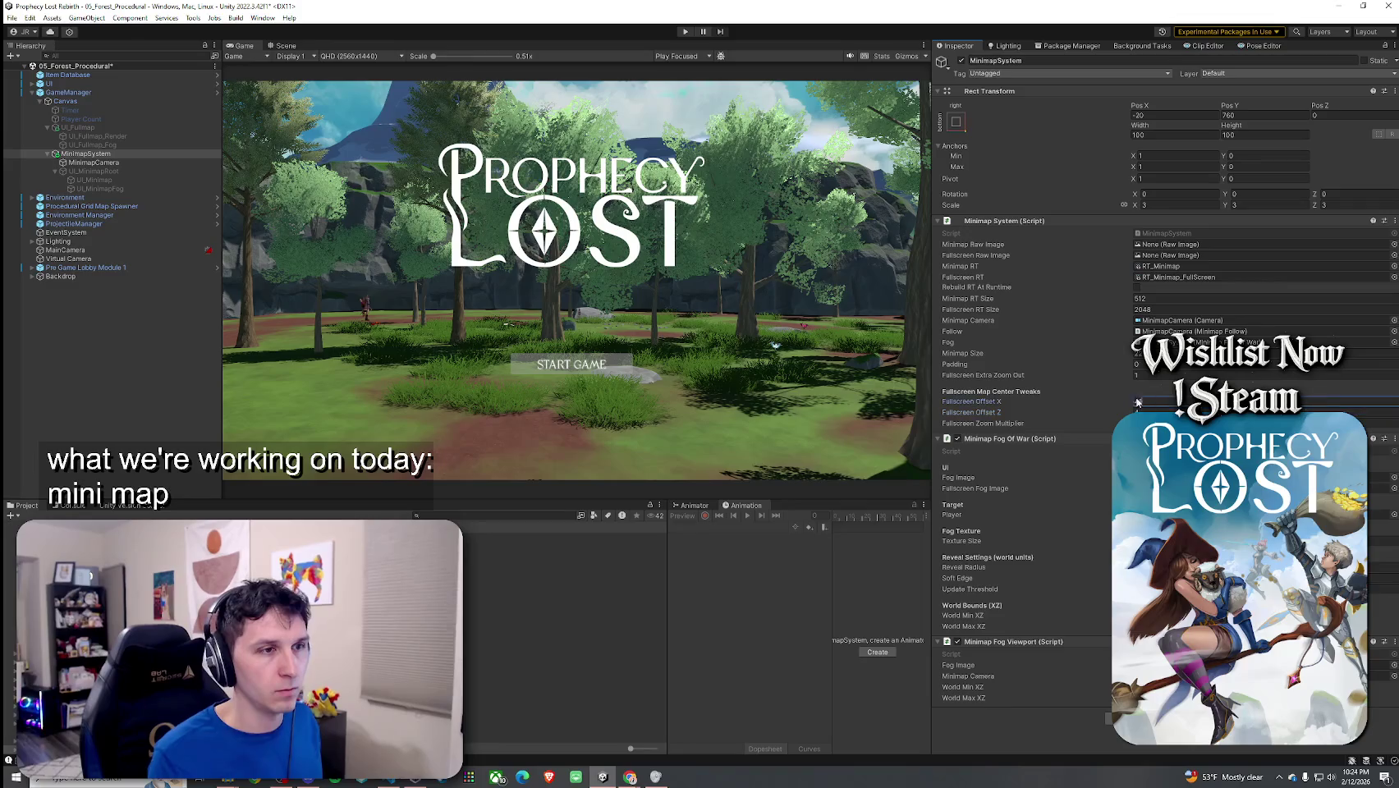
{"action": "key", "text": "BackSpace"}
{"action": "type", "text": "2"}
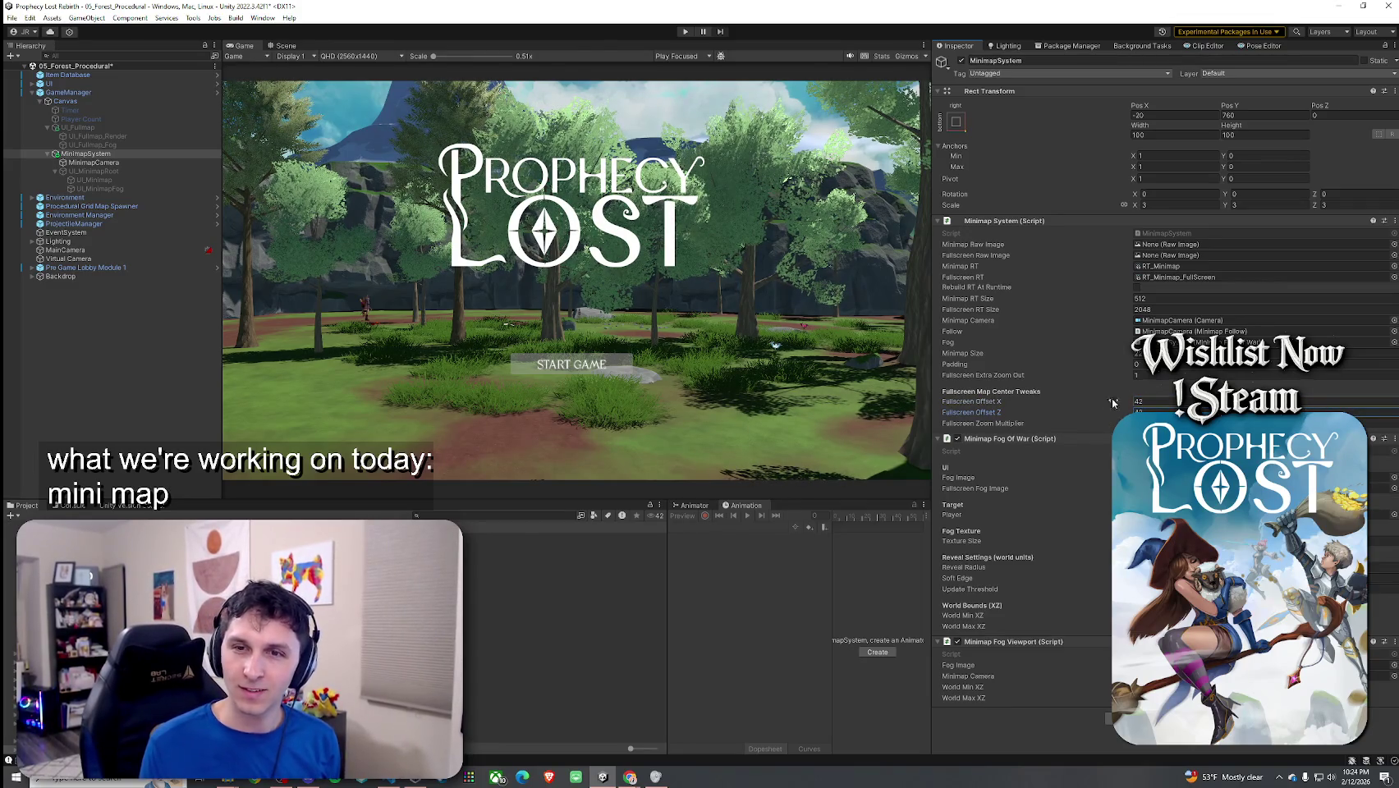
{"action": "left_click", "coordinate": [11, 18]}
{"action": "left_click", "coordinate": [82, 70]}
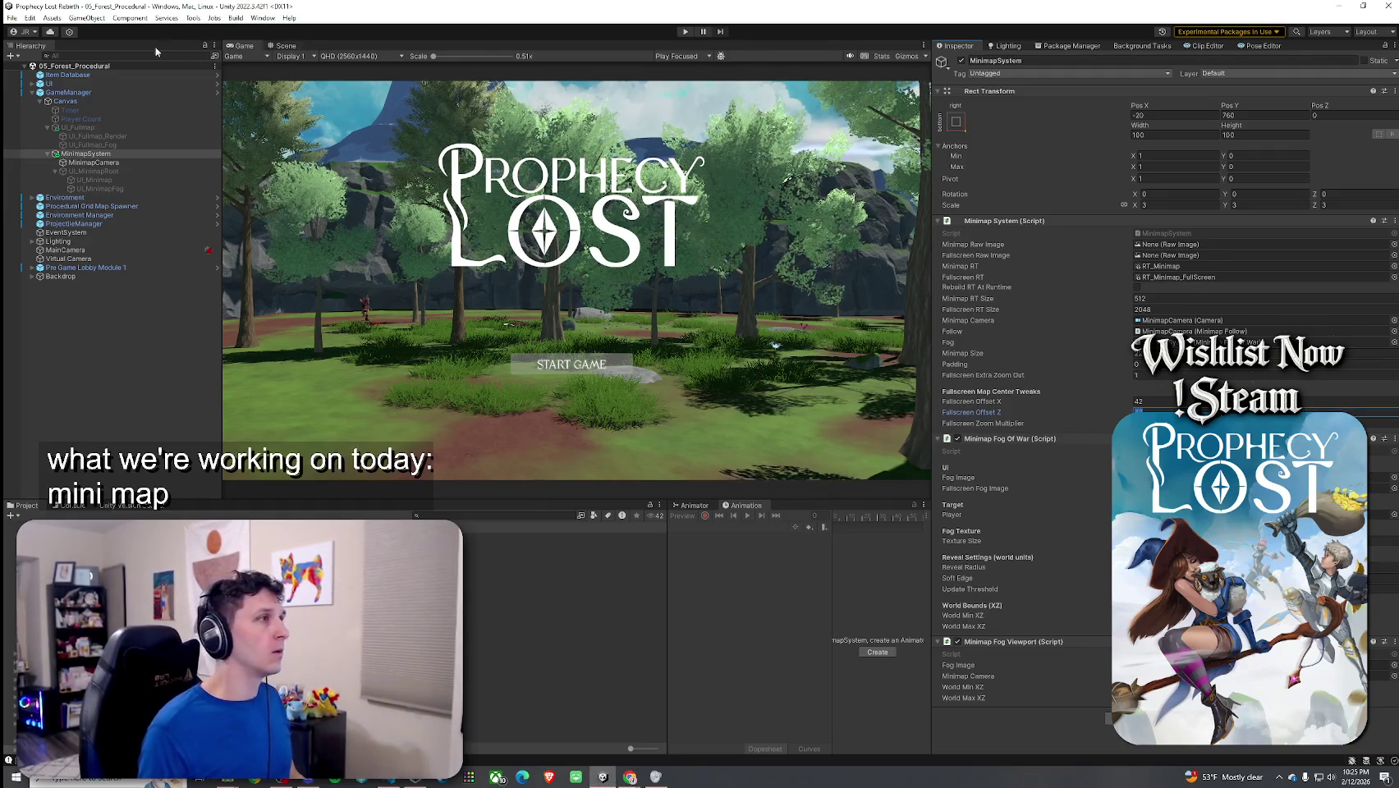
{"action": "right_click", "coordinate": [52, 96]}
{"action": "key", "text": "Escape"}
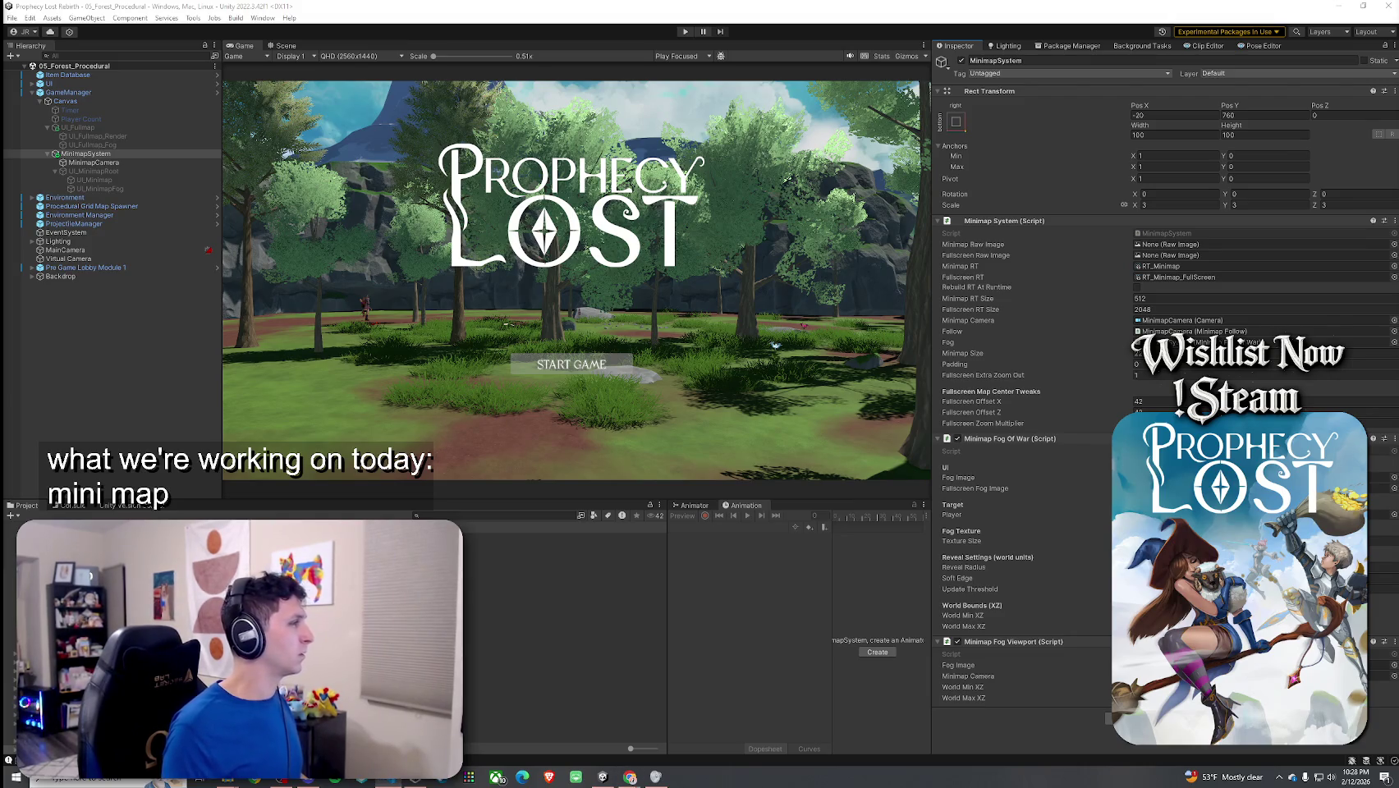
{"action": "left_click", "coordinate": [357, 292]}
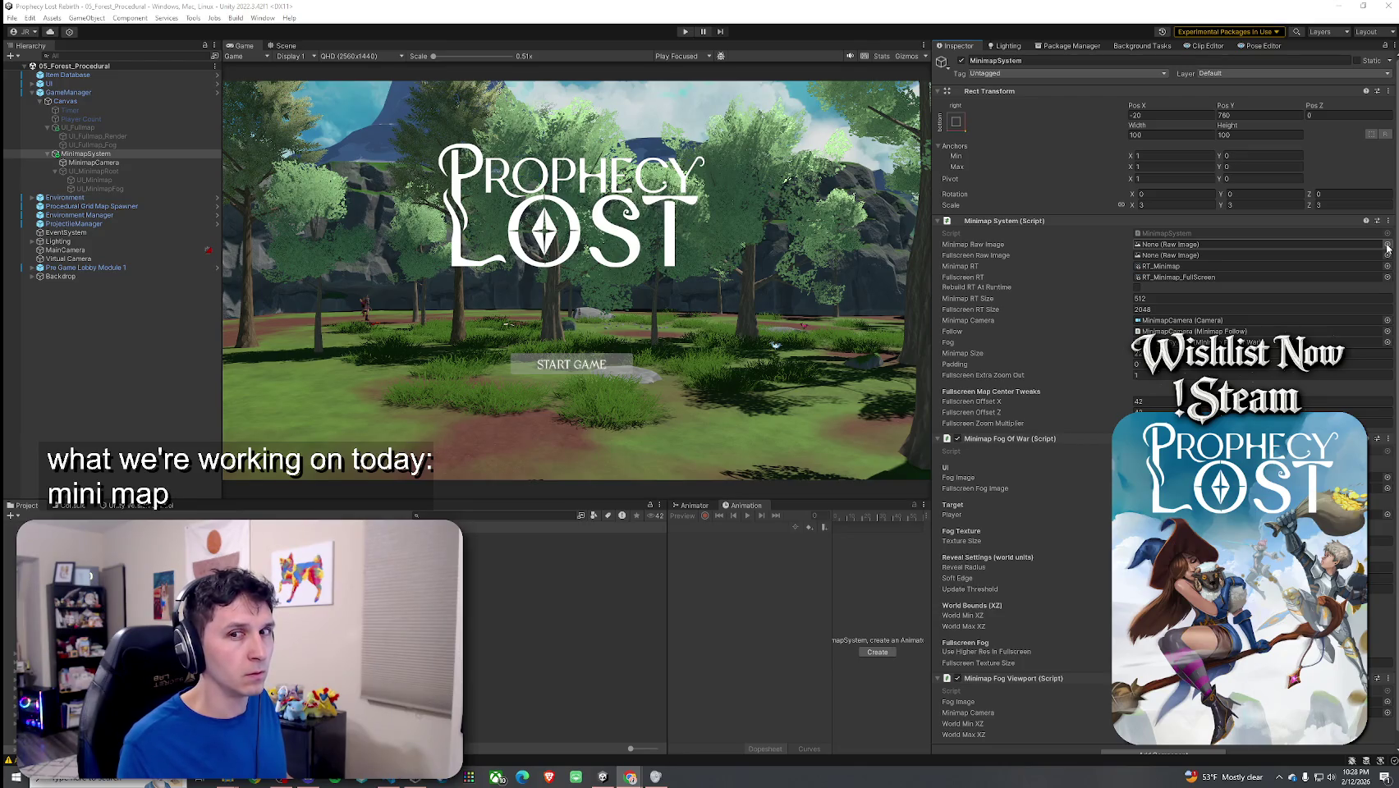
Step: Inspect UI_Fullmap_Fog, UI_Fullmap_Render, then MinimapSystem, scrolling to its new fullscreen fog settings
{"action": "left_click", "coordinate": [117, 146]}
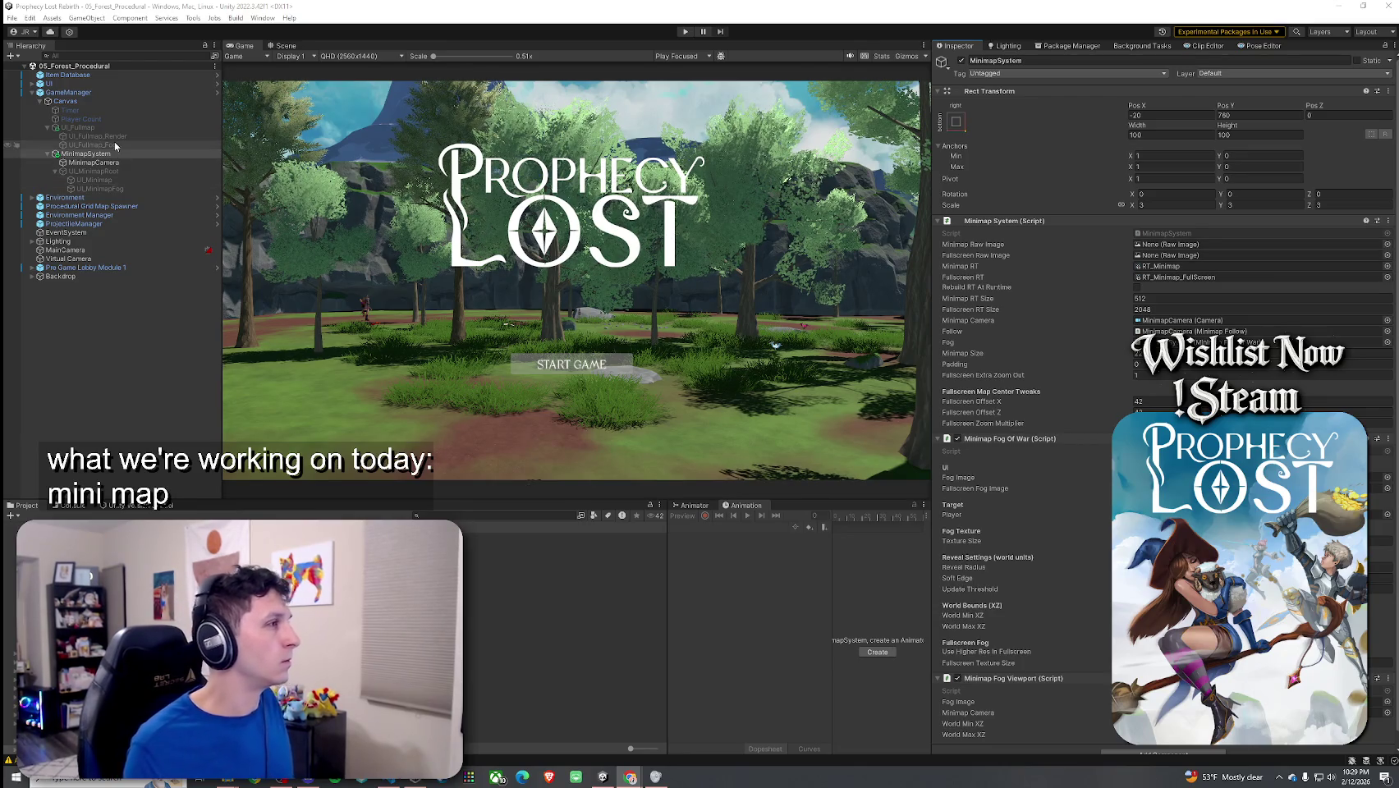
{"action": "left_click", "coordinate": [120, 136]}
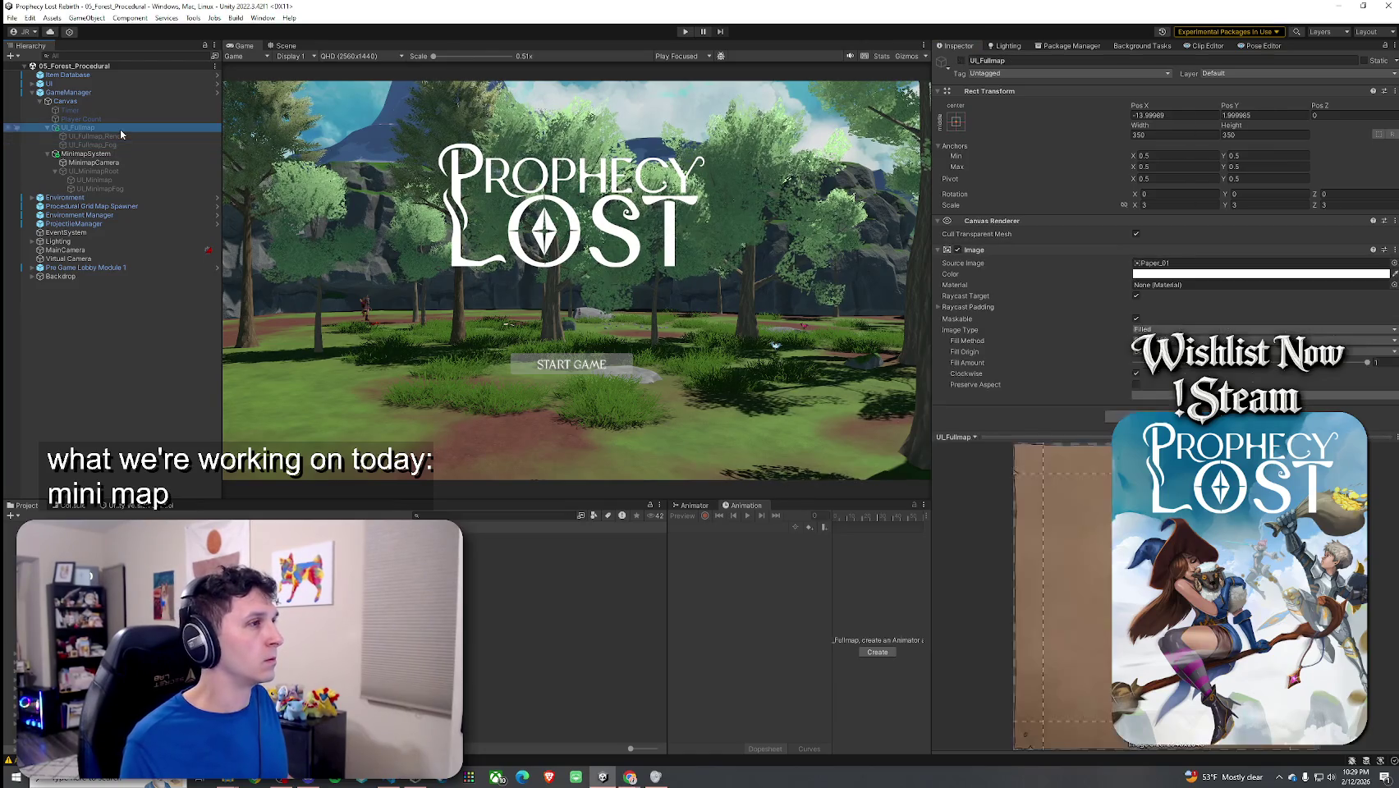
{"action": "left_click", "coordinate": [128, 155]}
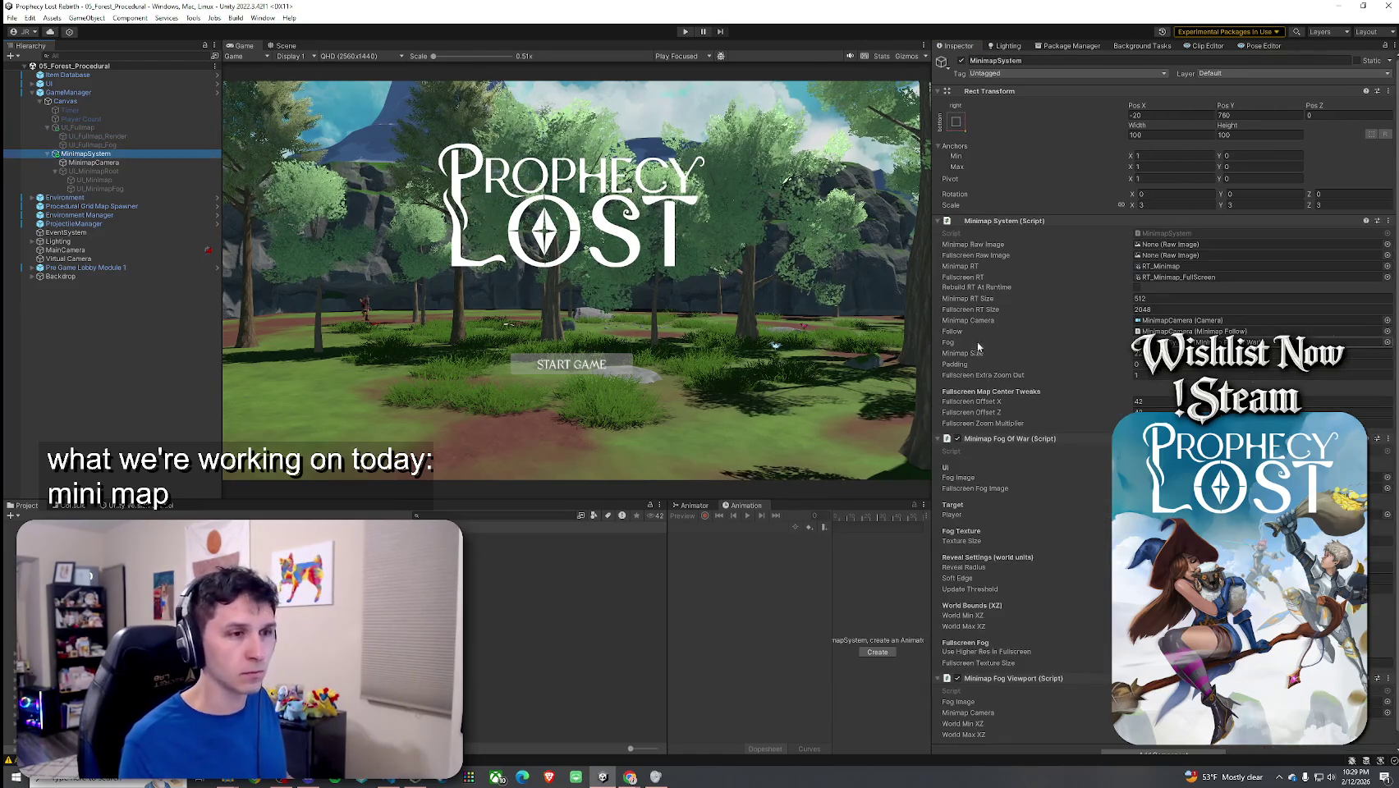
{"action": "scroll", "coordinate": [1057, 367], "scroll_direction": "down", "scroll_amount": 1}
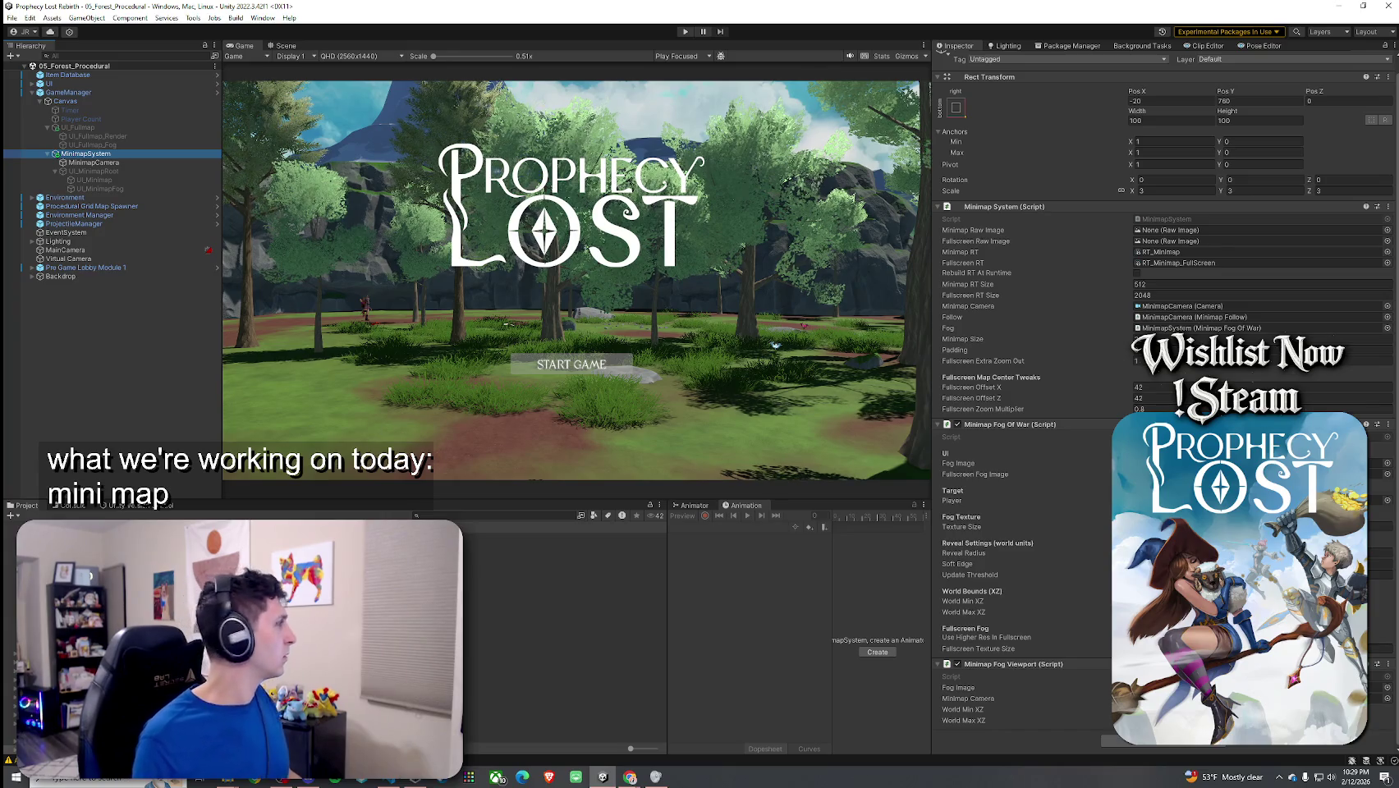
{"action": "left_click", "coordinate": [13, 17]}
{"action": "key", "text": "Escape"}
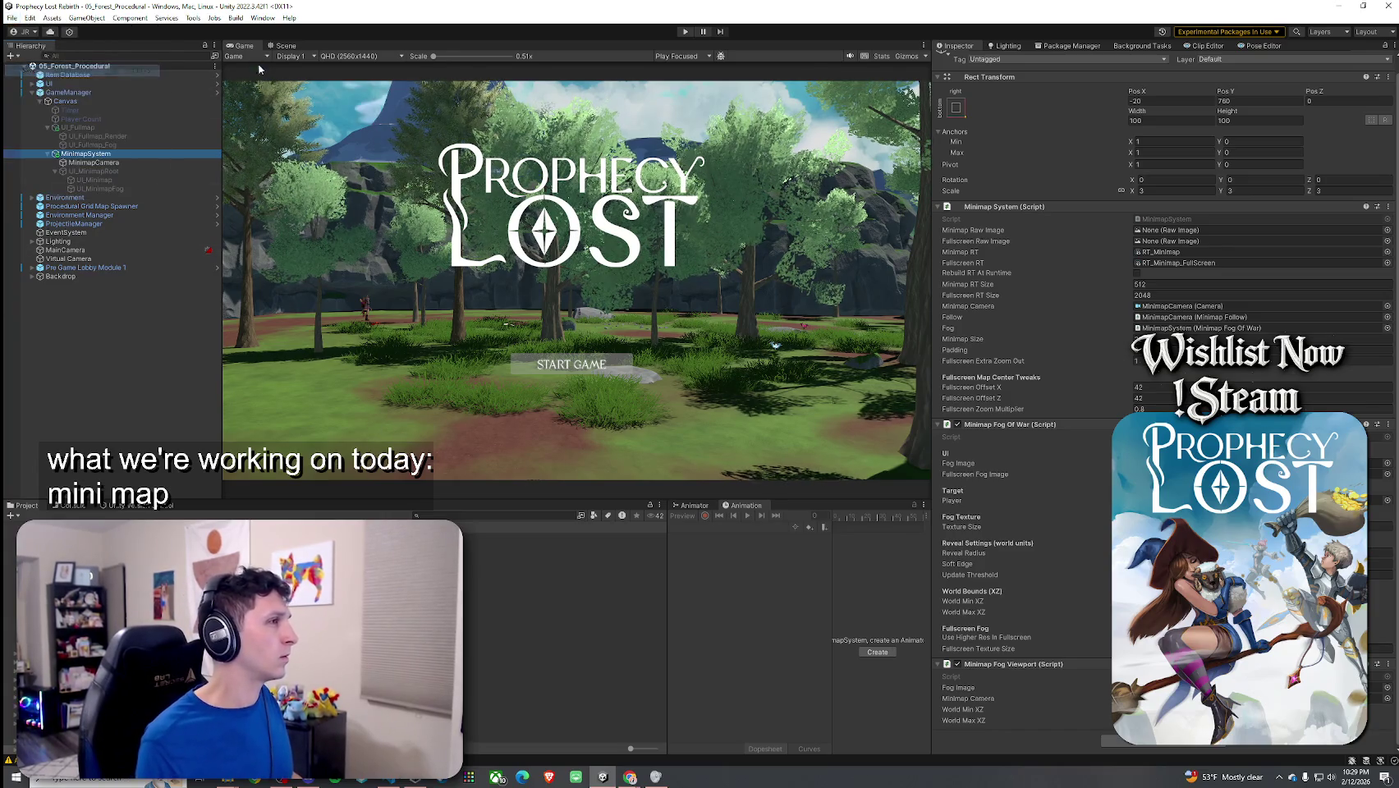
Step: Maximize the Game view, play into the forest level, and open then close the fullscreen map
{"action": "double_click", "coordinate": [633, 46]}
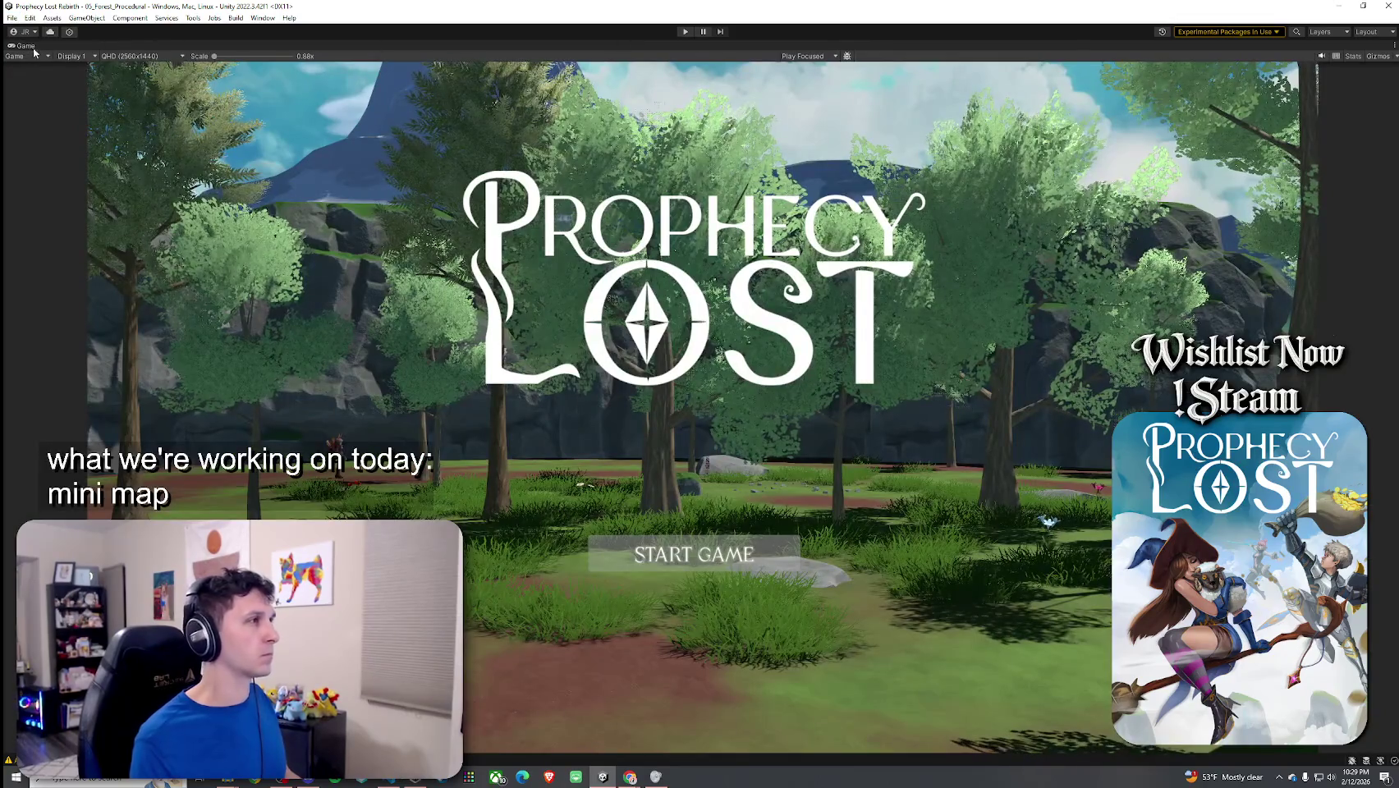
{"action": "left_click", "coordinate": [686, 31]}
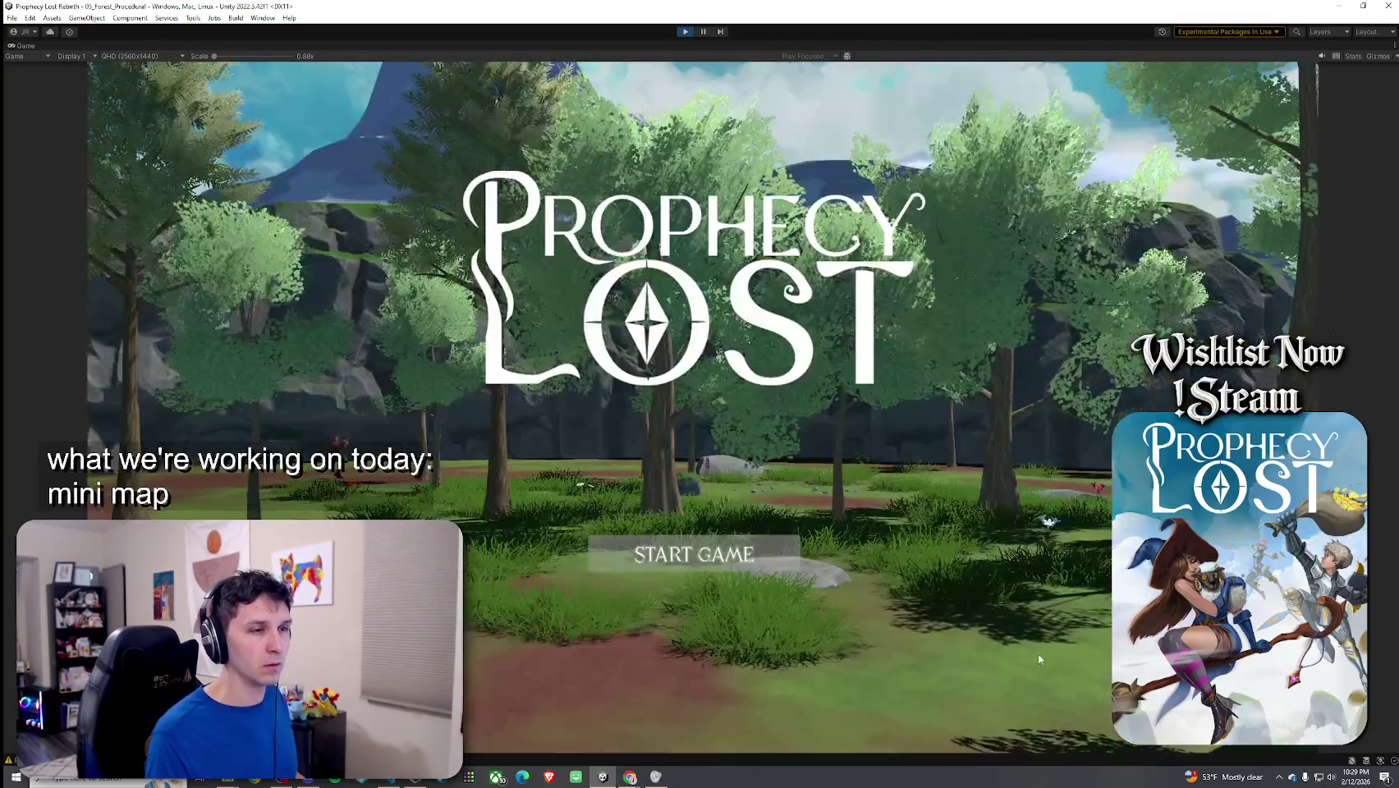
{"action": "left_click", "coordinate": [780, 565]}
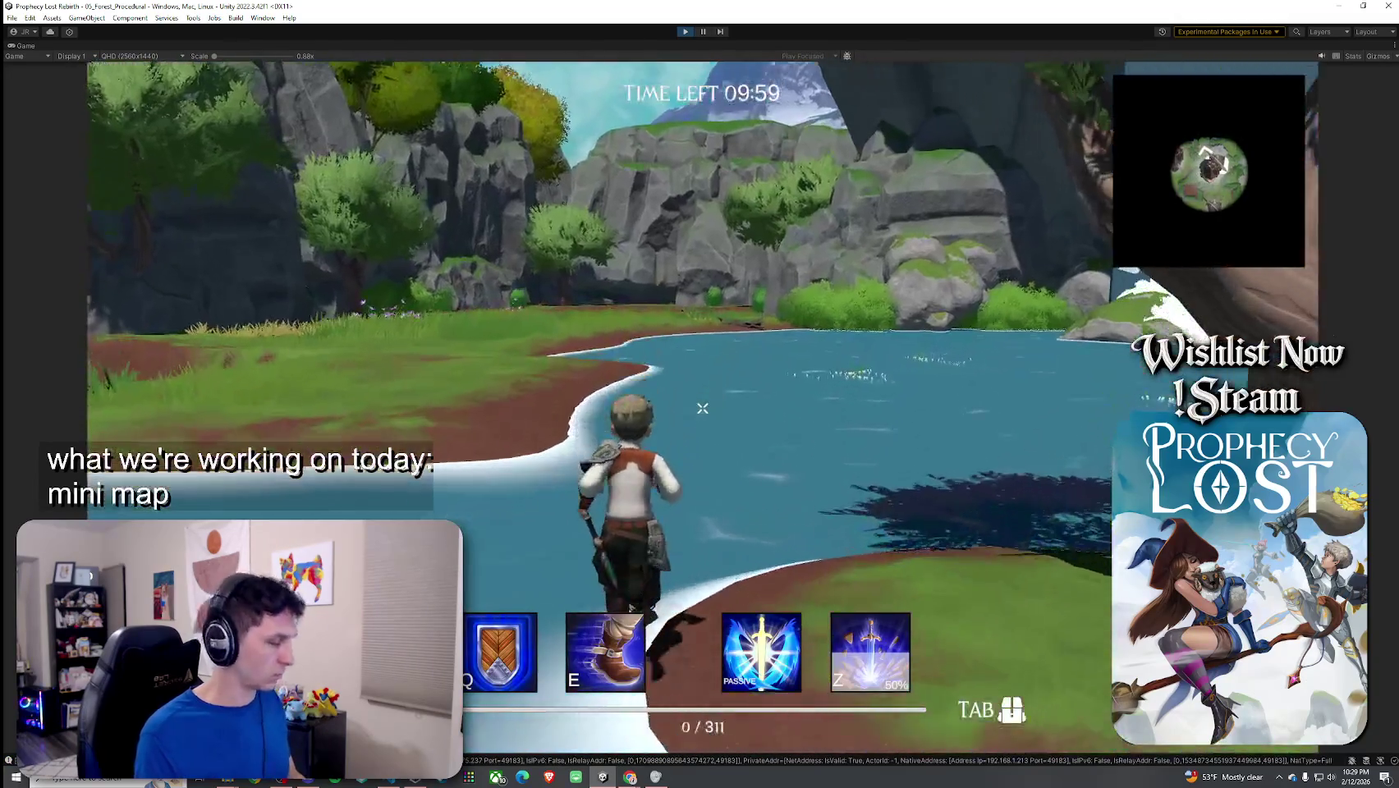
{"action": "key", "text": "m"}
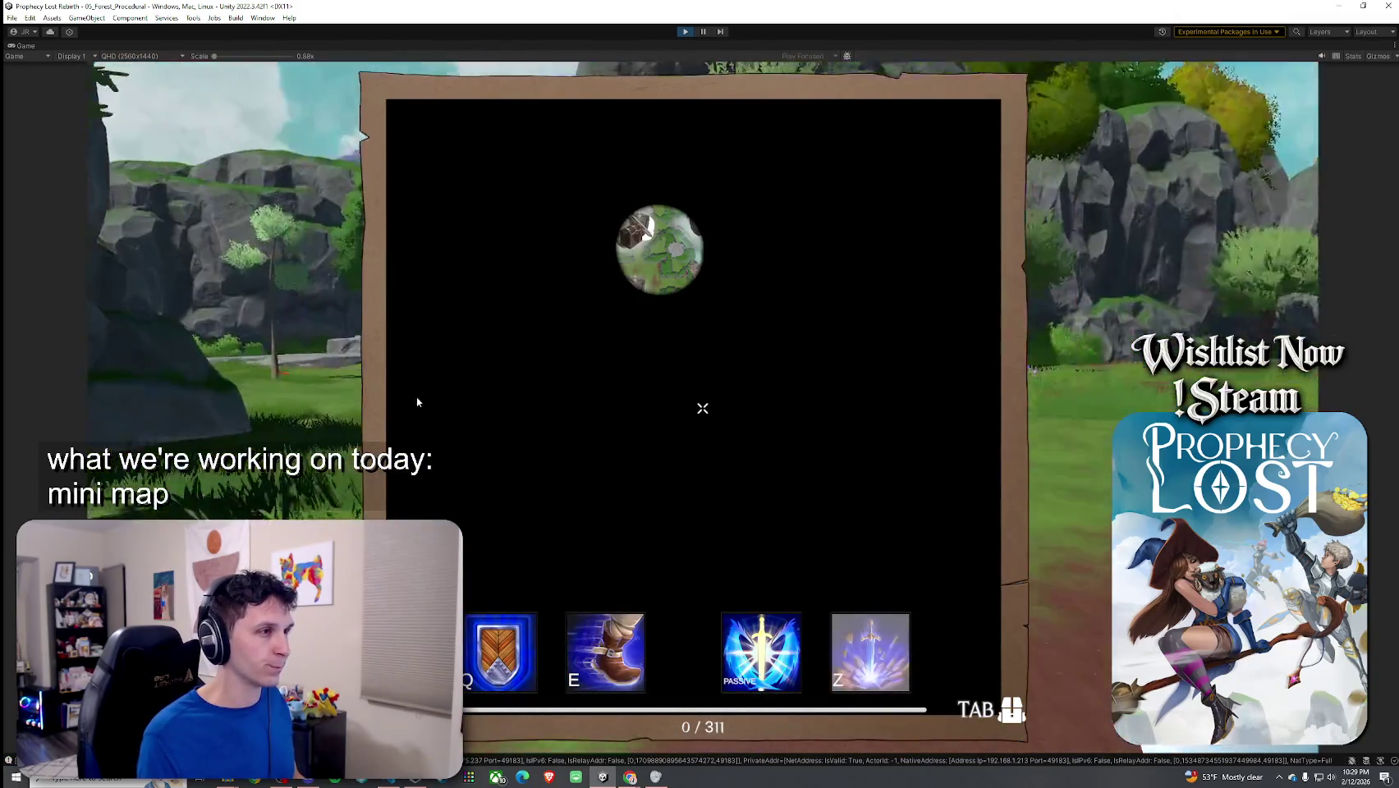
{"action": "key", "text": "m"}
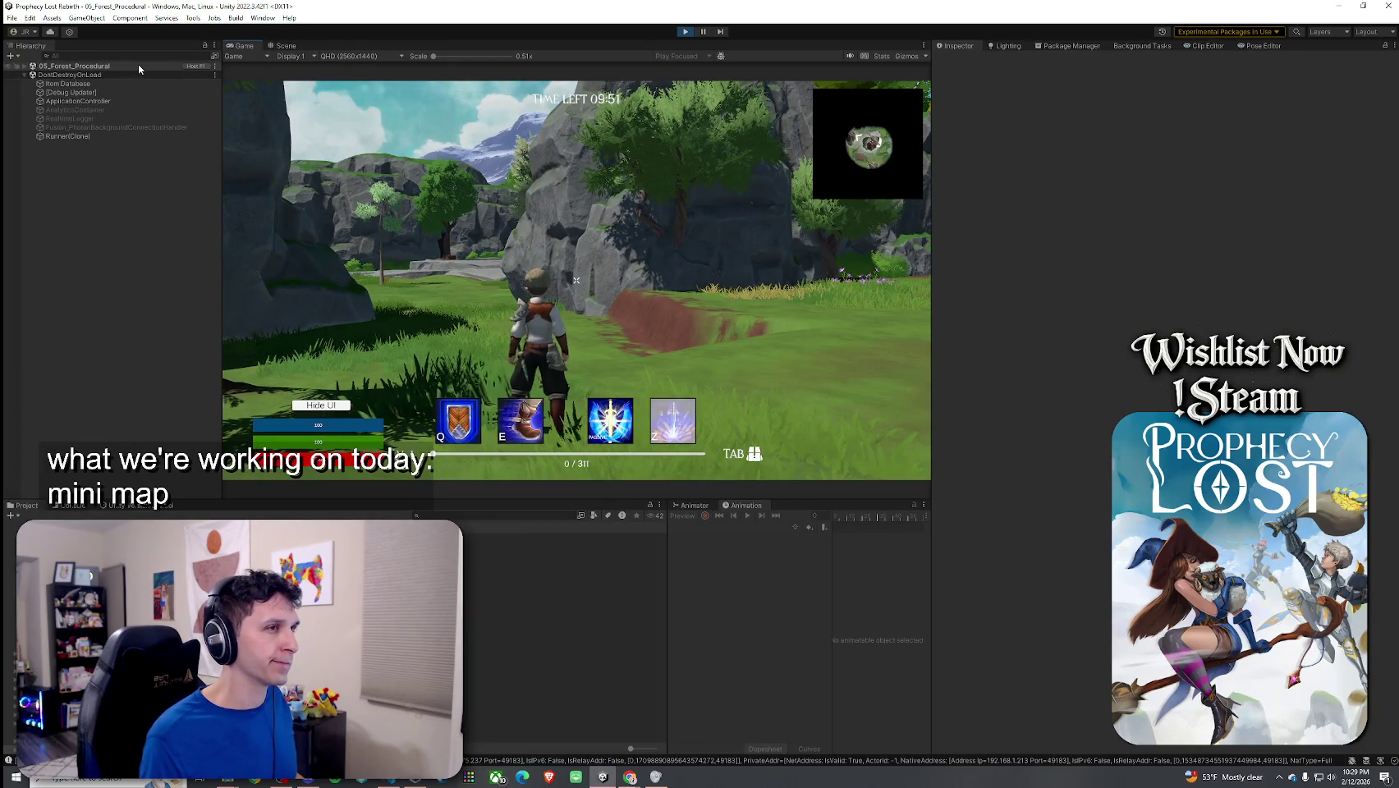
Step: Expand the scene's UI, Canvas, MinimapSystem, UI_MinimapRoot and UI_Fullmap entries in the Hierarchy
{"action": "left_click", "coordinate": [24, 65]}
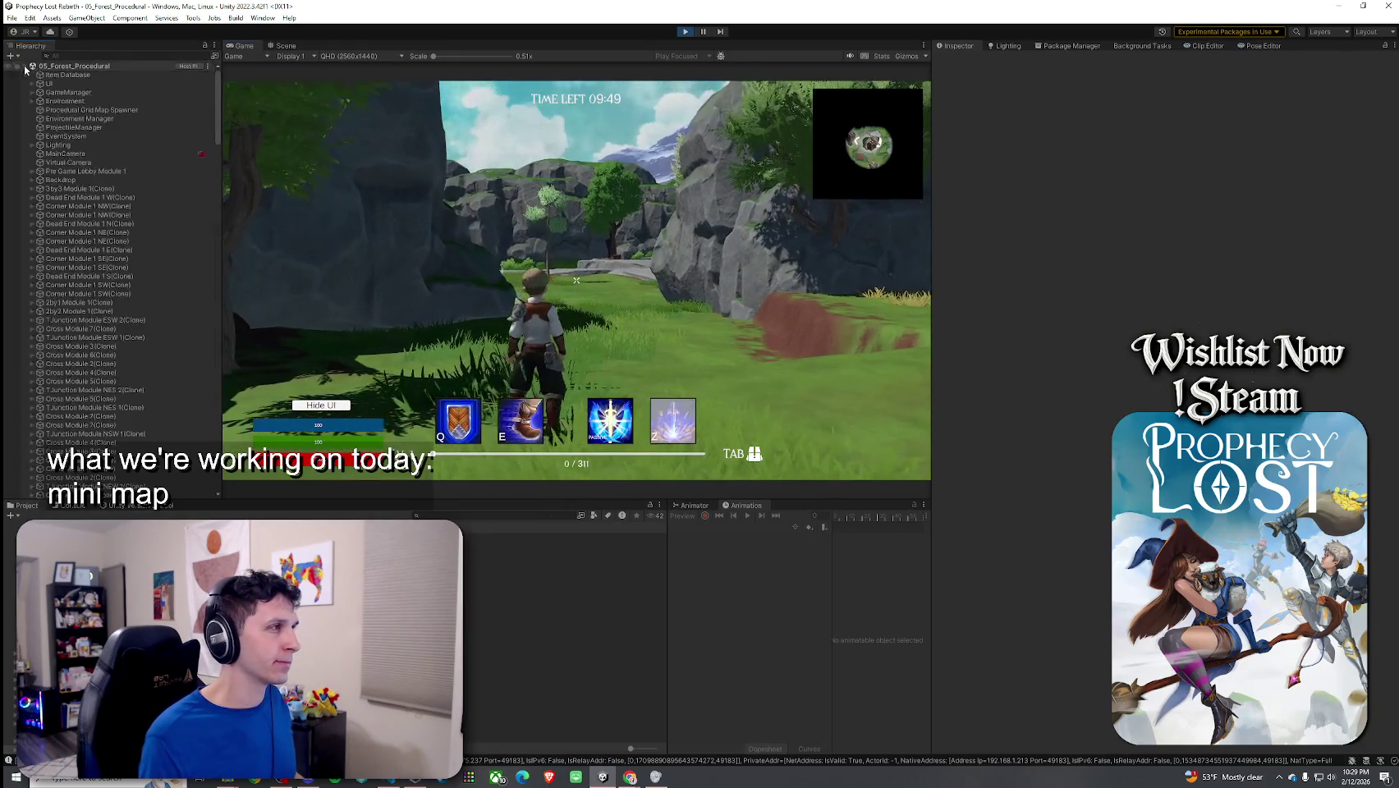
{"action": "left_click", "coordinate": [32, 84]}
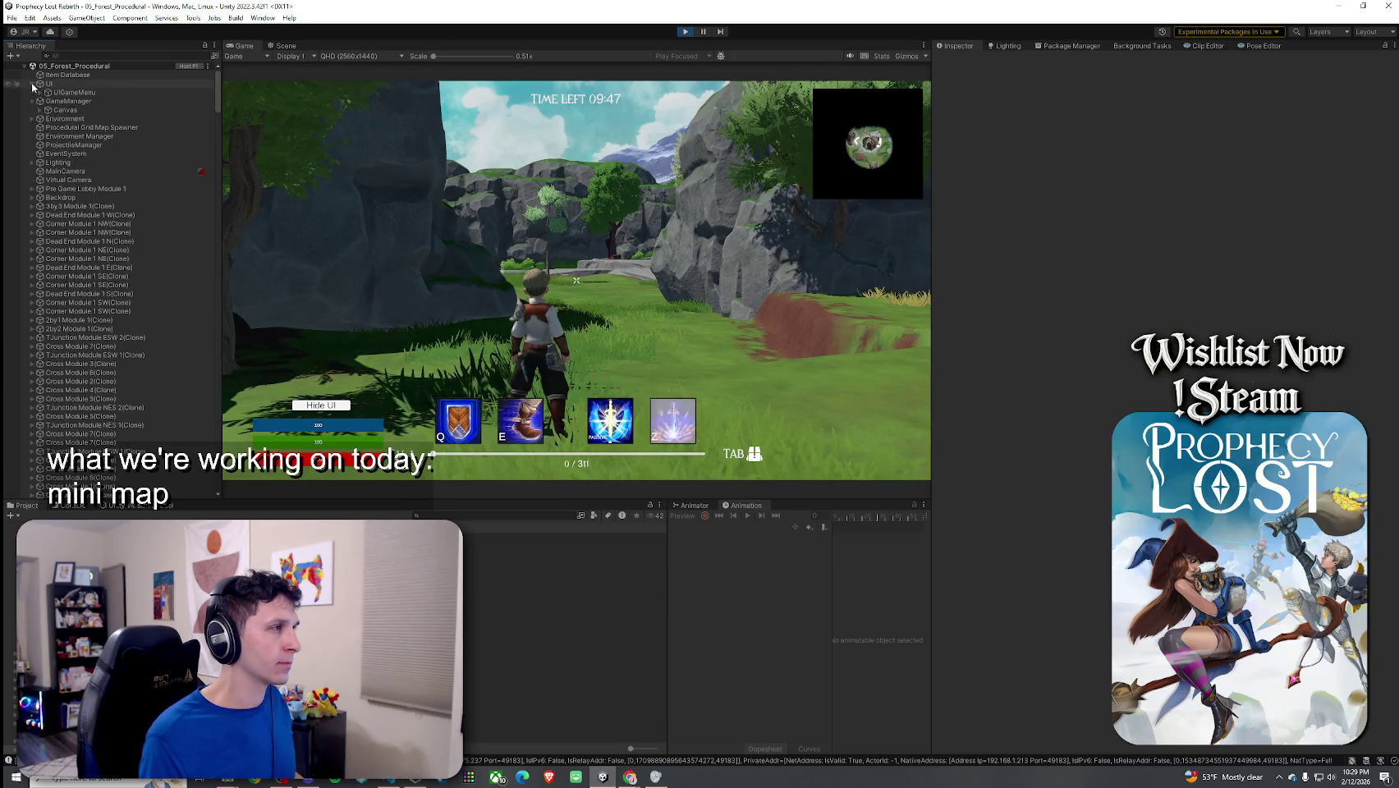
{"action": "left_click", "coordinate": [40, 110]}
{"action": "left_click", "coordinate": [47, 145]}
{"action": "left_click", "coordinate": [92, 154]}
{"action": "left_click", "coordinate": [56, 162]}
{"action": "left_click", "coordinate": [50, 137]}
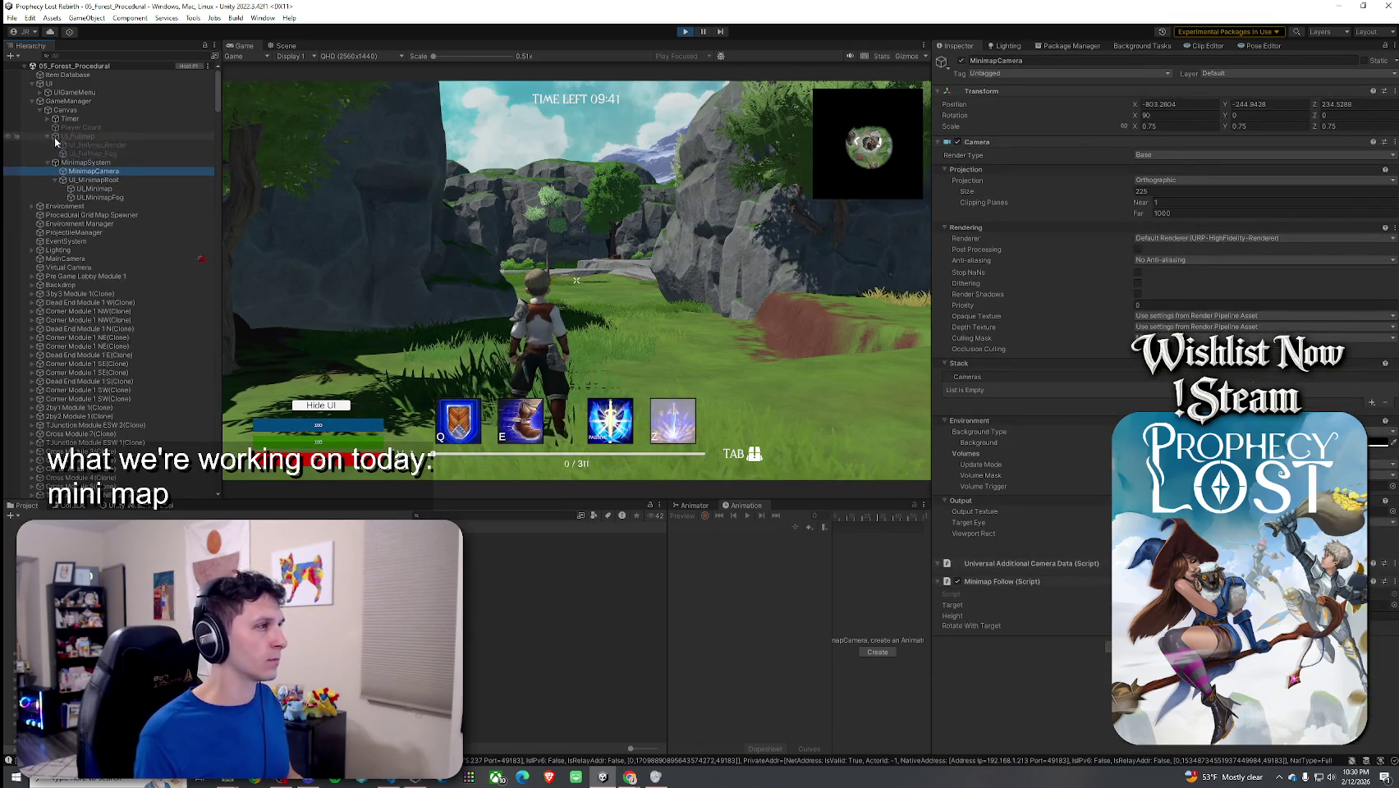
Step: With the full map open, inspect UI_Fullmap_Fog and MinimapSystem's Use Higher Res In Fullscreen, then close it
{"action": "key", "text": "Tab"}
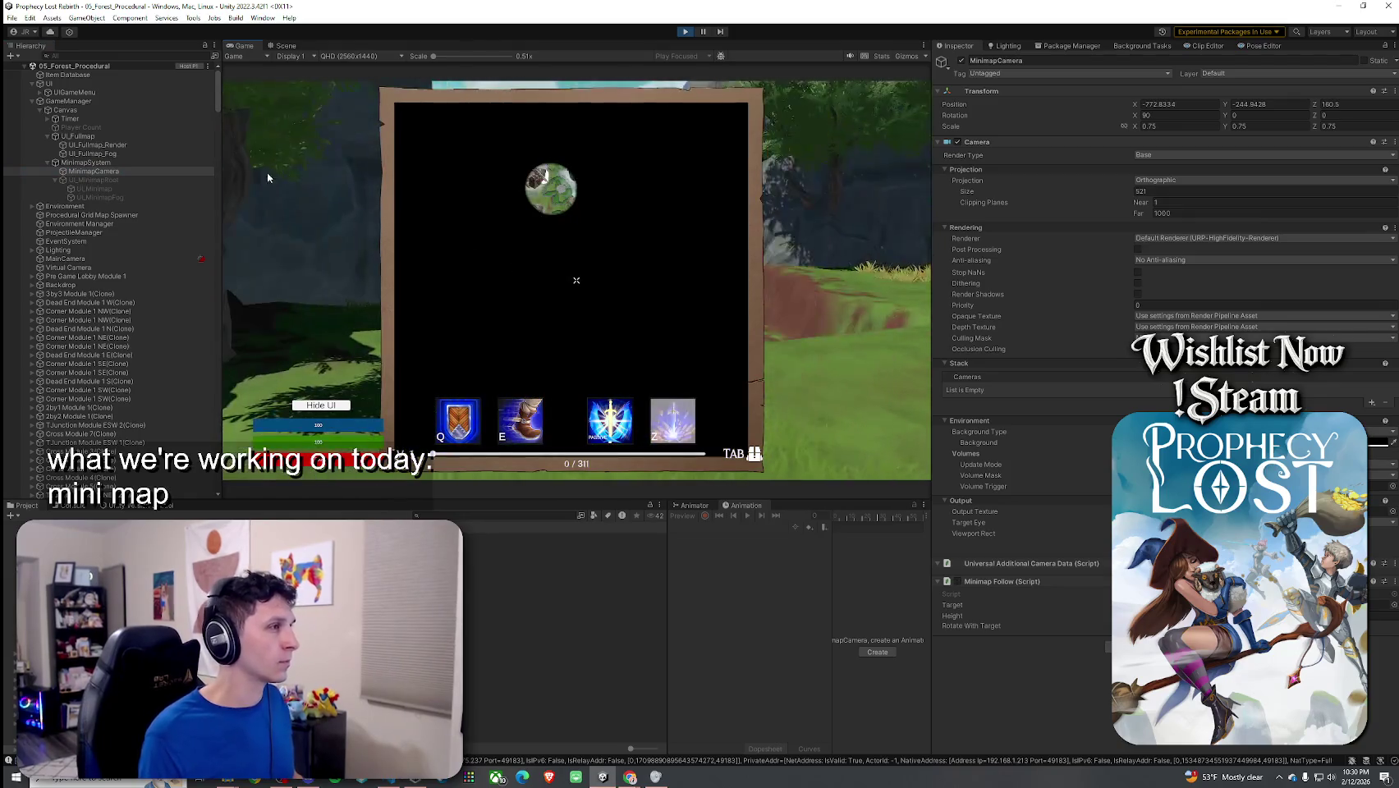
{"action": "left_click", "coordinate": [92, 153]}
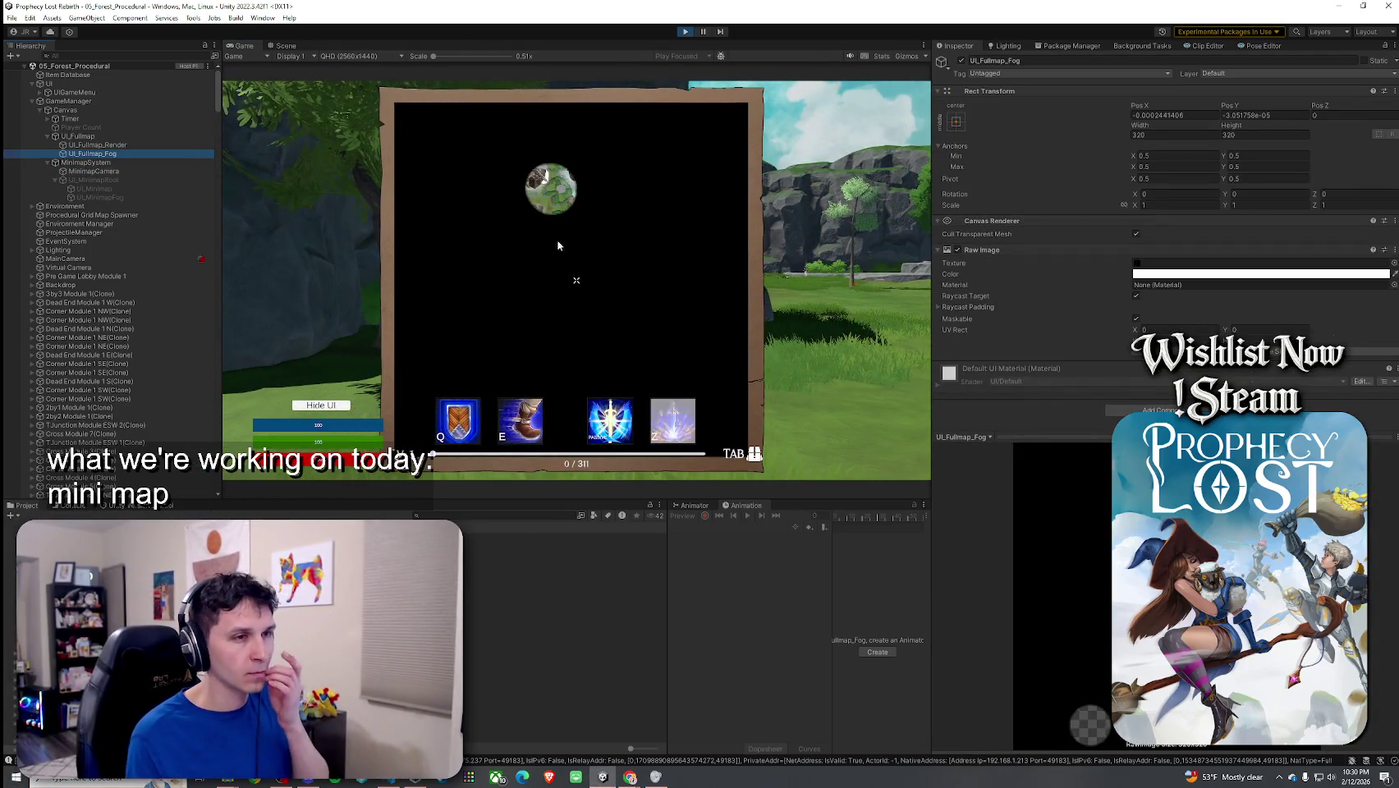
{"action": "left_click", "coordinate": [99, 162]}
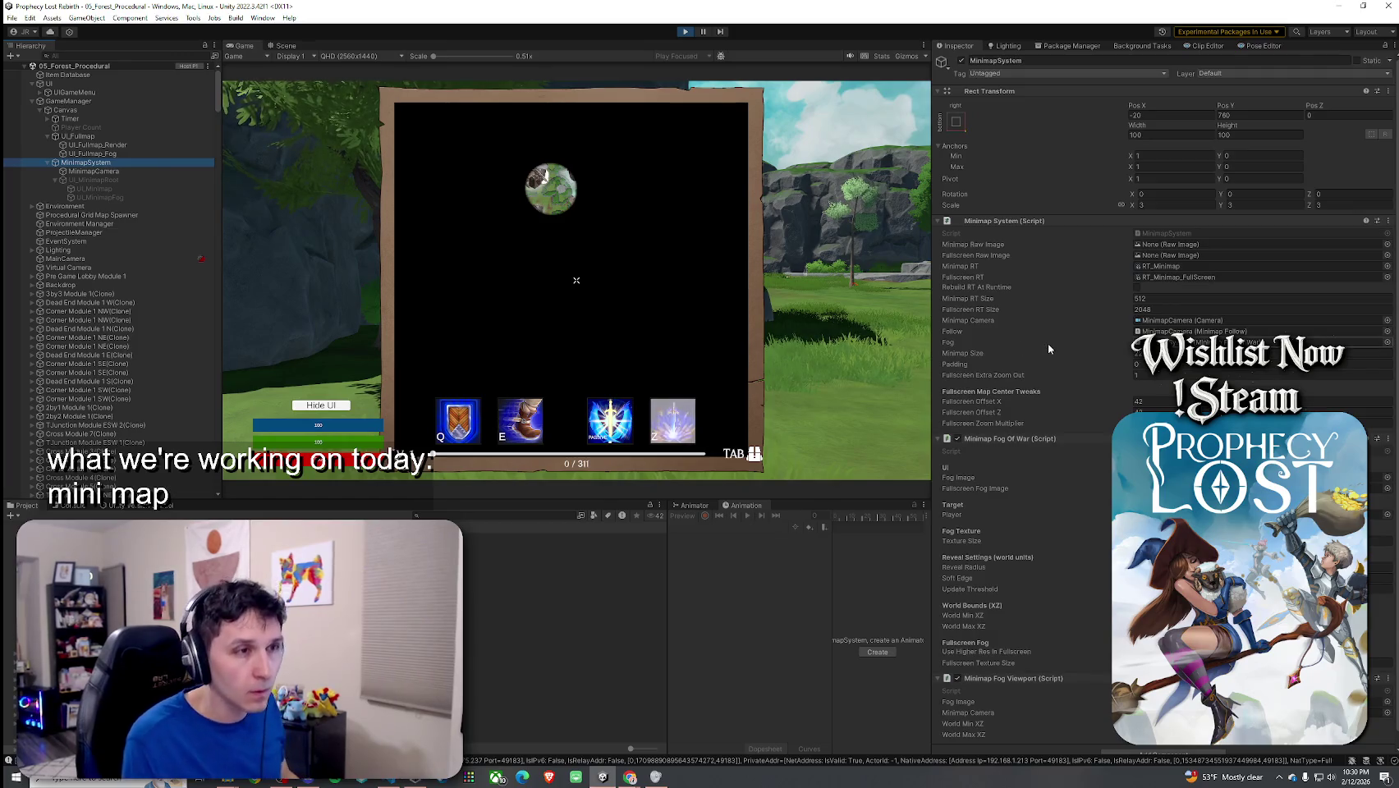
{"action": "scroll", "coordinate": [1048, 349], "scroll_direction": "down", "scroll_amount": 1}
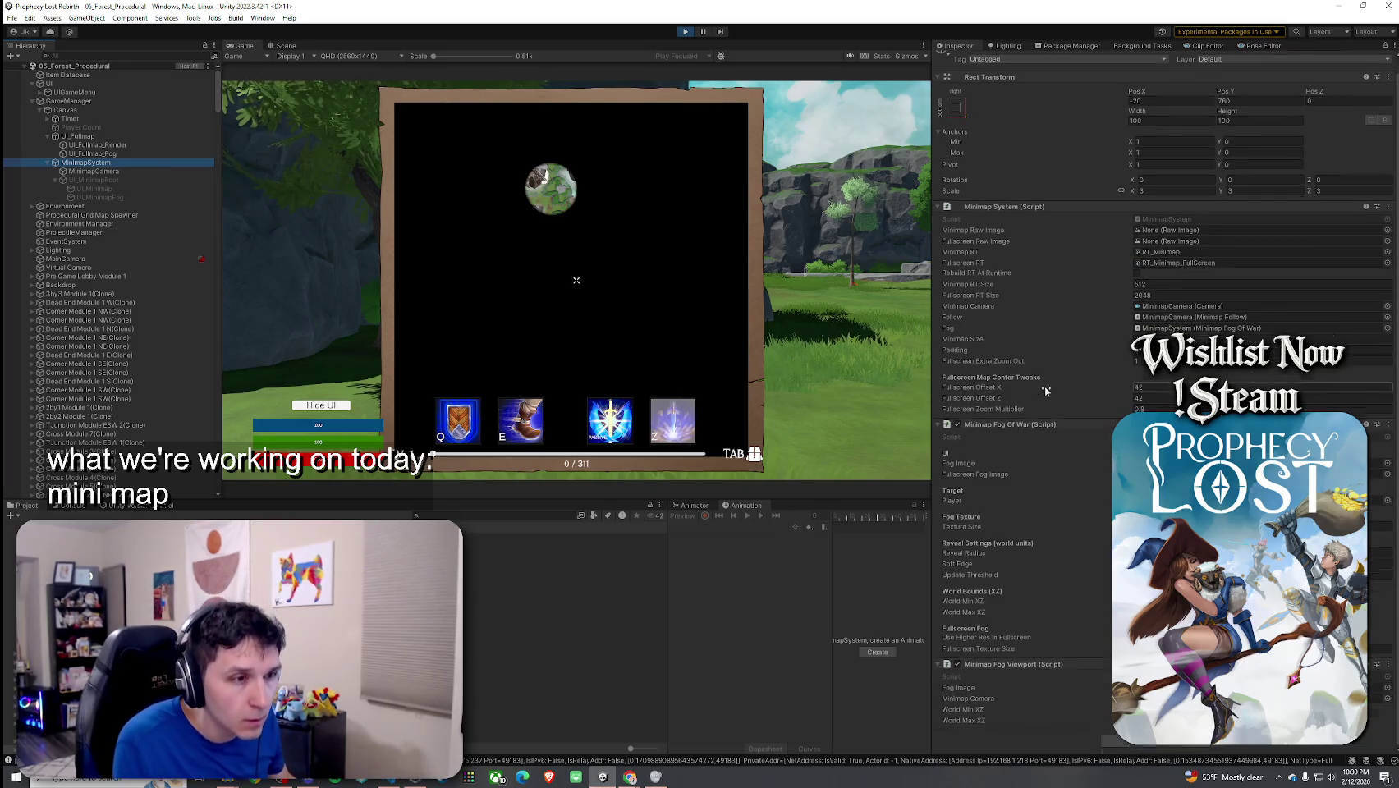
{"action": "left_click", "coordinate": [1069, 638]}
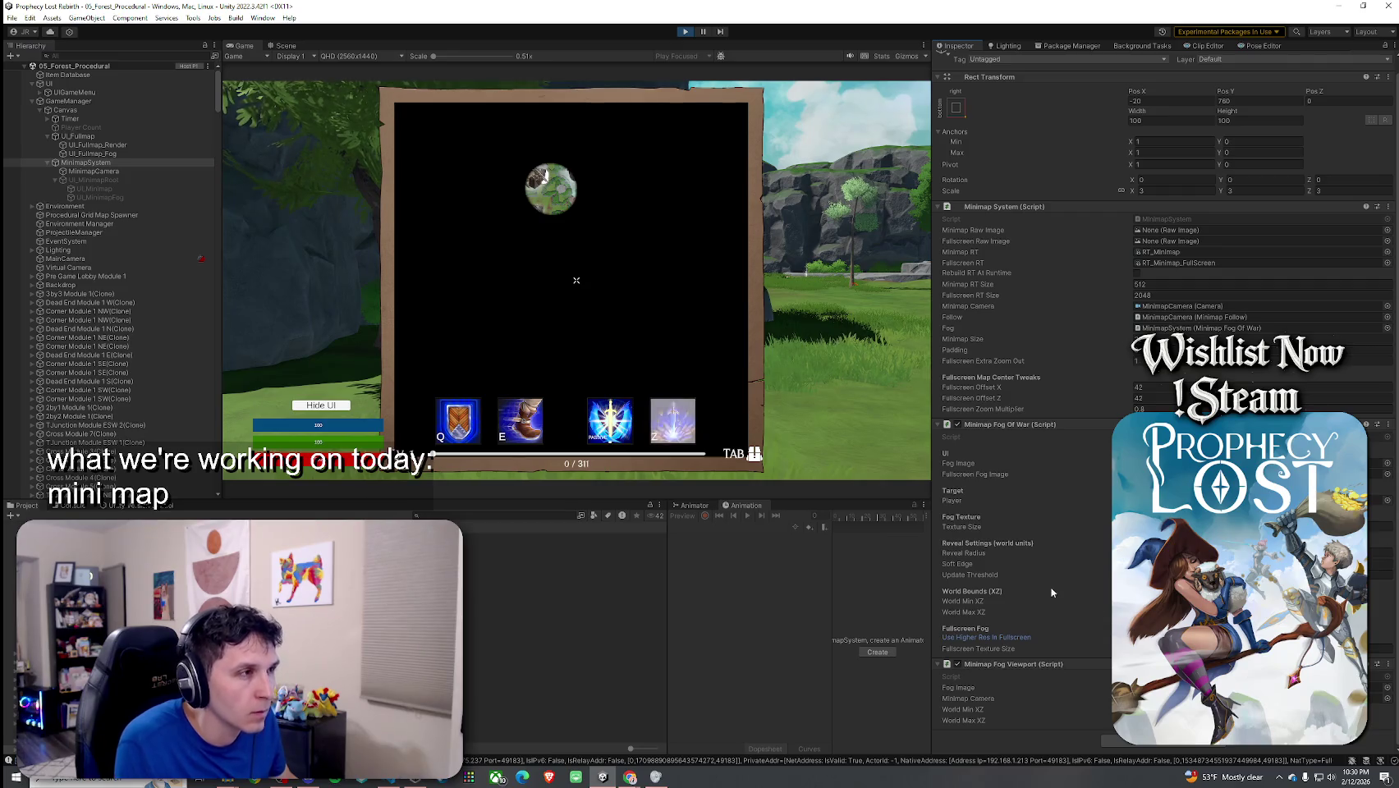
{"action": "key", "text": "Tab"}
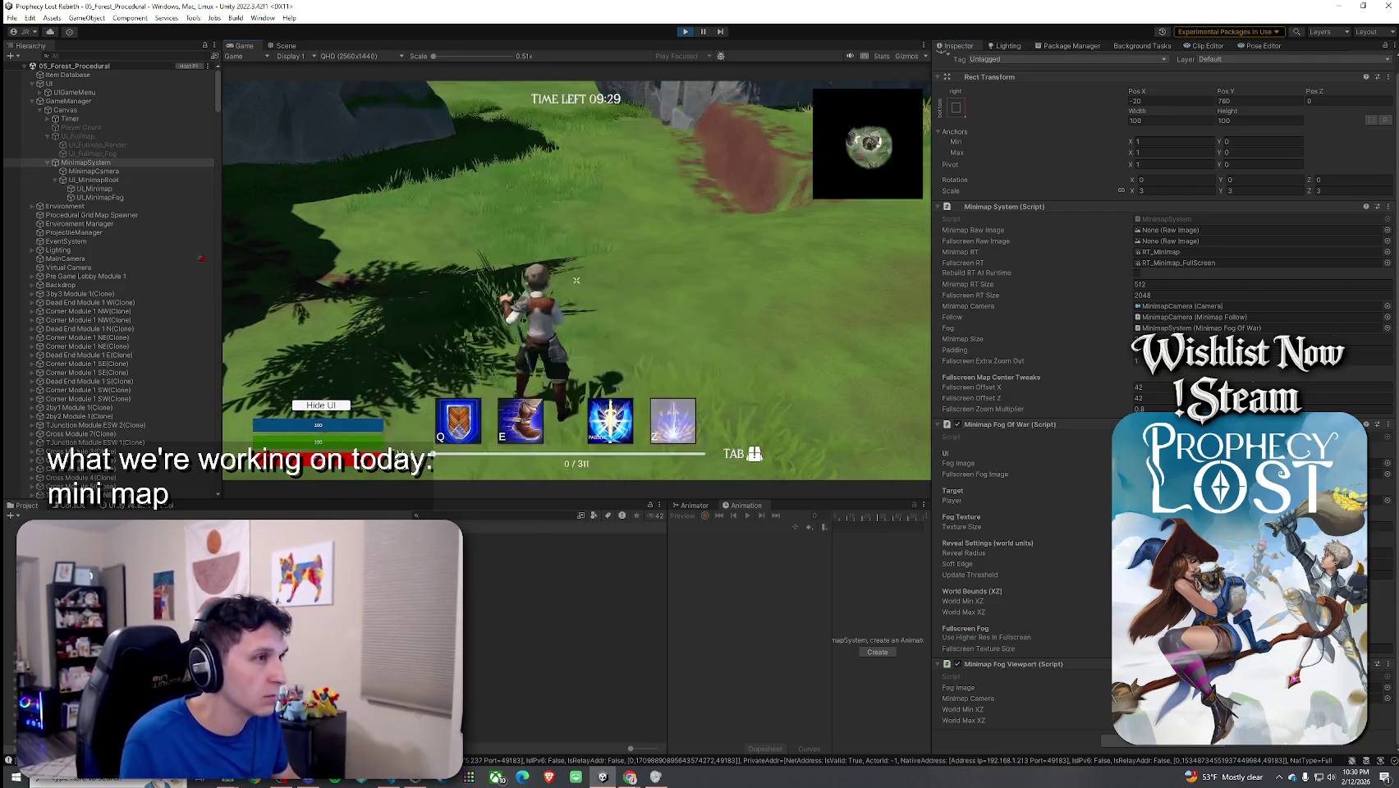
Step: Toggle the full map on and off a few times, ending back on the corner minimap
{"action": "key", "text": "Tab"}
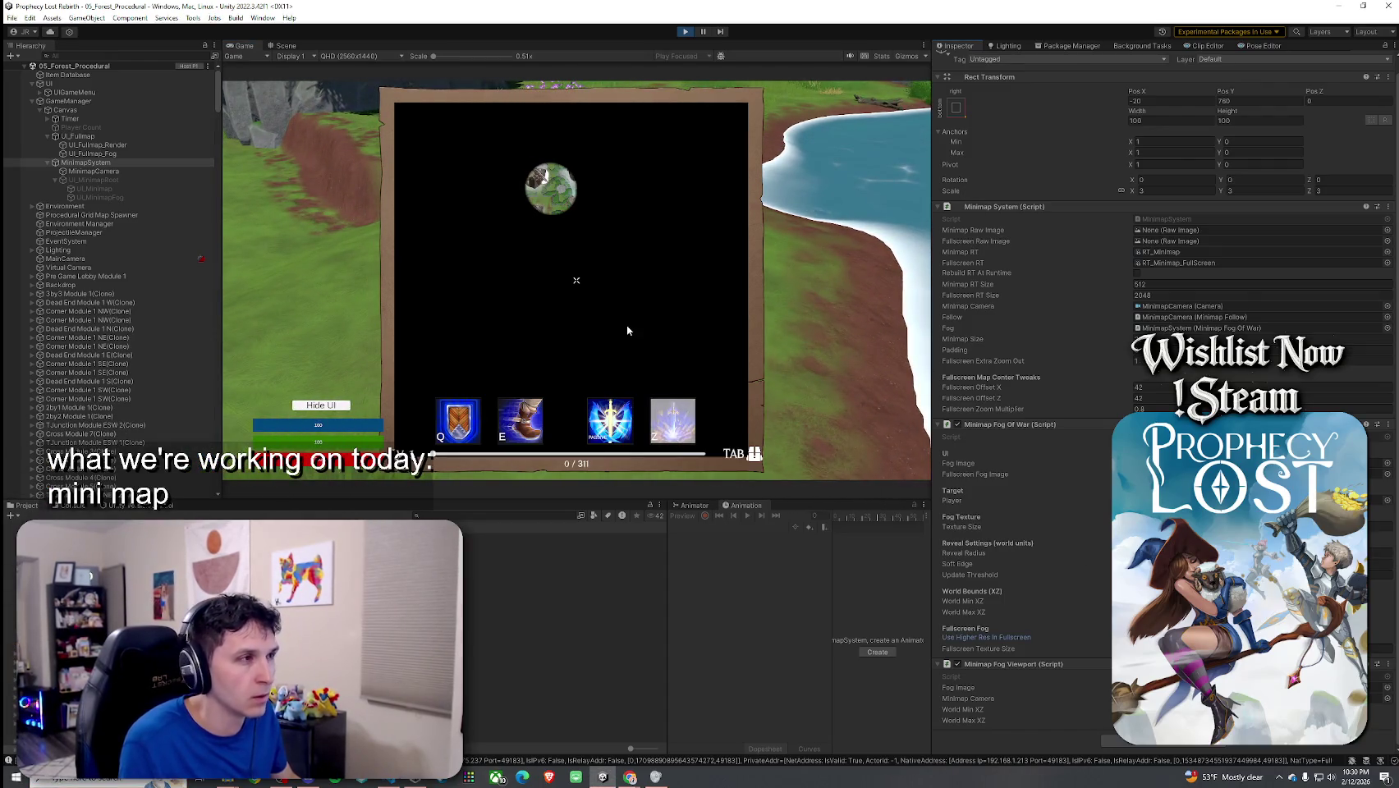
{"action": "key", "text": "Tab"}
{"action": "key", "text": "Tab"}
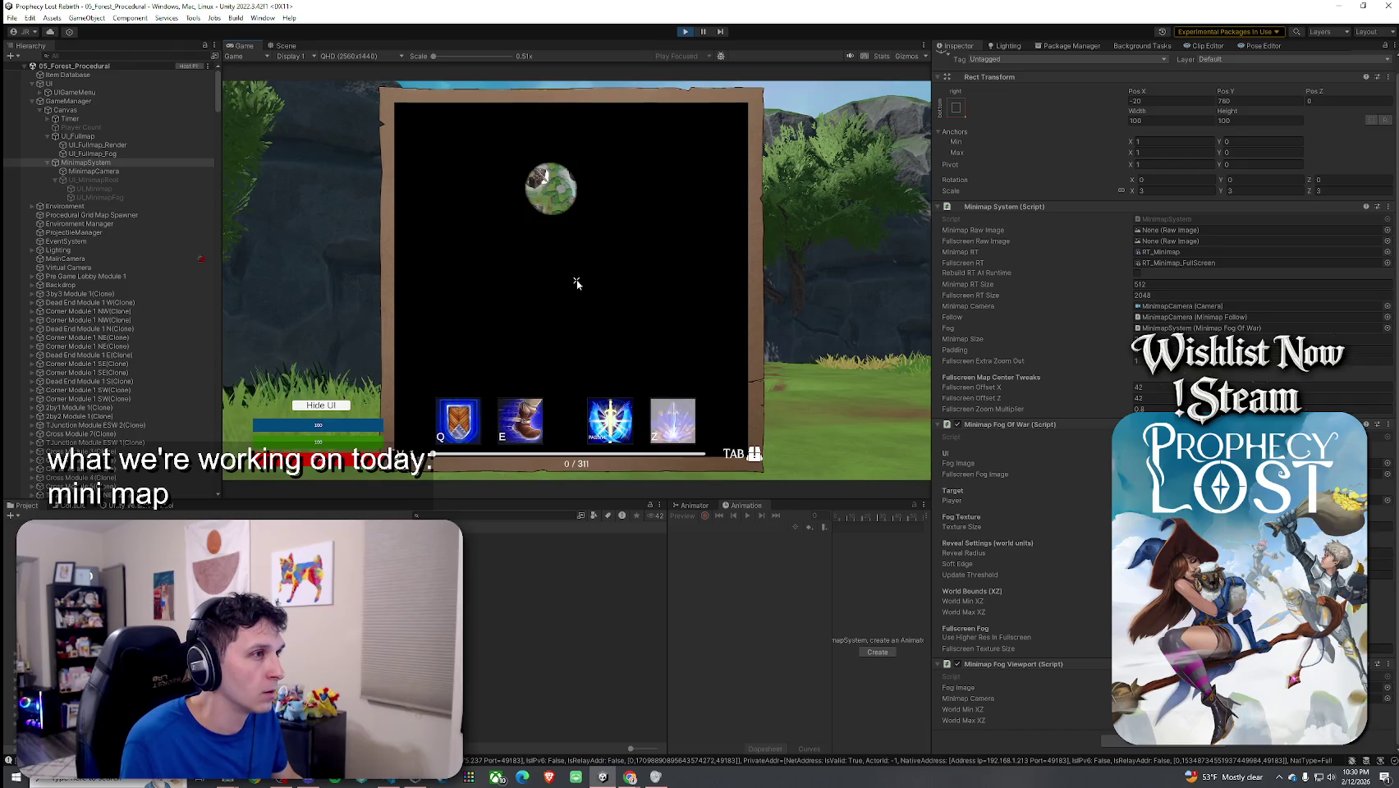
{"action": "key", "text": "Tab"}
{"action": "key", "text": "super"}
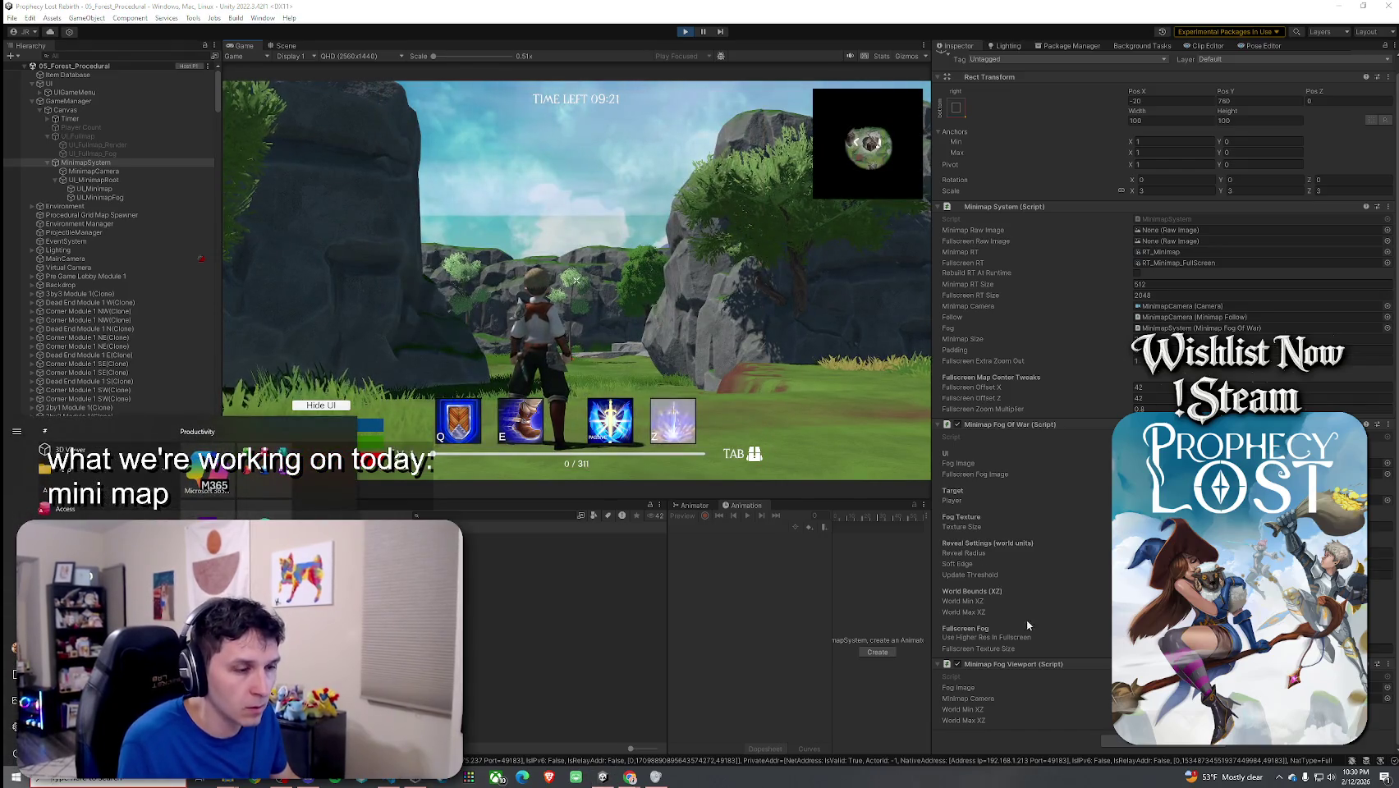
{"action": "left_click", "coordinate": [1166, 649]}
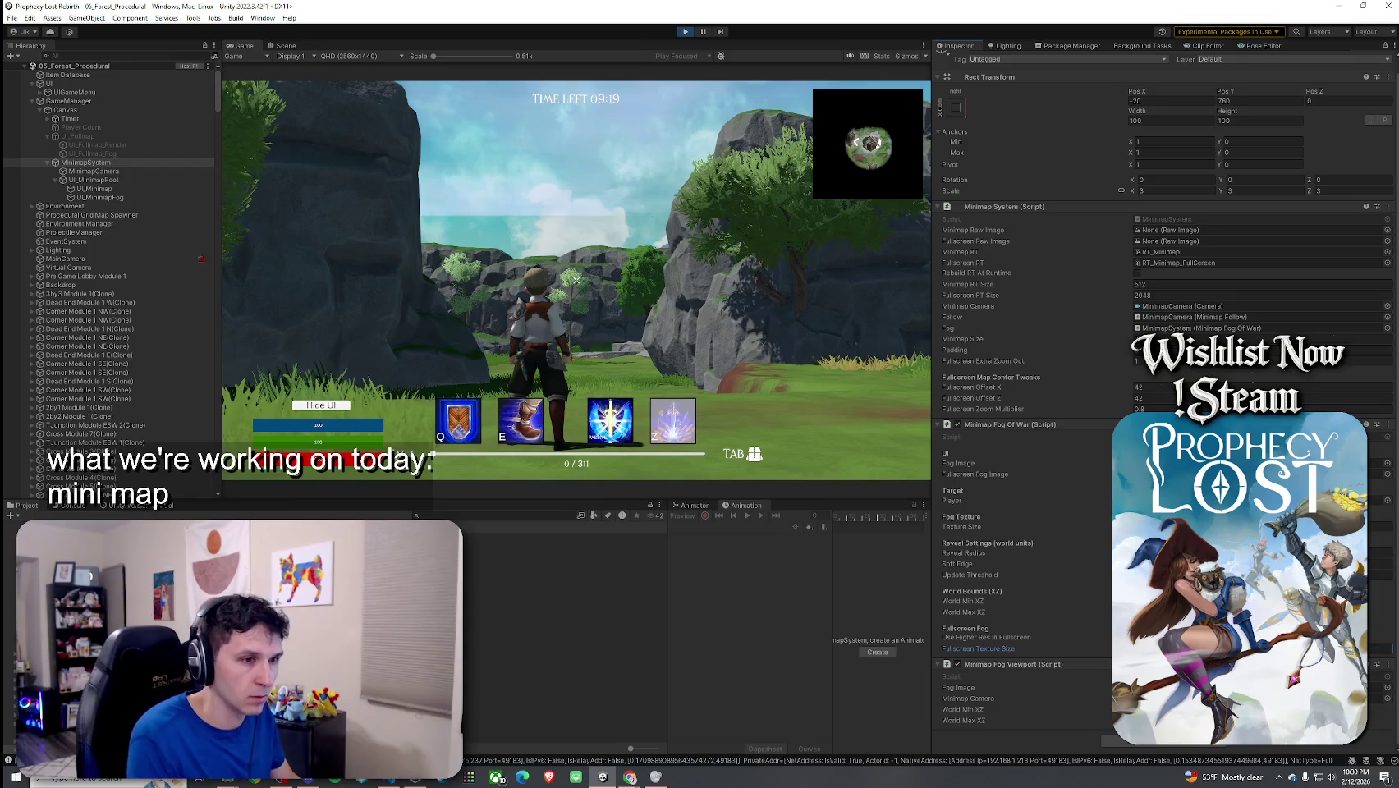
Step: Keep toggling the full map while moving, leaving it open with the Game view maximized
{"action": "key", "text": "Tab"}
{"action": "key", "text": "Tab"}
{"action": "key", "text": "Tab"}
{"action": "key", "text": "Tab"}
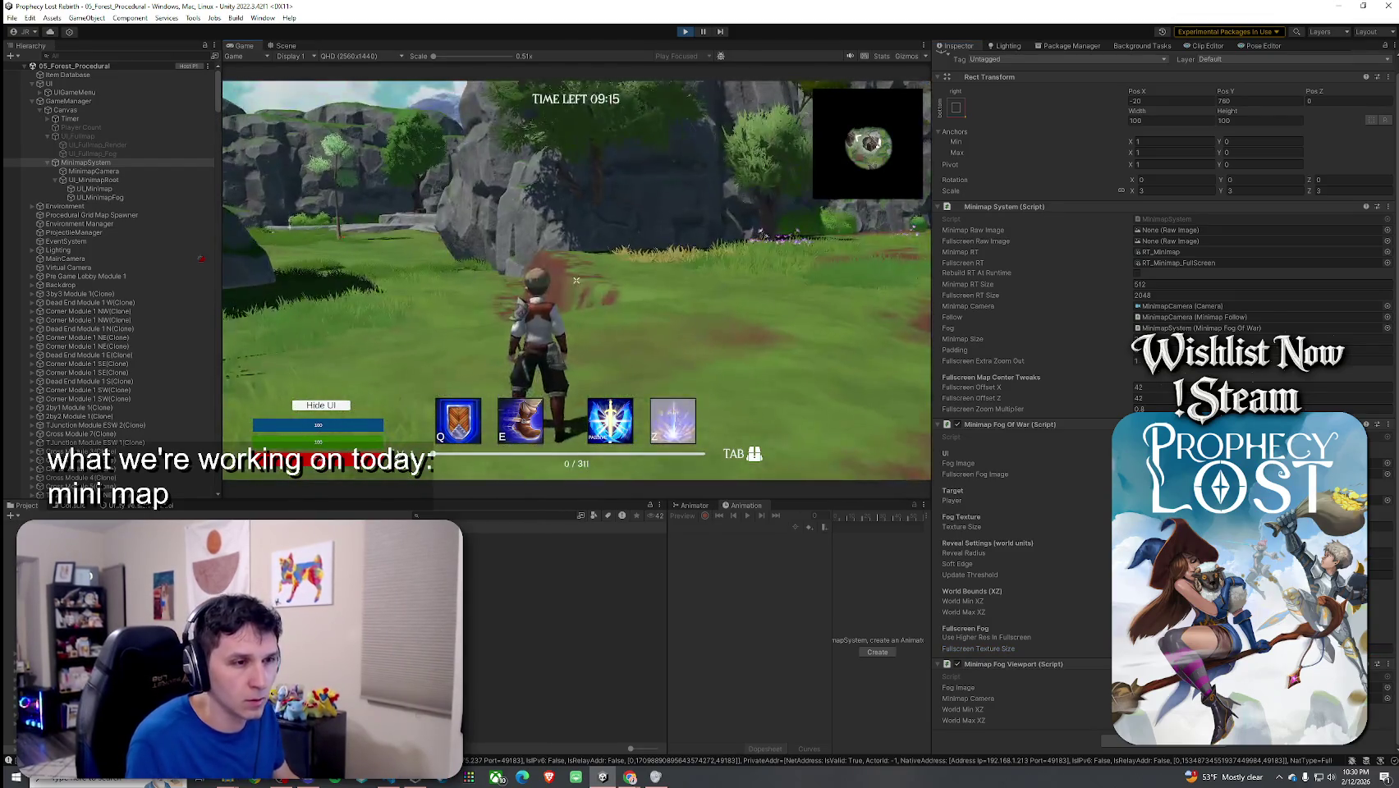
{"action": "key", "text": "Tab"}
{"action": "key", "text": "Tab"}
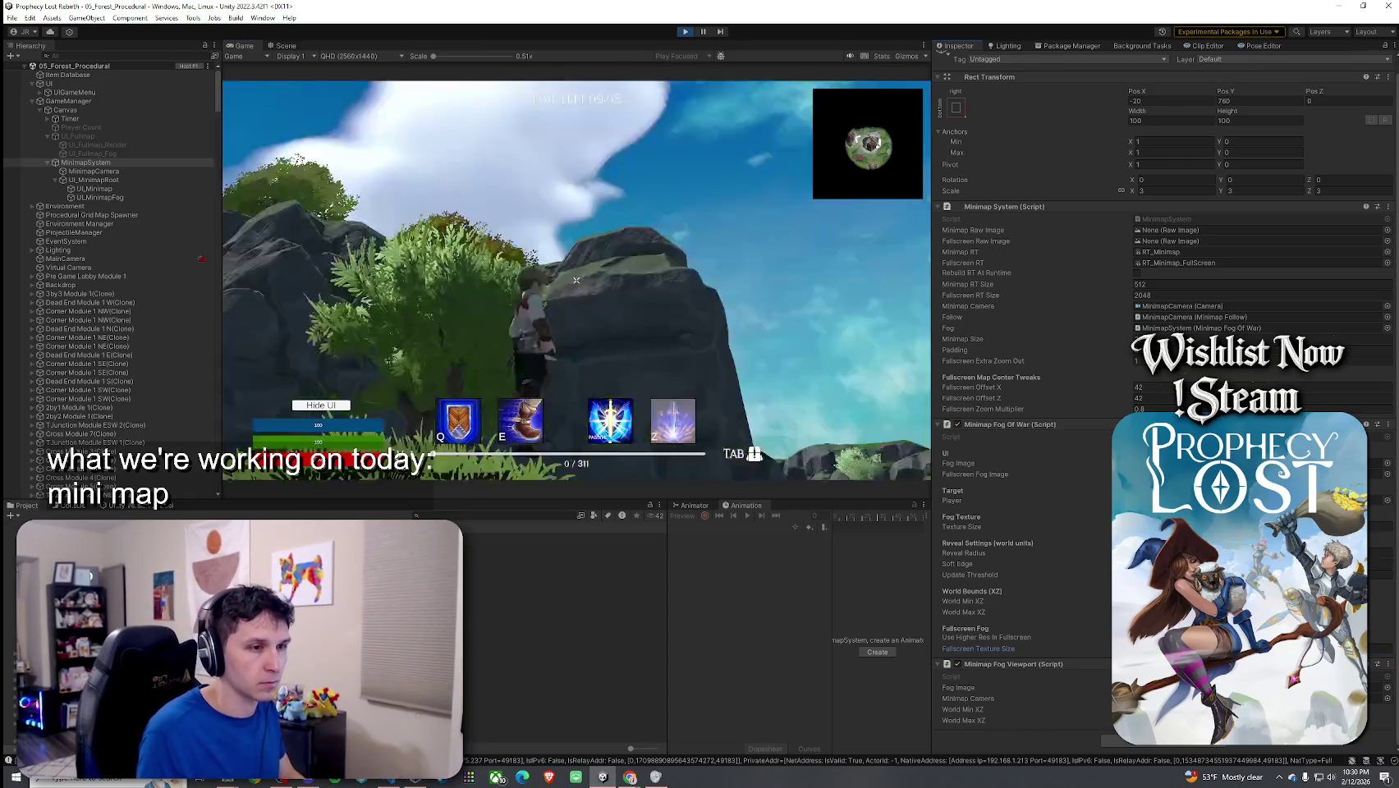
{"action": "key", "text": "Tab"}
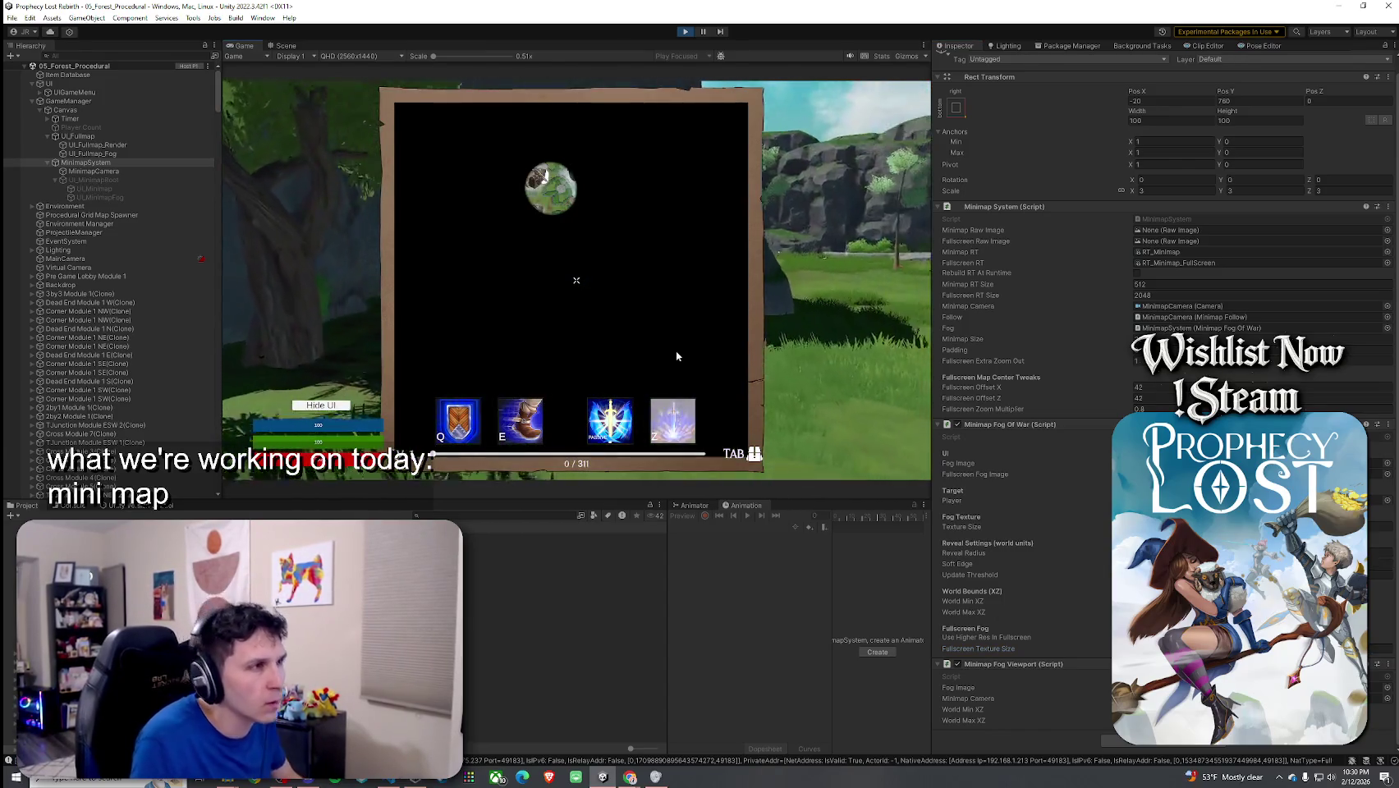
{"action": "key", "text": "Tab"}
{"action": "key", "text": "Tab"}
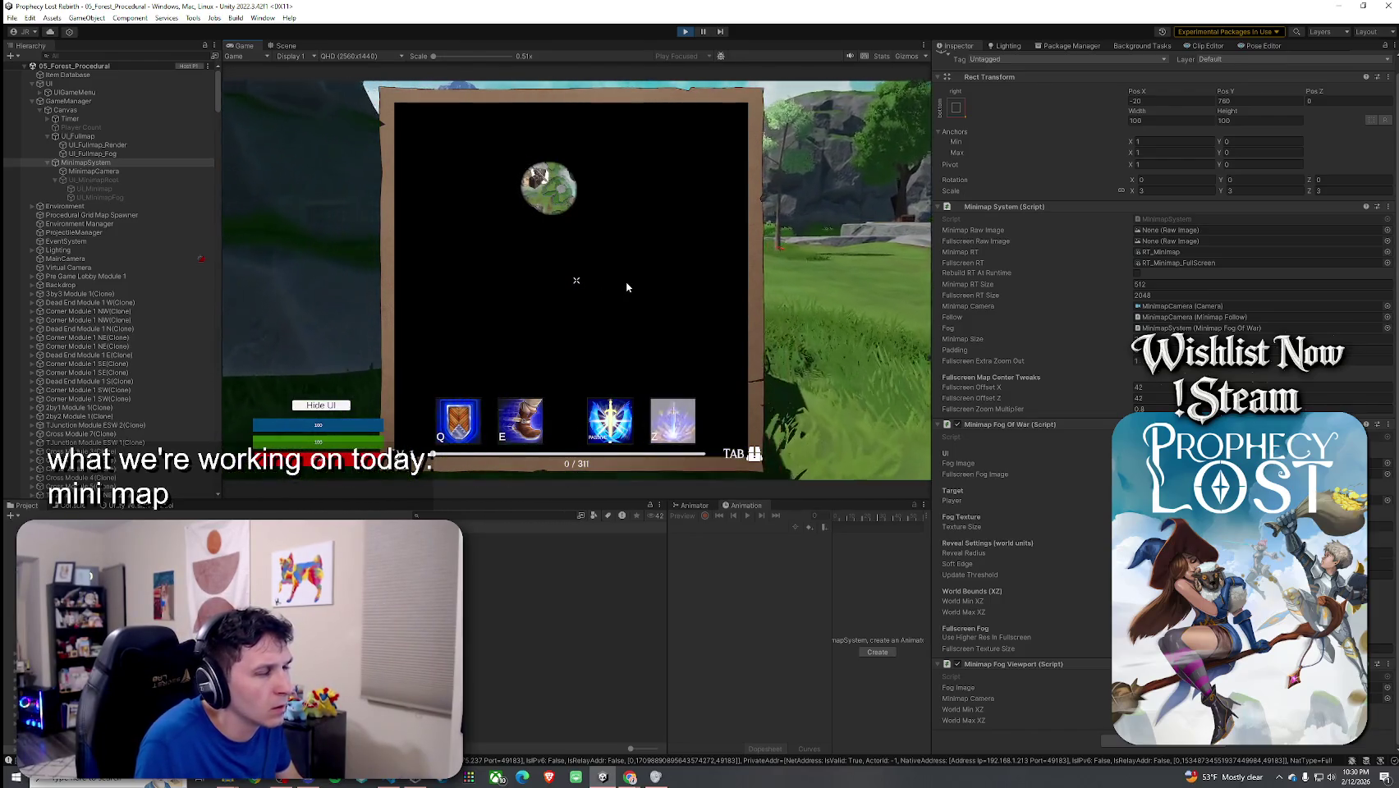
{"action": "key", "text": "Tab"}
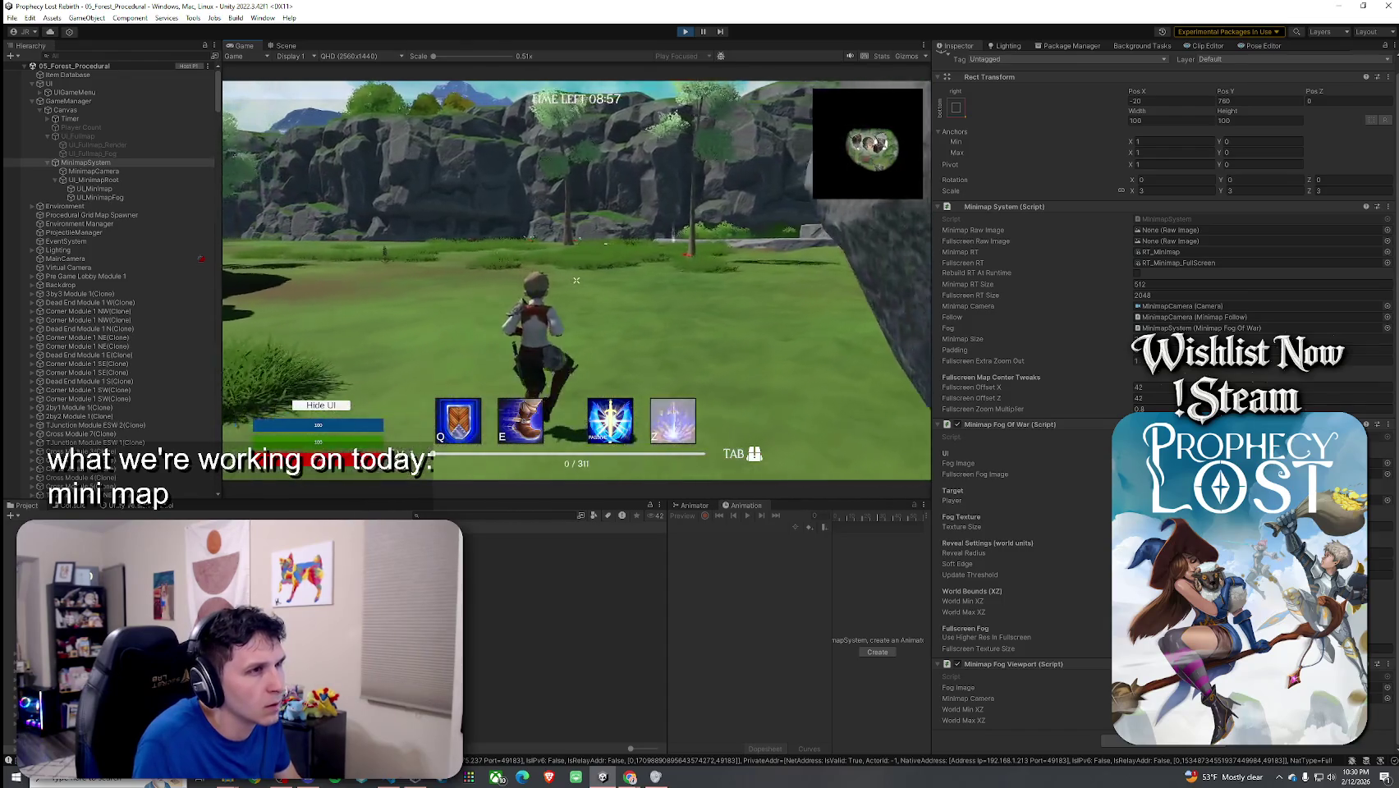
{"action": "key", "text": "Tab"}
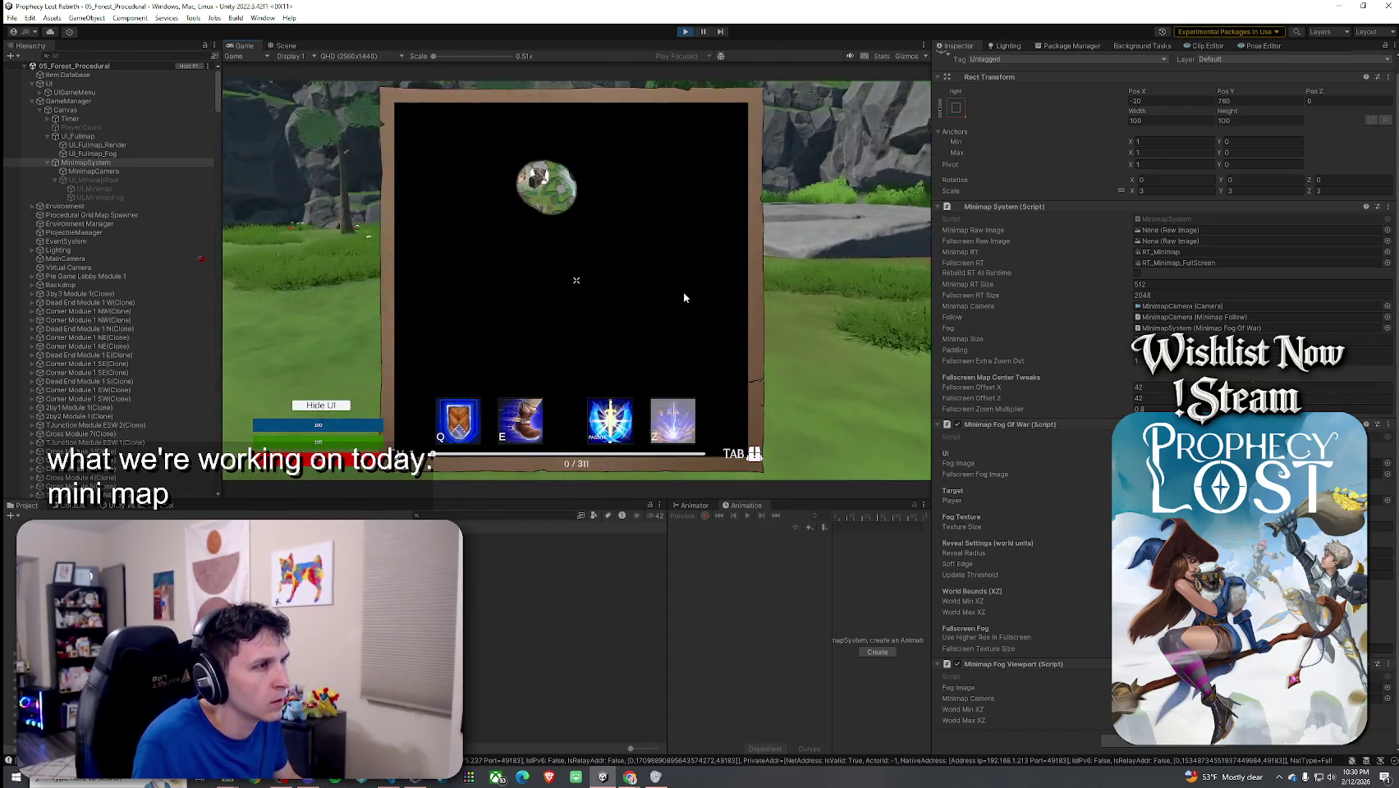
{"action": "key", "text": "super"}
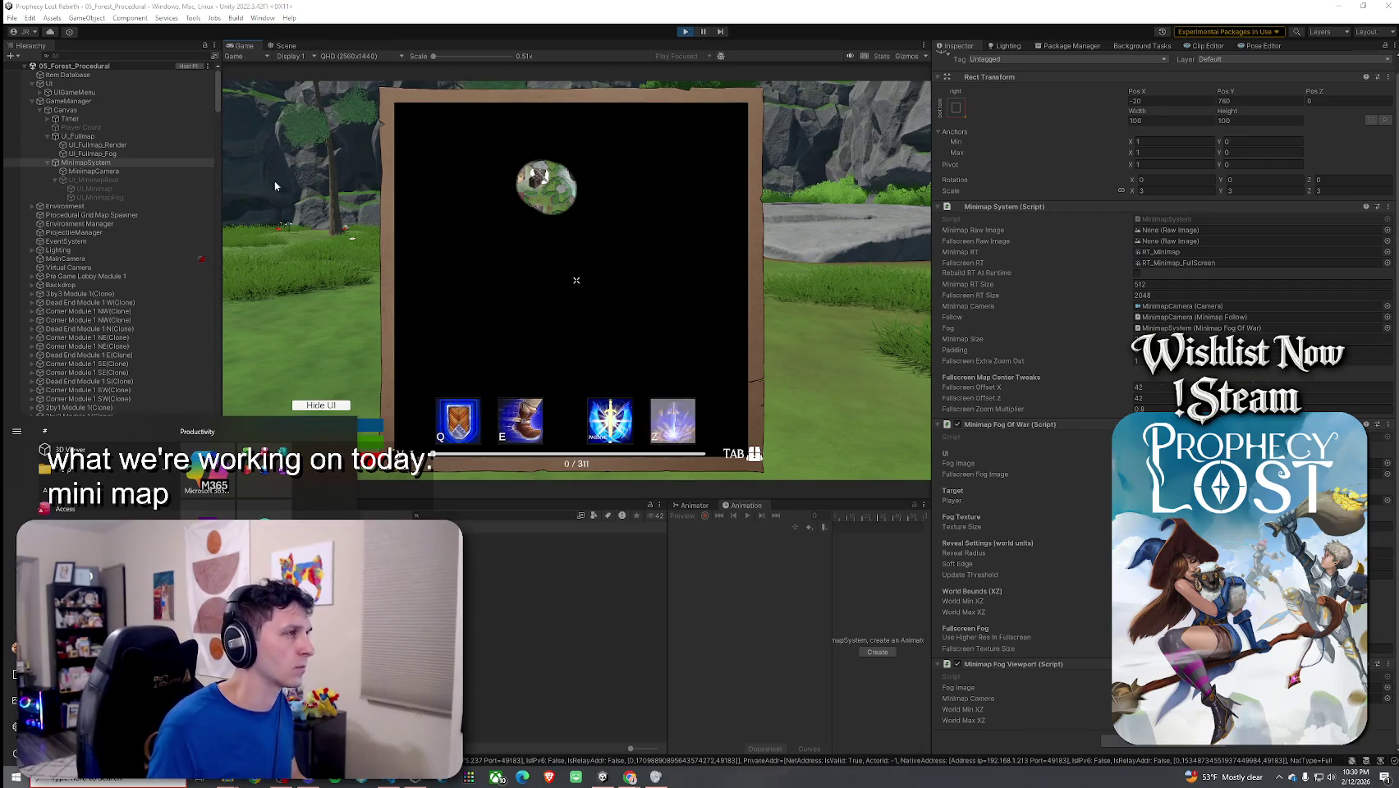
{"action": "left_click", "coordinate": [294, 232]}
{"action": "key", "text": "shift+space"}
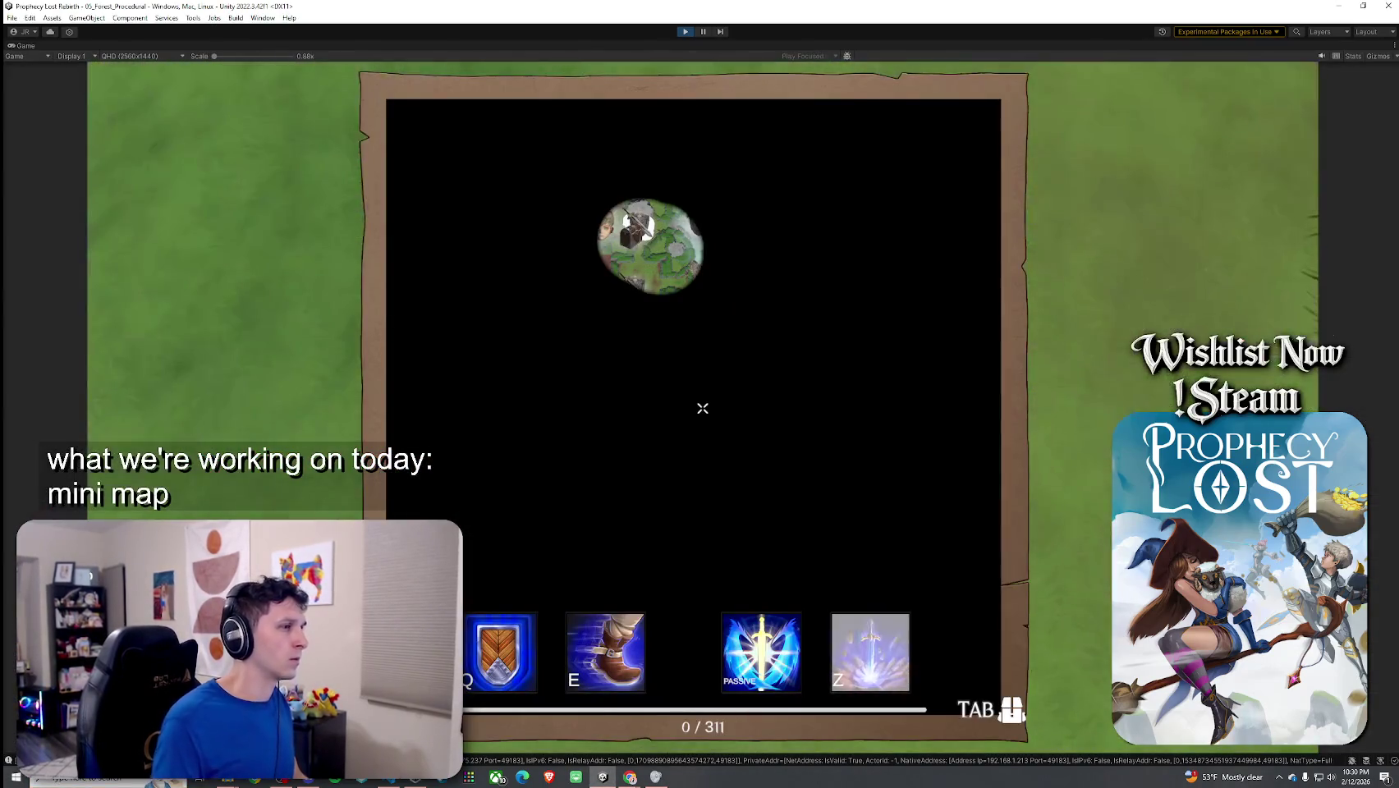
Step: Take a screen snip of the framed fullscreen map in the Game view
{"action": "key", "text": "super"}
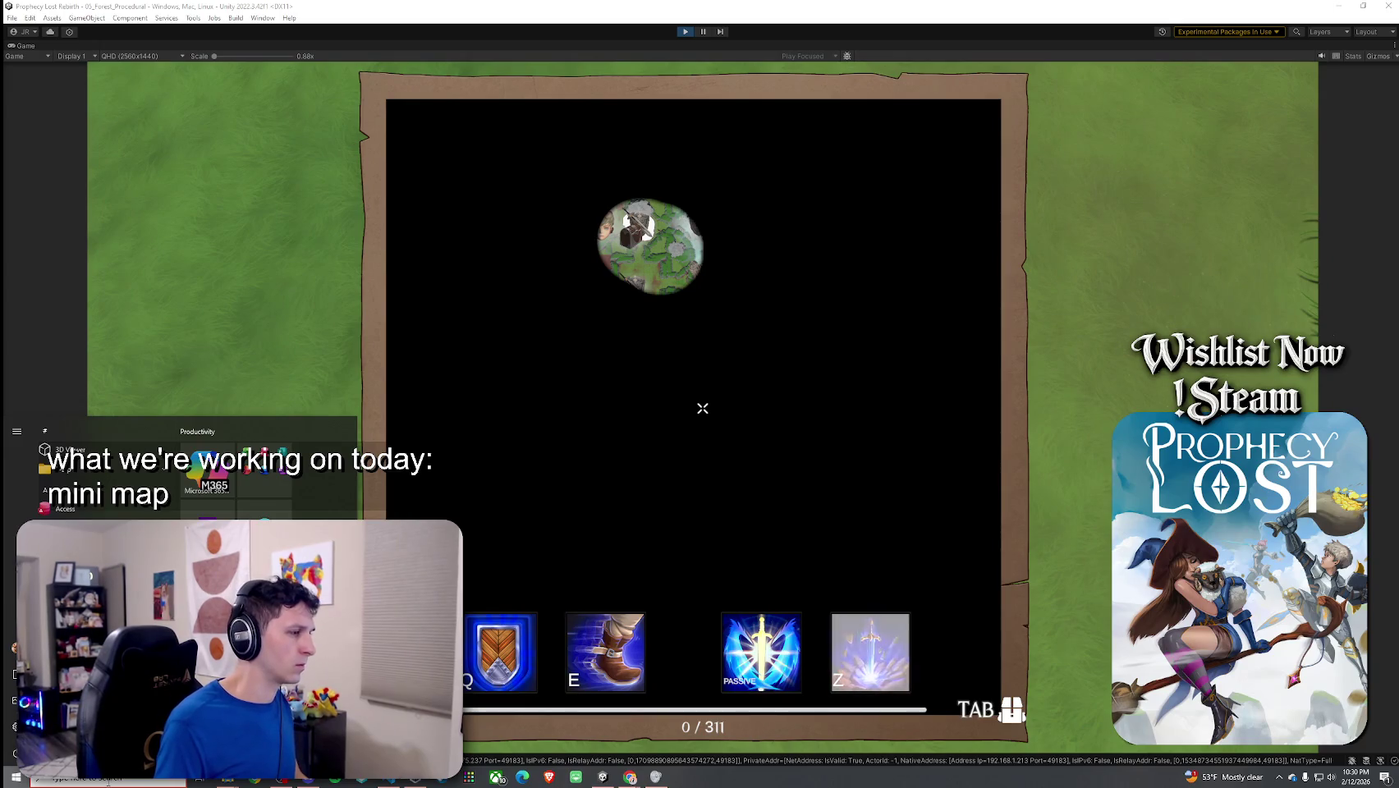
{"action": "left_click", "coordinate": [107, 780]}
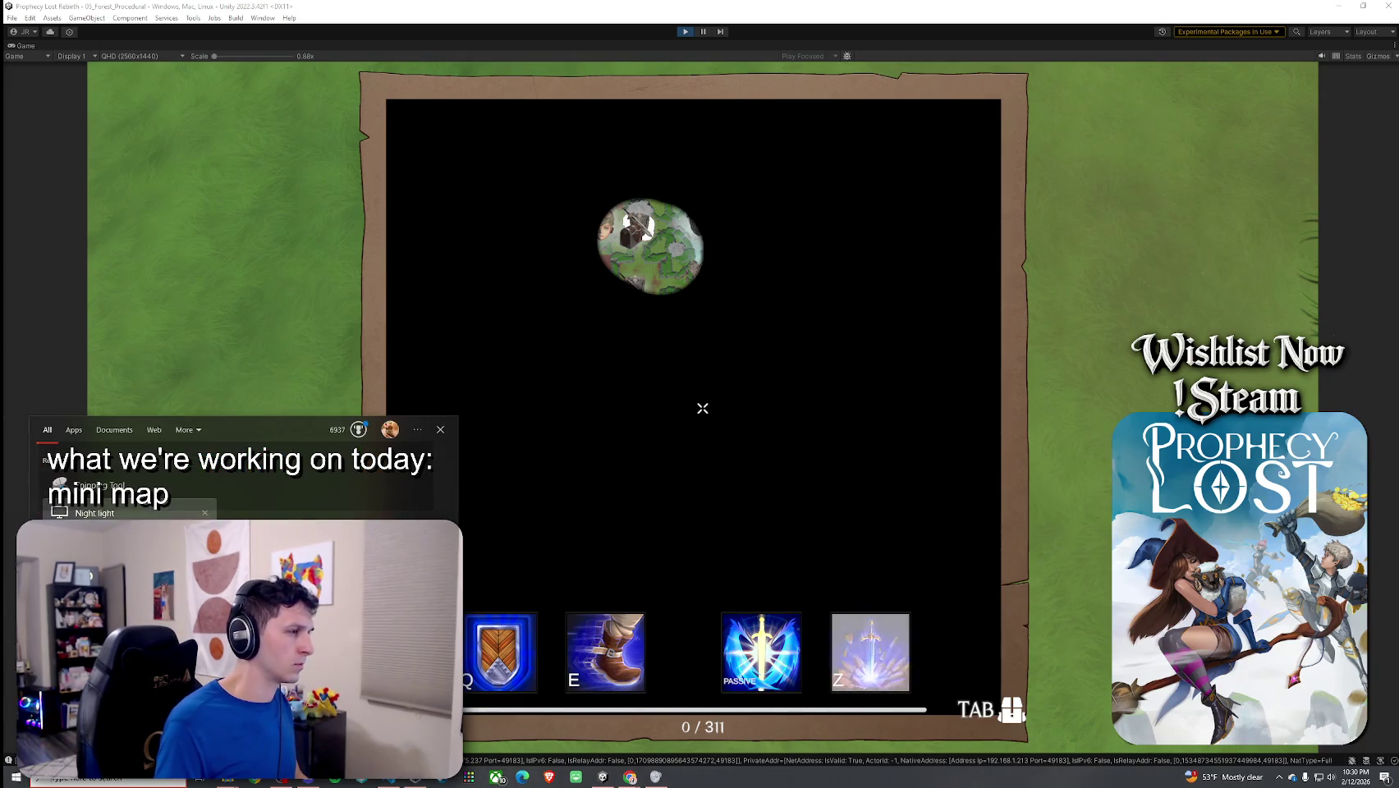
{"action": "key", "text": "Escape"}
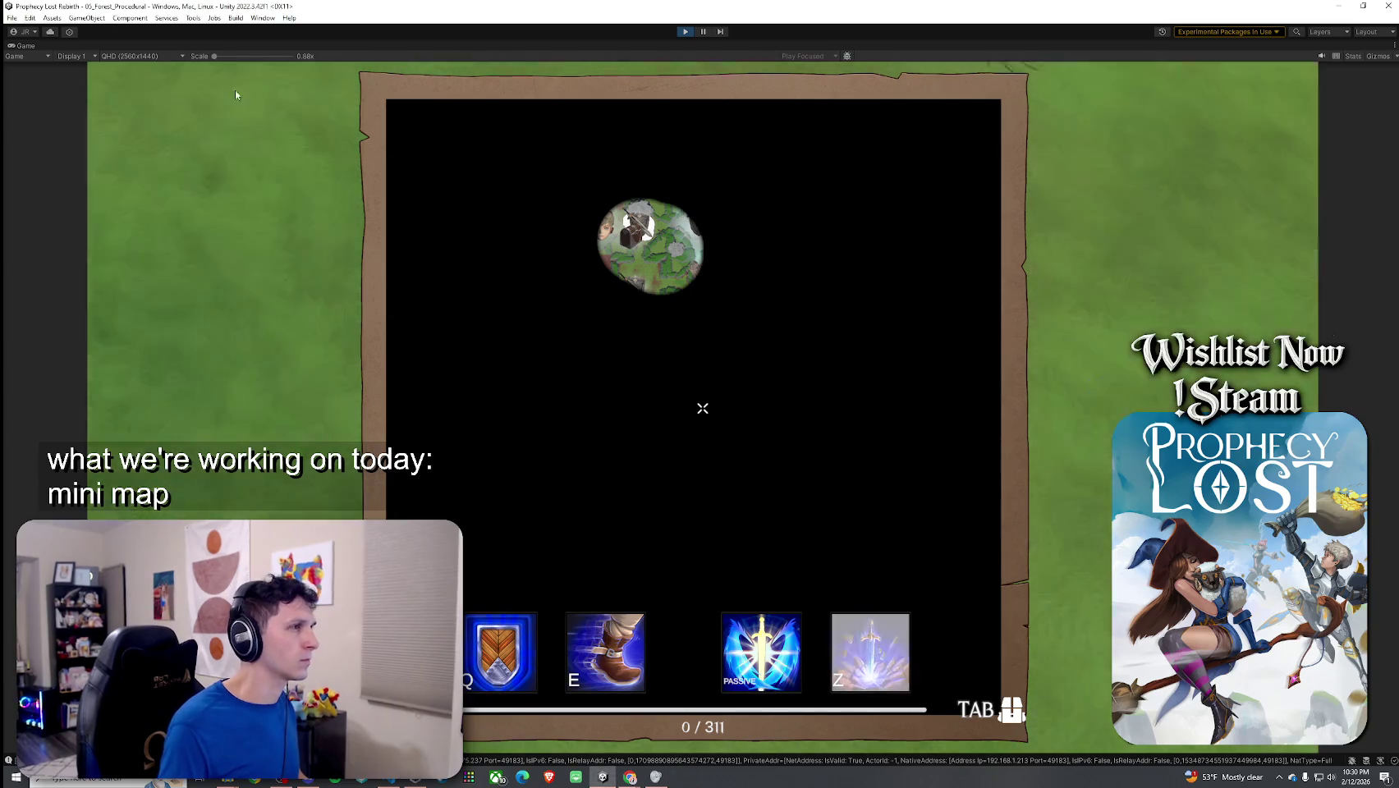
{"action": "key", "text": "super+shift+s"}
{"action": "mouse_move", "coordinate": [305, 56]}
{"action": "left_mouse_down"}
{"action": "mouse_move", "coordinate": [701, 400]}
{"action": "mouse_move", "coordinate": [1014, 751]}
{"action": "mouse_move", "coordinate": [1075, 760]}
{"action": "left_mouse_up"}
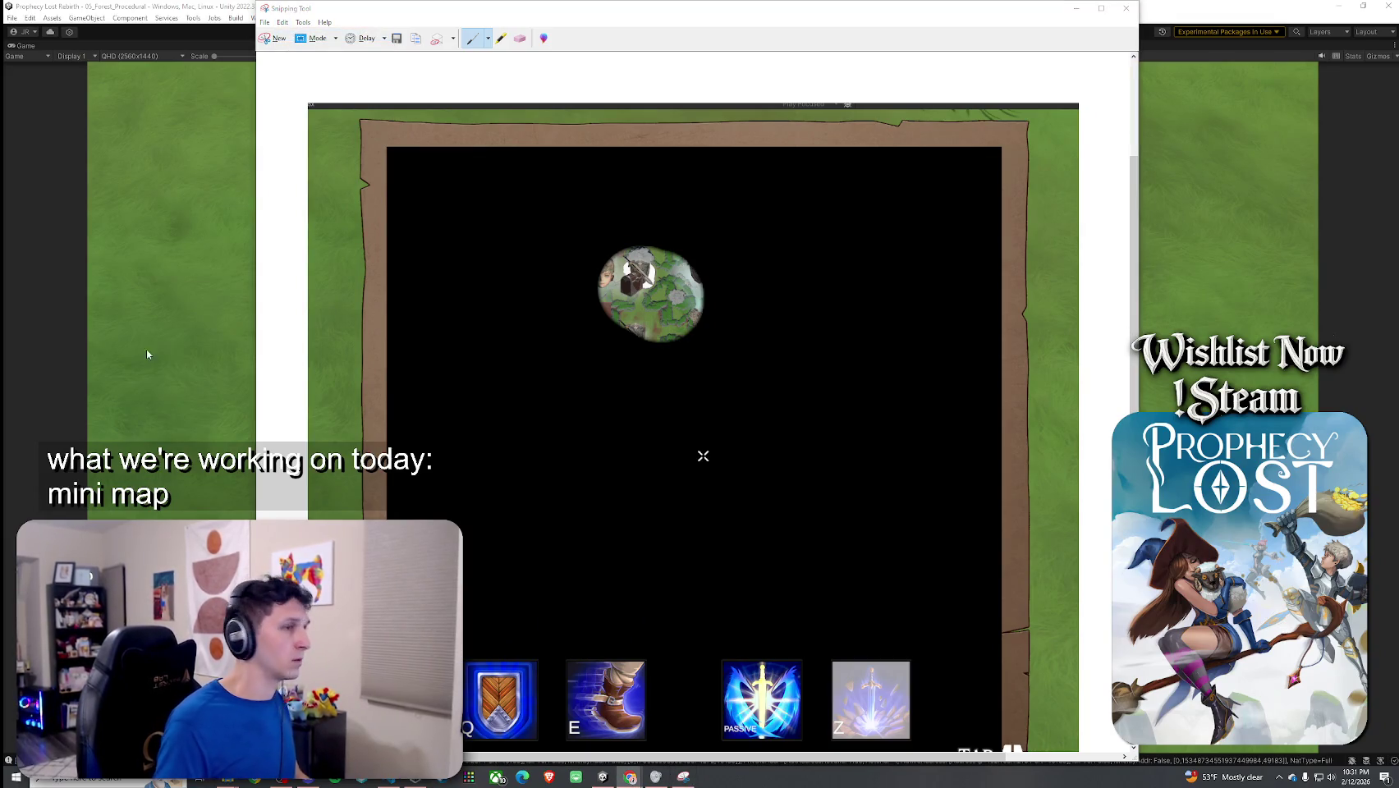
Step: Close the map snip in Snipping Tool and discard it without saving
{"action": "left_click", "coordinate": [1127, 9]}
{"action": "left_click", "coordinate": [752, 397]}
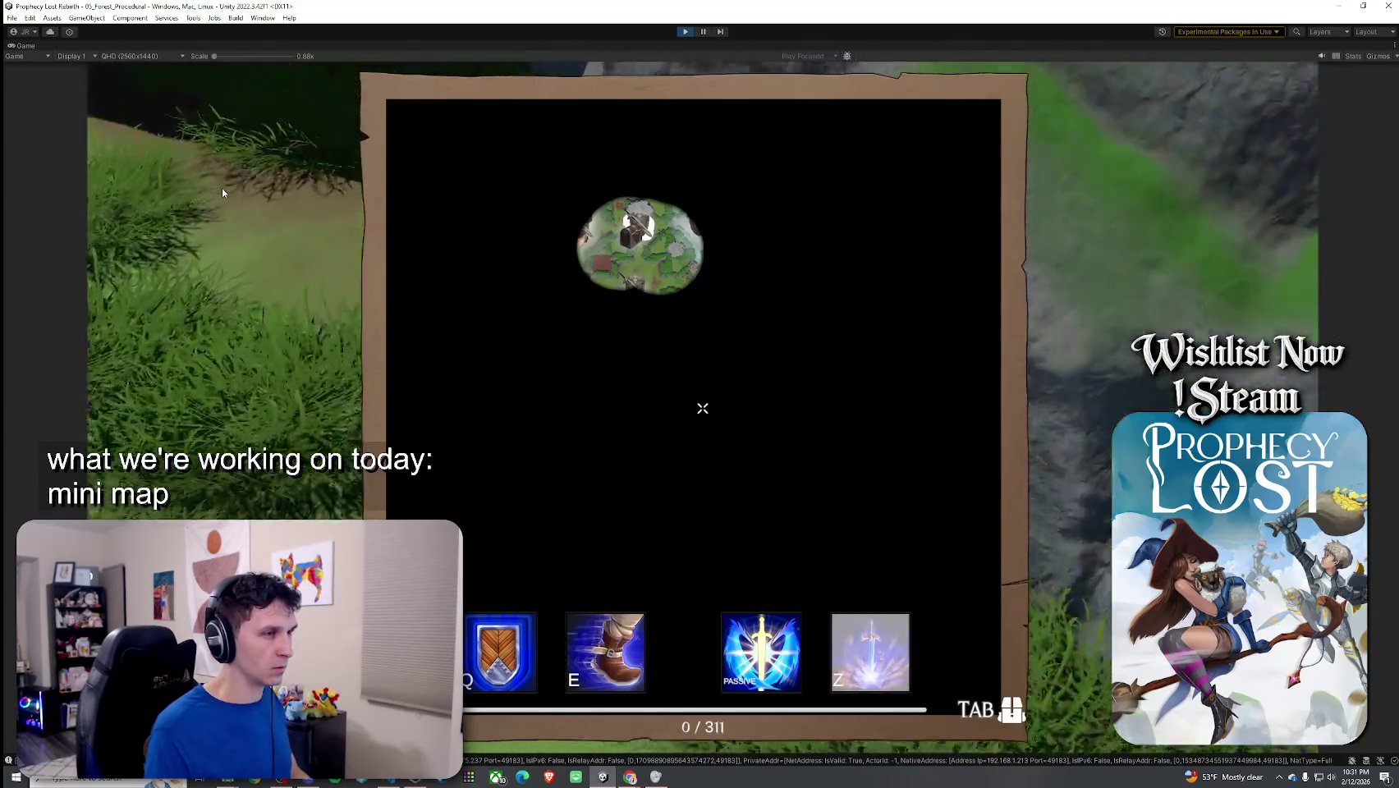
Step: Toggle the full map closed and open again with Tab during Play mode
{"action": "key", "text": "Tab"}
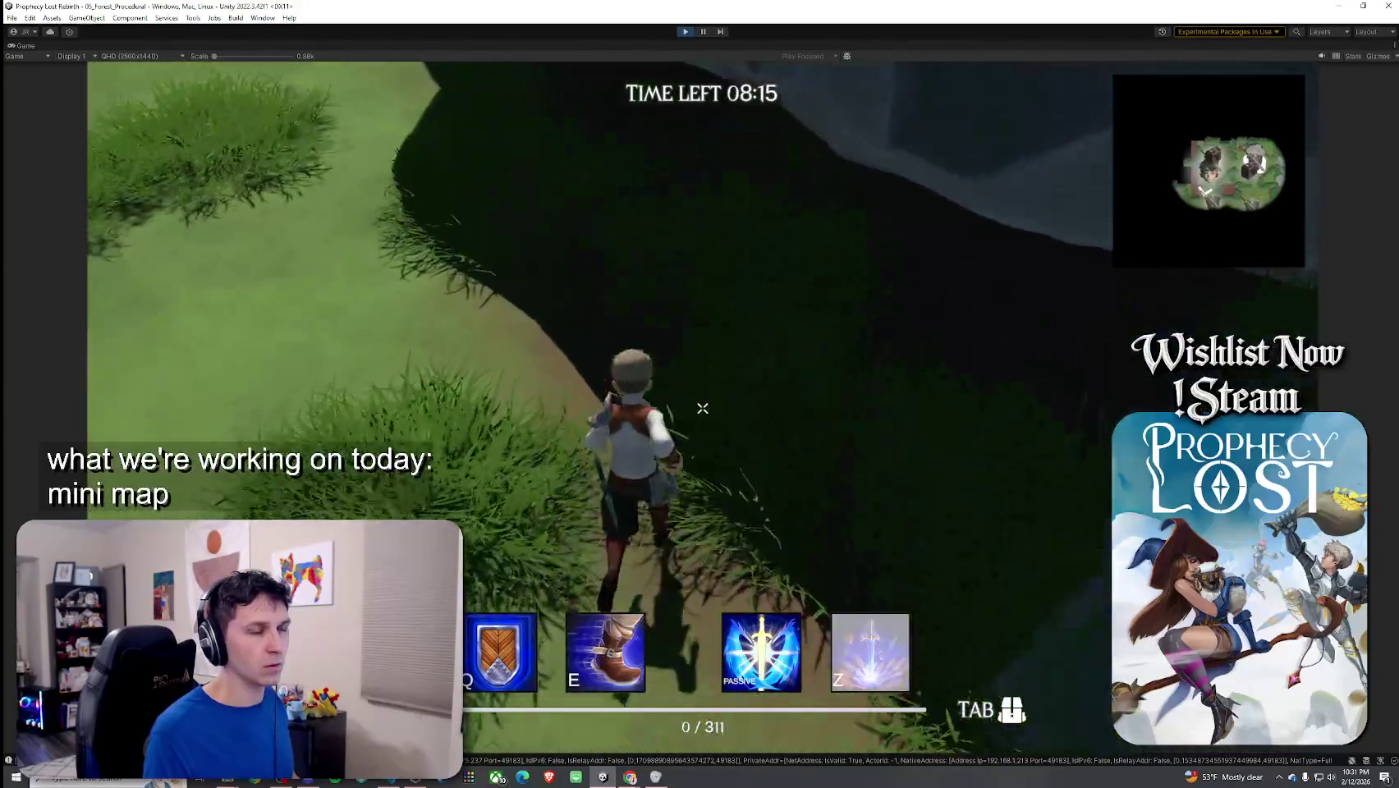
{"action": "key", "text": "Tab"}
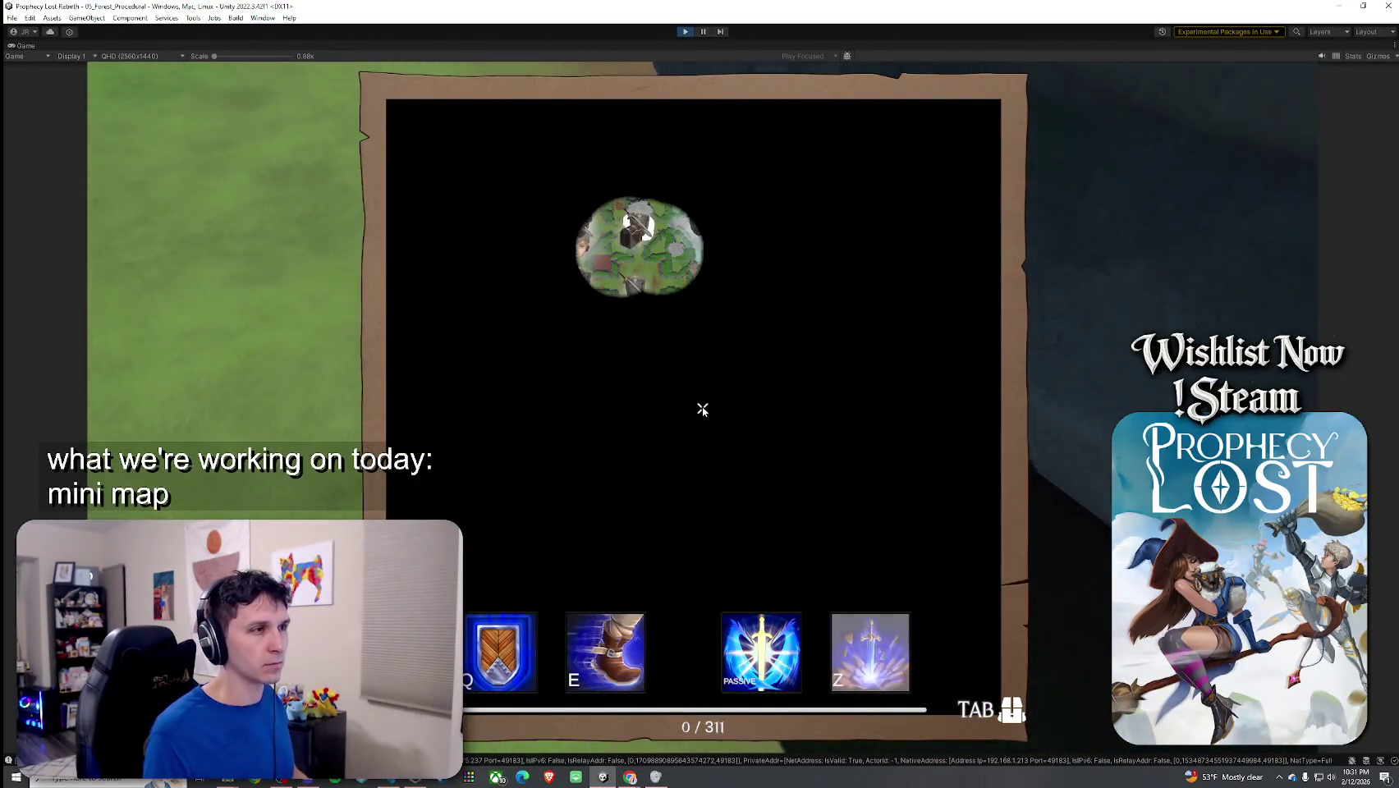
{"action": "key", "text": "super"}
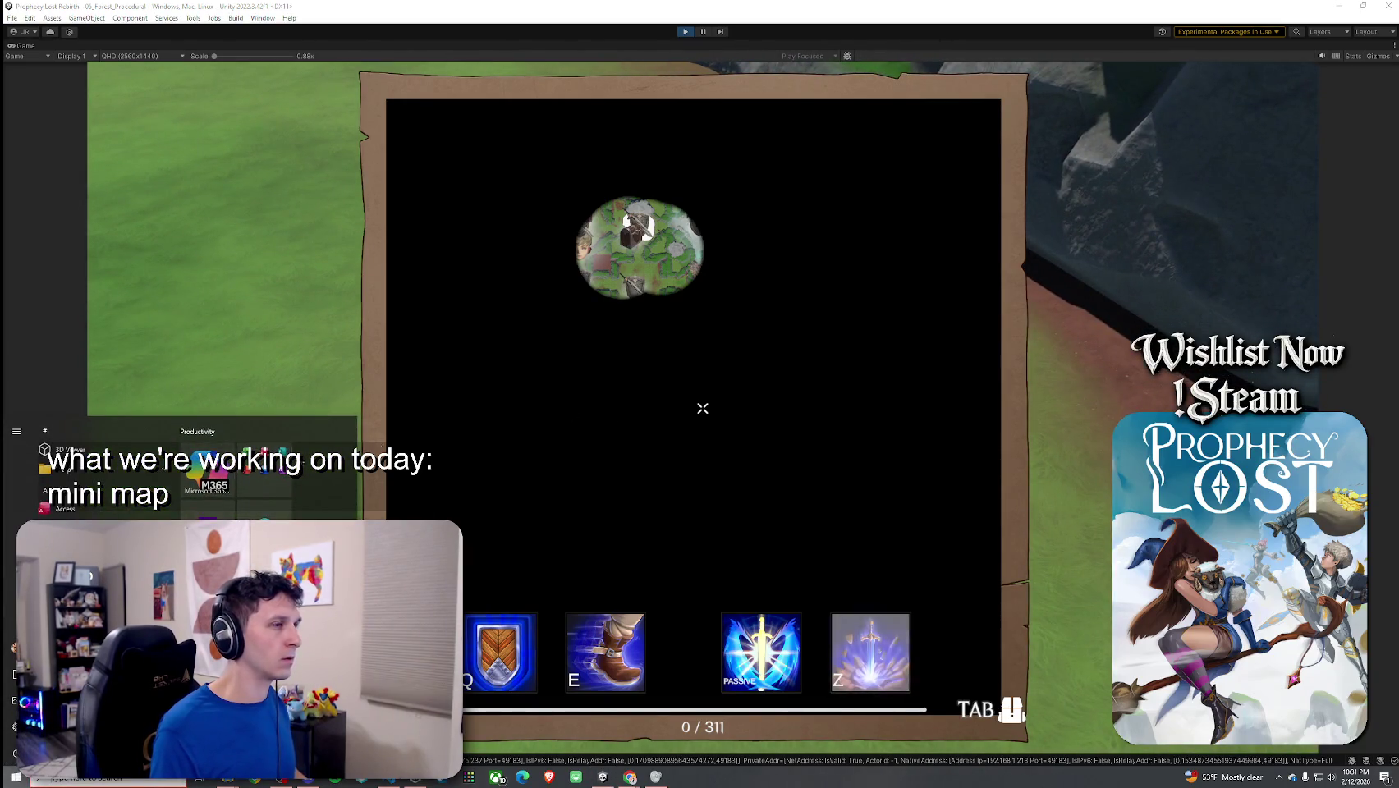
{"action": "key", "text": "super"}
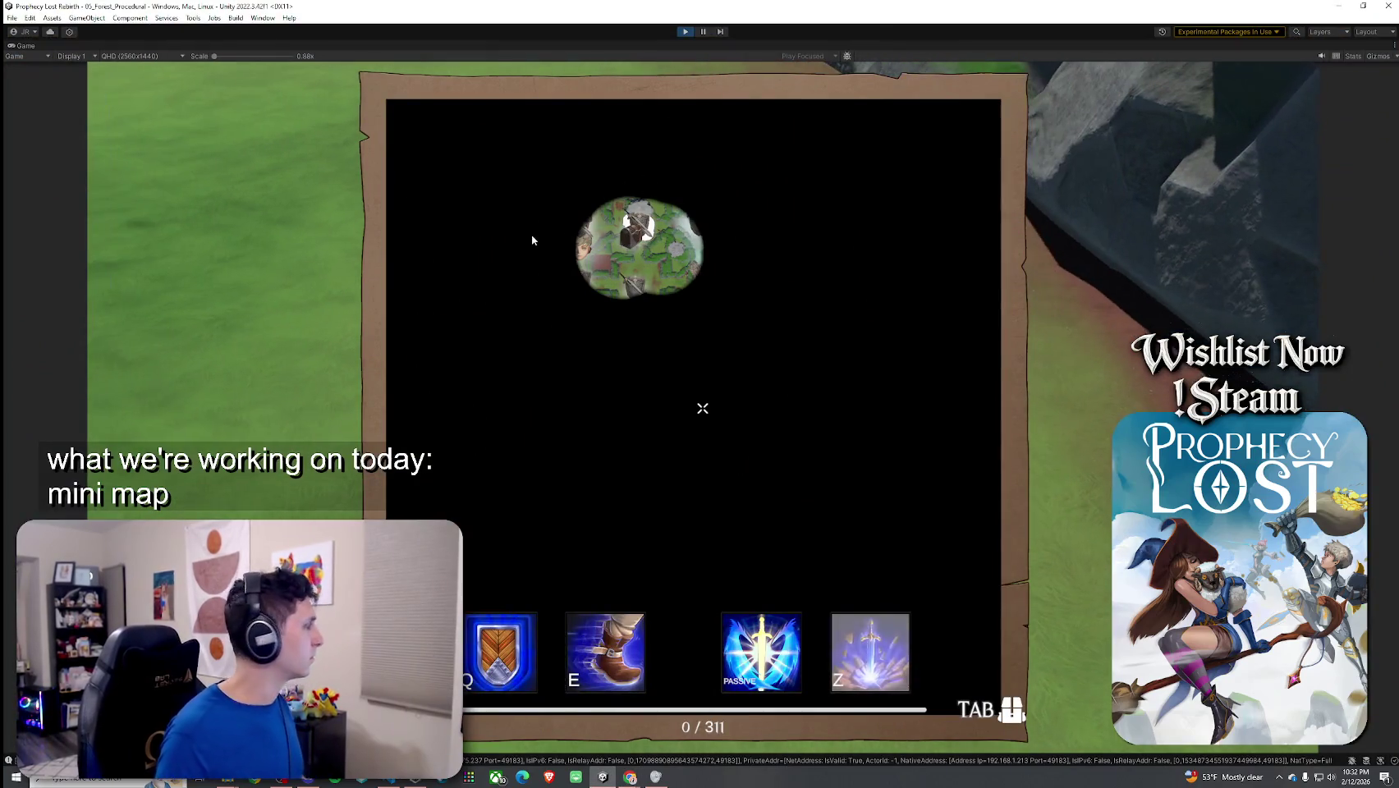
Step: Run forward while toggling the full map with M, then stop back at the title screen
{"action": "key", "text": "m"}
{"action": "key", "text": "w"}
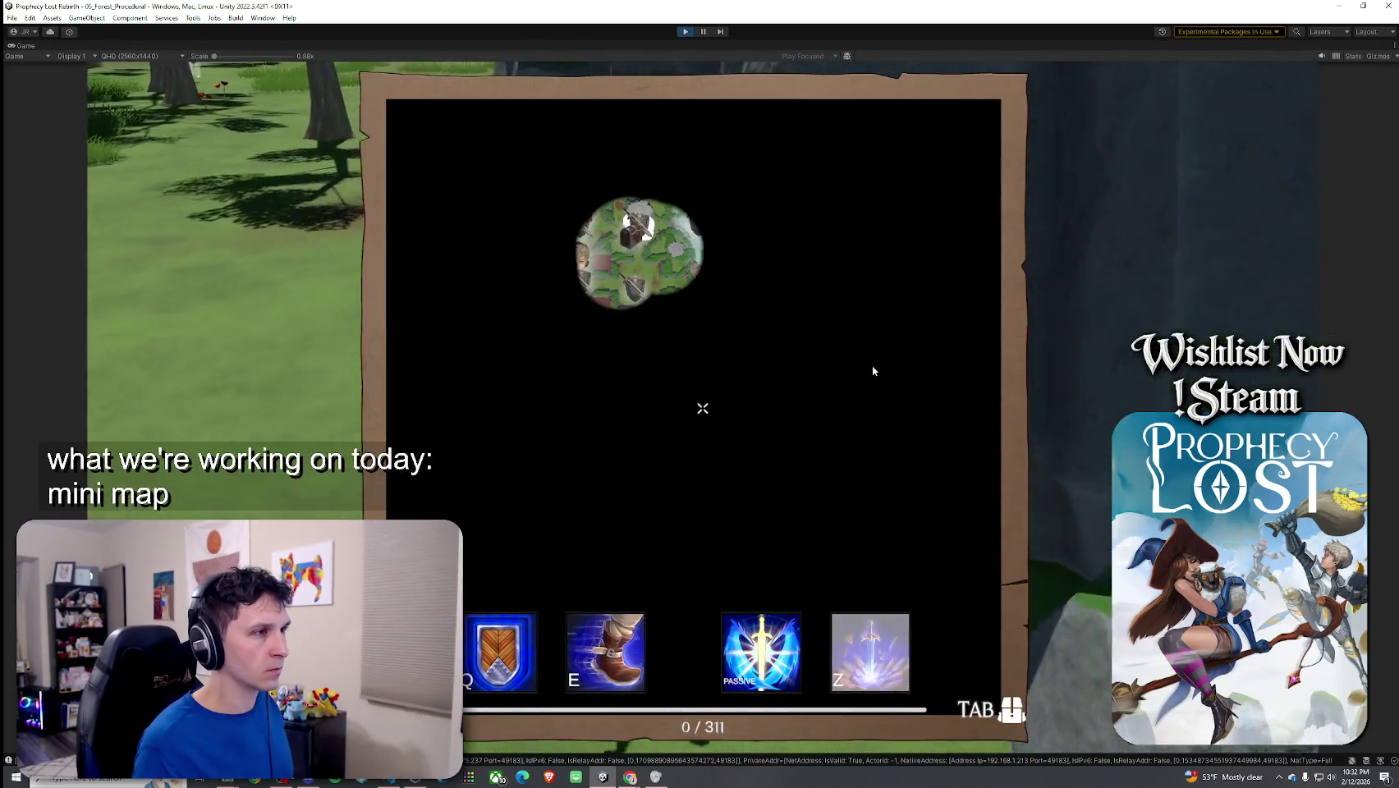
{"action": "key", "text": "m"}
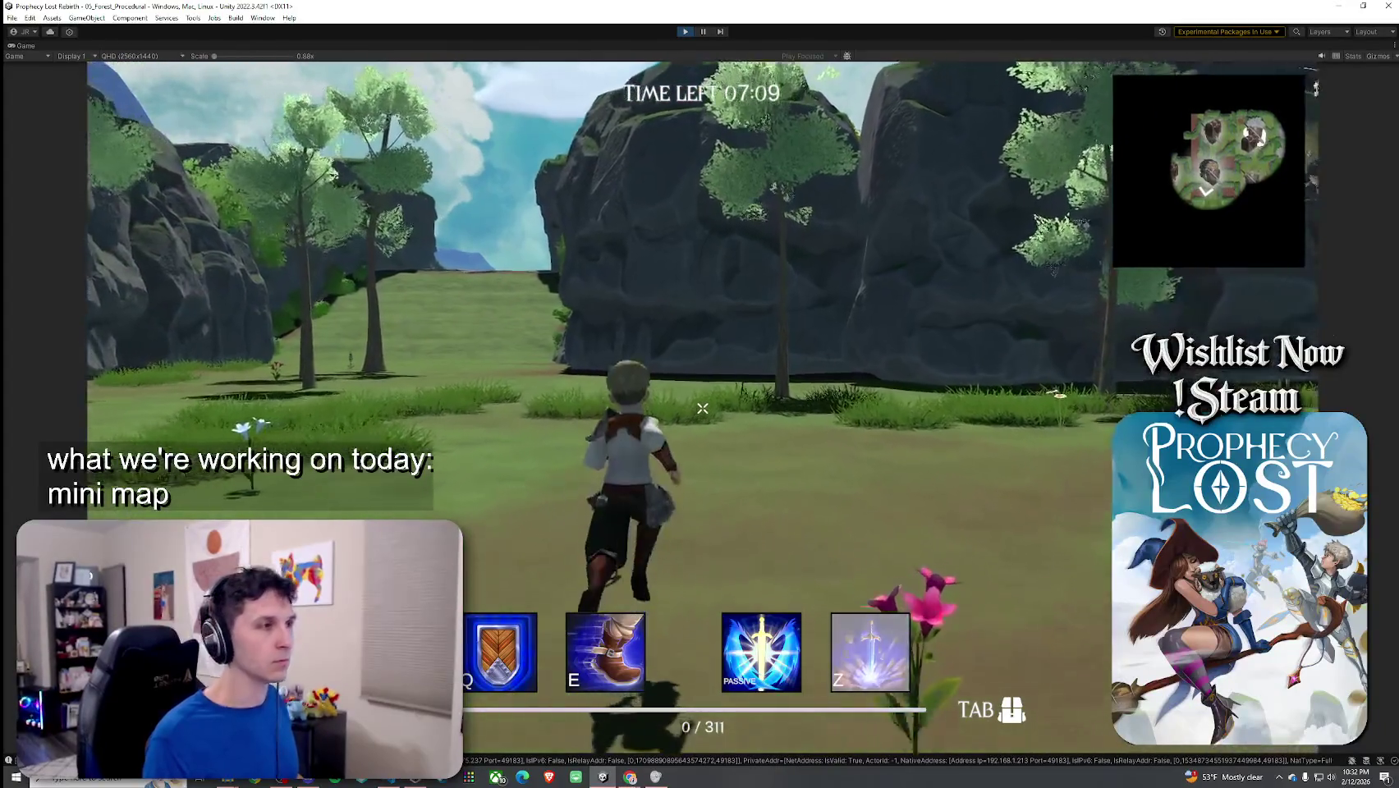
{"action": "key", "text": "m"}
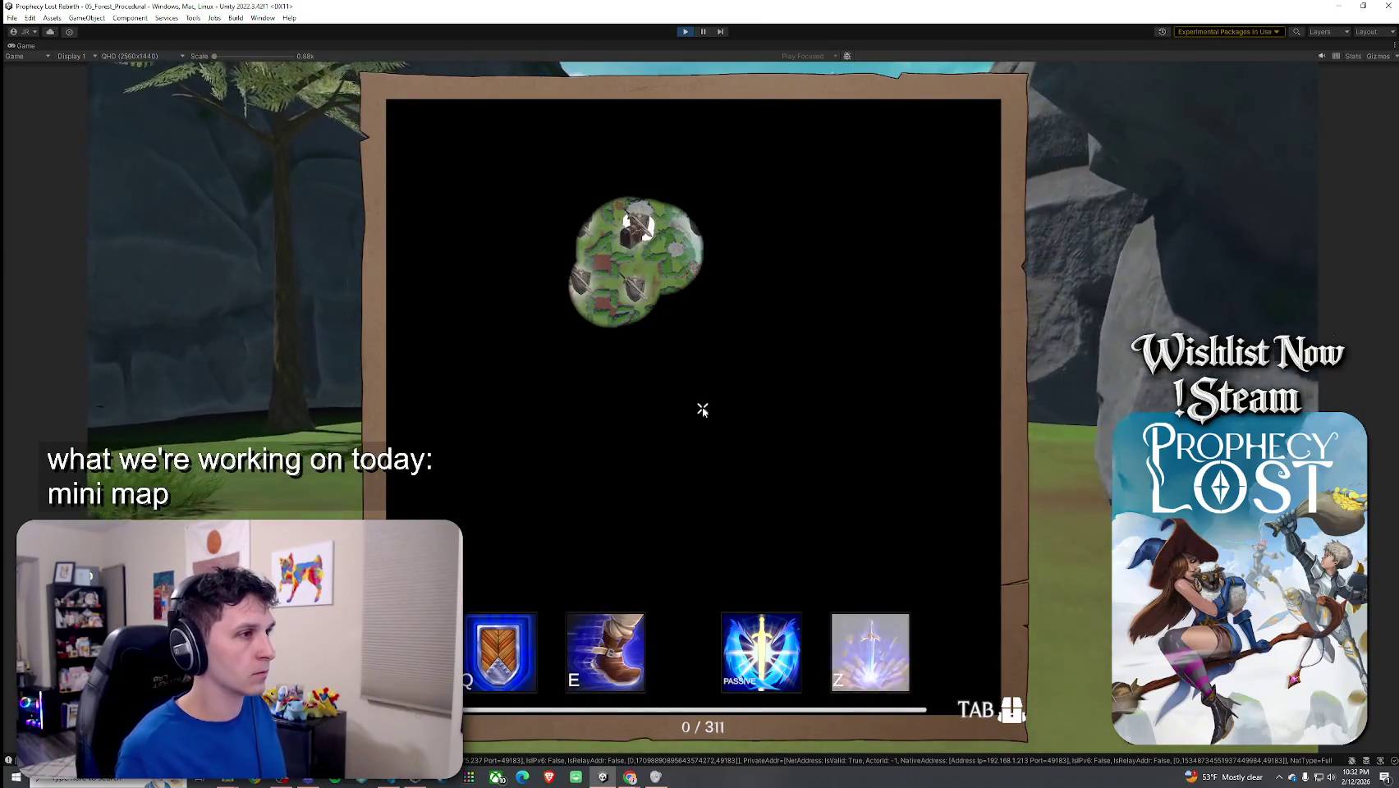
{"action": "key", "text": "m"}
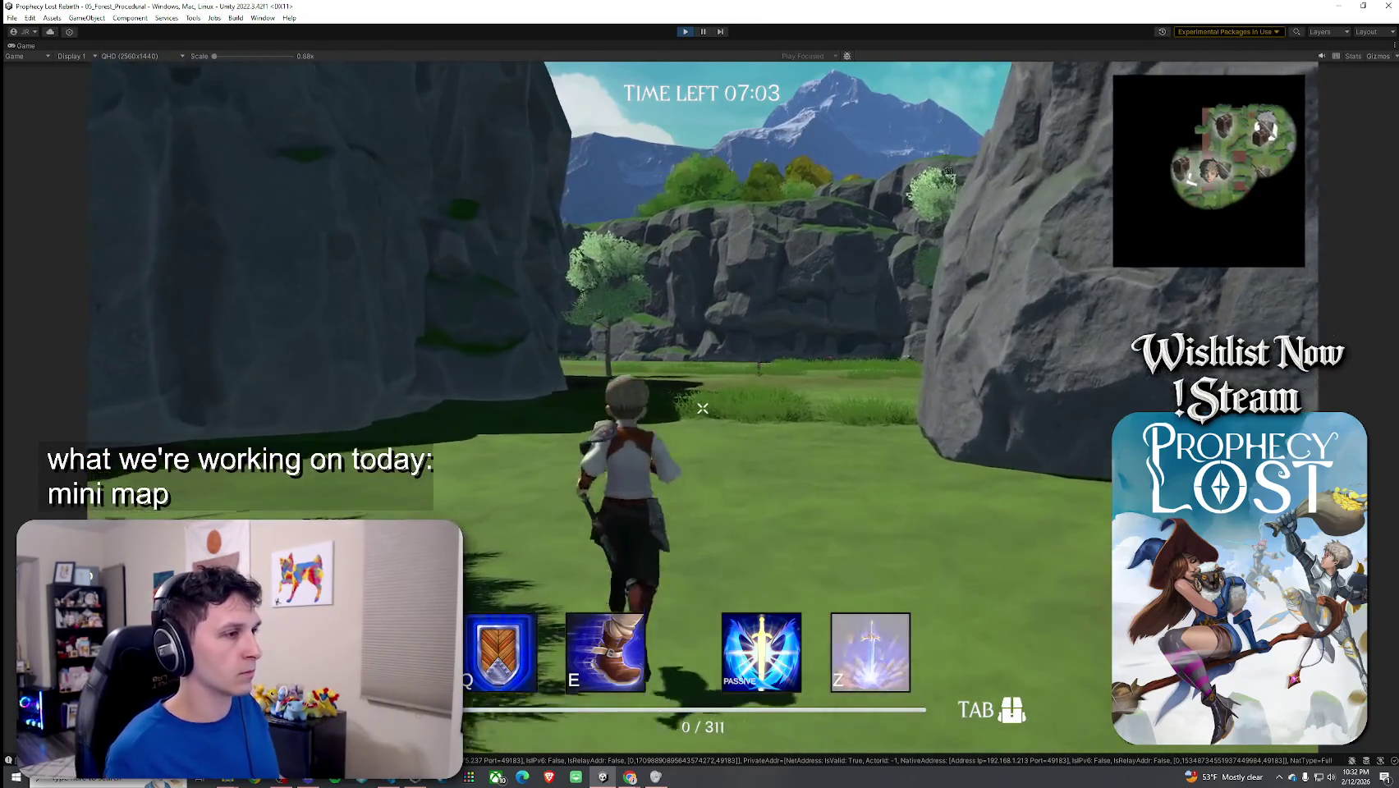
{"action": "key", "text": "m"}
{"action": "key", "text": "m"}
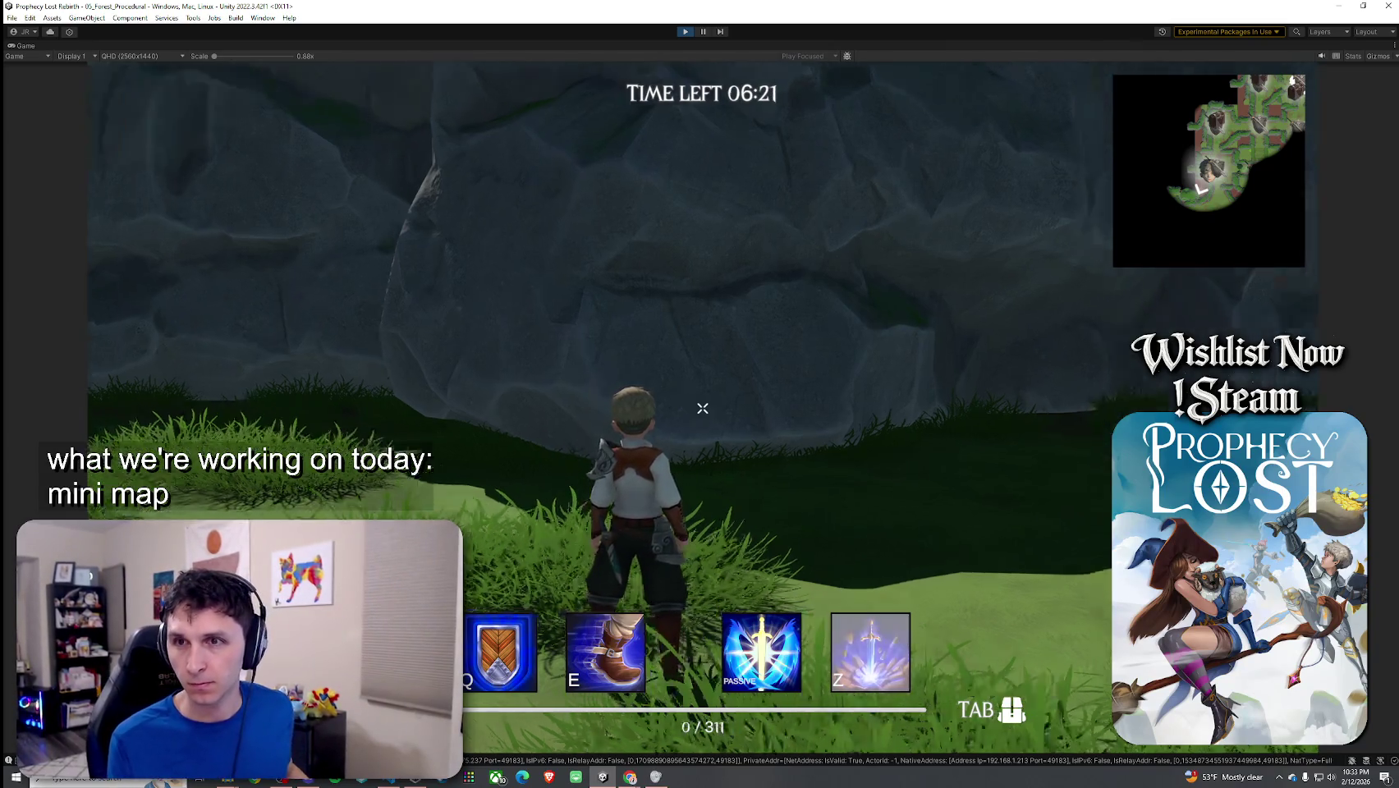
{"action": "key", "text": "w"}
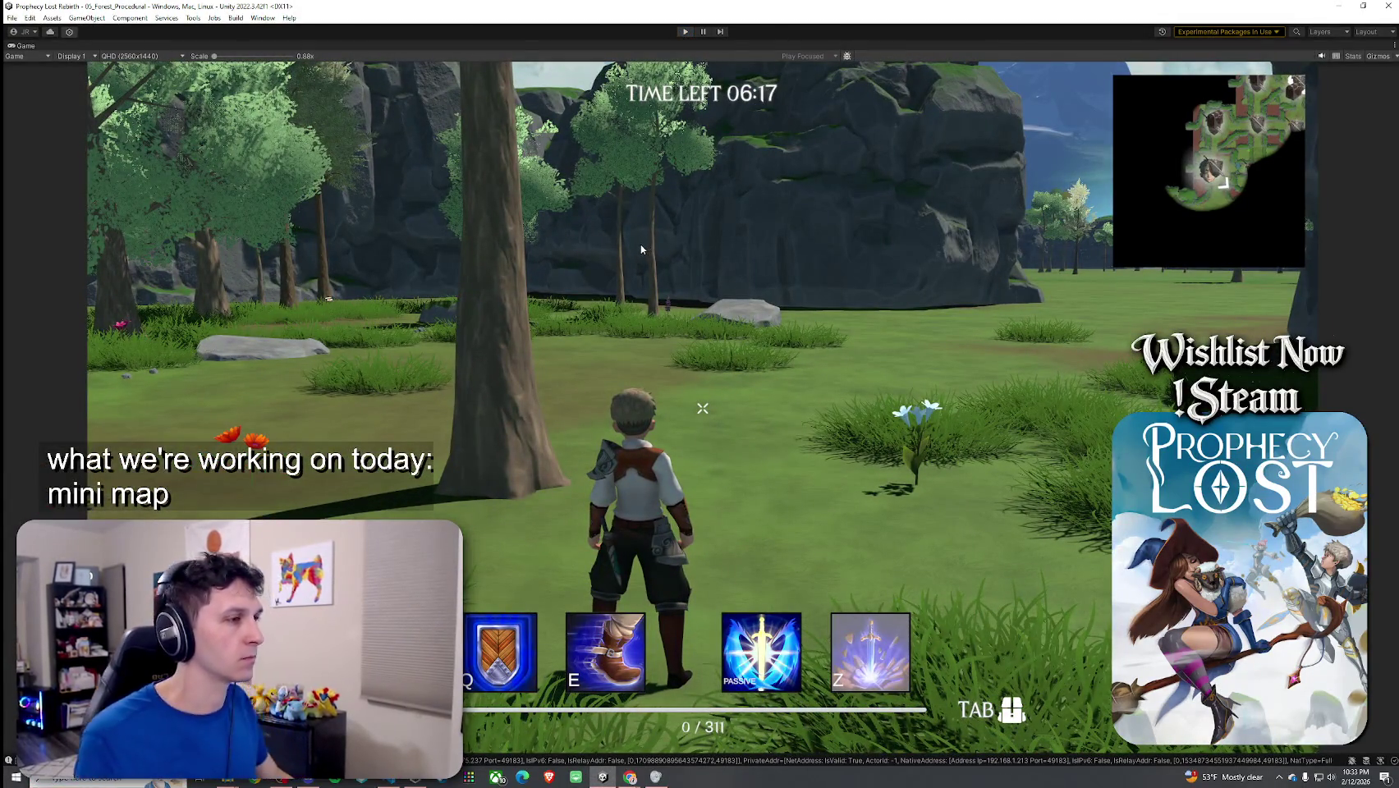
{"action": "key", "text": "Escape"}
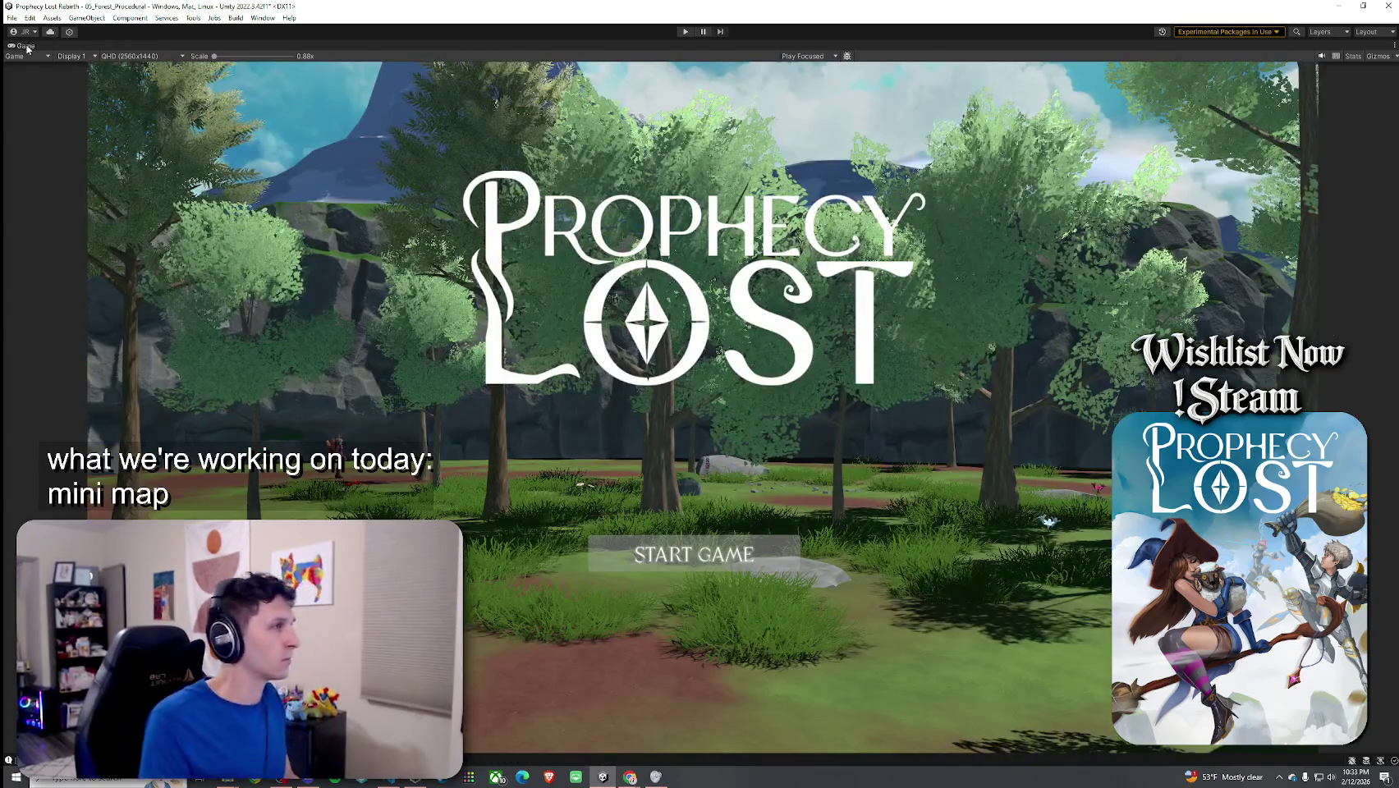
Step: Un-maximize the Game view so the Hierarchy, Inspector and Project panels return
{"action": "double_click", "coordinate": [25, 46]}
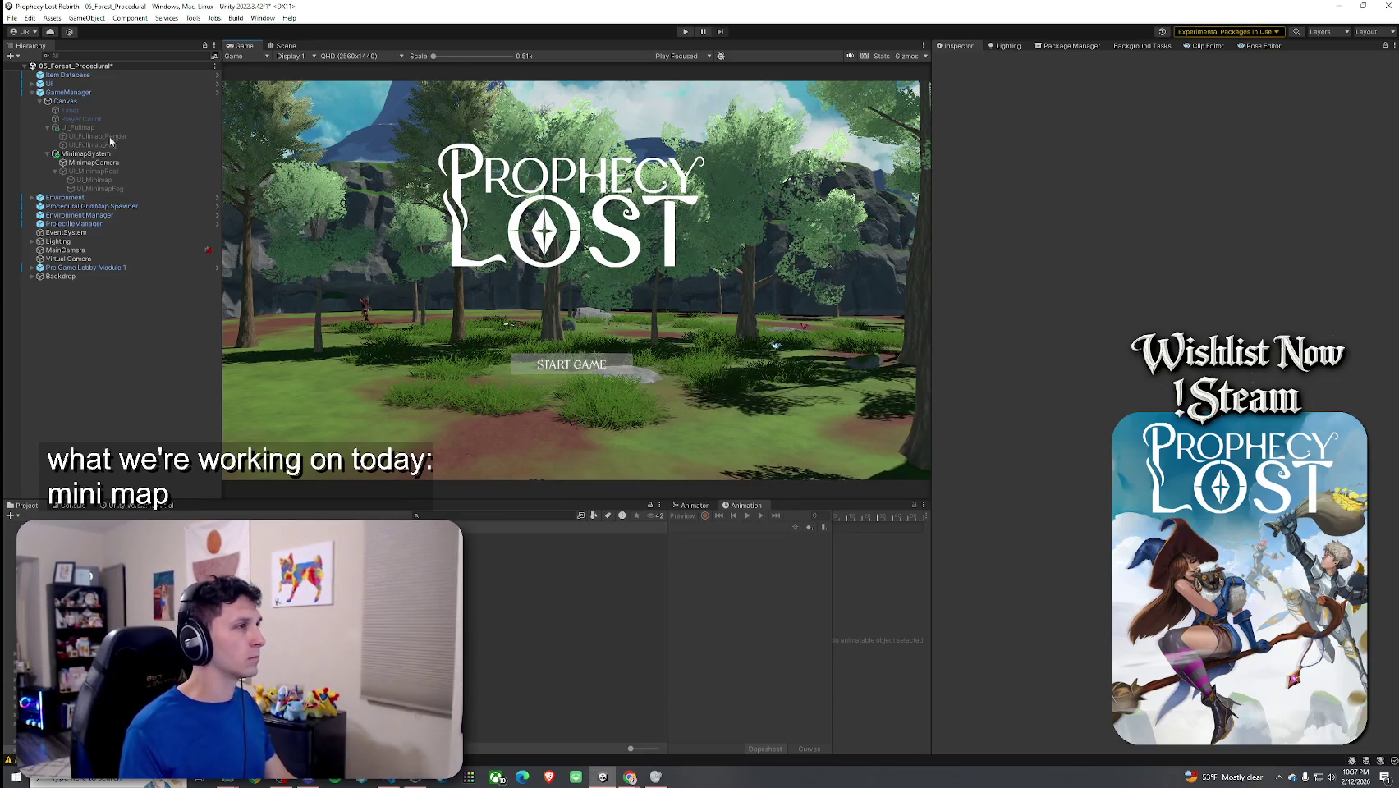
Step: Save the forest scene and select UI_Fullmap in the Hierarchy
{"action": "left_click", "coordinate": [12, 17]}
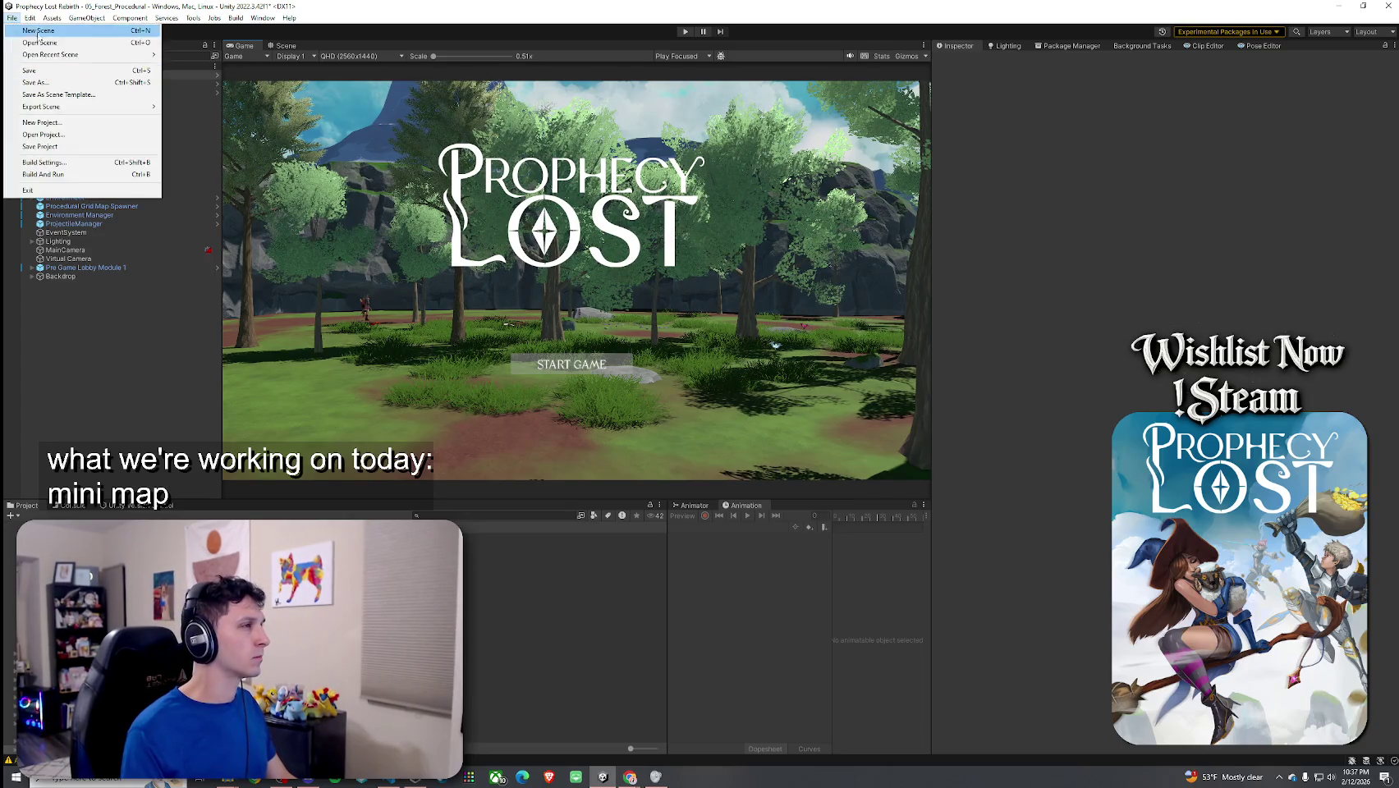
{"action": "key", "text": "Escape"}
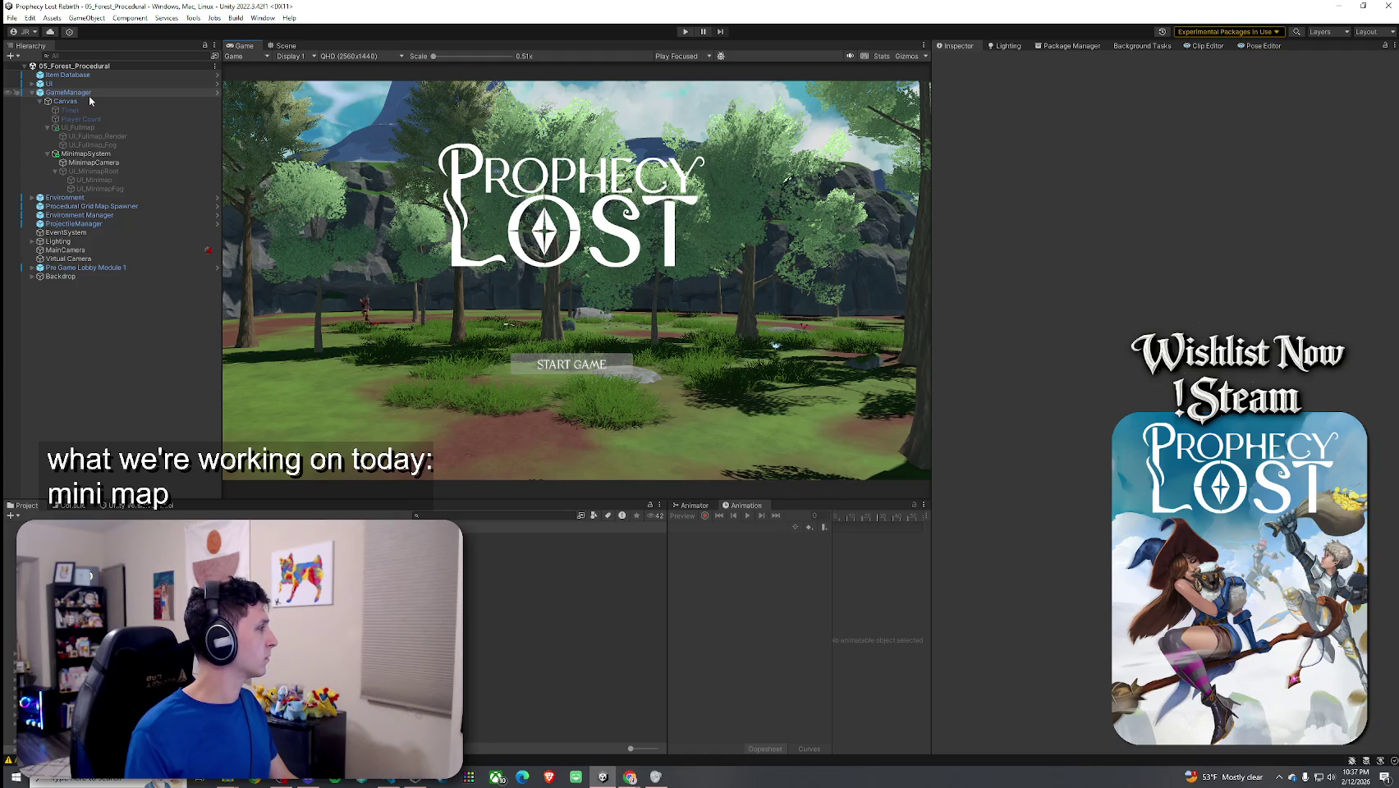
{"action": "left_click", "coordinate": [102, 129]}
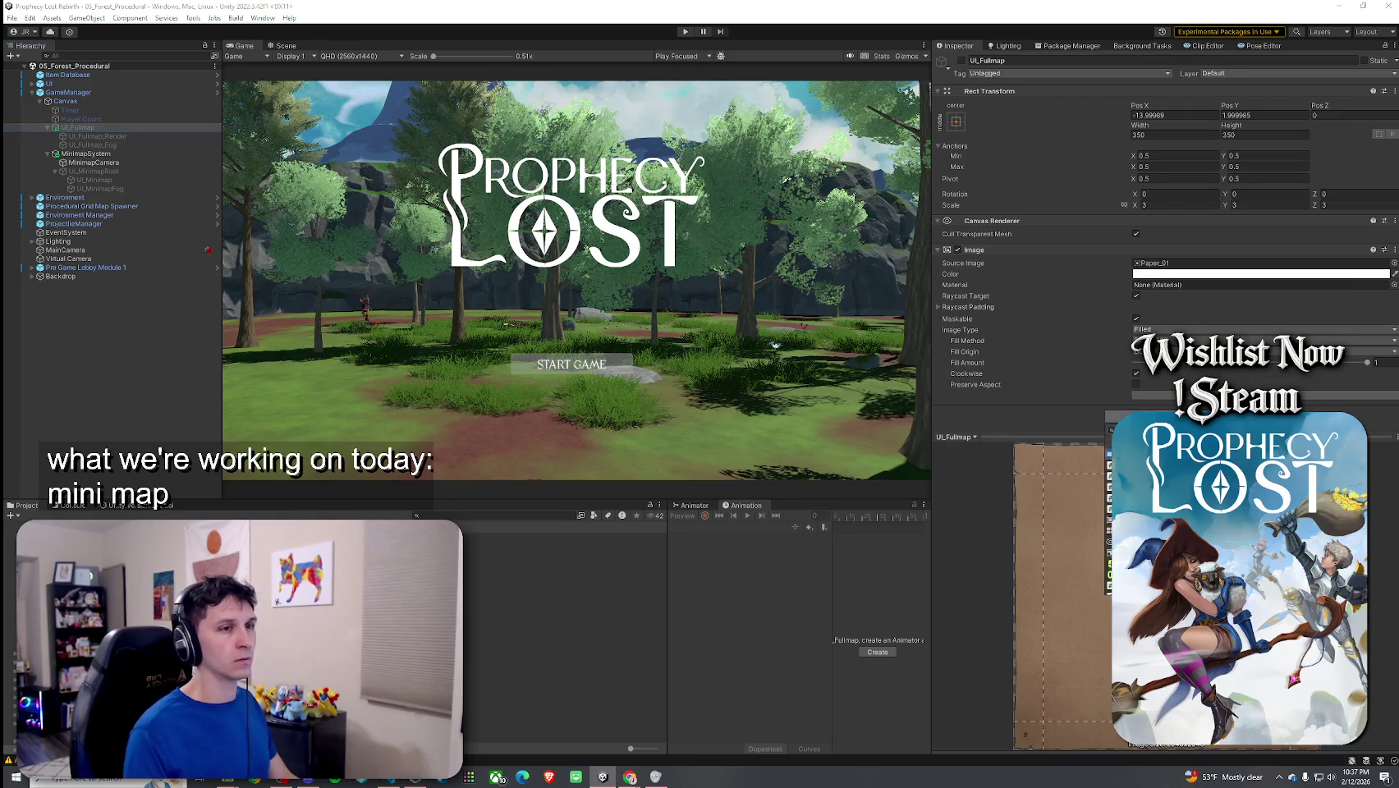
Step: Add a Canvas component to UI_Fullmap, leaving Additional Shader Channels at Nothing
{"action": "left_click", "coordinate": [1149, 526]}
{"action": "scroll", "coordinate": [1075, 391], "scroll_direction": "down", "scroll_amount": 3}
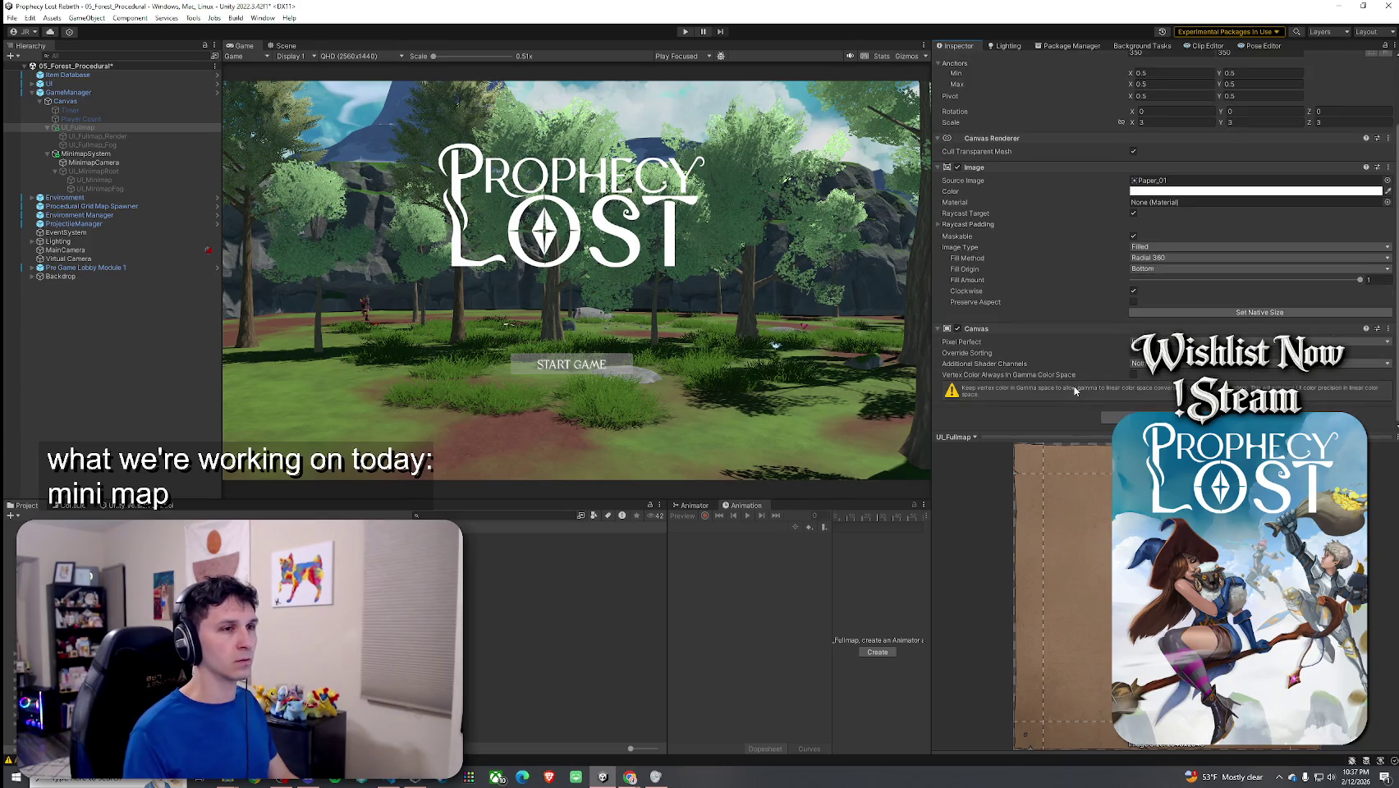
{"action": "left_click", "coordinate": [1223, 363]}
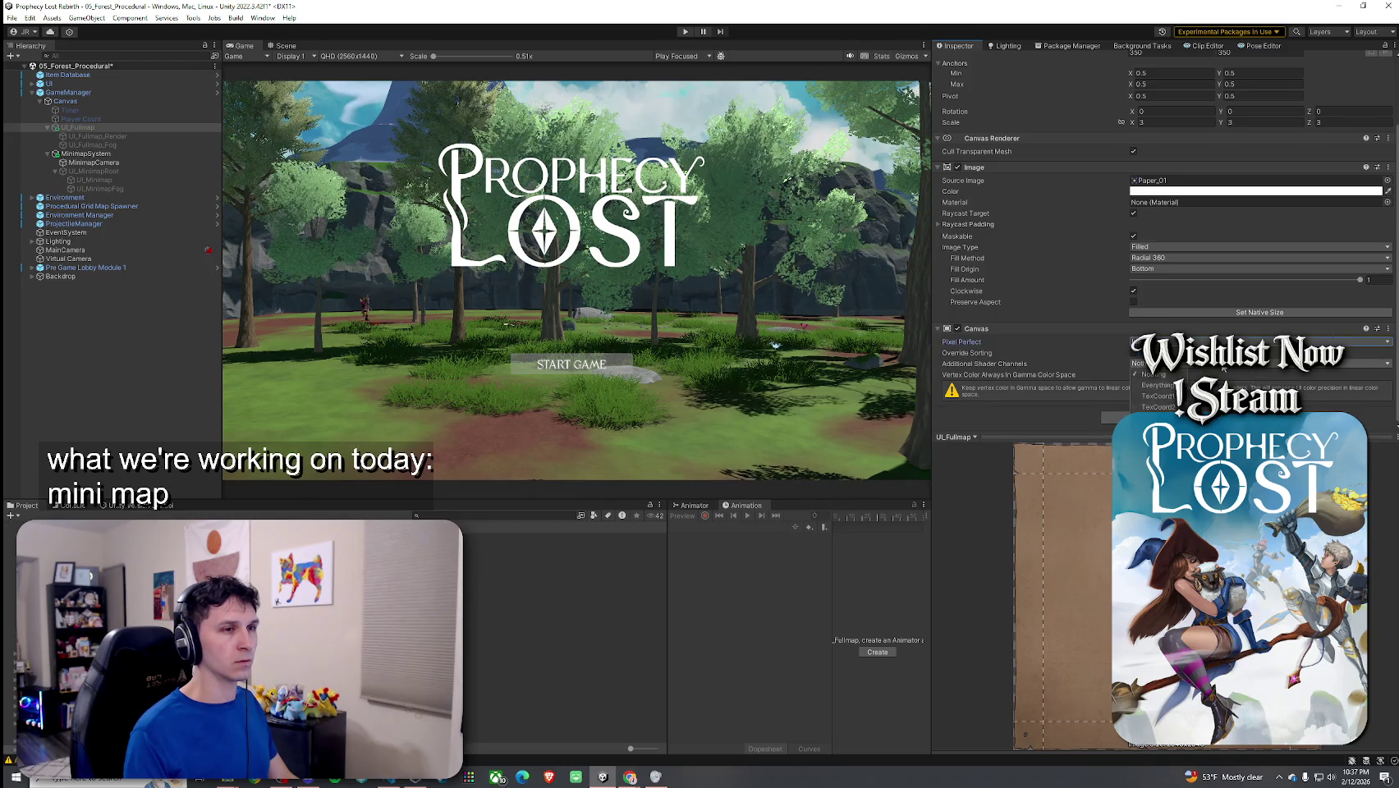
{"action": "left_click", "coordinate": [1055, 355]}
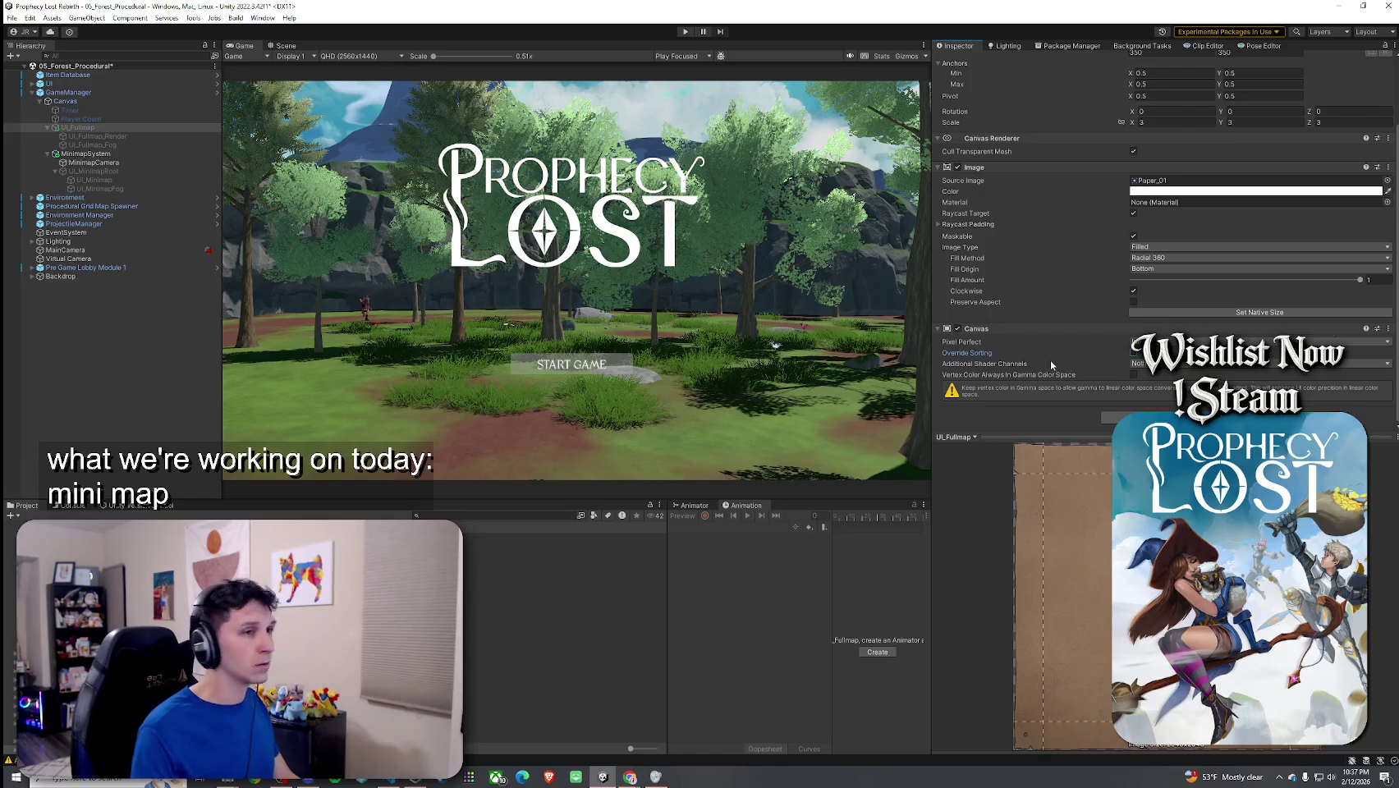
{"action": "left_click", "coordinate": [1141, 341]}
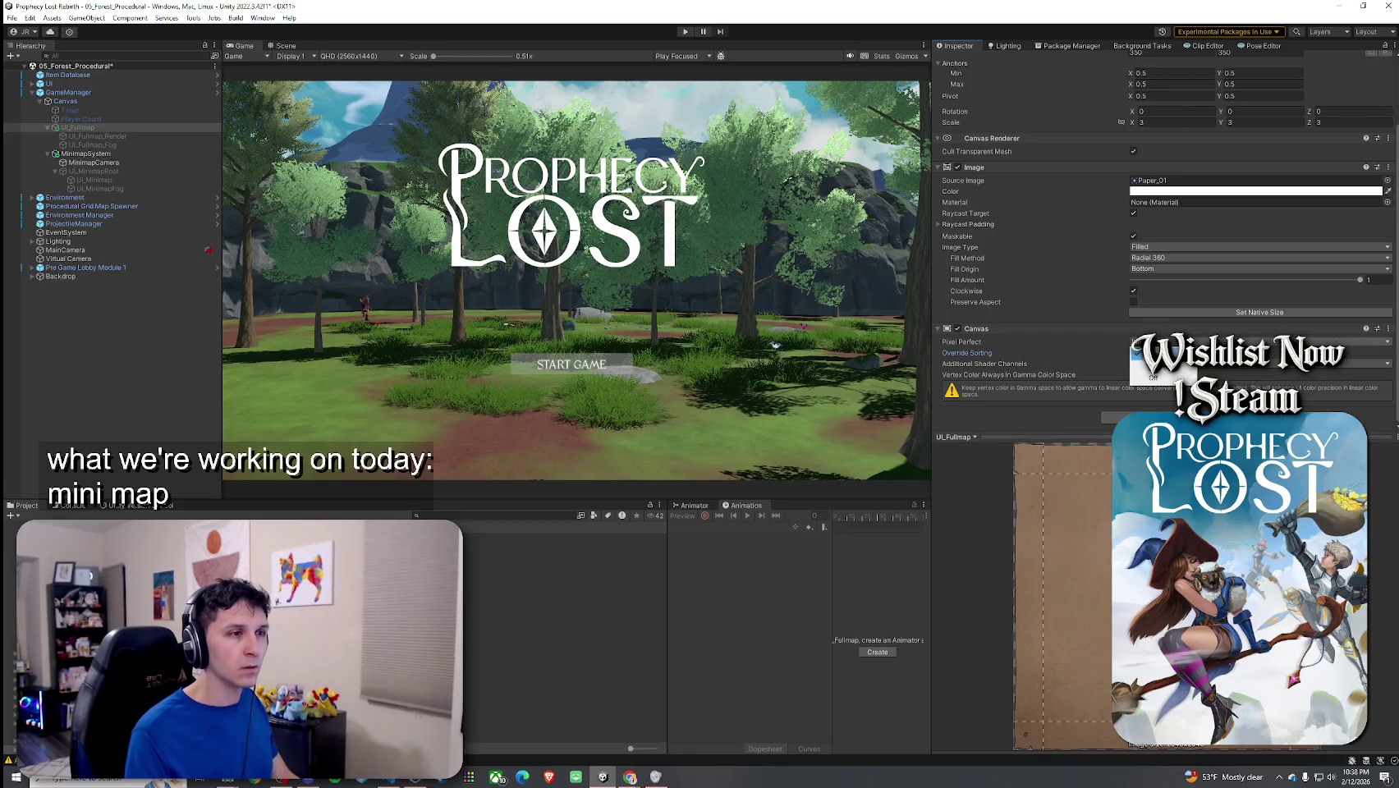
{"action": "left_click", "coordinate": [1150, 378]}
{"action": "left_click", "coordinate": [1140, 363]}
{"action": "left_click", "coordinate": [1101, 362]}
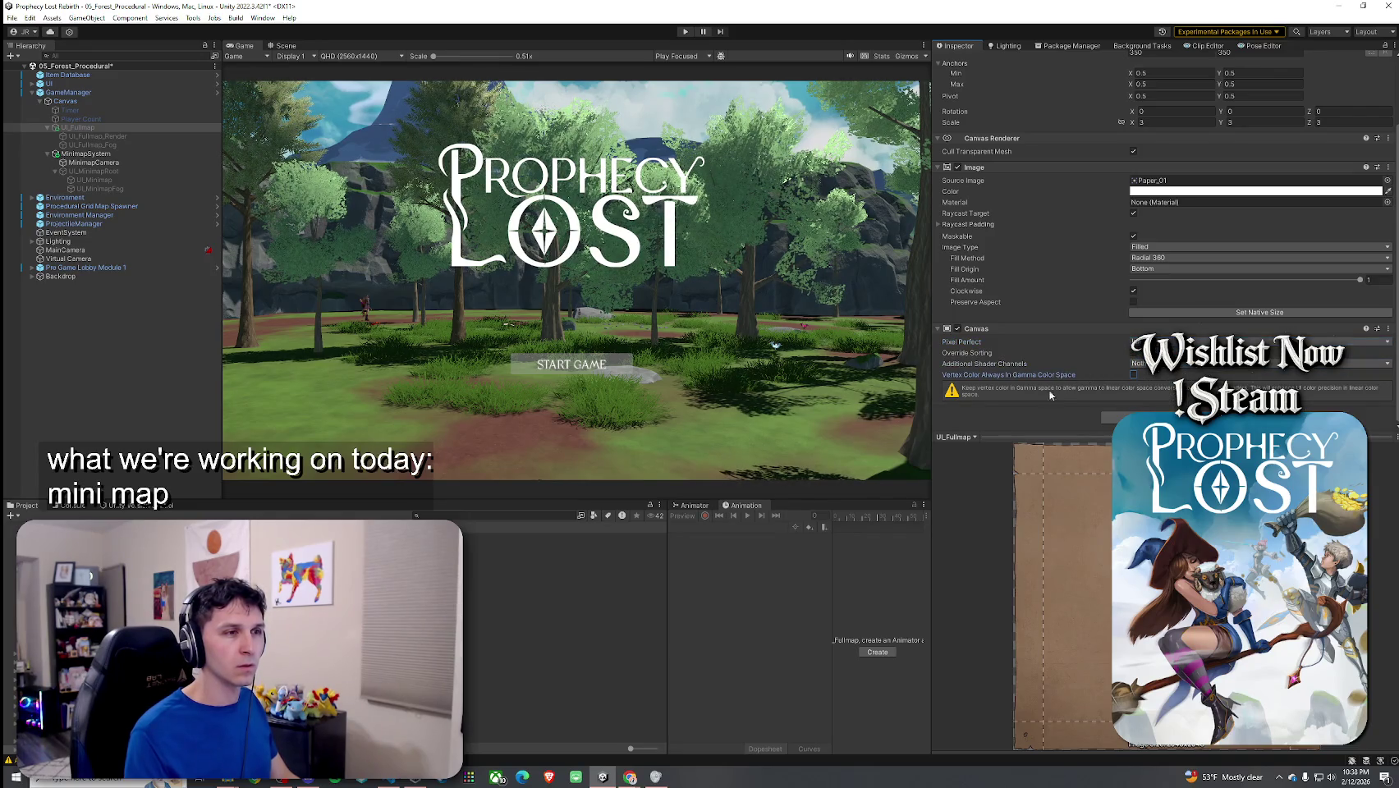
Step: Enable Override Sorting on the map canvas with Sort Order 500
{"action": "left_click", "coordinate": [1133, 353]}
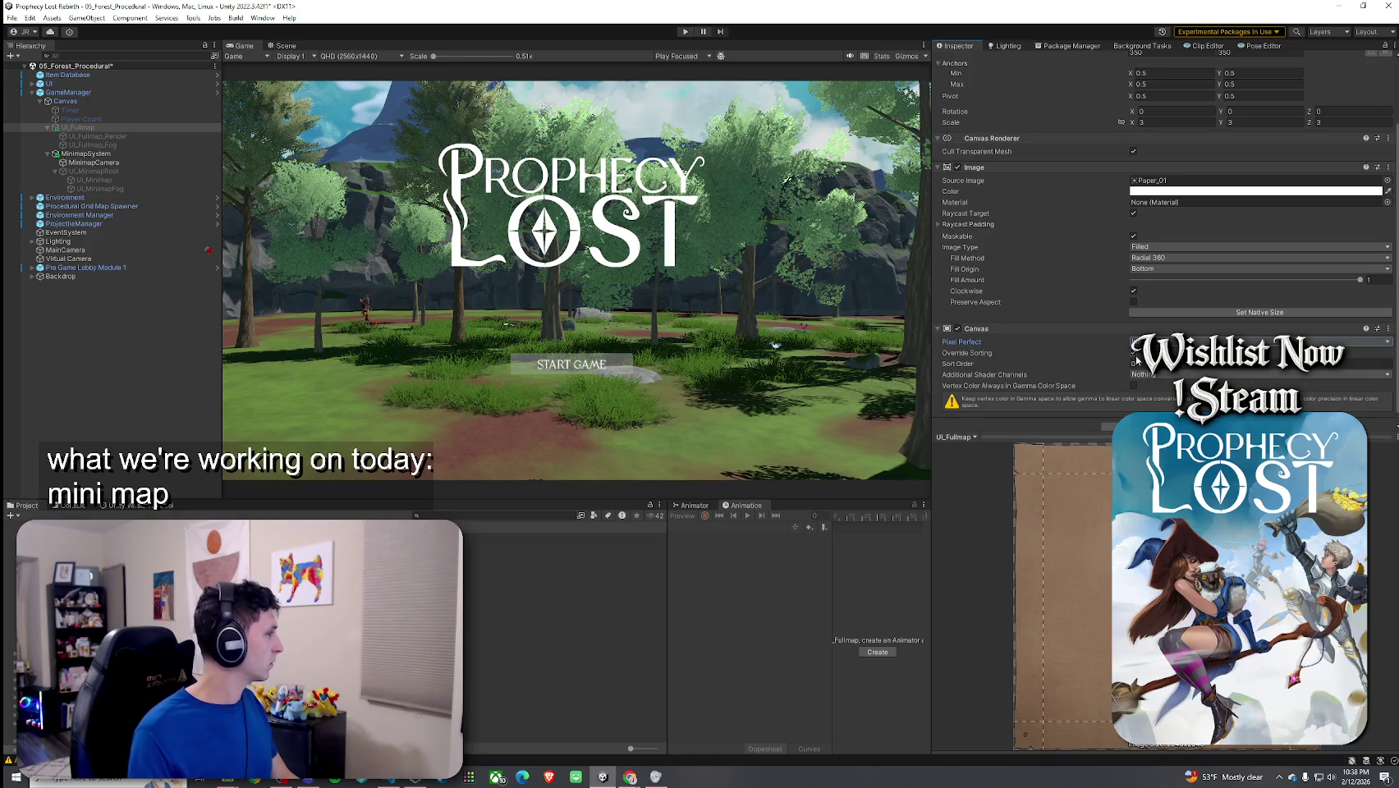
{"action": "left_click", "coordinate": [1161, 363]}
{"action": "type", "text": "500"}
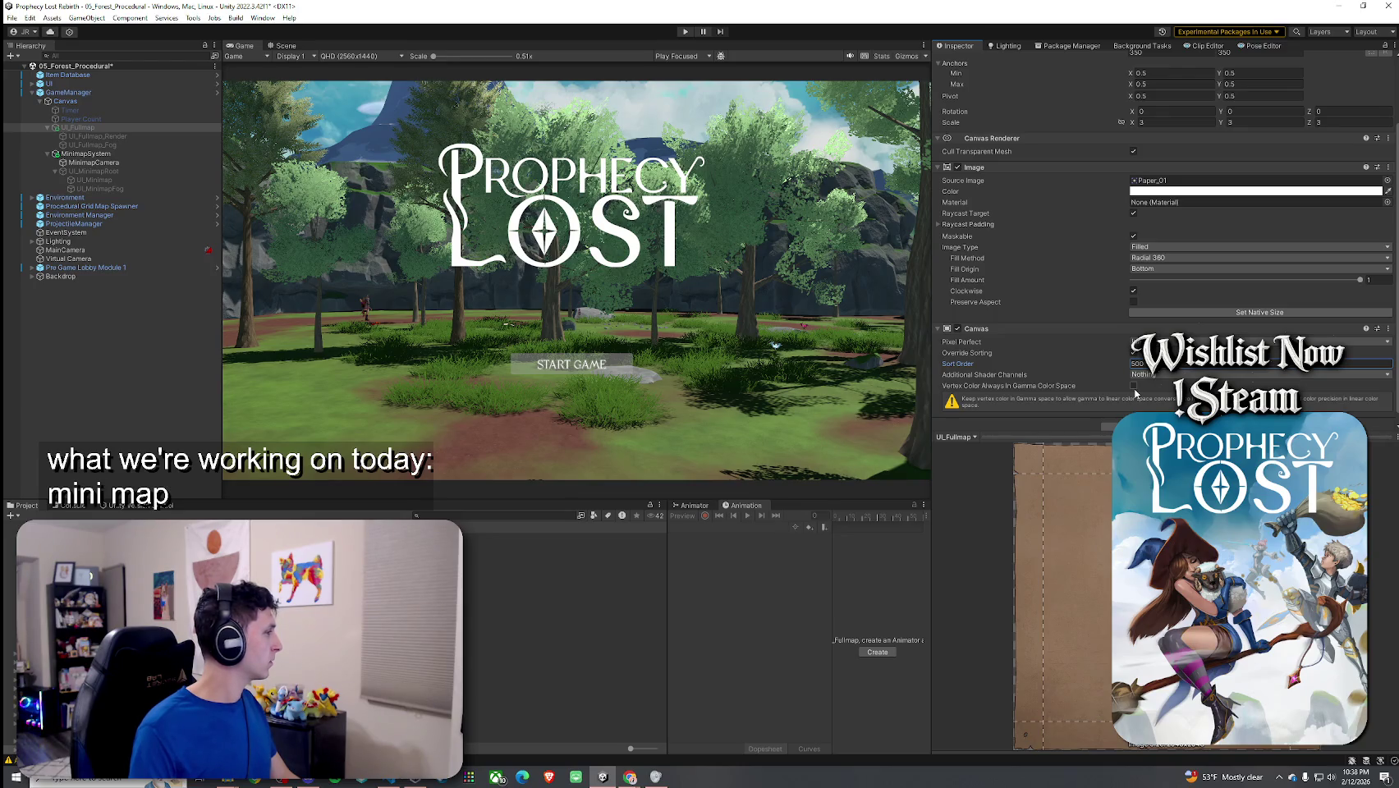
{"action": "left_click", "coordinate": [1108, 460]}
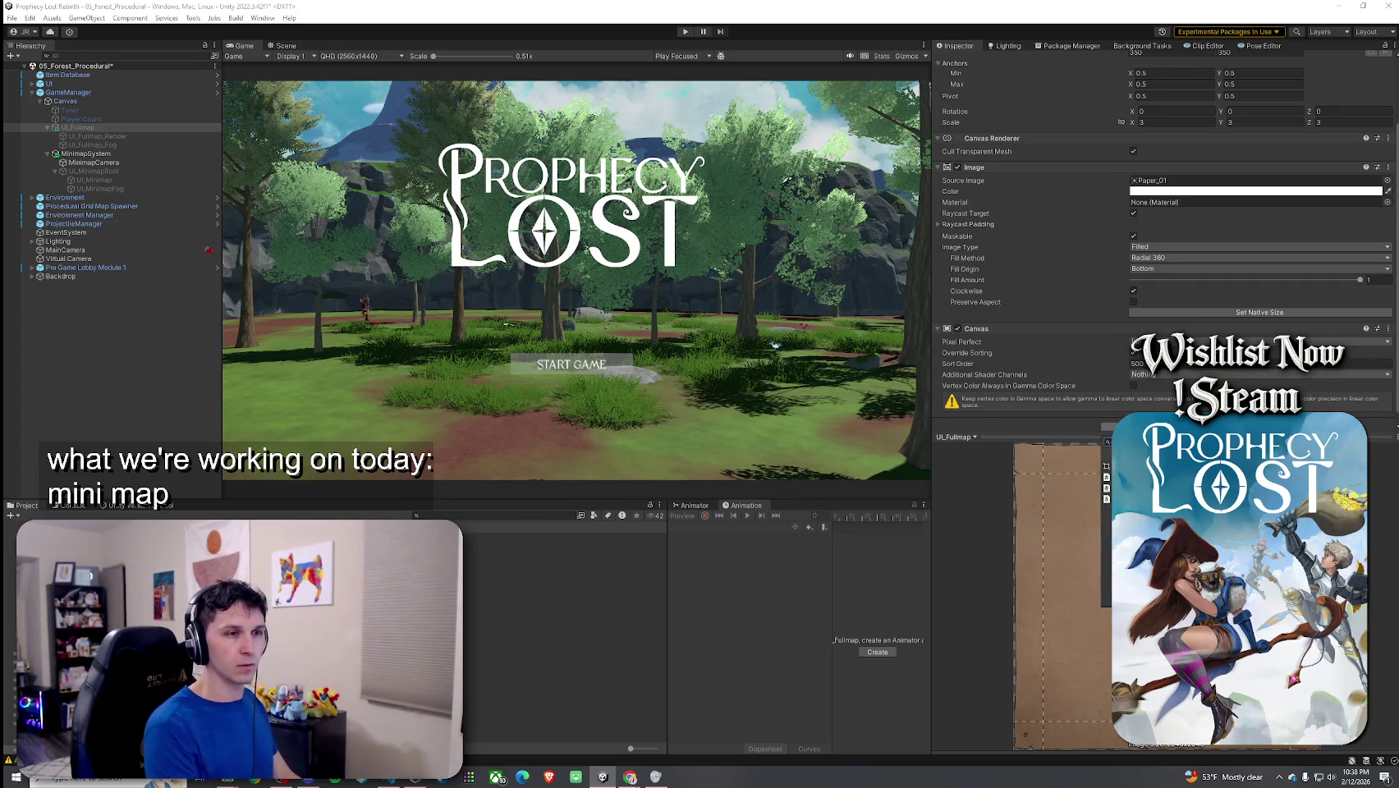
{"action": "scroll", "coordinate": [1113, 393], "scroll_direction": "down", "scroll_amount": 2}
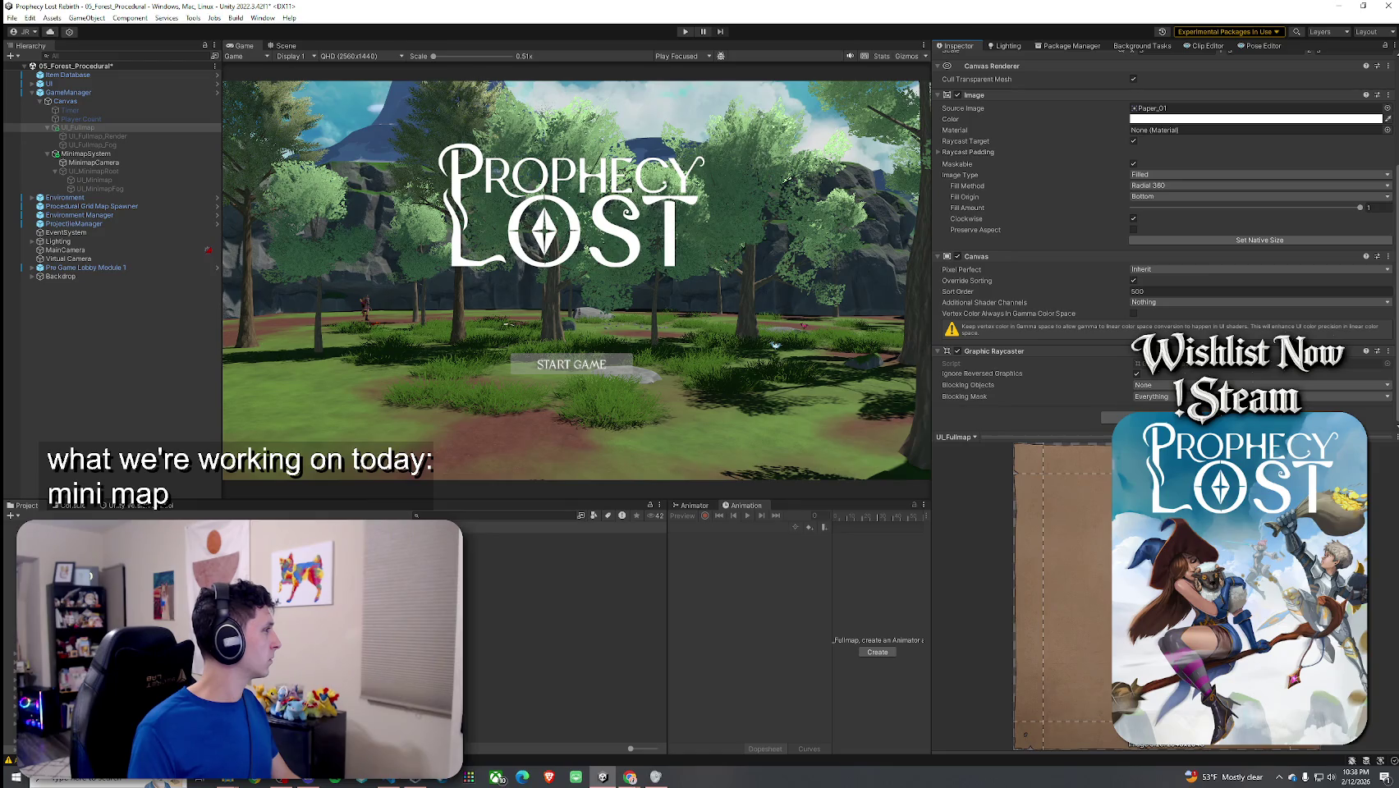
Step: Save the scene and enter Play mode with Ctrl+P
{"action": "left_click", "coordinate": [11, 17]}
{"action": "left_click", "coordinate": [33, 69]}
{"action": "key", "text": "ctrl+p"}
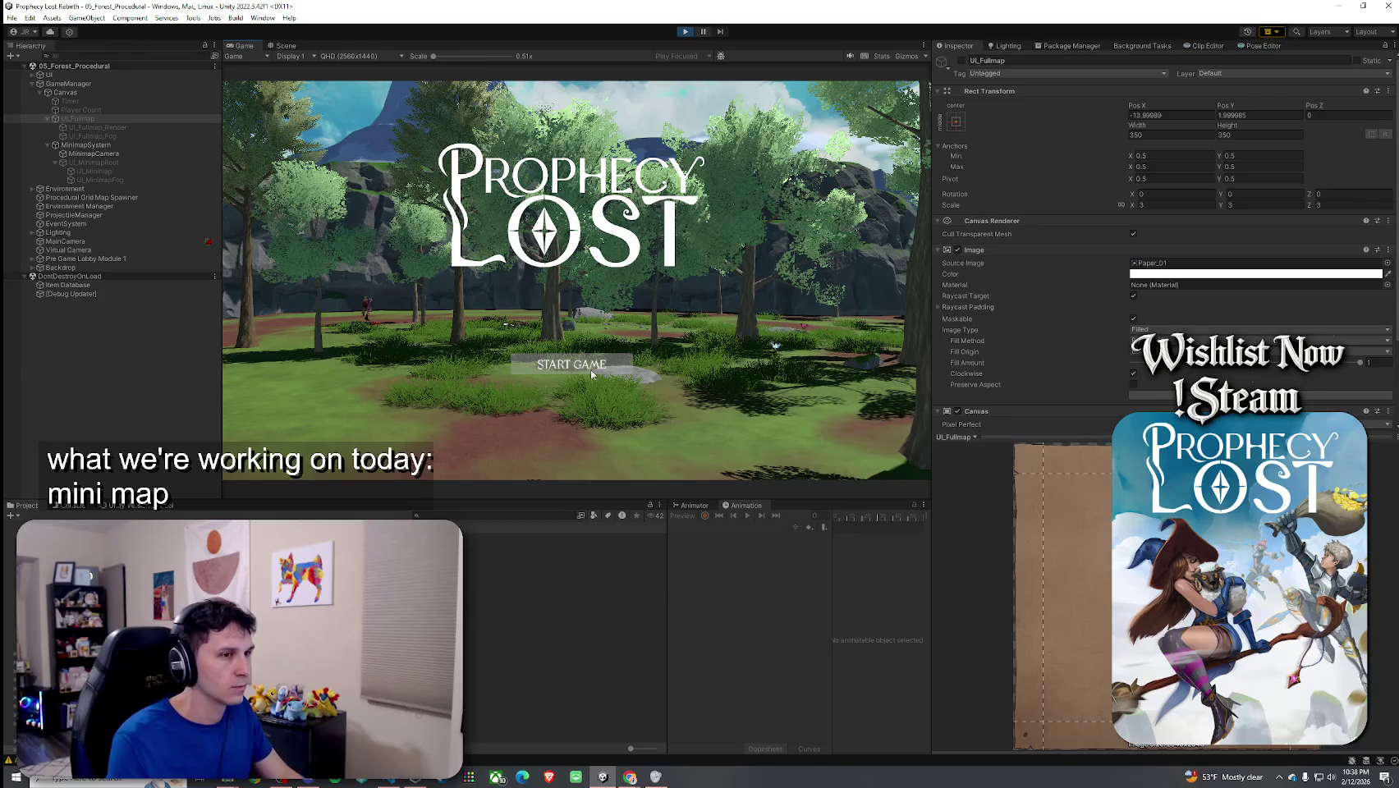
Step: Go through START GAME, PLAY and the world map start button into the forest level
{"action": "left_click", "coordinate": [591, 368]}
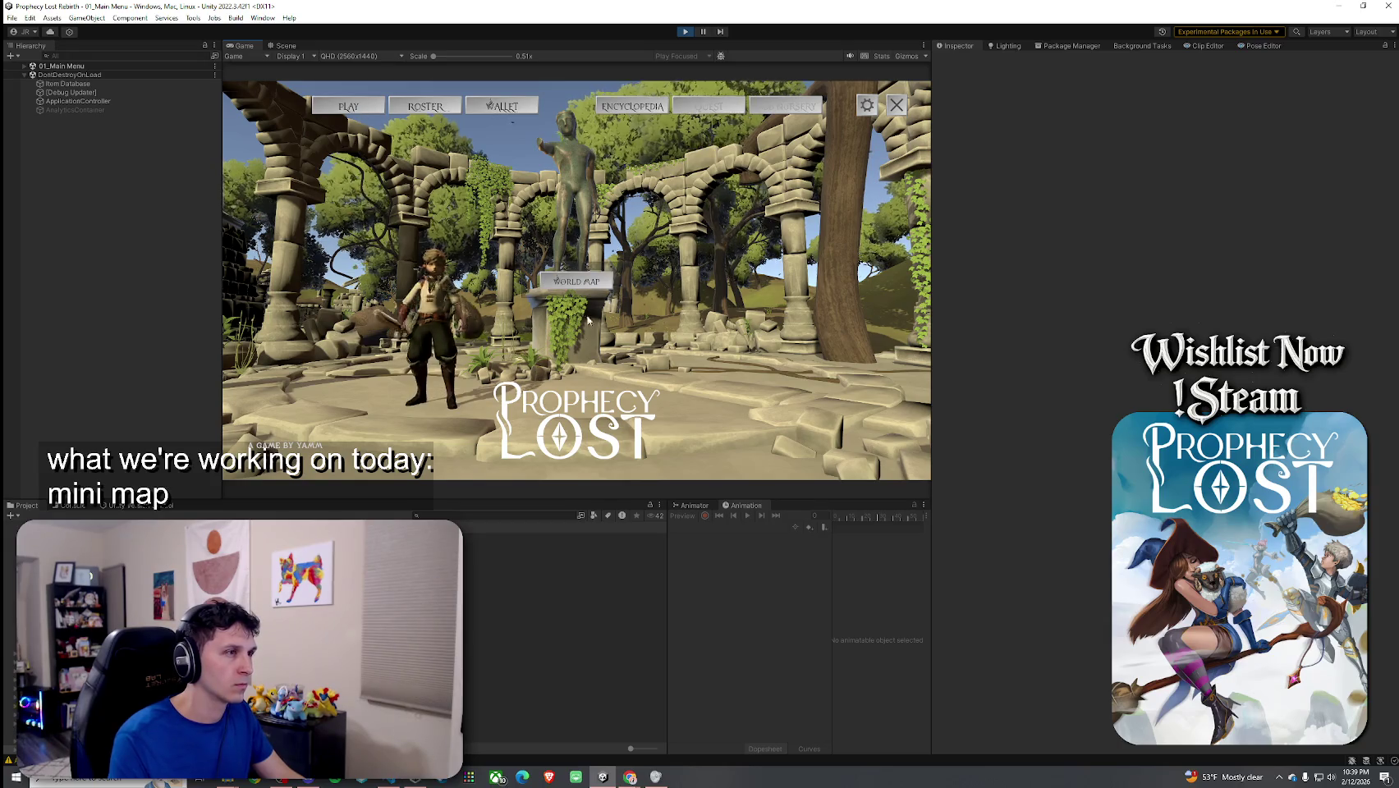
{"action": "left_click", "coordinate": [364, 112]}
{"action": "left_click", "coordinate": [801, 405]}
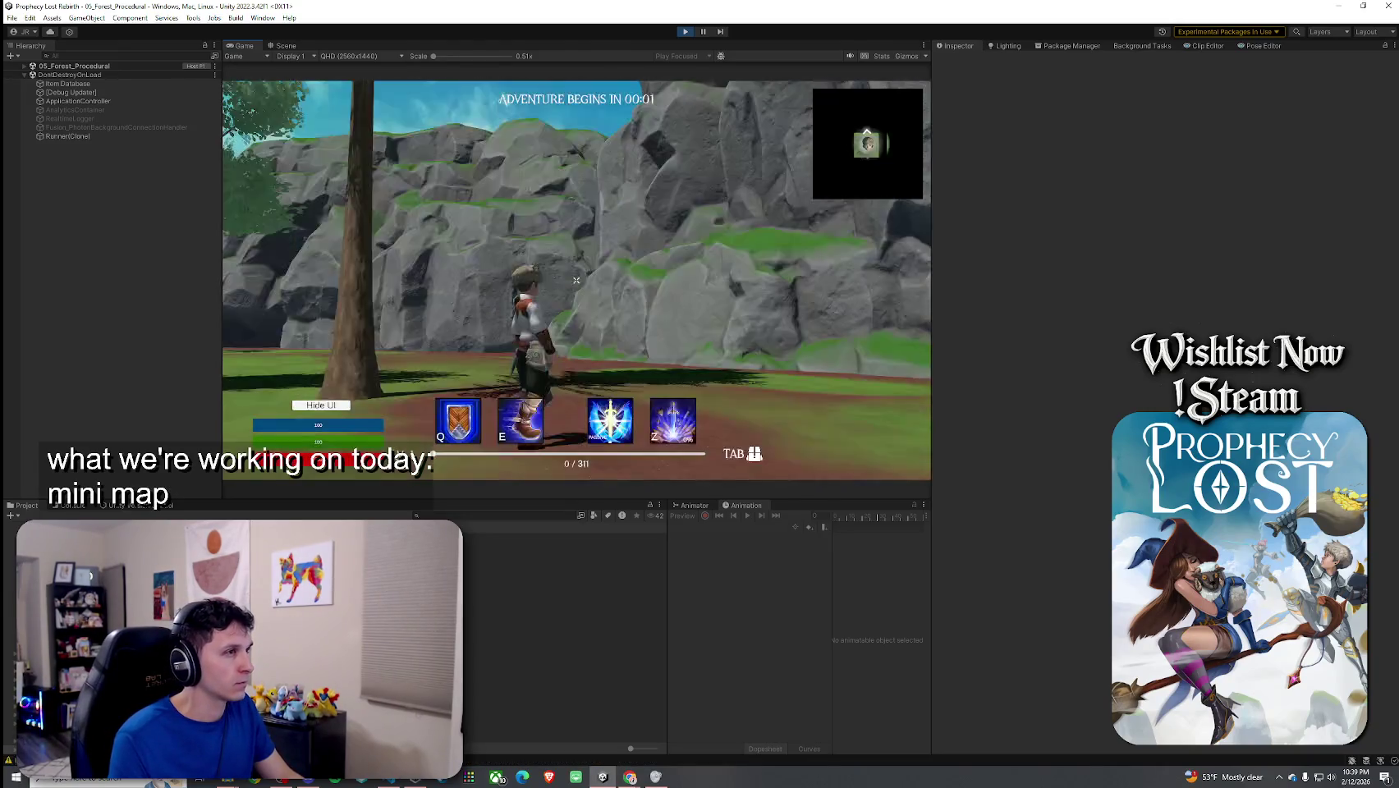
Step: Maximize the Game view and toggle the fullscreen map on and off repeatedly with M
{"action": "key", "text": "super"}
{"action": "left_click", "coordinate": [244, 47]}
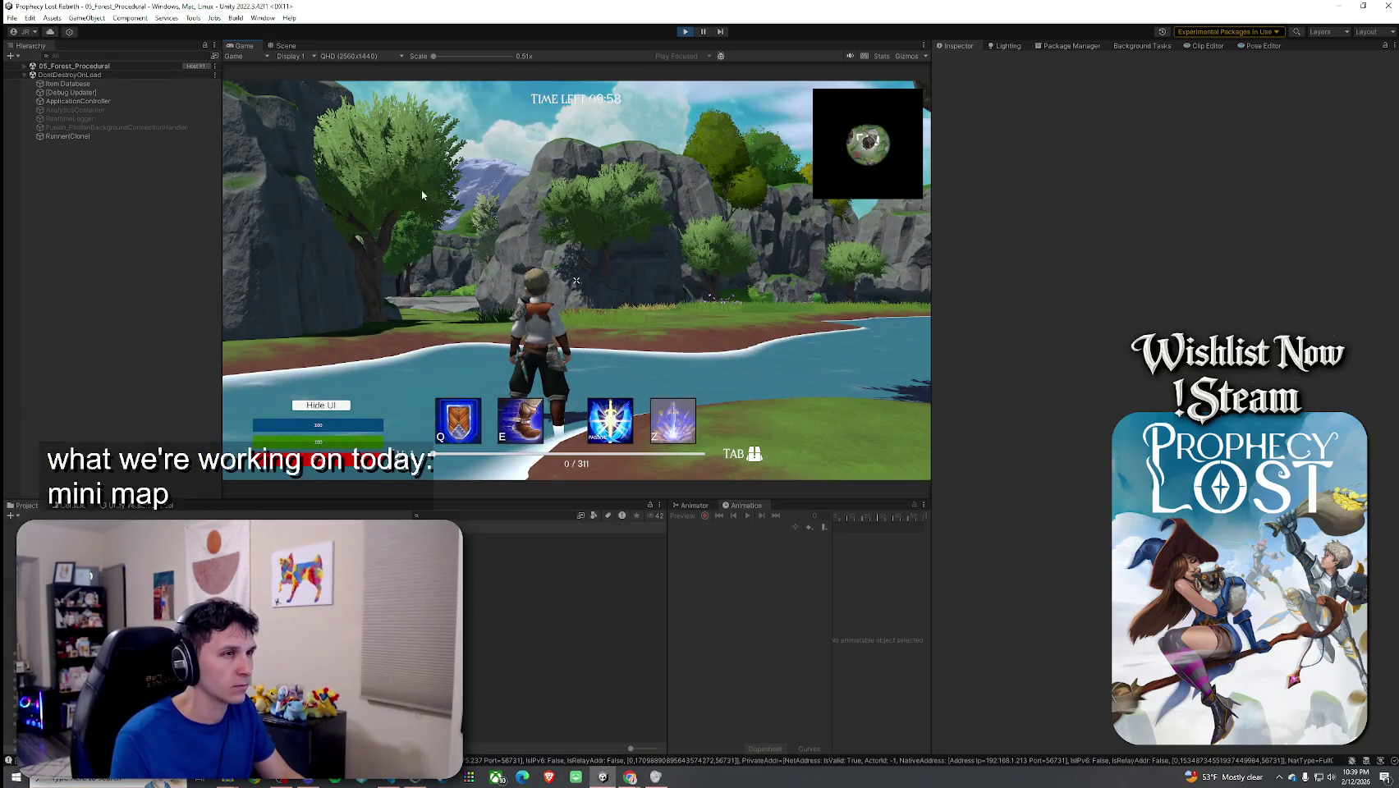
{"action": "key", "text": "shift+space"}
{"action": "key", "text": "m"}
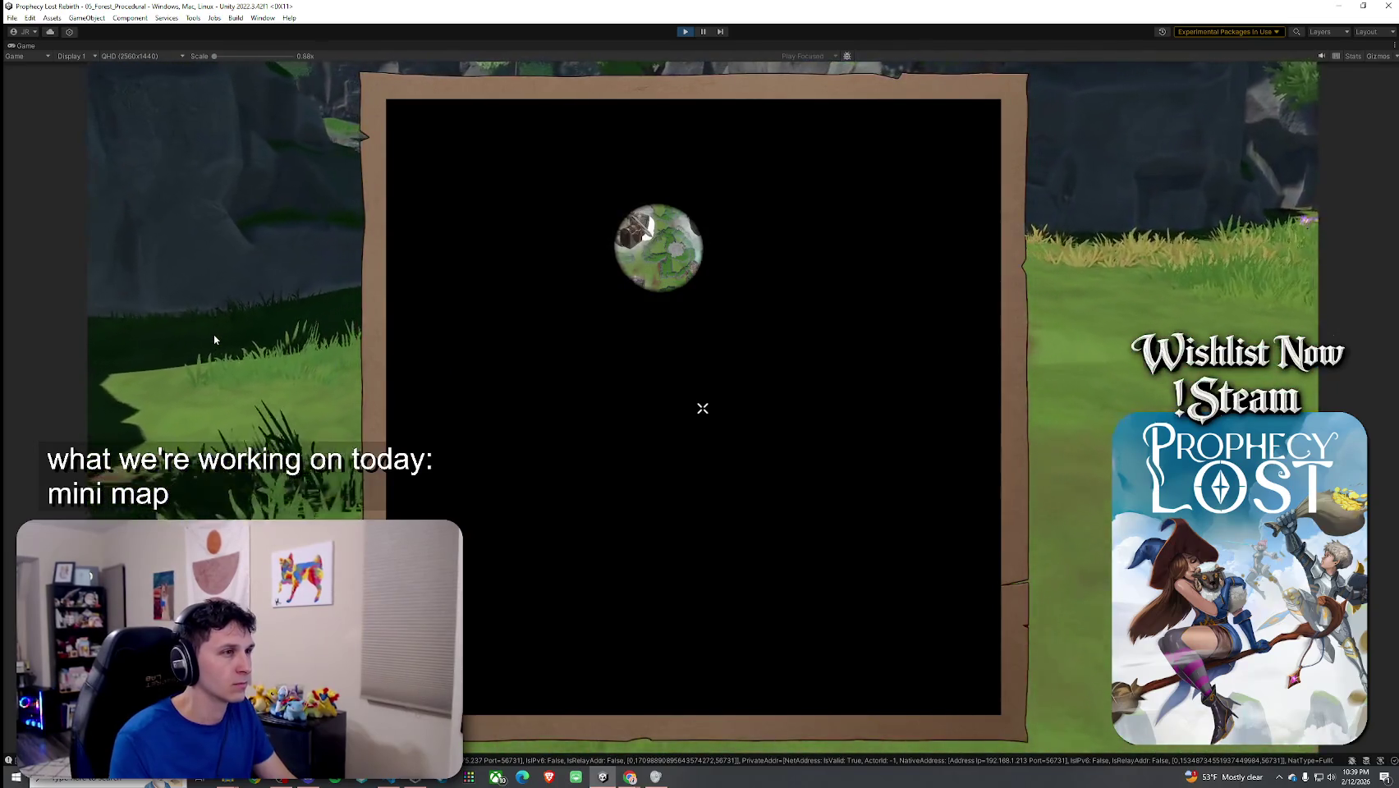
{"action": "key", "text": "m"}
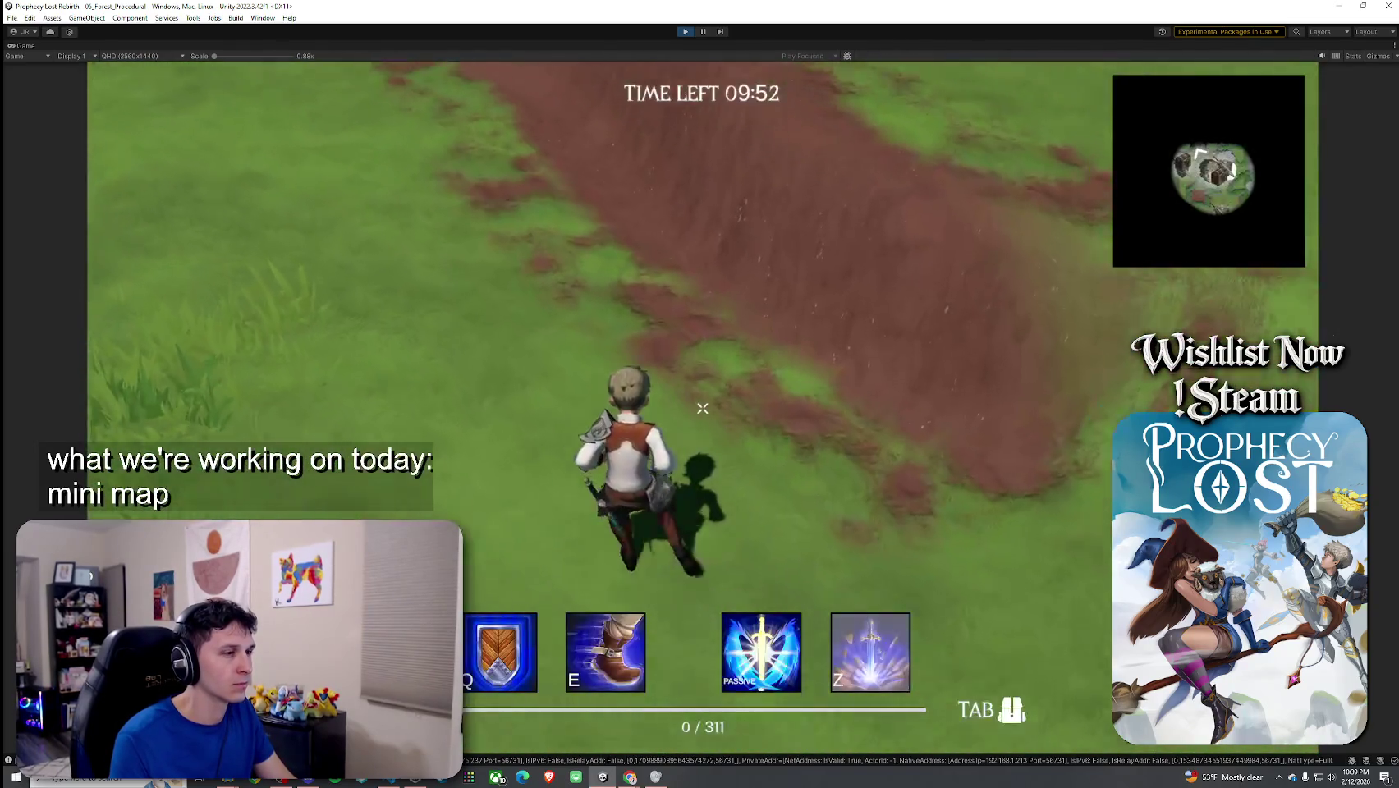
{"action": "key", "text": "m"}
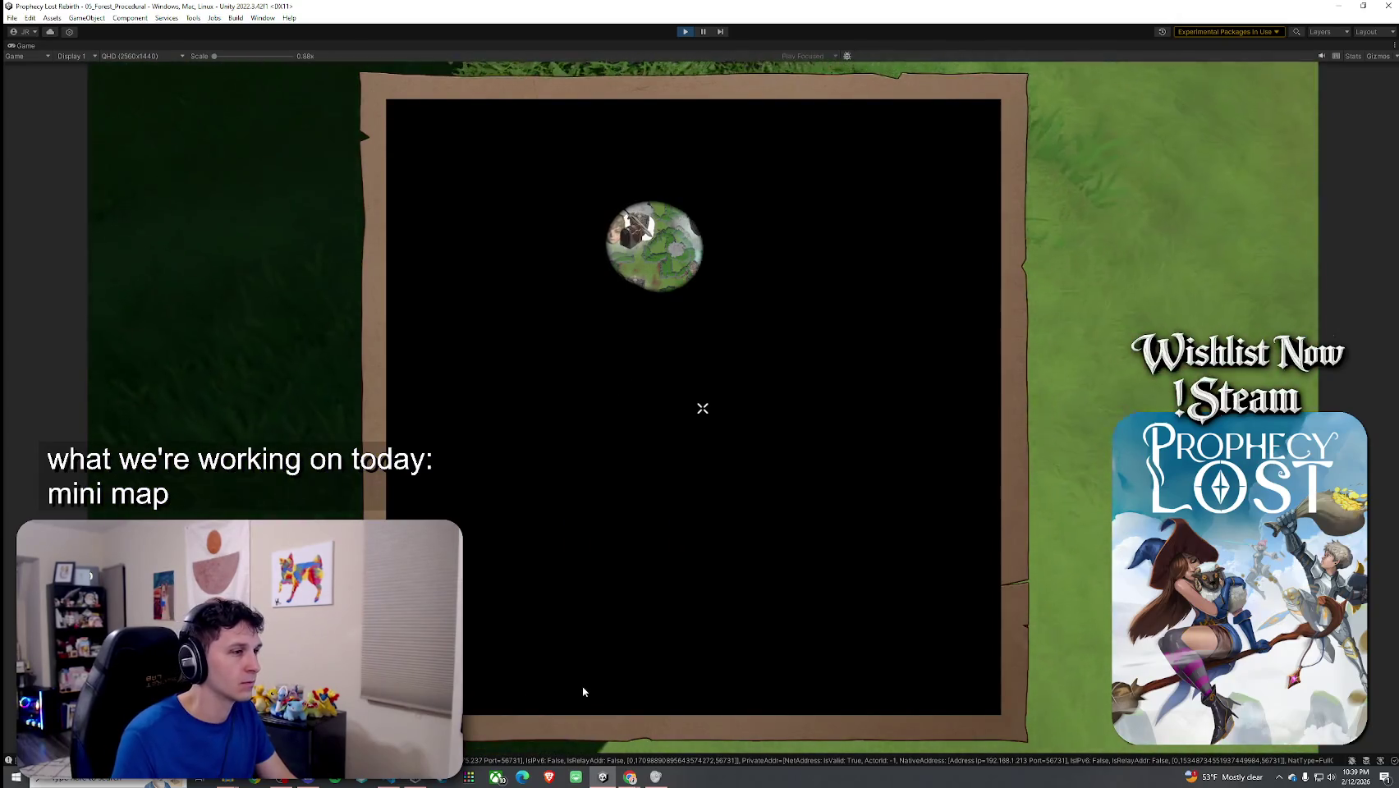
{"action": "key", "text": "m"}
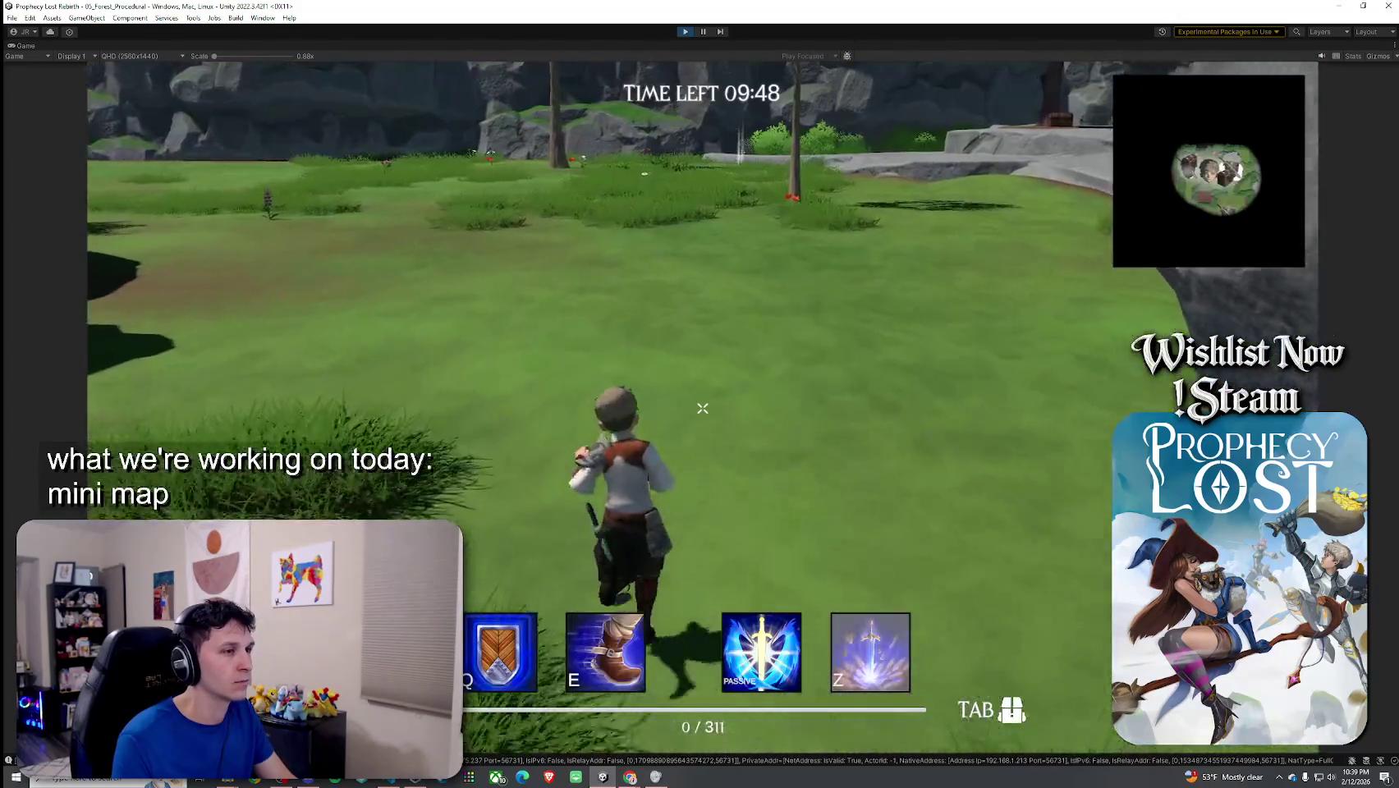
{"action": "key", "text": "m"}
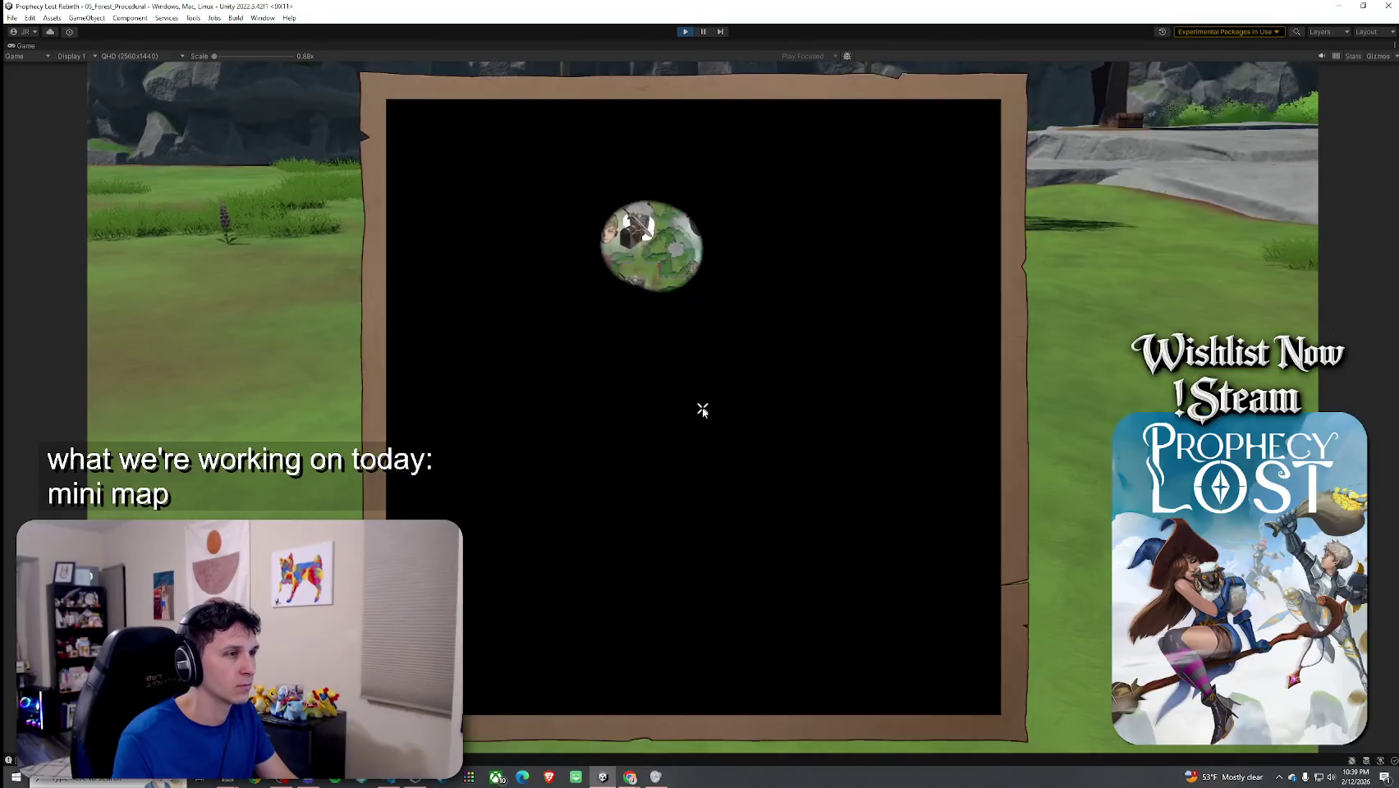
{"action": "key", "text": "m"}
{"action": "key", "text": "m"}
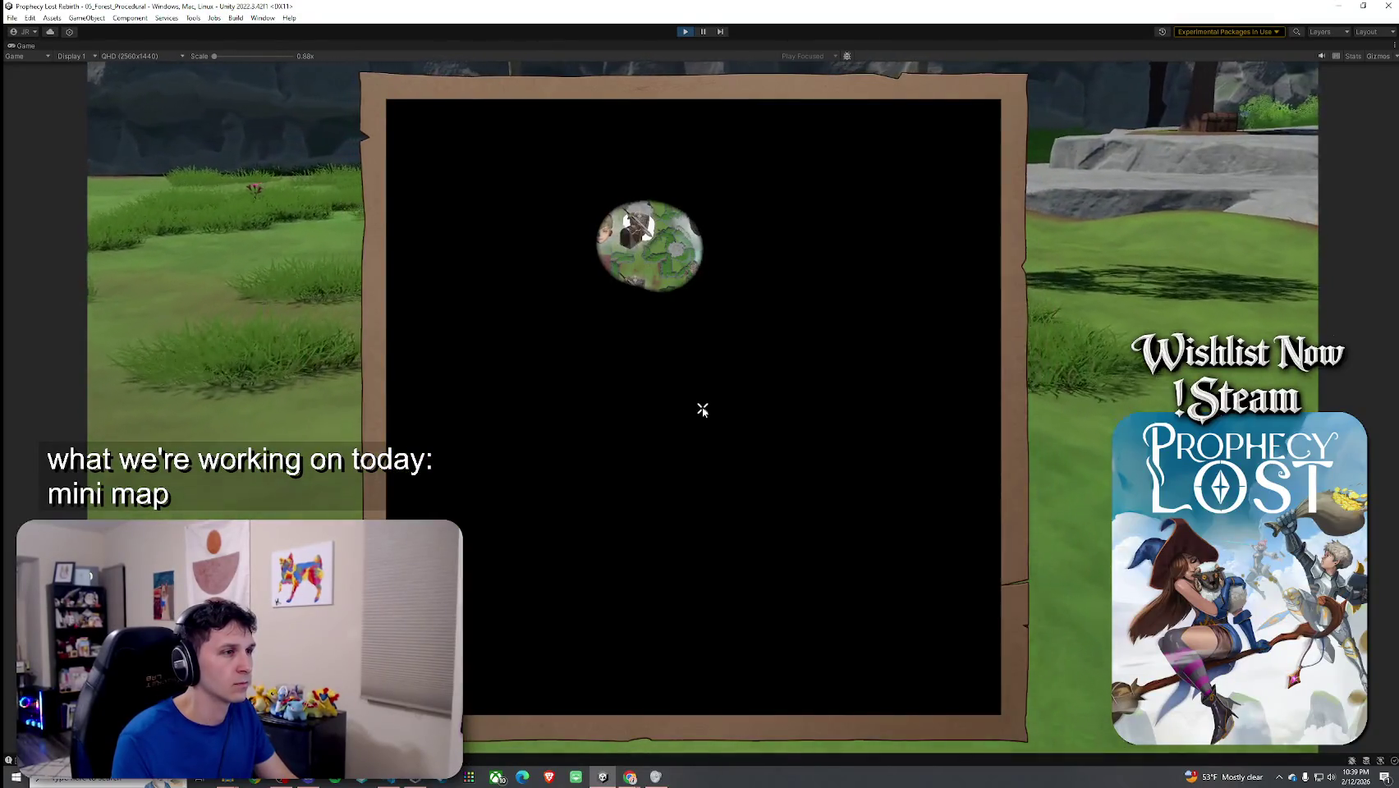
{"action": "key", "text": "m"}
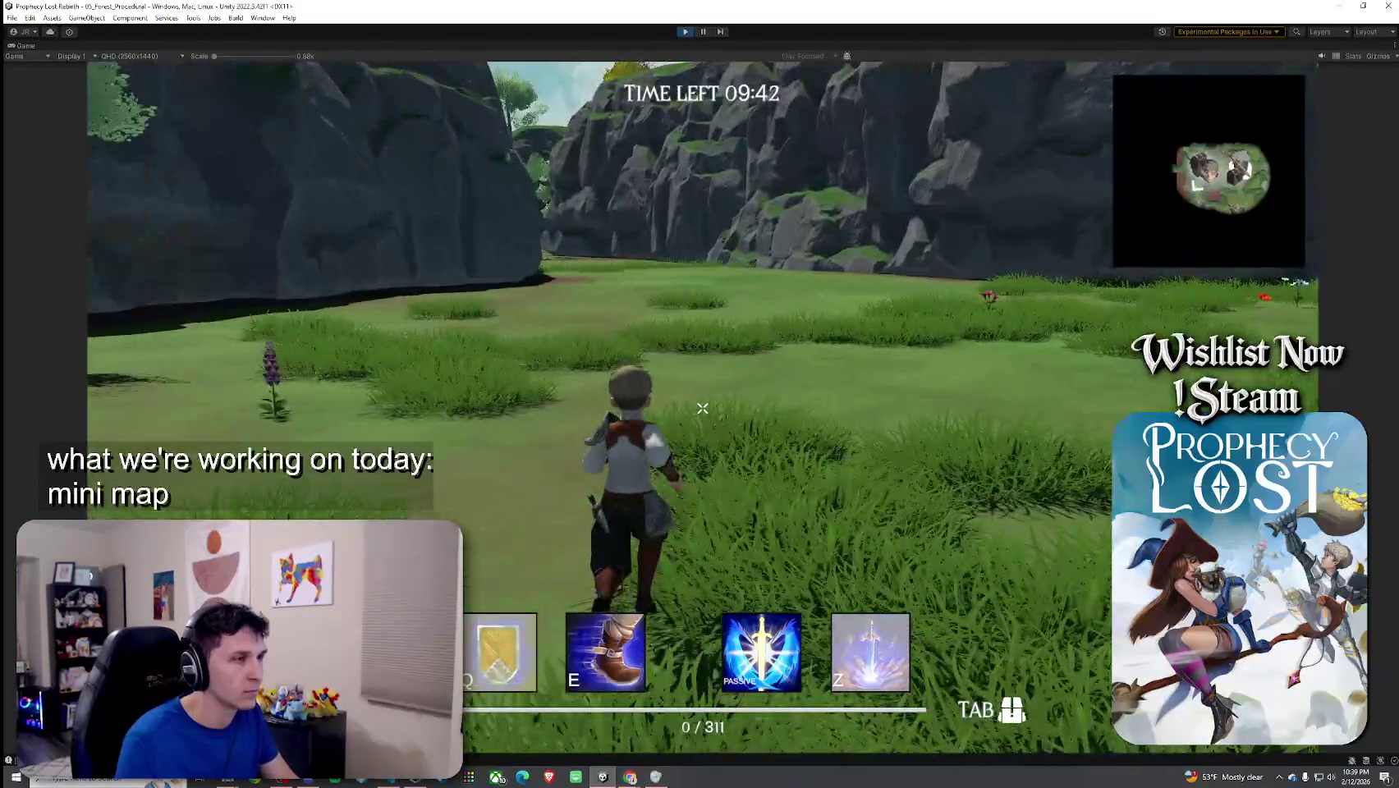
{"action": "key", "text": "m"}
{"action": "key", "text": "m"}
Step: Dash and run forward through the forest, open the world map, then stop playing
{"action": "key", "text": "e"}
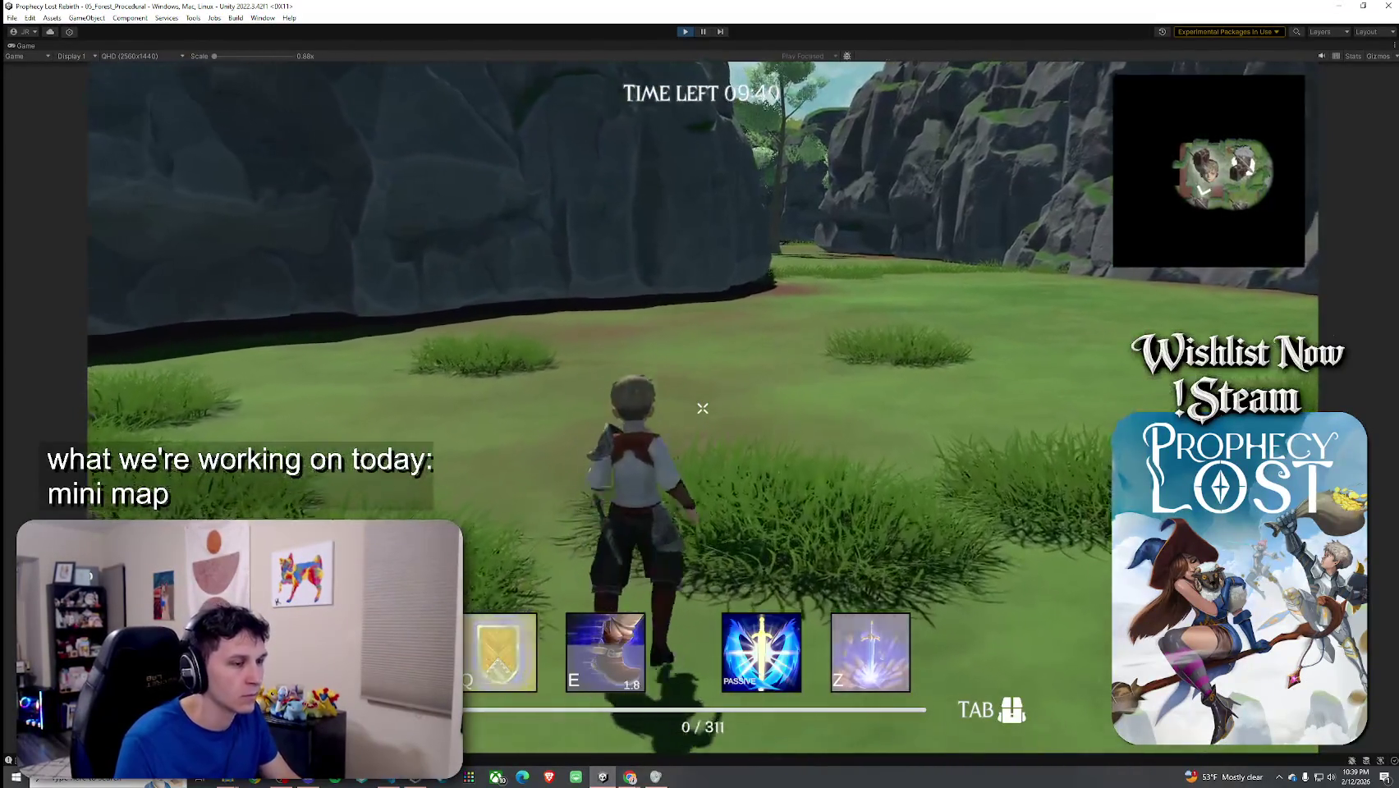
{"action": "key", "text": "w"}
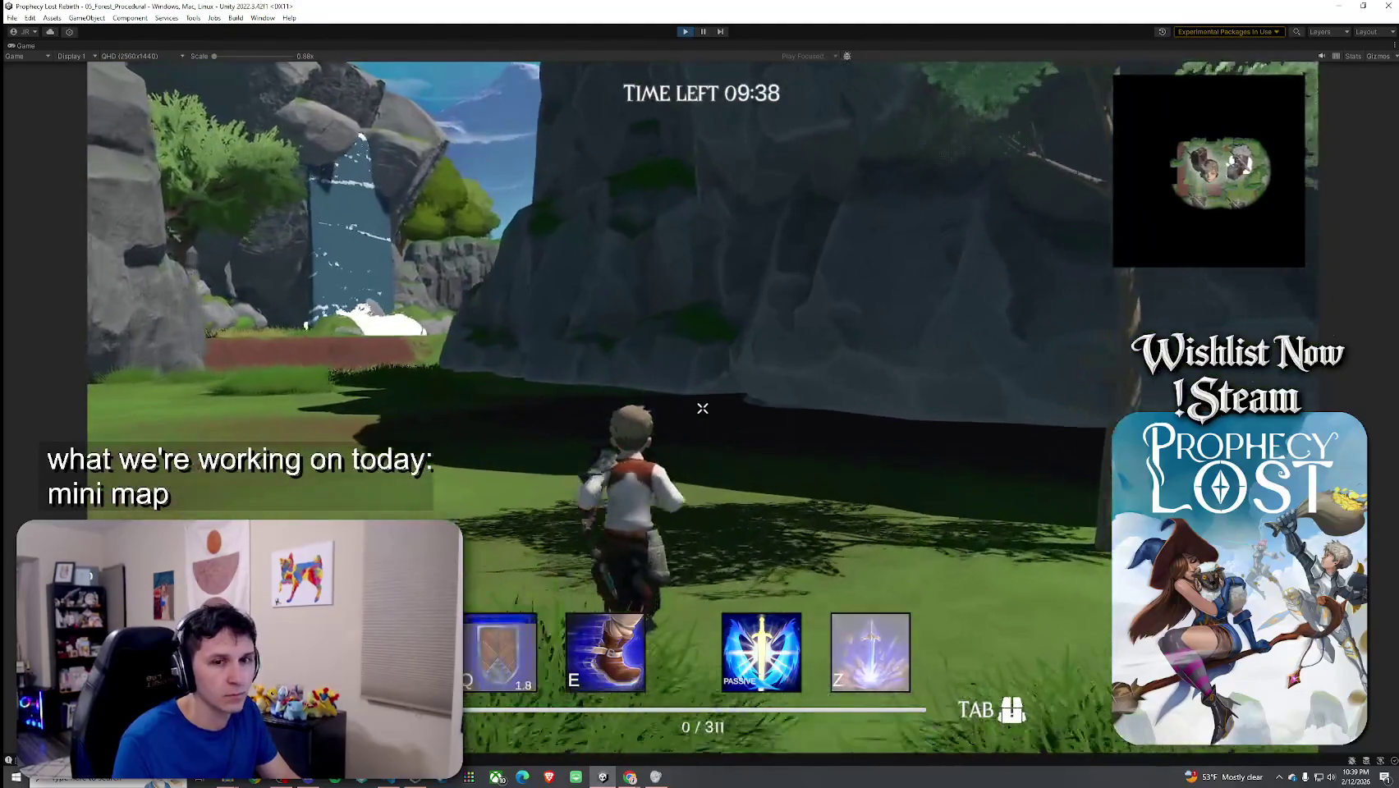
{"action": "key", "text": "m"}
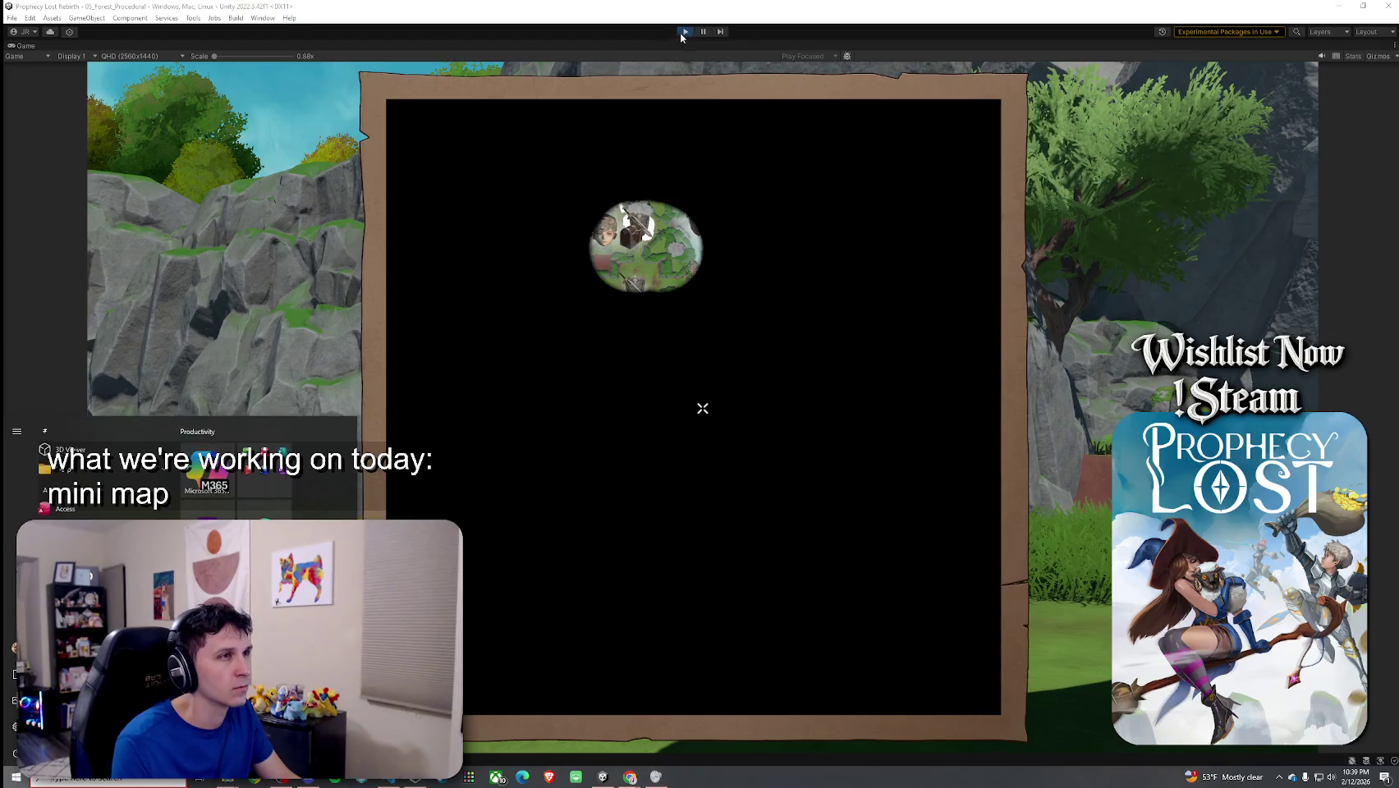
{"action": "key", "text": "ctrl+p"}
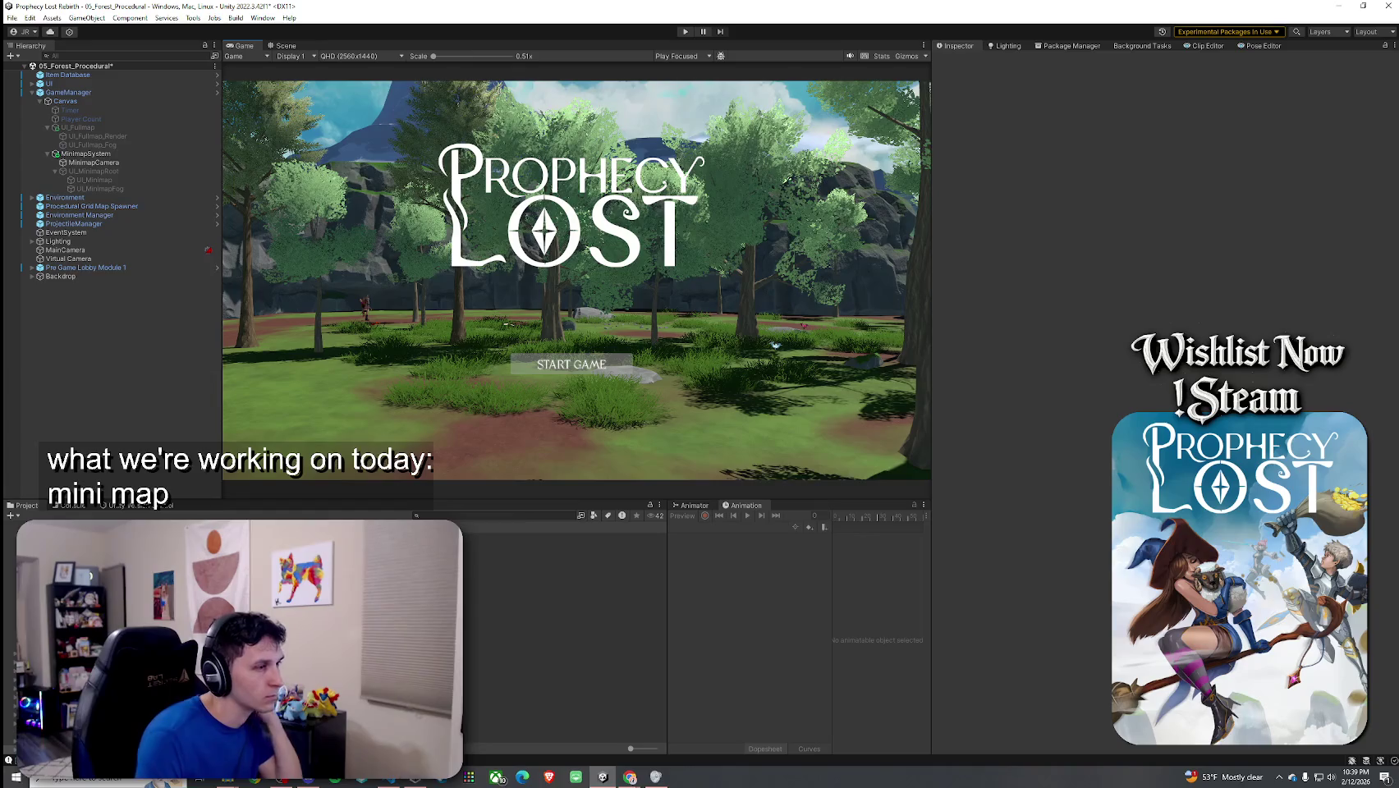
Step: Search the Project for the minimap icon and open the MinimapPlayerIcon_Warrior prefab in the Scene view
{"action": "left_click", "coordinate": [442, 515]}
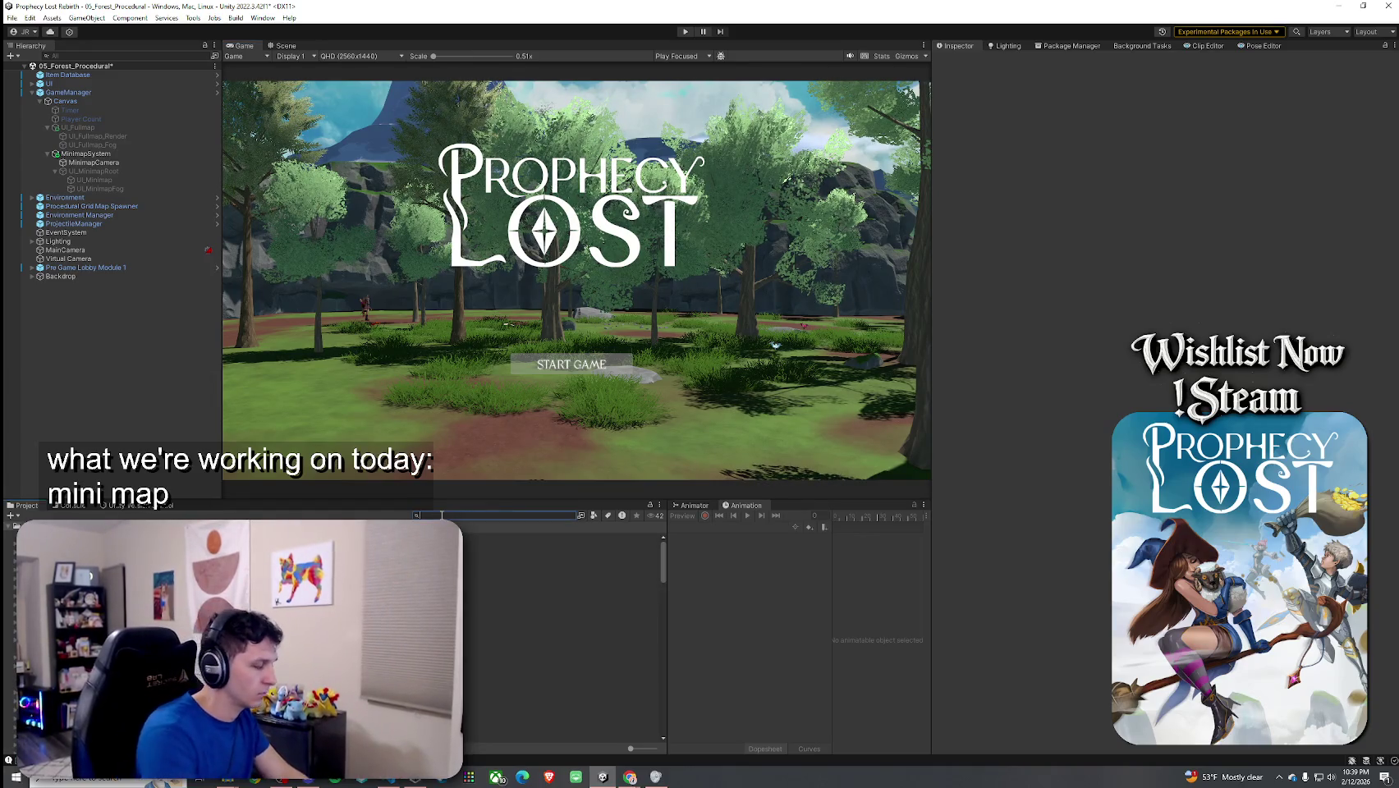
{"action": "type", "text": "minimap icon"}
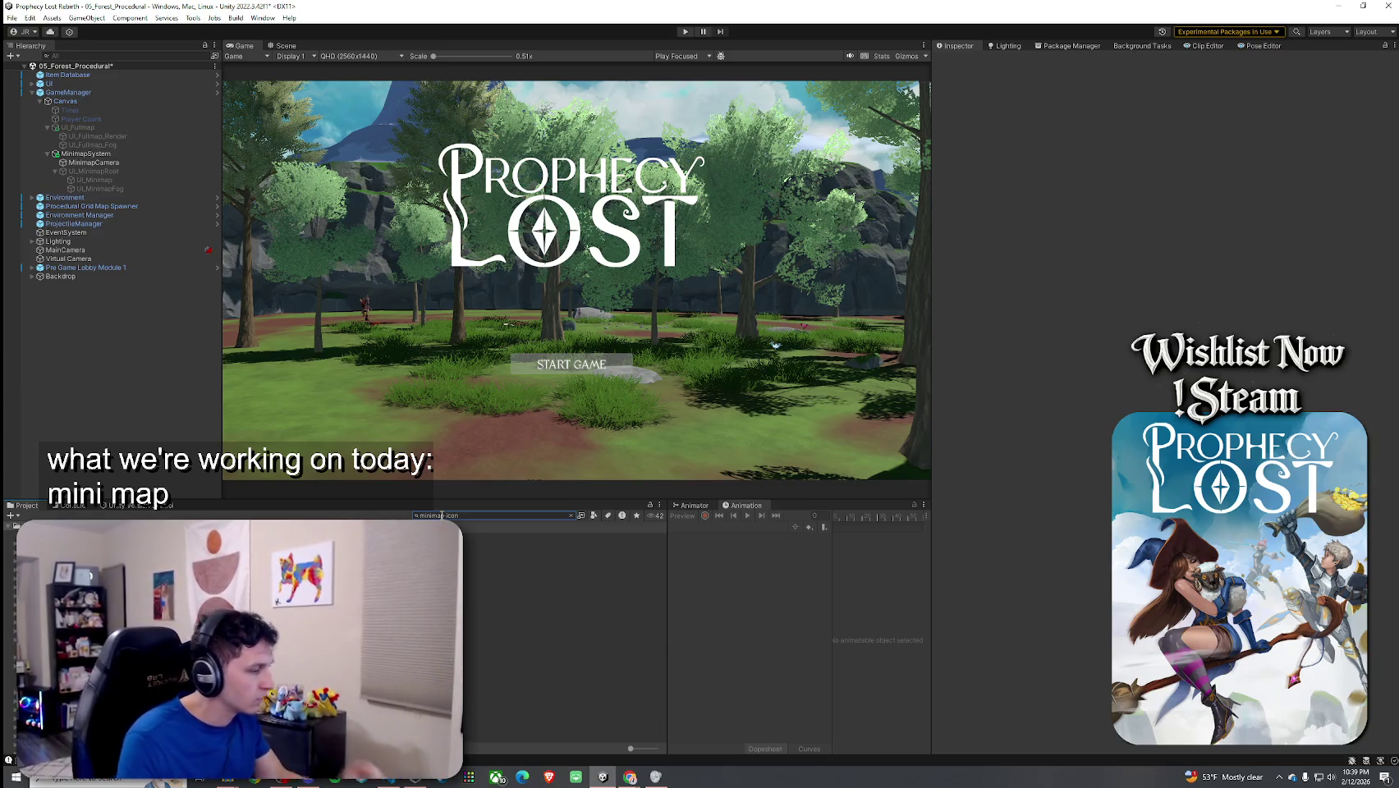
{"action": "double_click", "coordinate": [205, 538]}
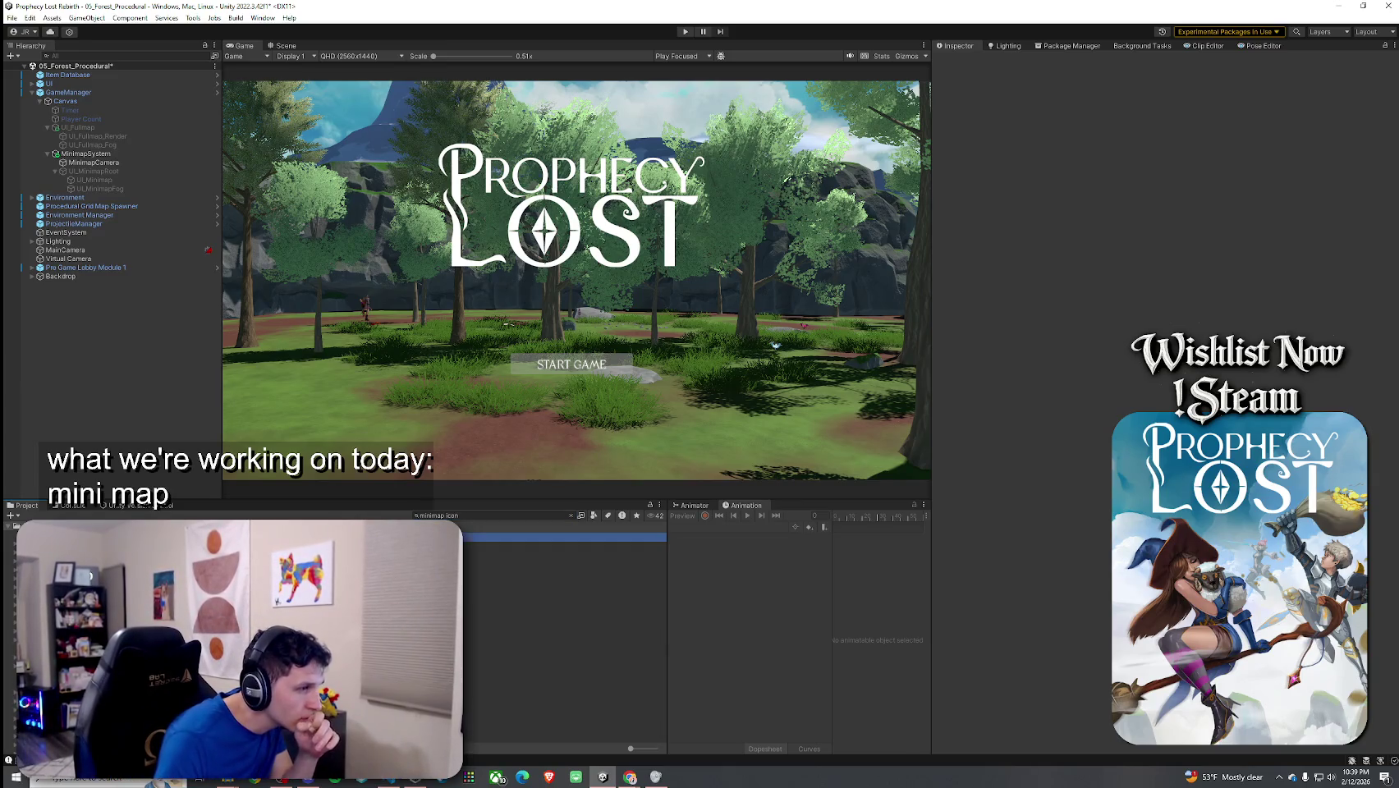
{"action": "left_click", "coordinate": [90, 124]}
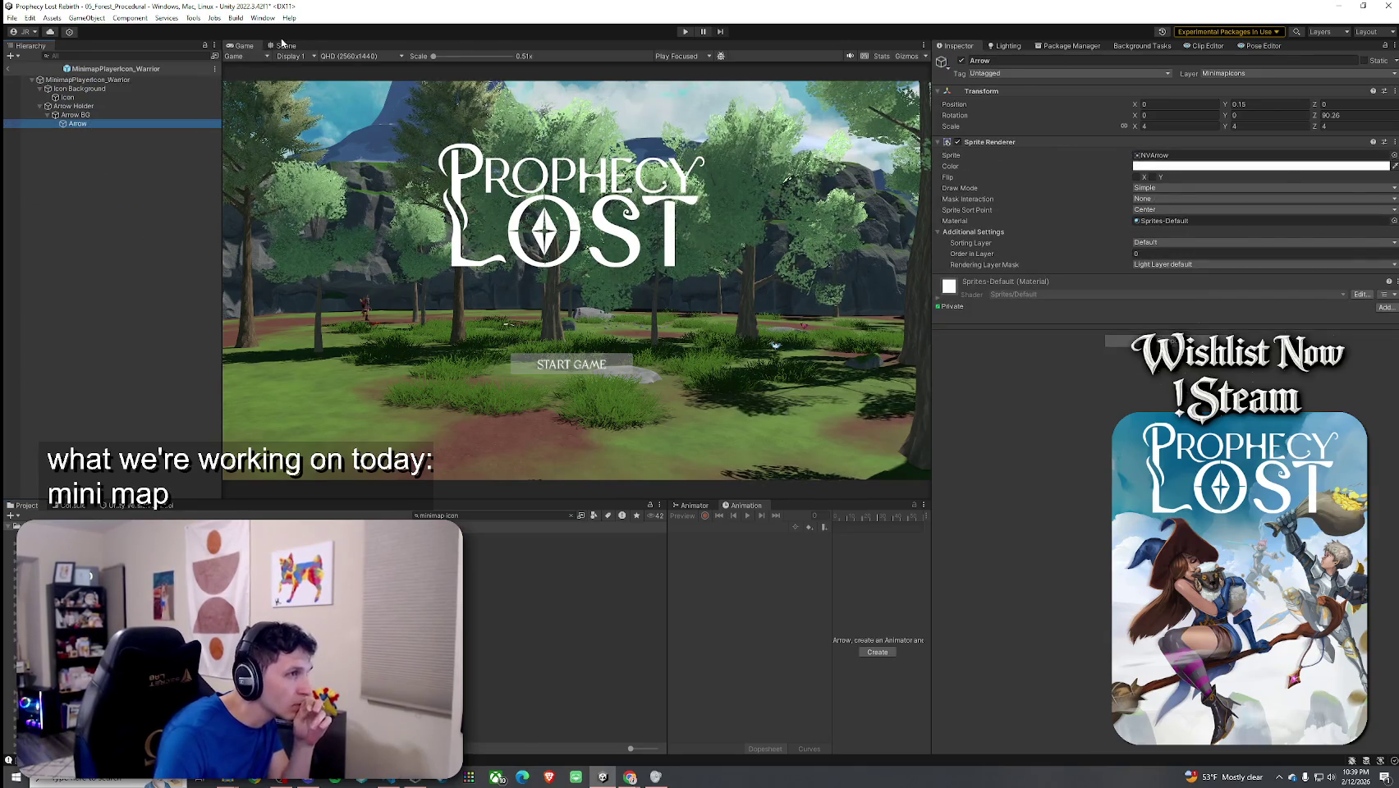
Step: Inspect the Warrior prefab's Icon, Arrow Holder and Arrow children, ending on Arrow Holder
{"action": "left_click", "coordinate": [287, 46]}
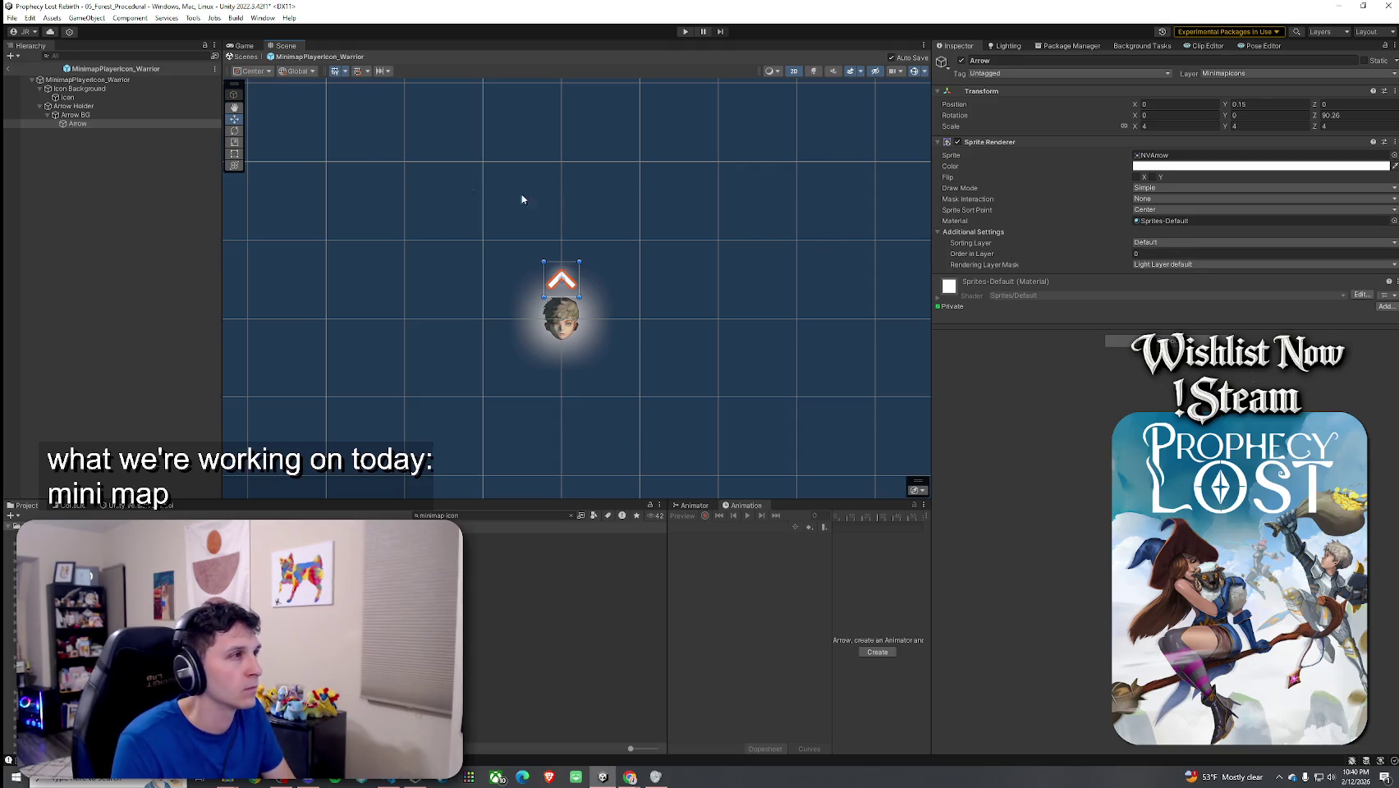
{"action": "left_click", "coordinate": [132, 113]}
{"action": "key", "text": "Up"}
{"action": "key", "text": "Up"}
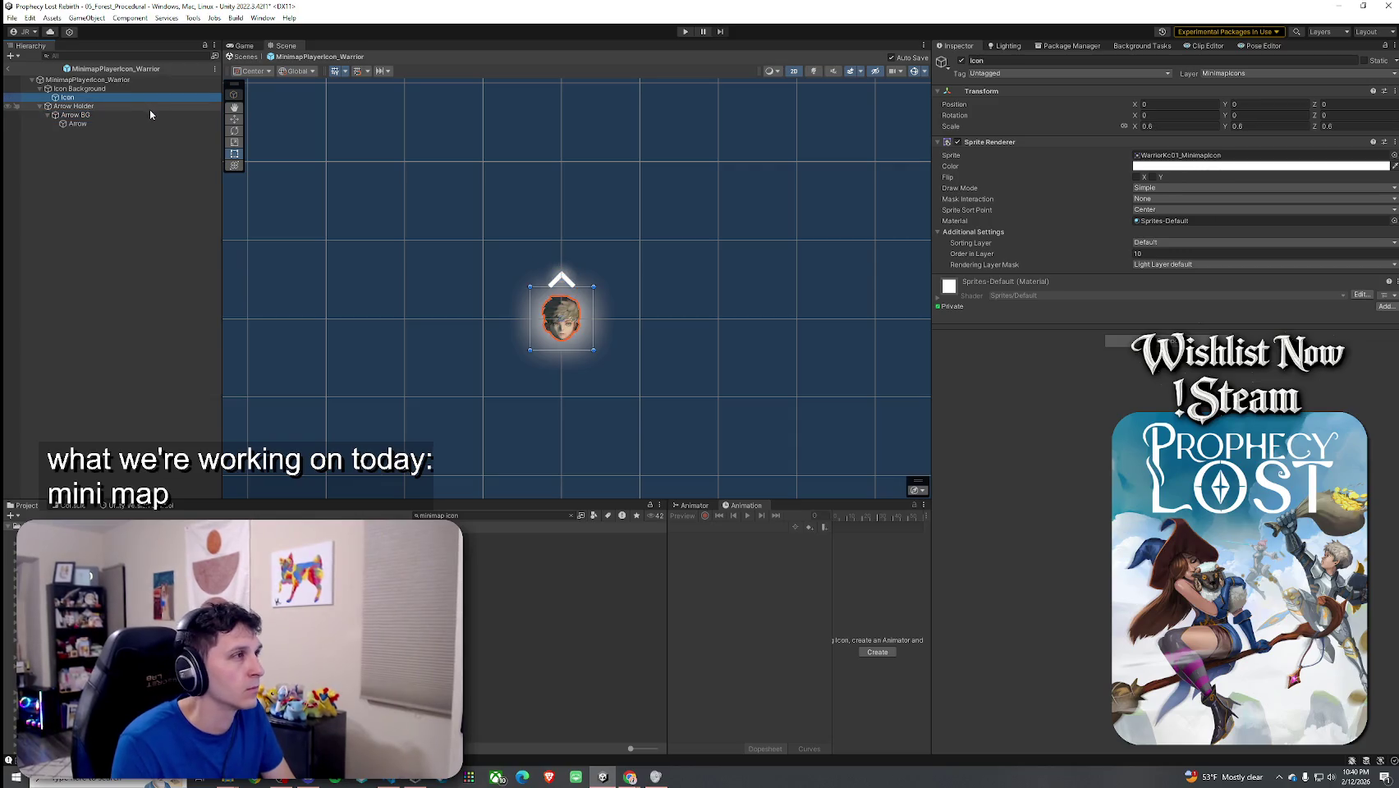
{"action": "left_click", "coordinate": [149, 114]}
{"action": "left_click", "coordinate": [149, 107]}
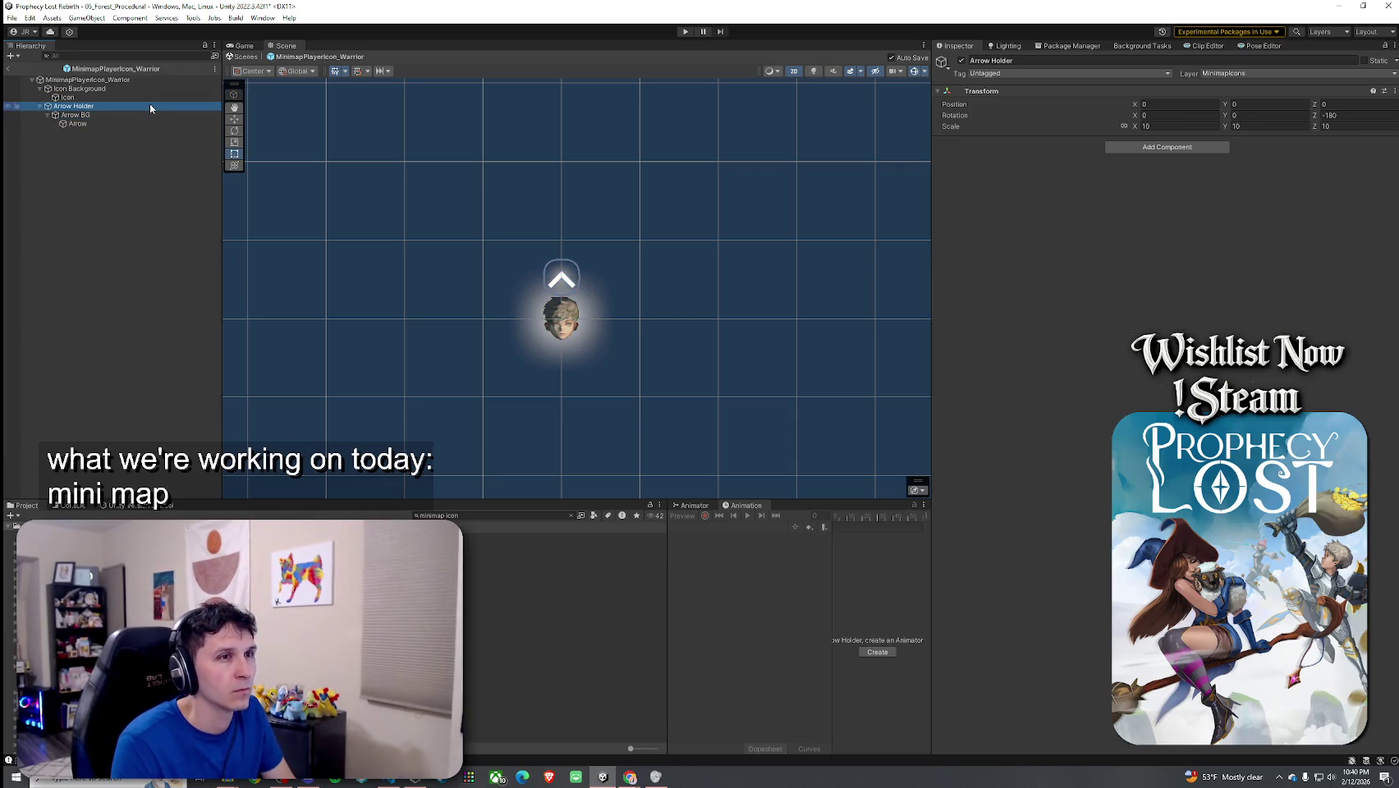
{"action": "left_click", "coordinate": [152, 115]}
{"action": "left_click", "coordinate": [154, 122]}
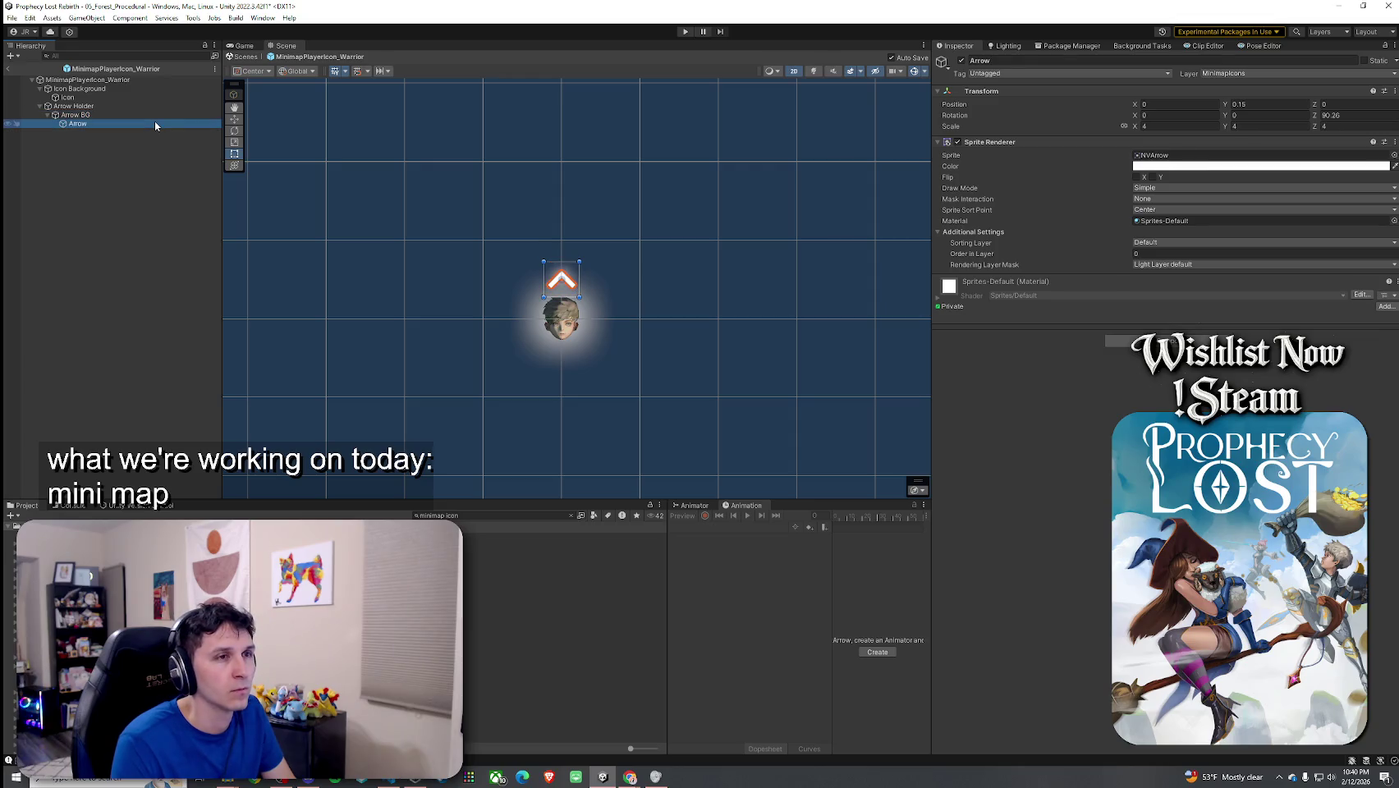
{"action": "left_click", "coordinate": [150, 115]}
{"action": "left_click", "coordinate": [149, 106]}
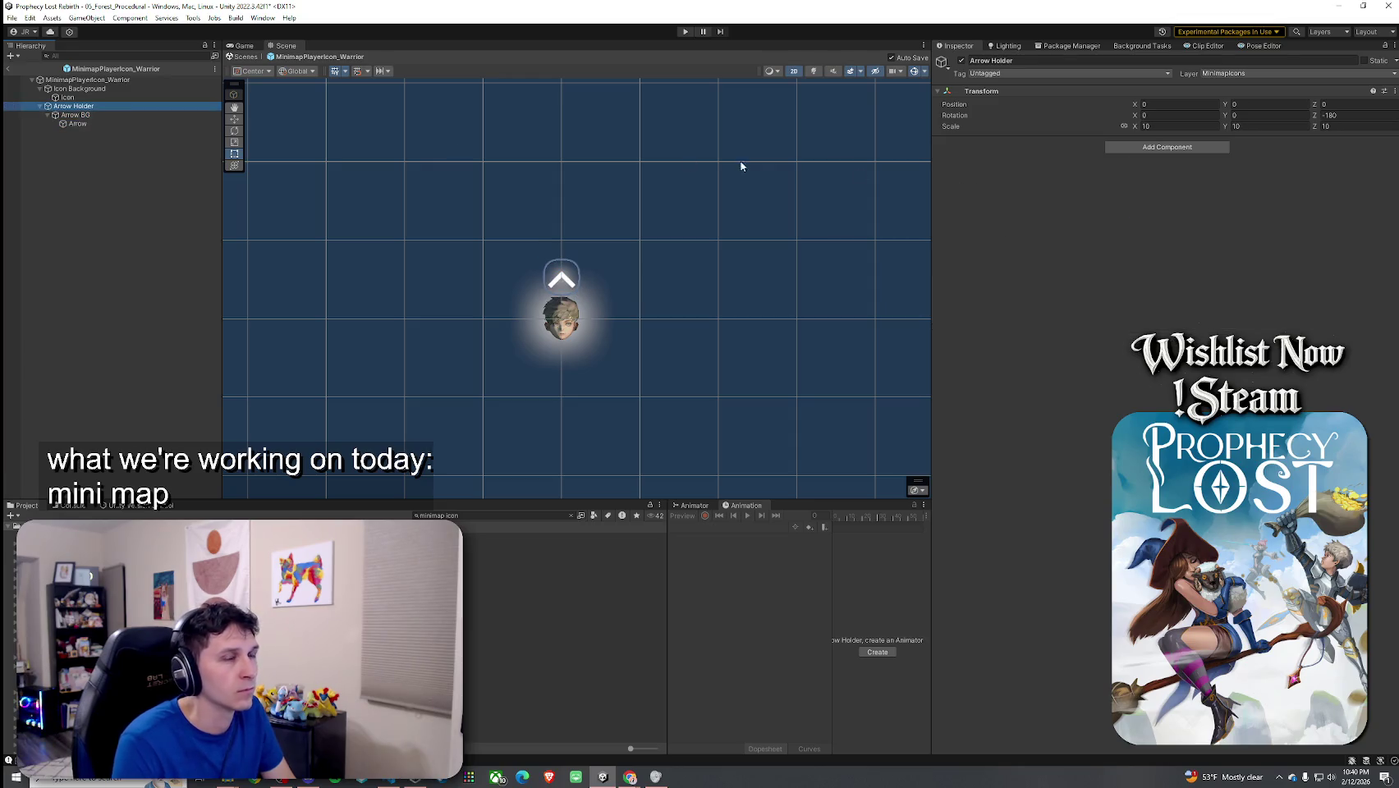
Step: Set the Warrior Arrow Holder's Position Z to 10 and check it in 3D with lighting
{"action": "left_click", "coordinate": [1344, 104]}
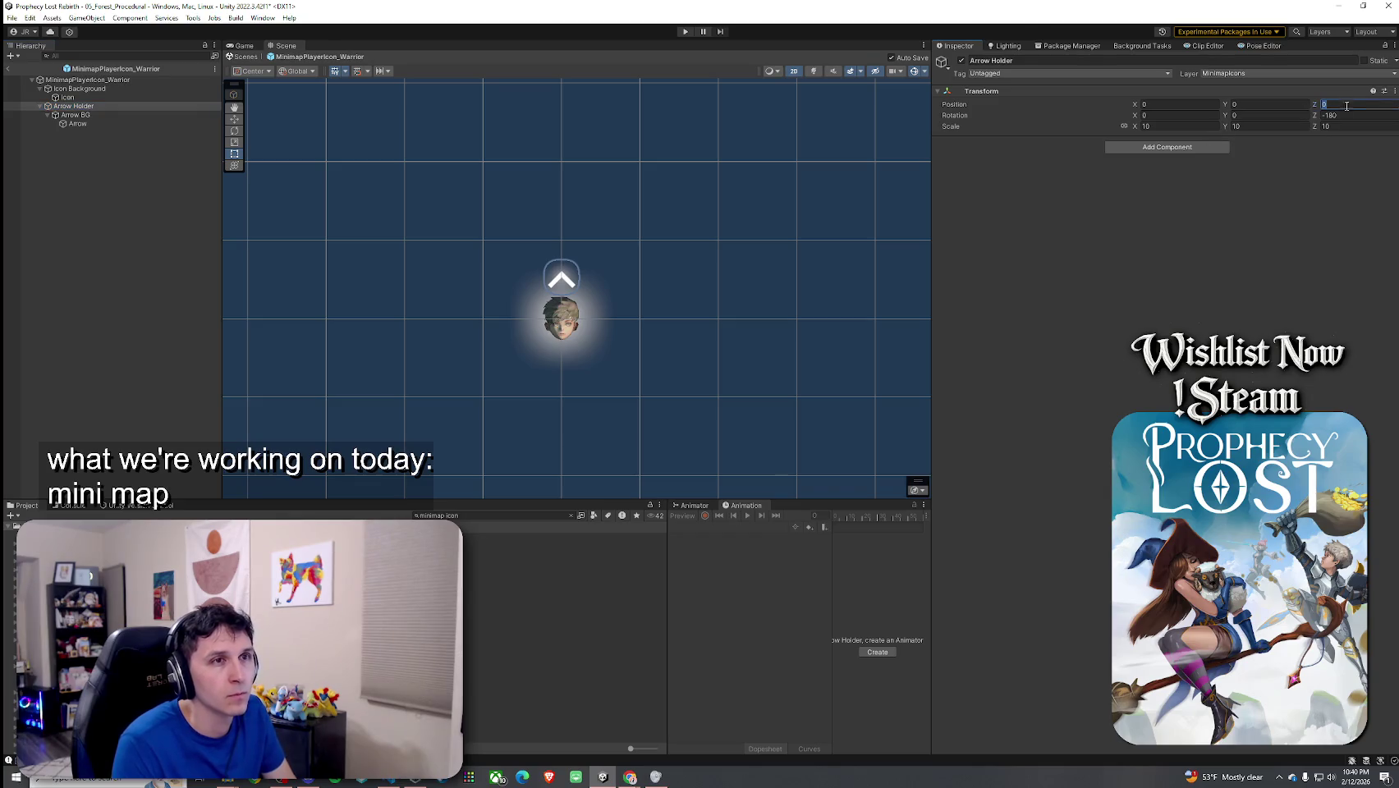
{"action": "type", "text": "10"}
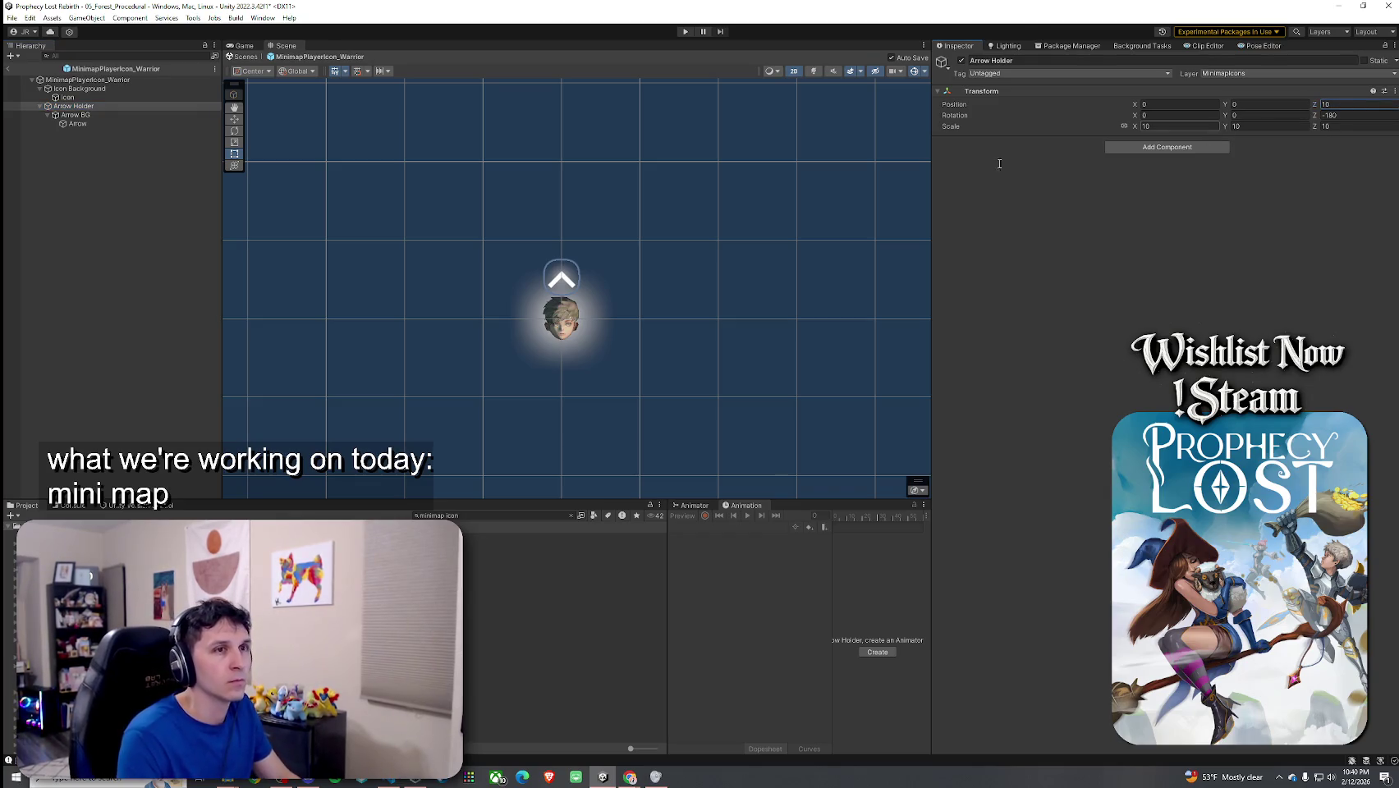
{"action": "left_click", "coordinate": [794, 72]}
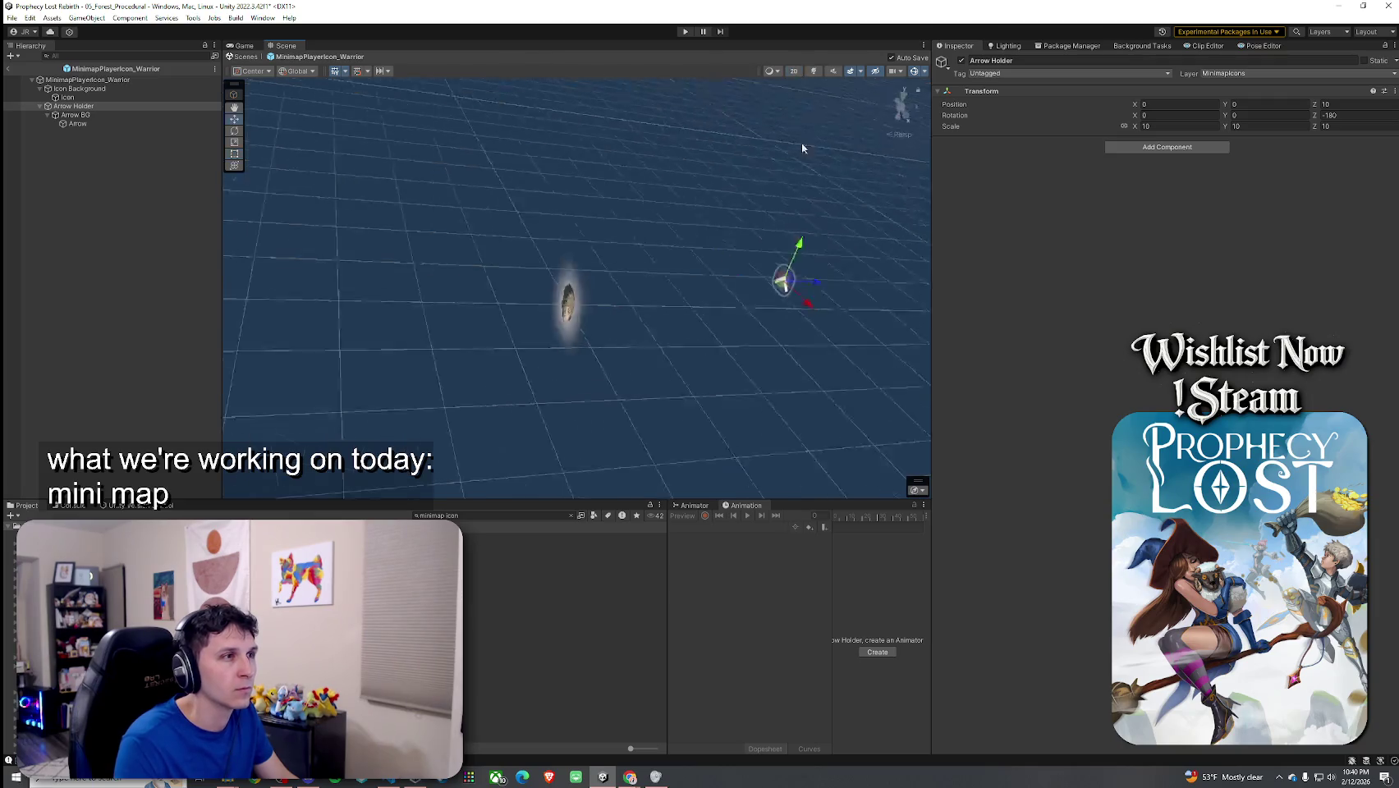
{"action": "left_click", "coordinate": [813, 72]}
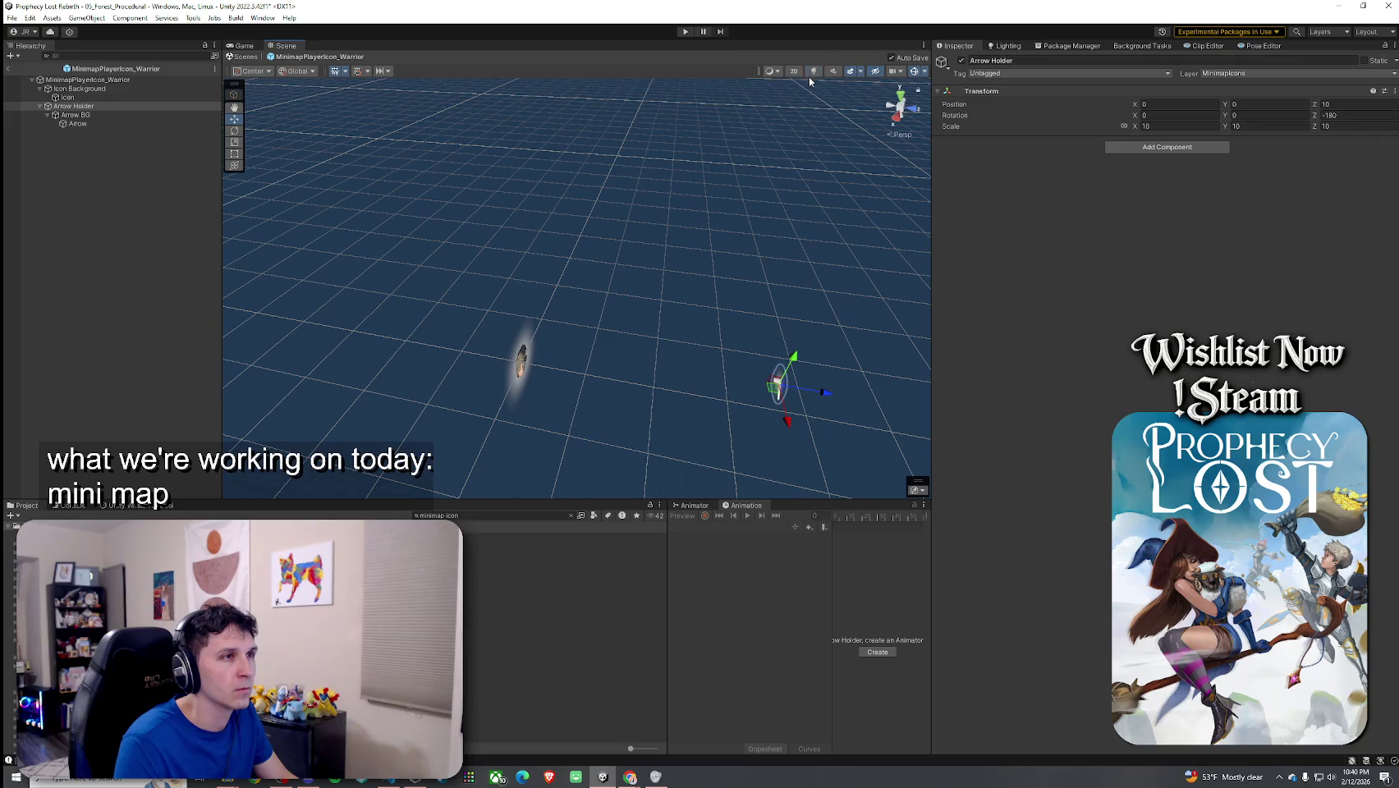
{"action": "left_click", "coordinate": [794, 71]}
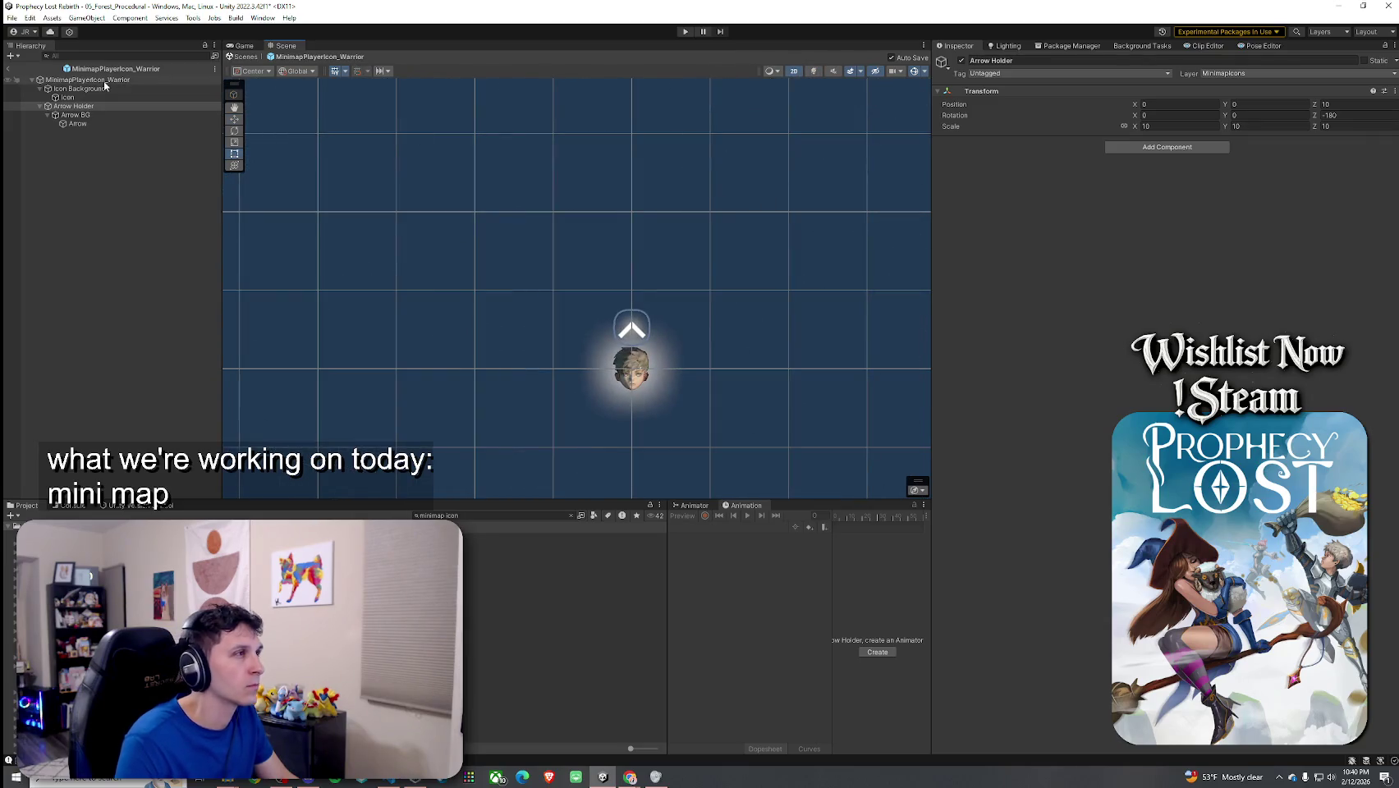
Step: Set the Witch prefab's Arrow Holder Position Z to 10, check it, and return to the scene
{"action": "double_click", "coordinate": [327, 548]}
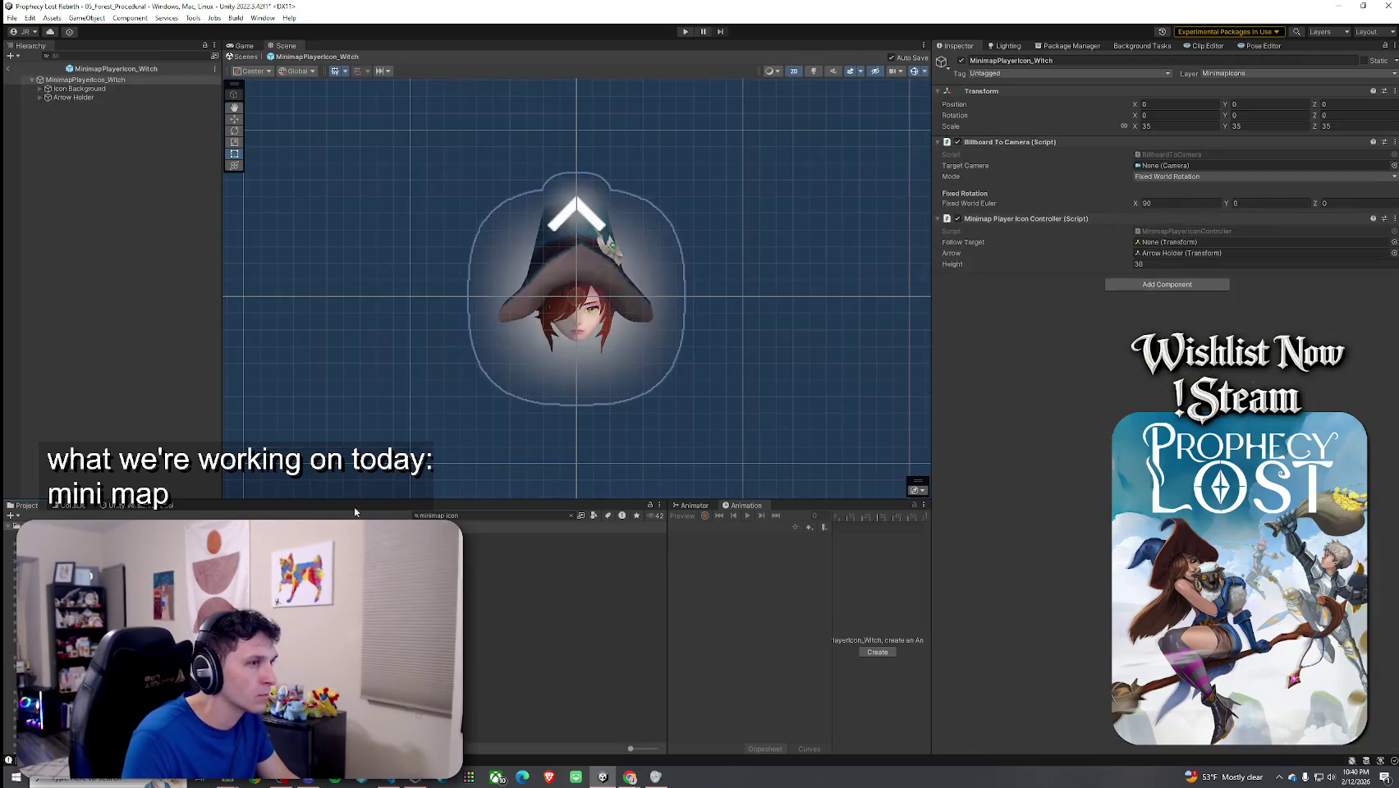
{"action": "left_click", "coordinate": [39, 97]}
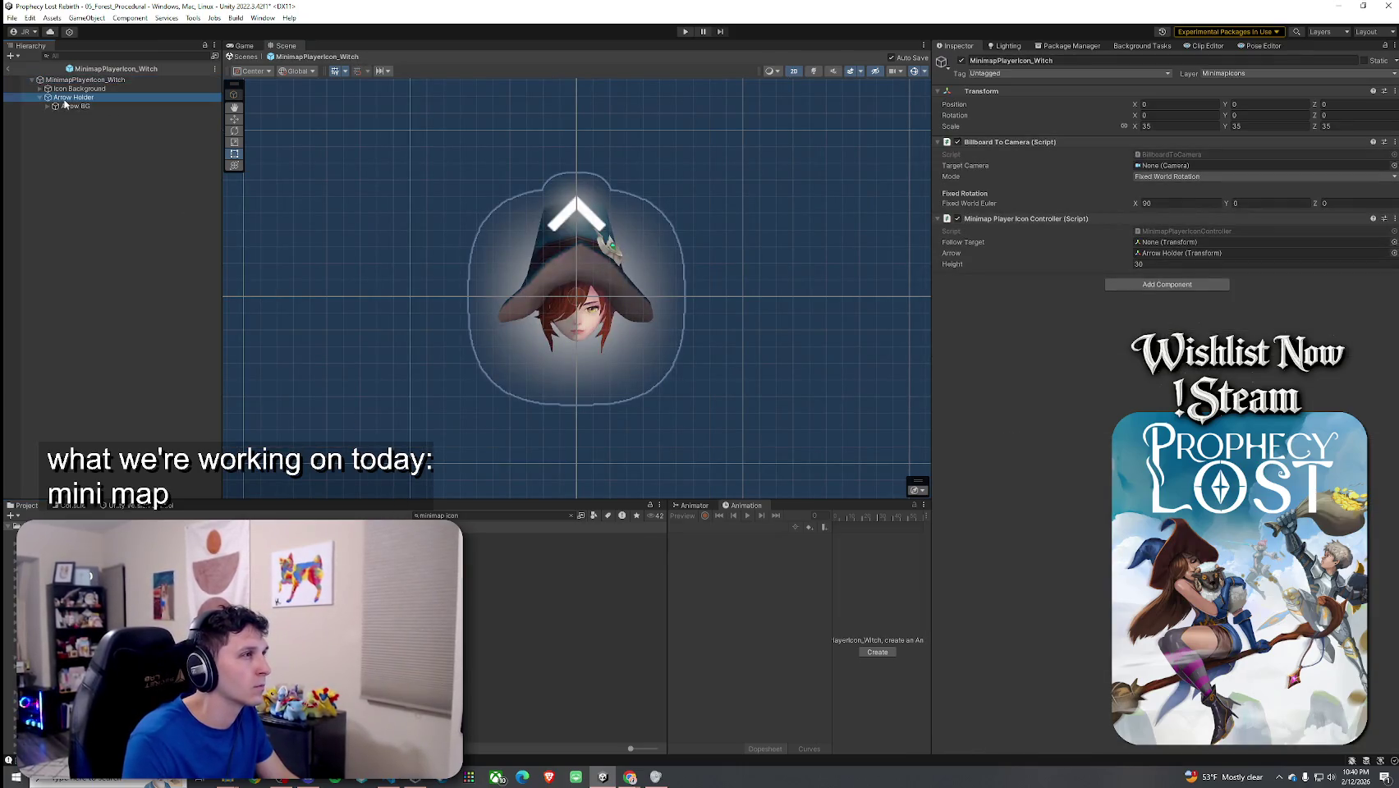
{"action": "left_click", "coordinate": [74, 96]}
{"action": "left_click", "coordinate": [1335, 105]}
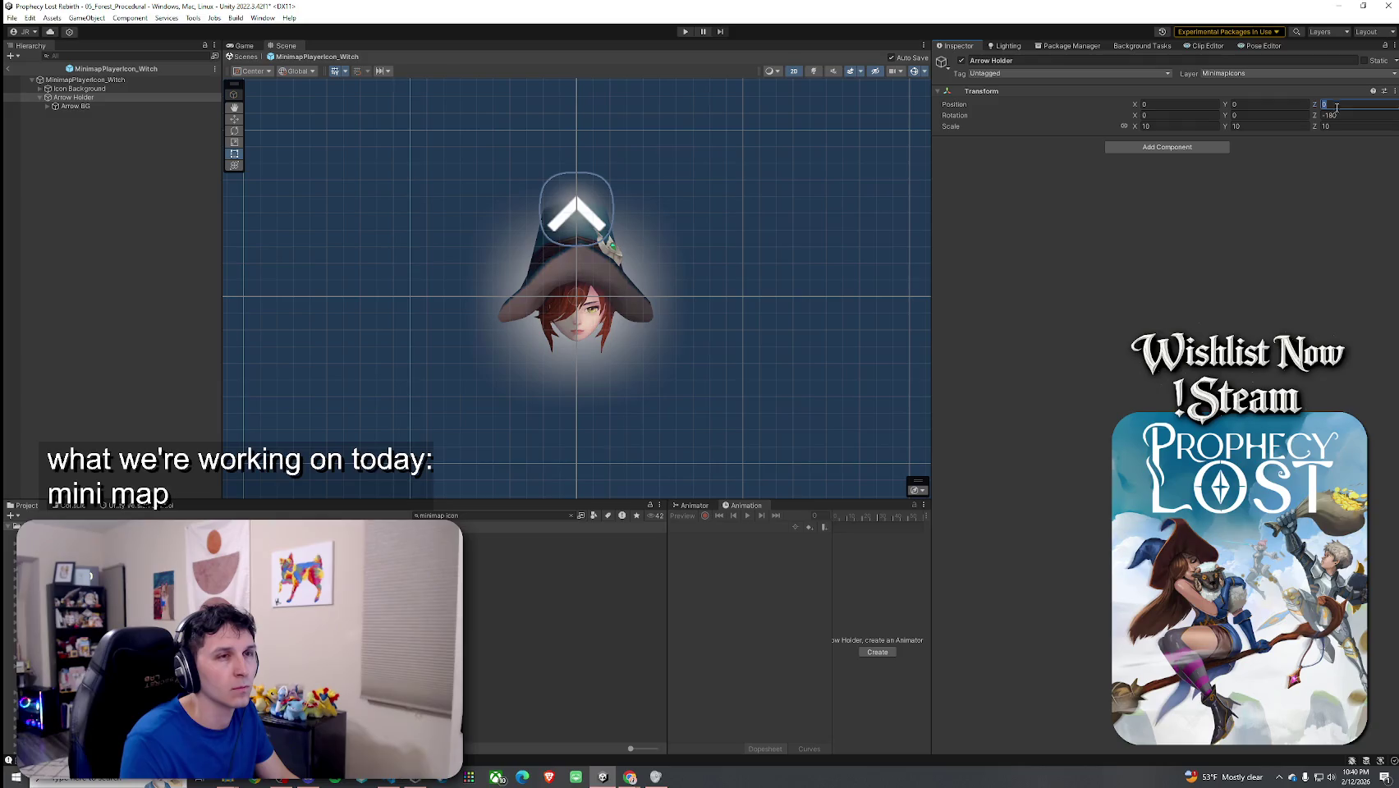
{"action": "key", "text": "Return"}
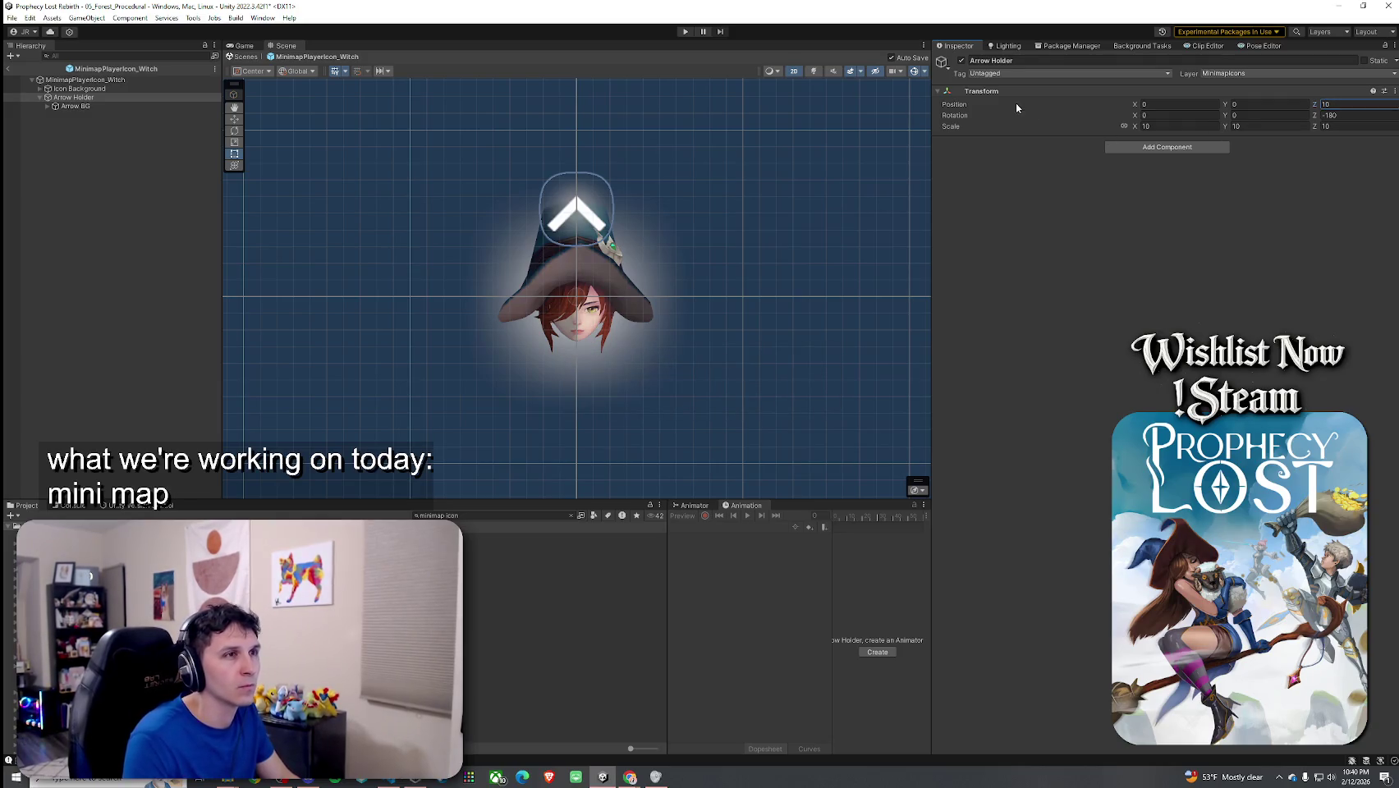
{"action": "left_click", "coordinate": [793, 71]}
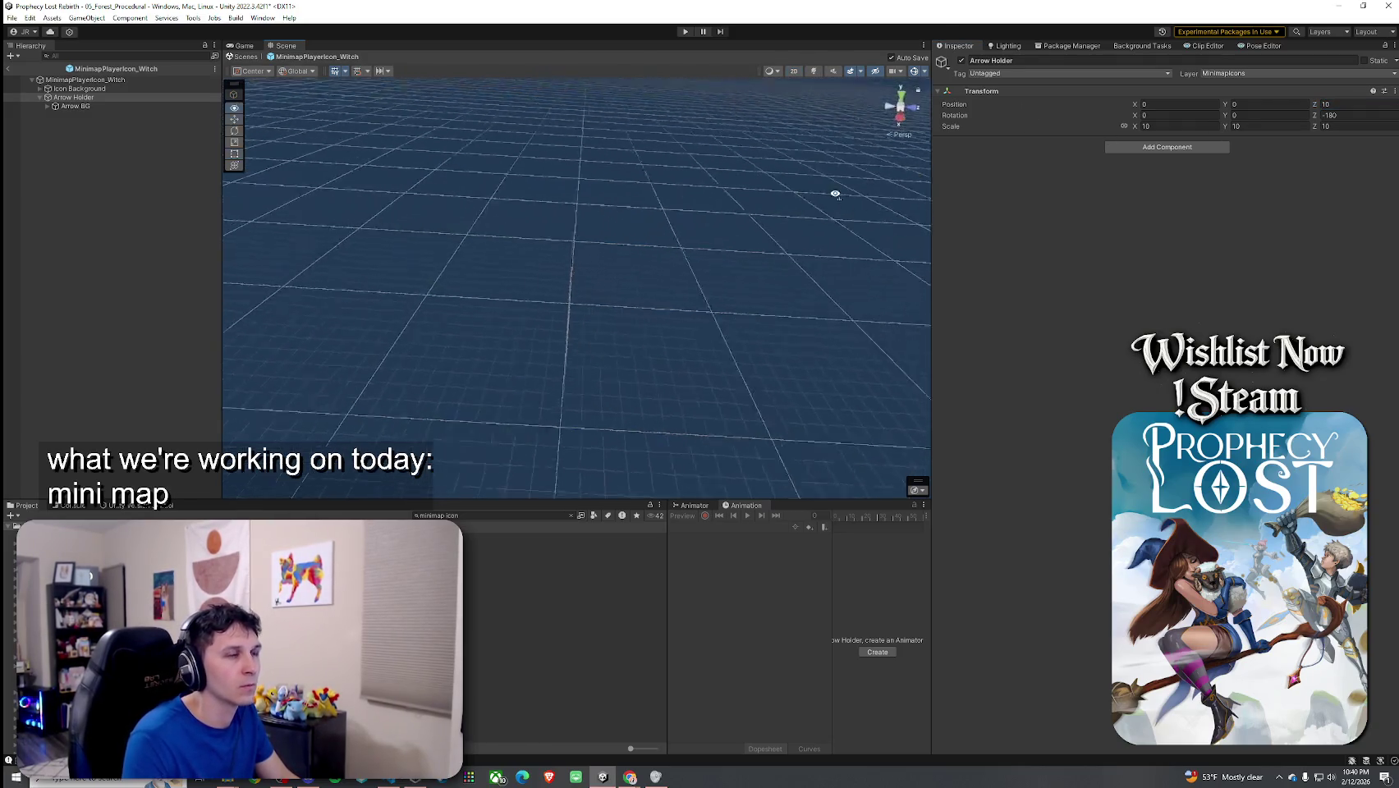
{"action": "left_click", "coordinate": [793, 71]}
{"action": "left_click", "coordinate": [8, 68]}
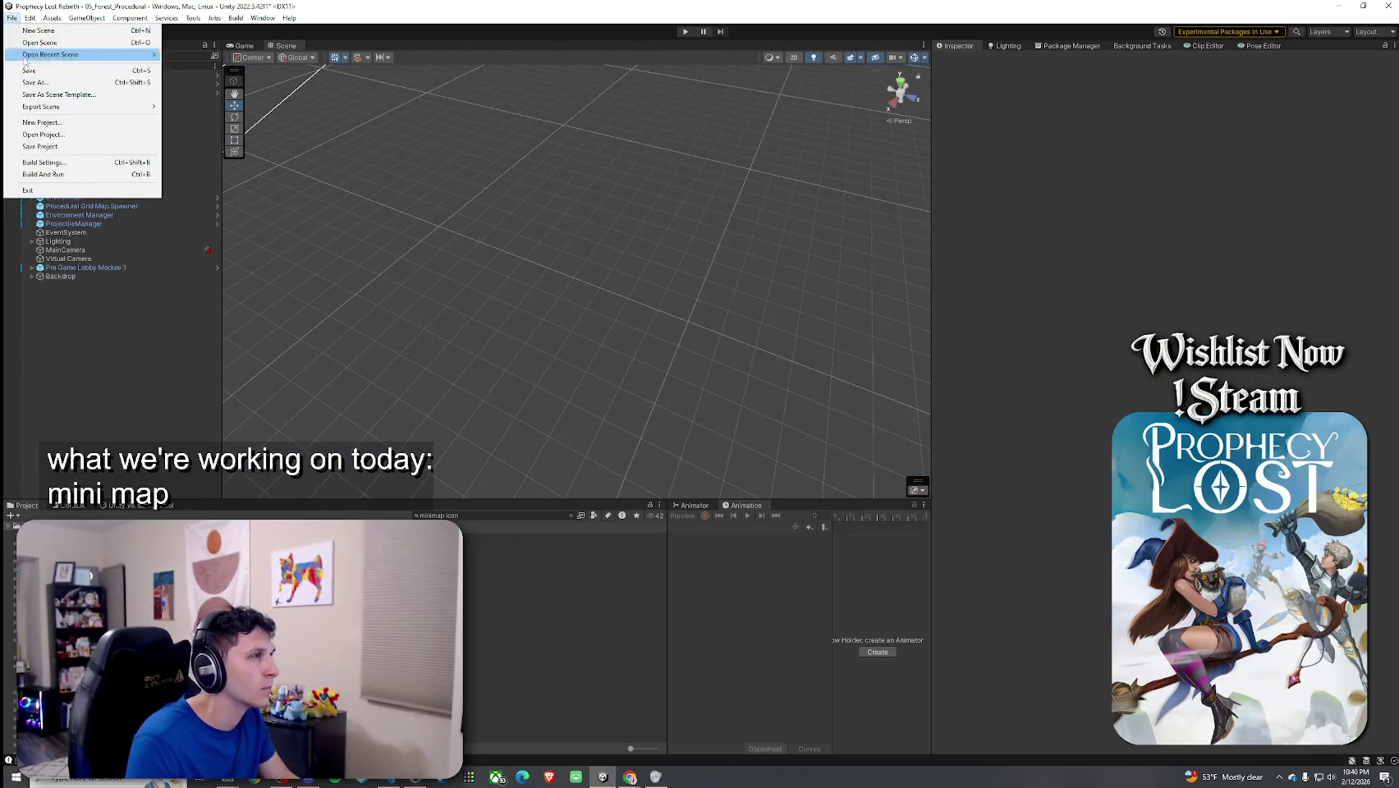
Step: Return to the scene and start play mode with the Game view maximized
{"action": "left_click", "coordinate": [242, 46]}
{"action": "double_click", "coordinate": [242, 46]}
{"action": "left_click", "coordinate": [686, 31]}
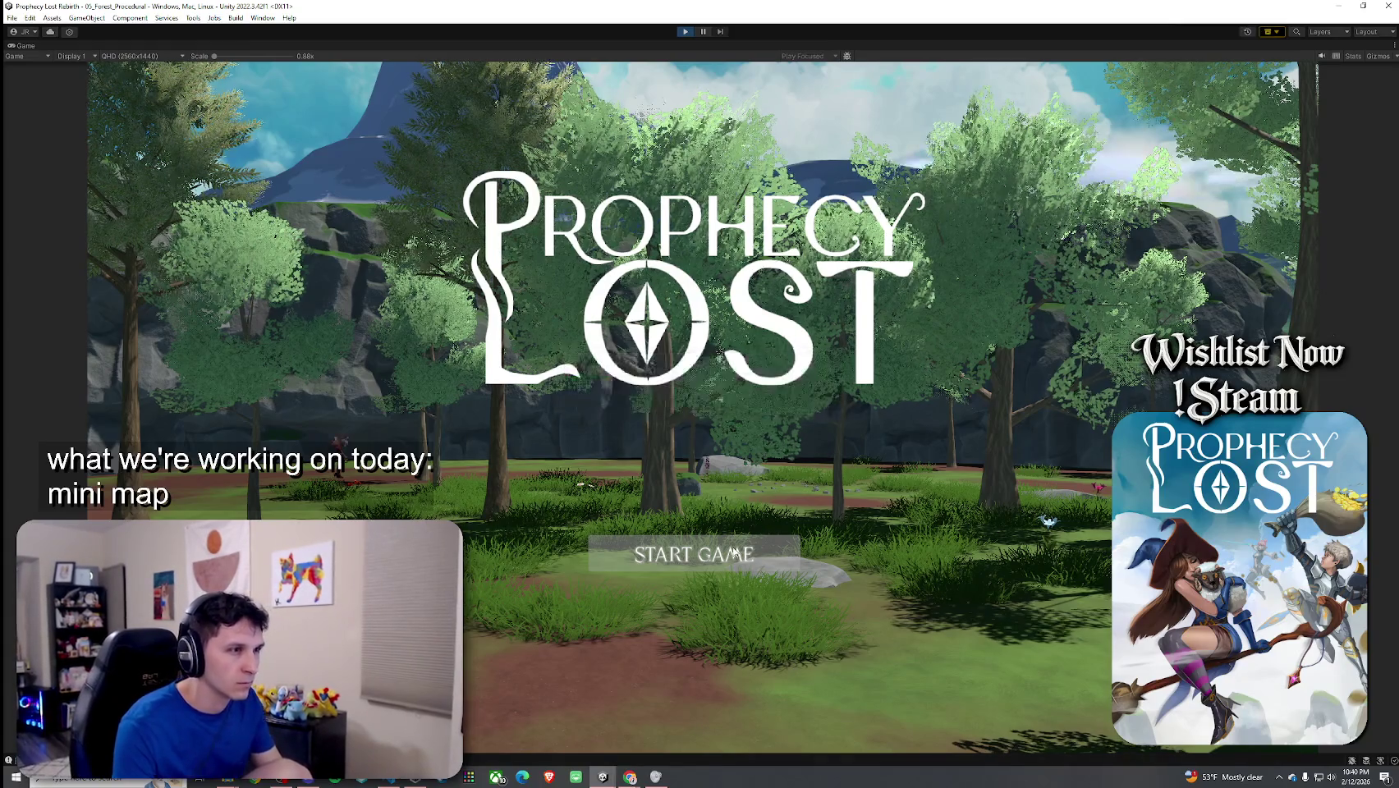
Step: Start the forest level from the main menu, run forward, then restore the full editor layout
{"action": "left_click", "coordinate": [688, 551]}
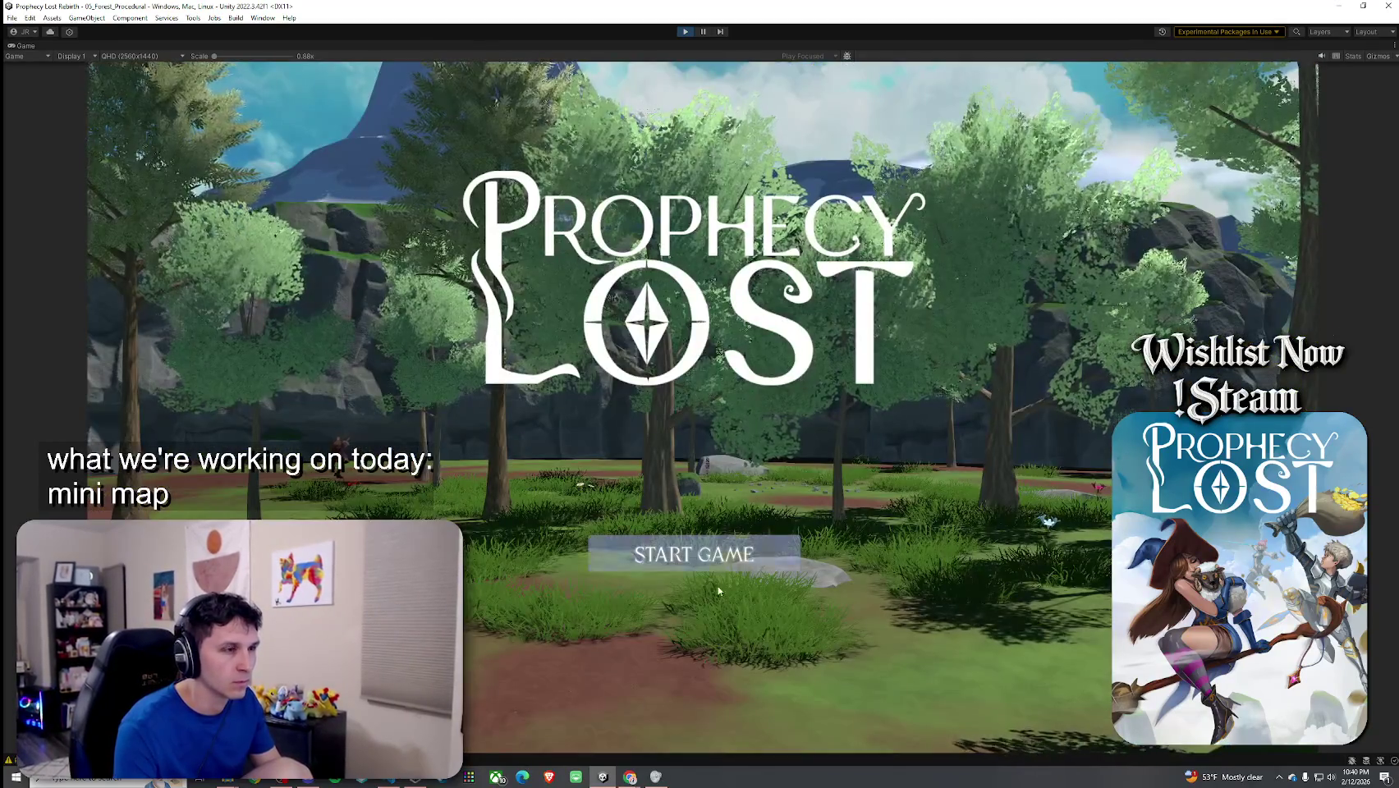
{"action": "left_click", "coordinate": [745, 547]}
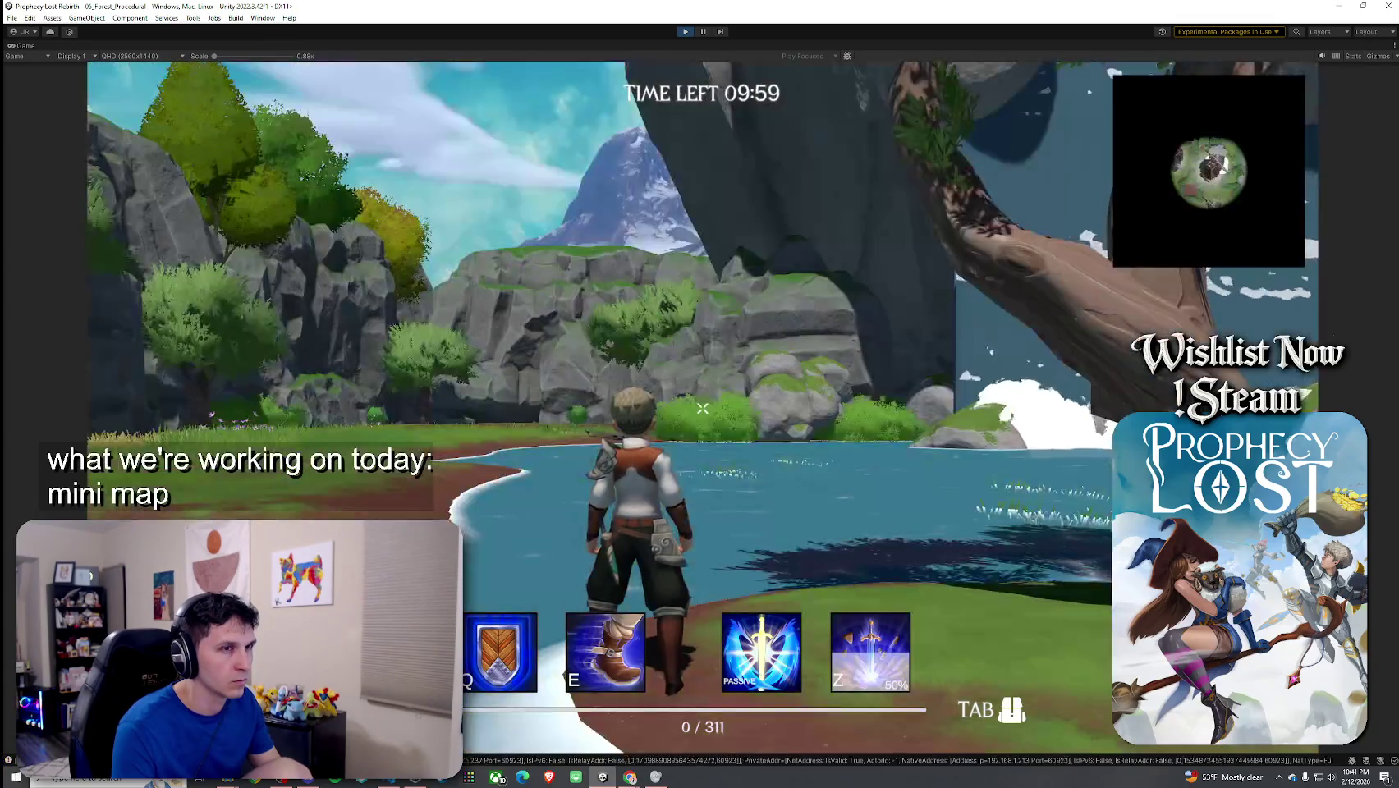
{"action": "key", "text": "w"}
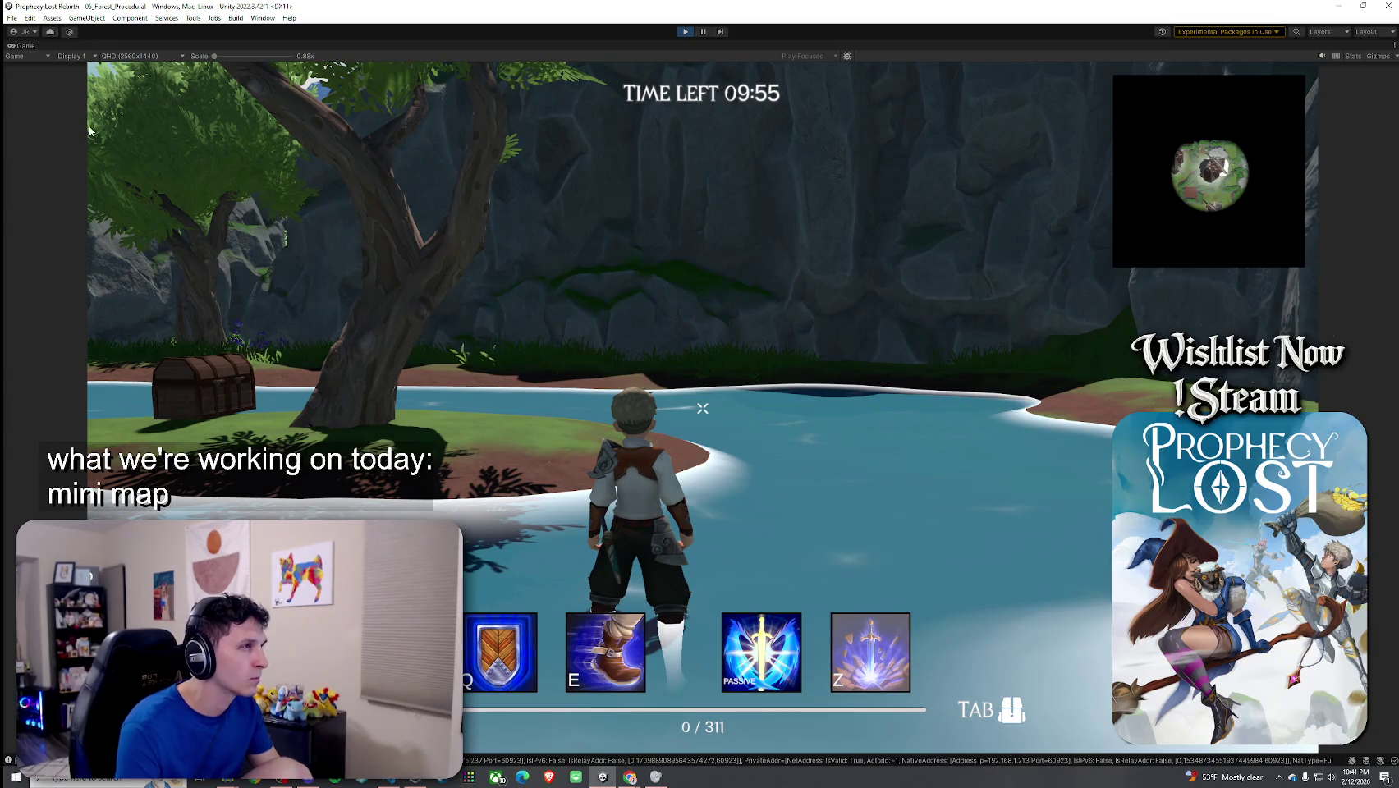
{"action": "key", "text": "shift+space"}
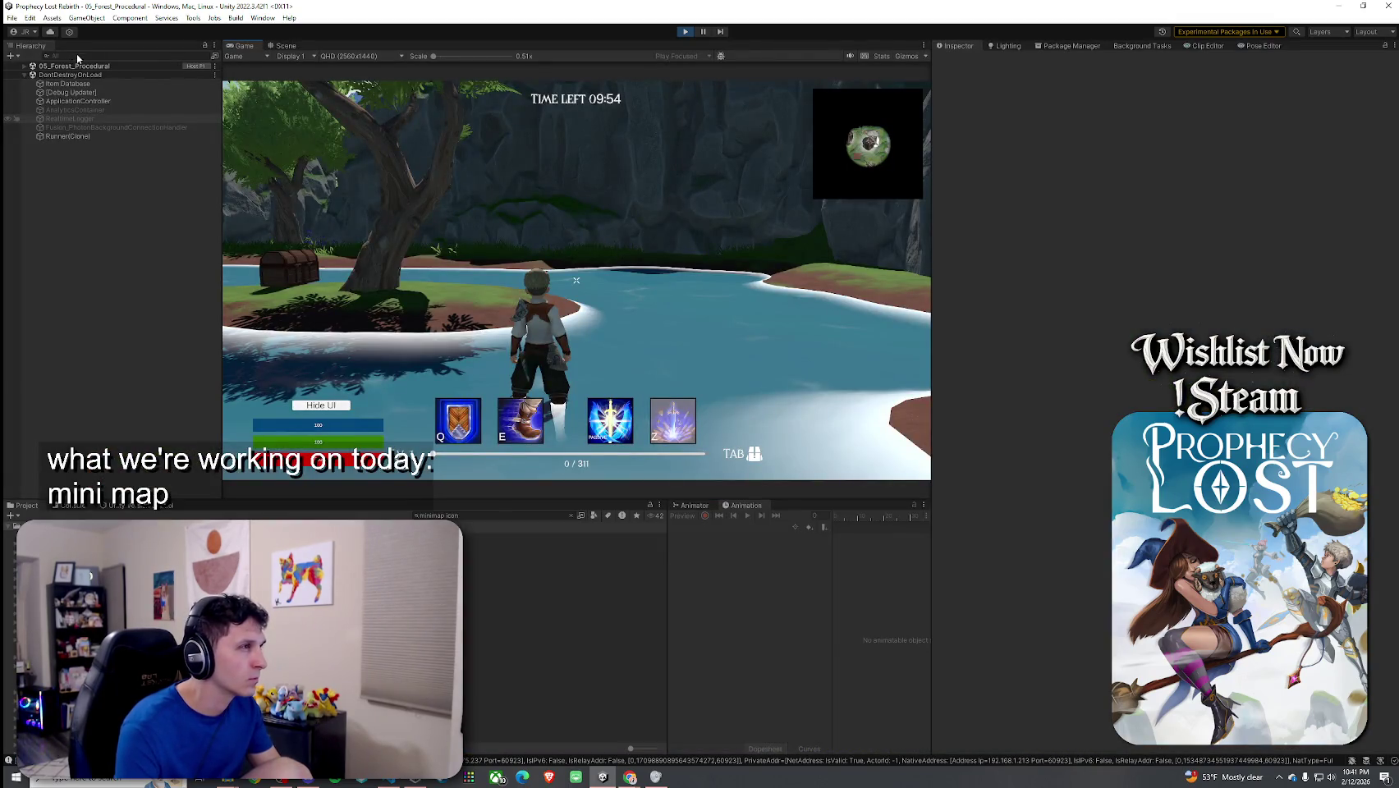
Step: Search 'player', select MinimapPlayerIcon_Warrior(Clone) and its Arrow Holder child in the Hierarchy
{"action": "left_click", "coordinate": [81, 56]}
{"action": "type", "text": "player"}
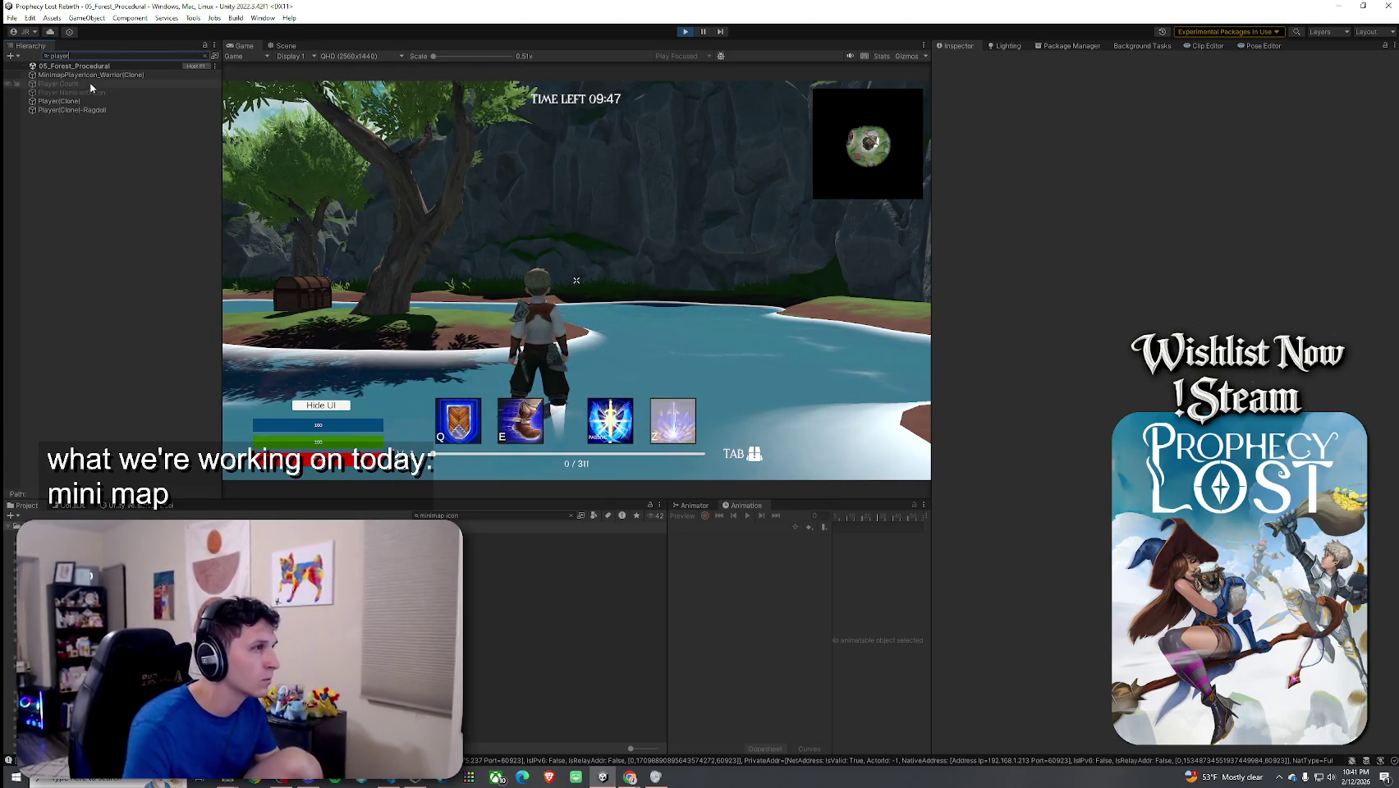
{"action": "left_click", "coordinate": [82, 74]}
{"action": "left_click", "coordinate": [205, 55]}
{"action": "scroll", "coordinate": [146, 357], "scroll_direction": "down", "scroll_amount": 3}
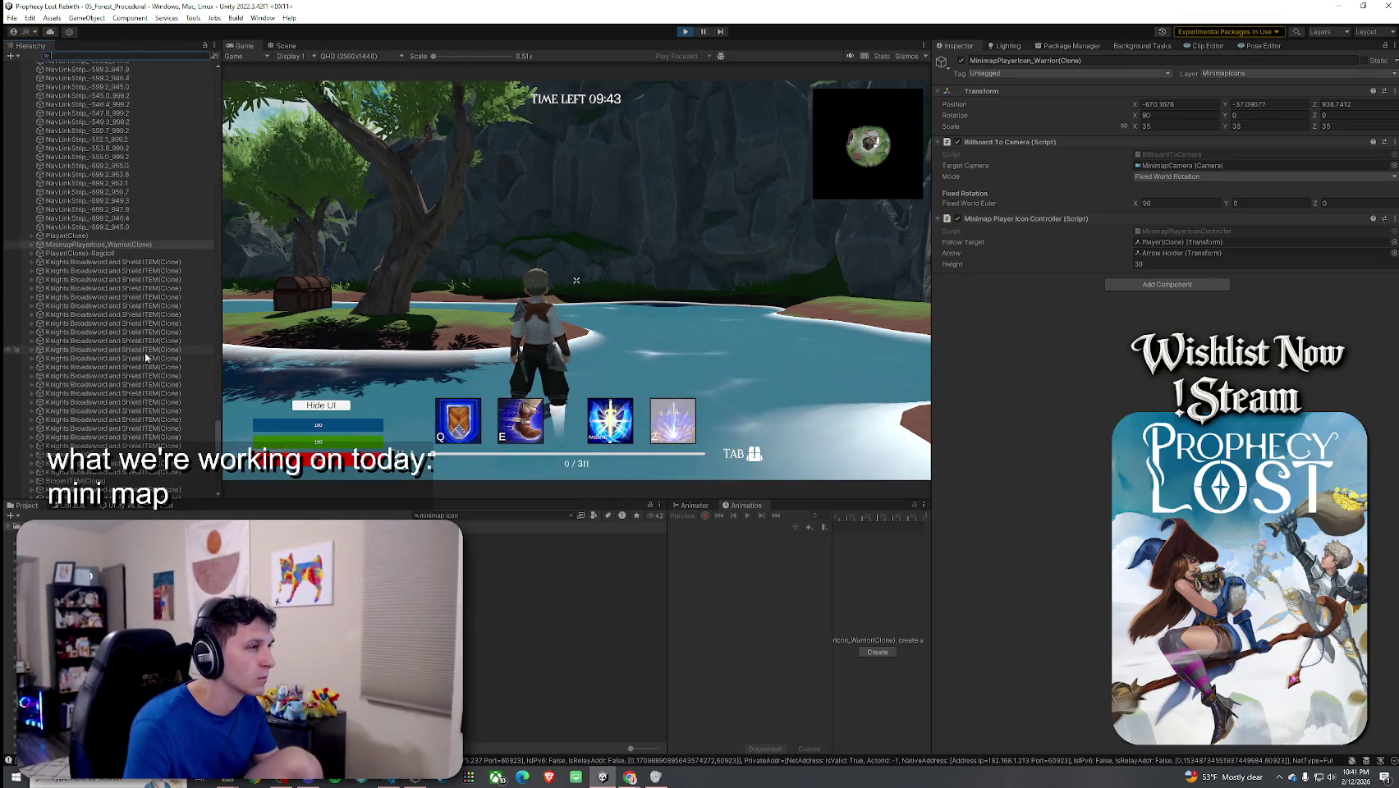
{"action": "left_click", "coordinate": [32, 244]}
{"action": "left_click", "coordinate": [40, 262]}
{"action": "left_click", "coordinate": [74, 262]}
Step: Drag Arrow Holder's Z position to 83.72 and walk the character to watch the minimap arrow
{"action": "left_click", "coordinate": [1314, 105]}
{"action": "left_click_drag", "start_coordinate": [1314, 105], "coordinate": [1362, 107]}
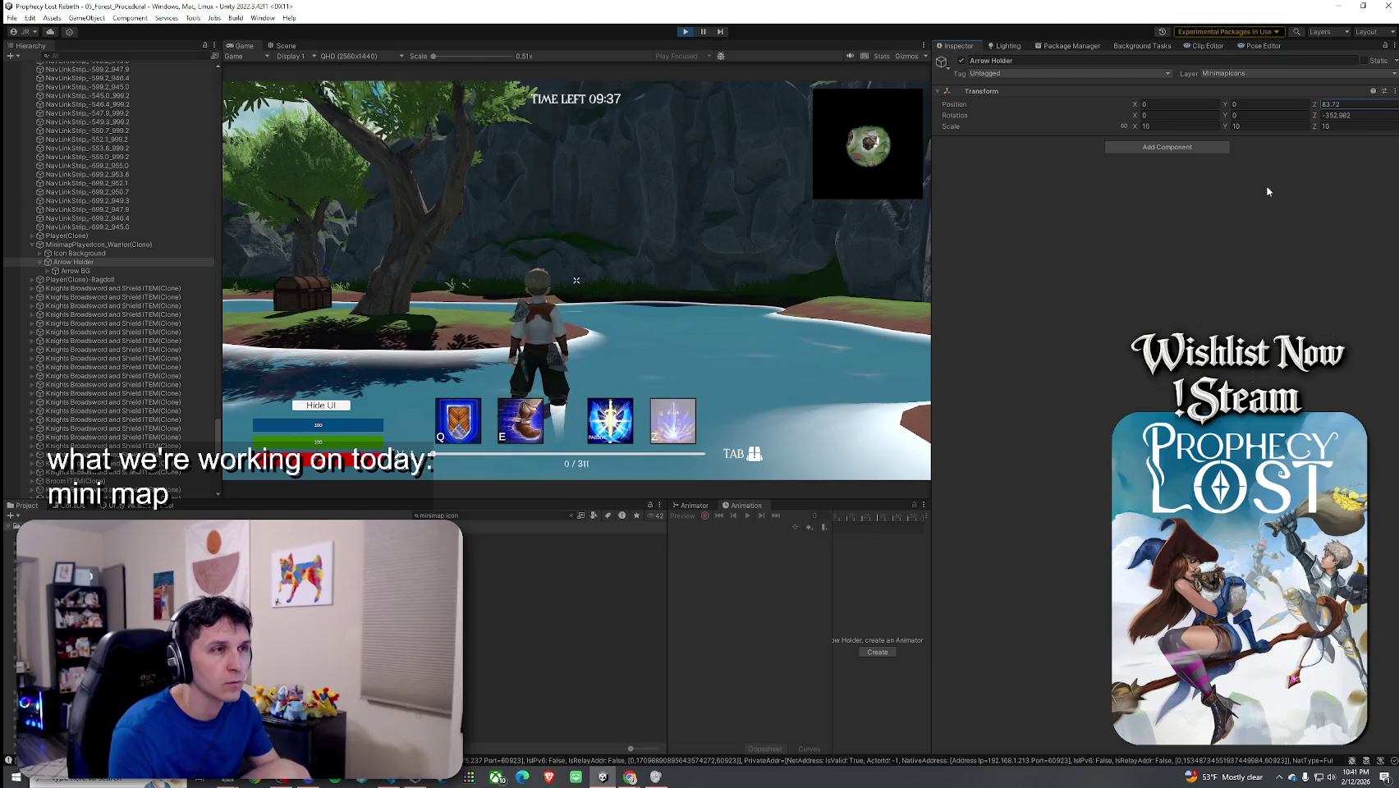
{"action": "left_click", "coordinate": [577, 280]}
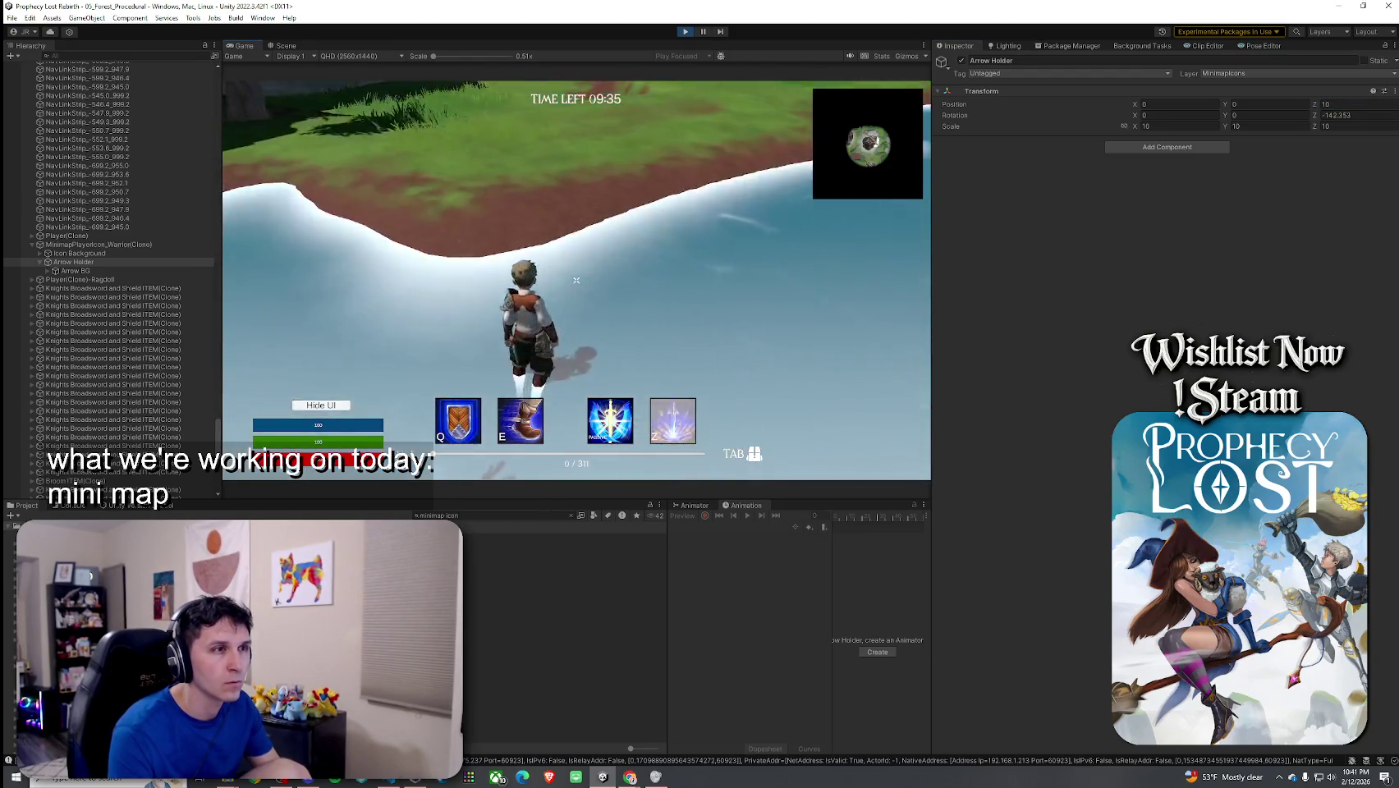
{"action": "key", "text": "w"}
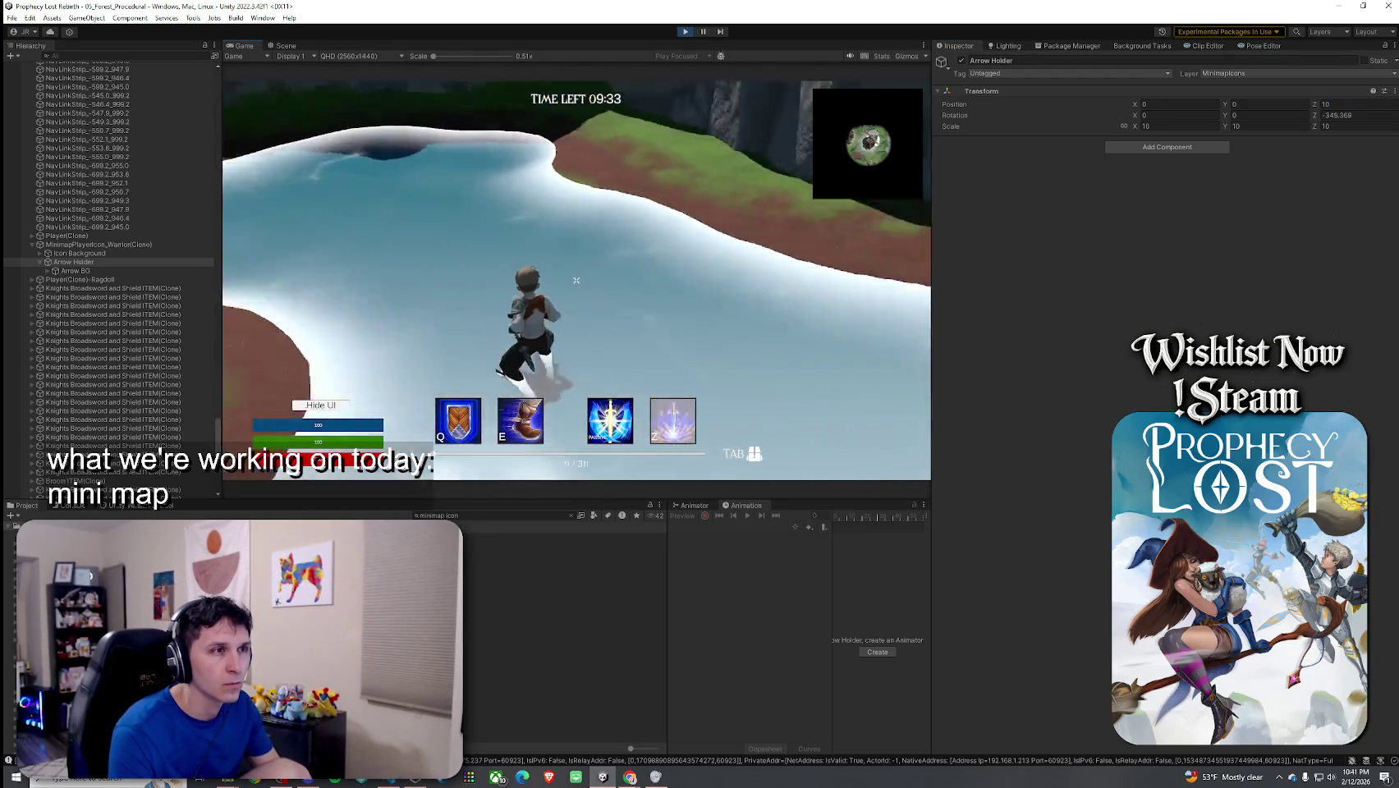
{"action": "key", "text": "w"}
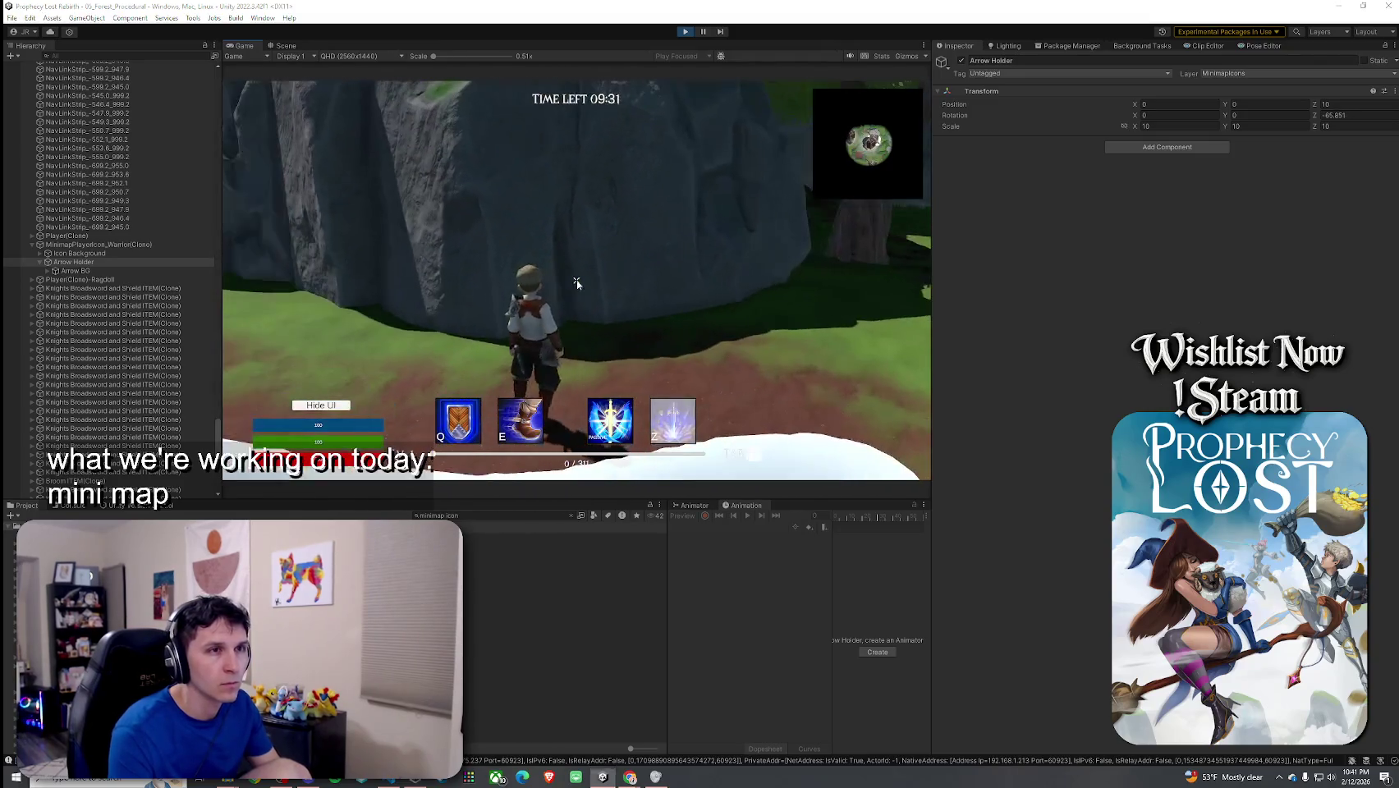
{"action": "key", "text": "super"}
Step: Set Arrow Holder's Position Z to 0, then expand it and select Arrow BG
{"action": "left_click", "coordinate": [1346, 104]}
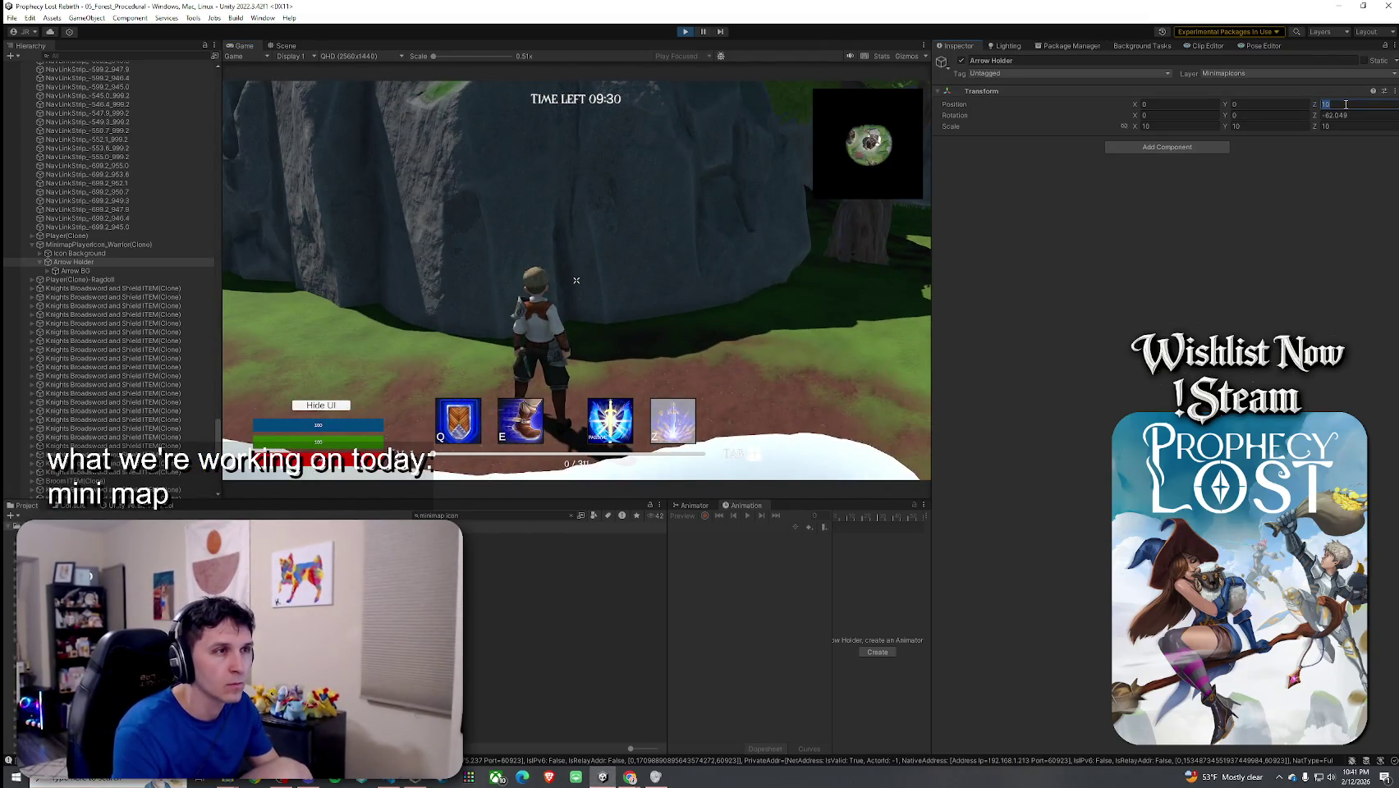
{"action": "type", "text": "0"}
{"action": "left_click", "coordinate": [691, 267]}
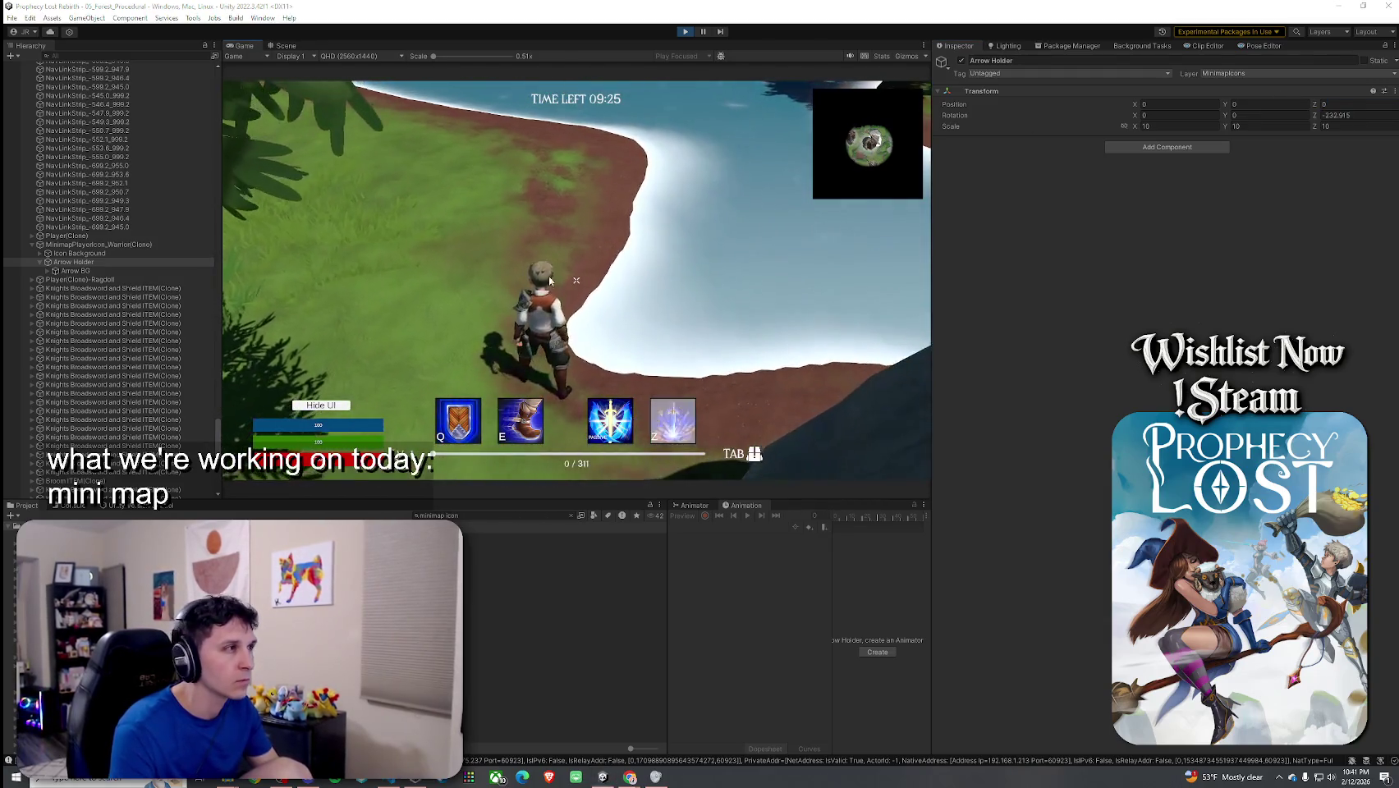
{"action": "left_click", "coordinate": [48, 265]}
{"action": "left_click", "coordinate": [47, 272]}
{"action": "left_click", "coordinate": [74, 270]}
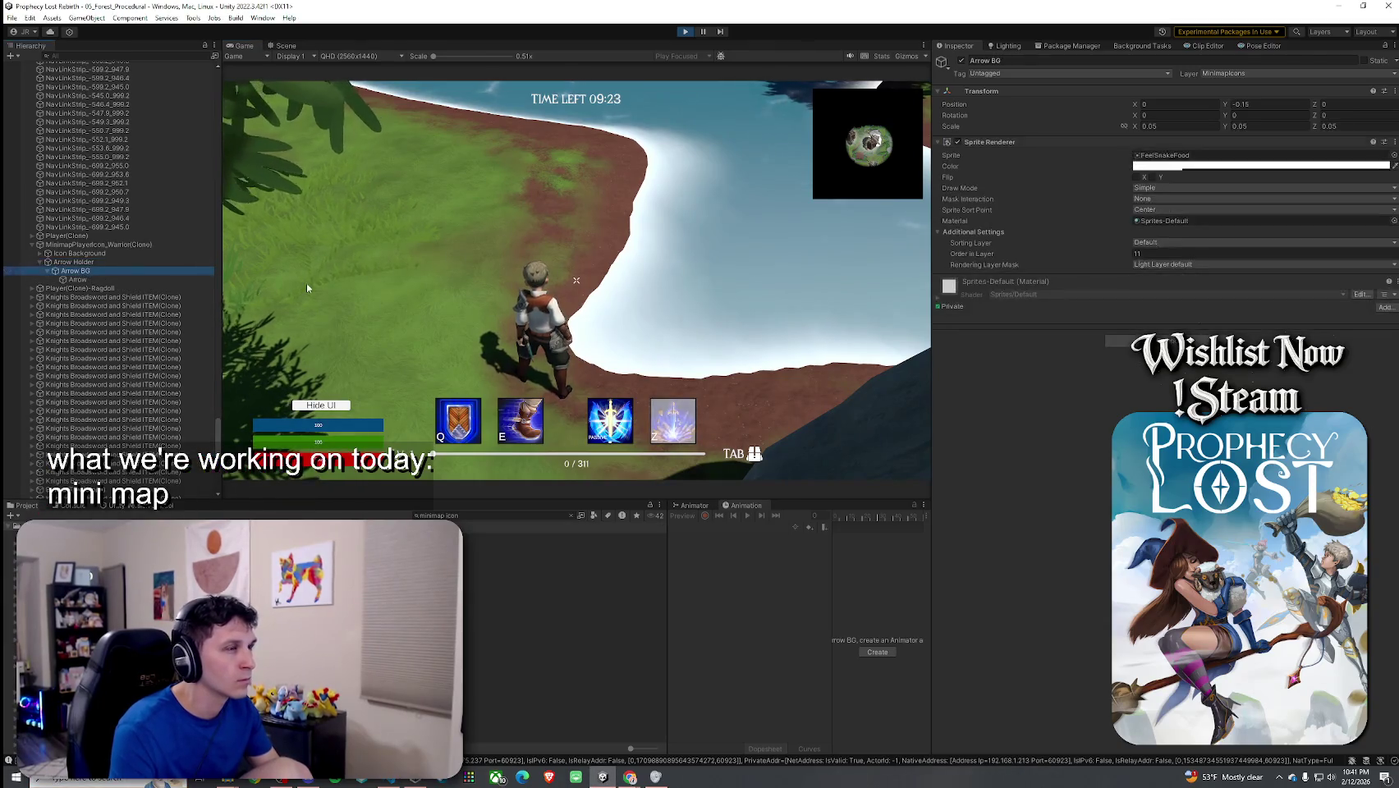
Step: Edit Arrow BG's Order in Layer, set its Position Z to 0, and walk to check the minimap
{"action": "left_click", "coordinate": [1166, 254]}
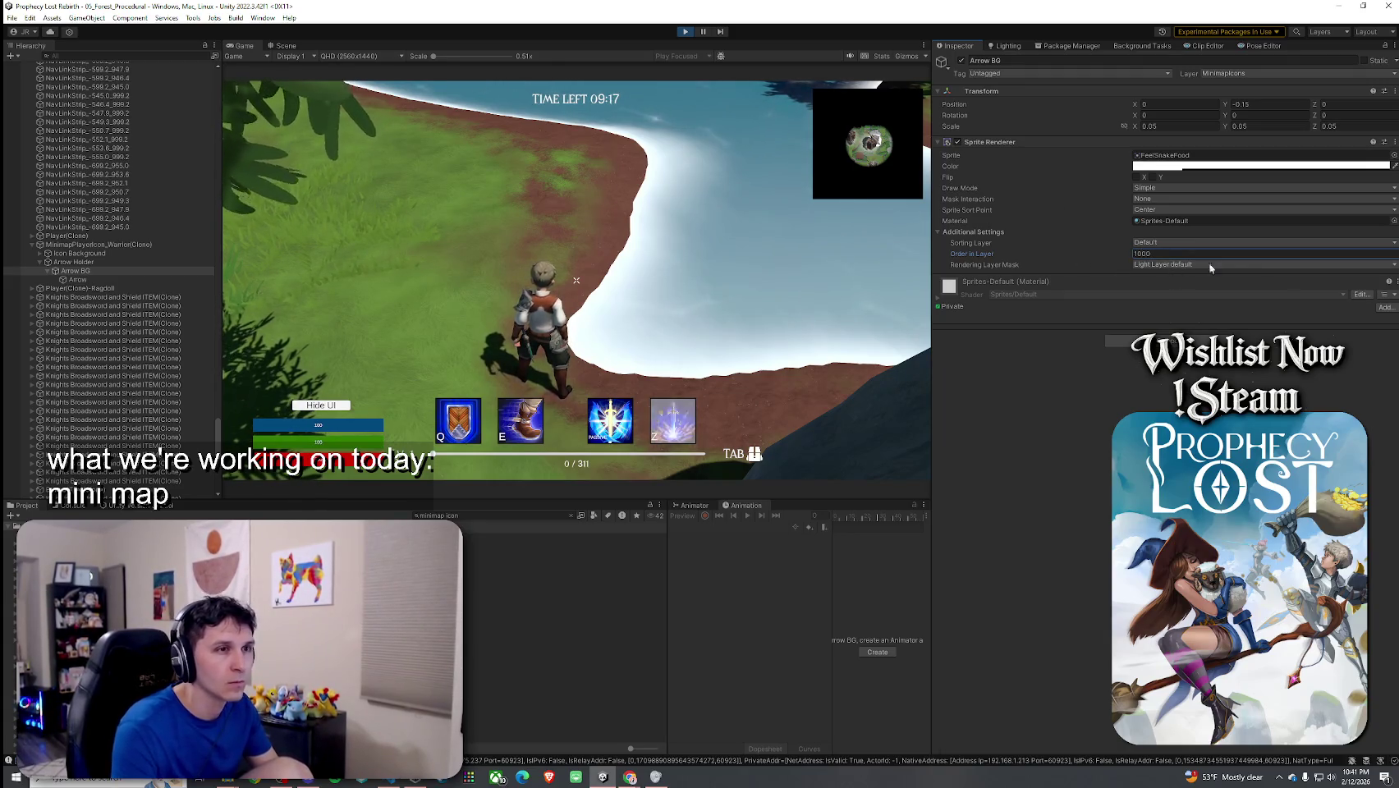
{"action": "type", "text": "11"}
{"action": "left_click", "coordinate": [1326, 117]}
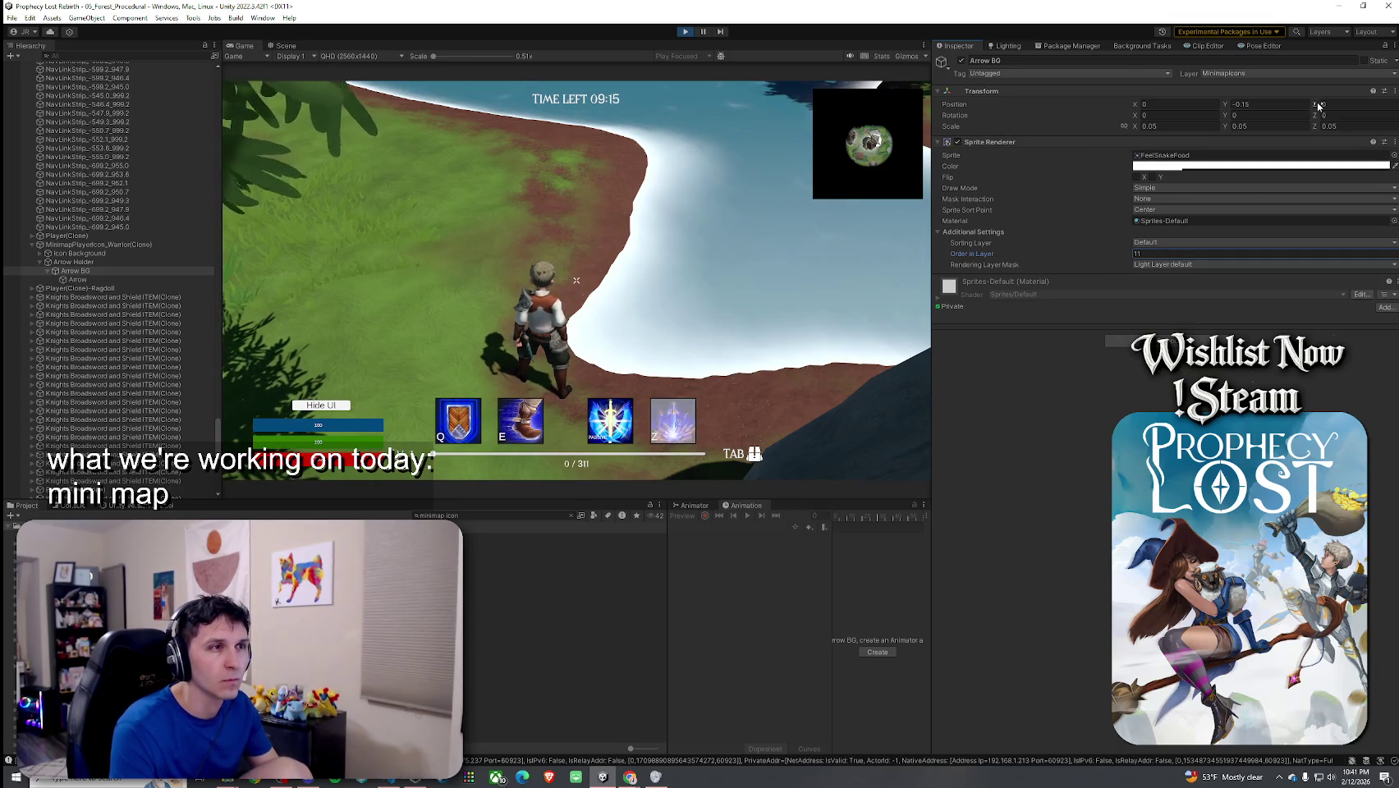
{"action": "left_click", "coordinate": [1322, 105]}
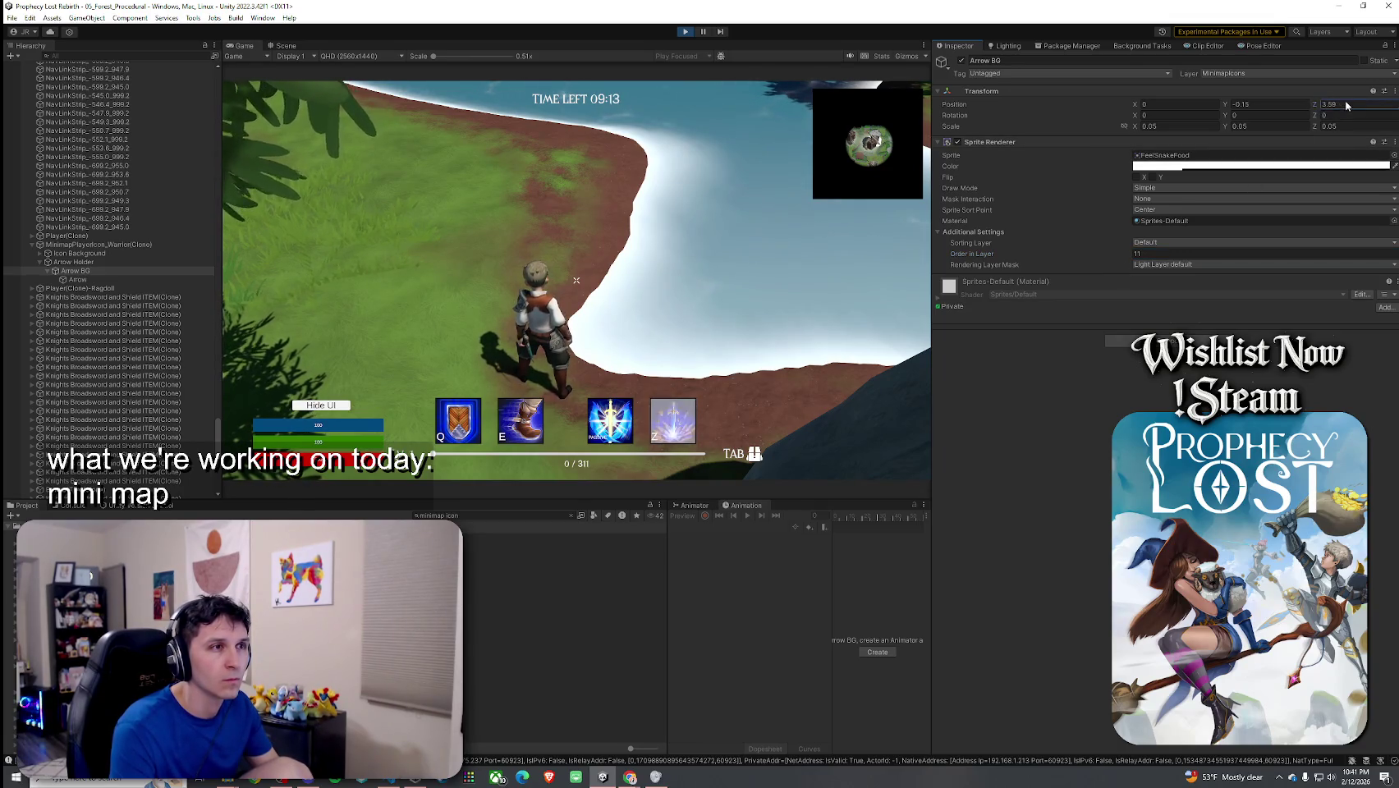
{"action": "type", "text": "-31.68"}
{"action": "left_click_drag", "start_coordinate": [1129, 119], "coordinate": [1104, 122]}
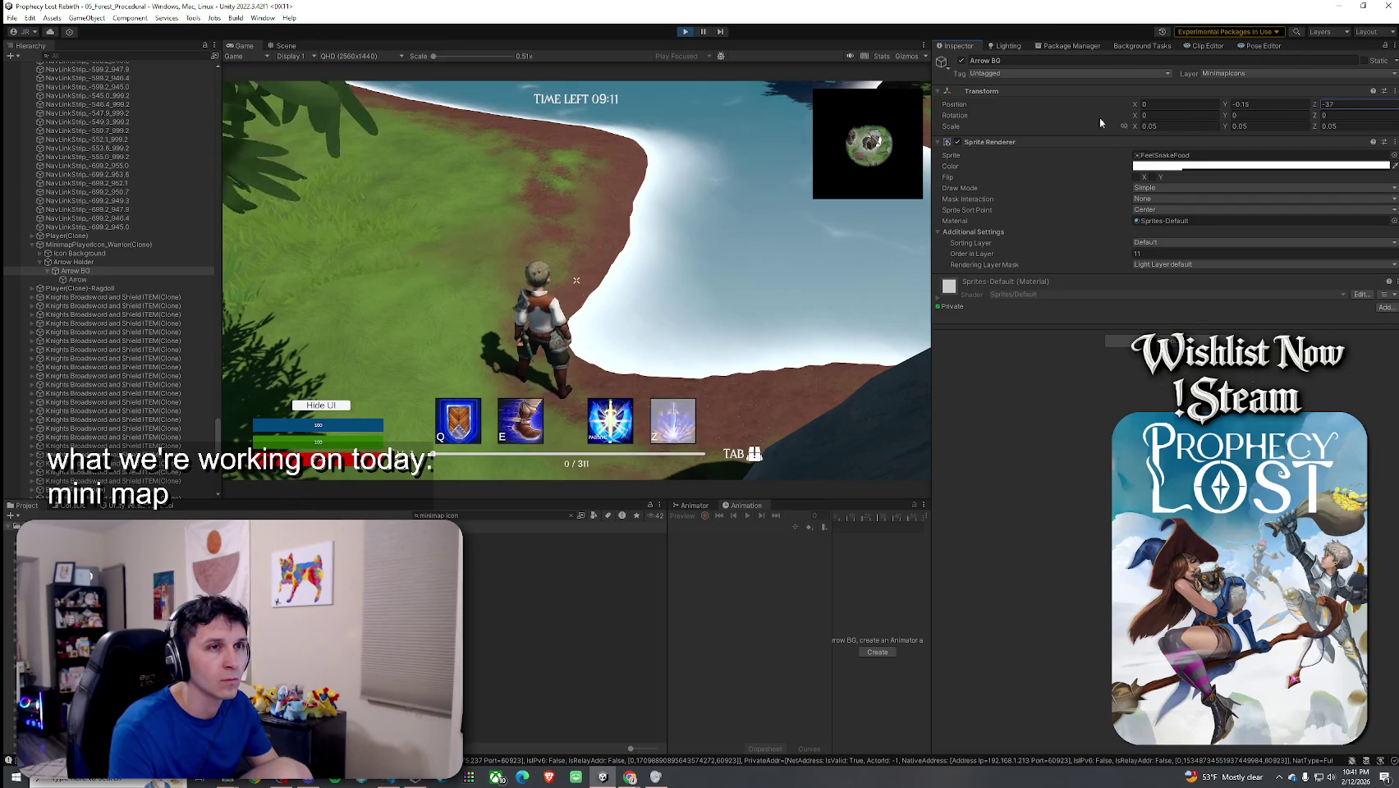
{"action": "type", "text": "0"}
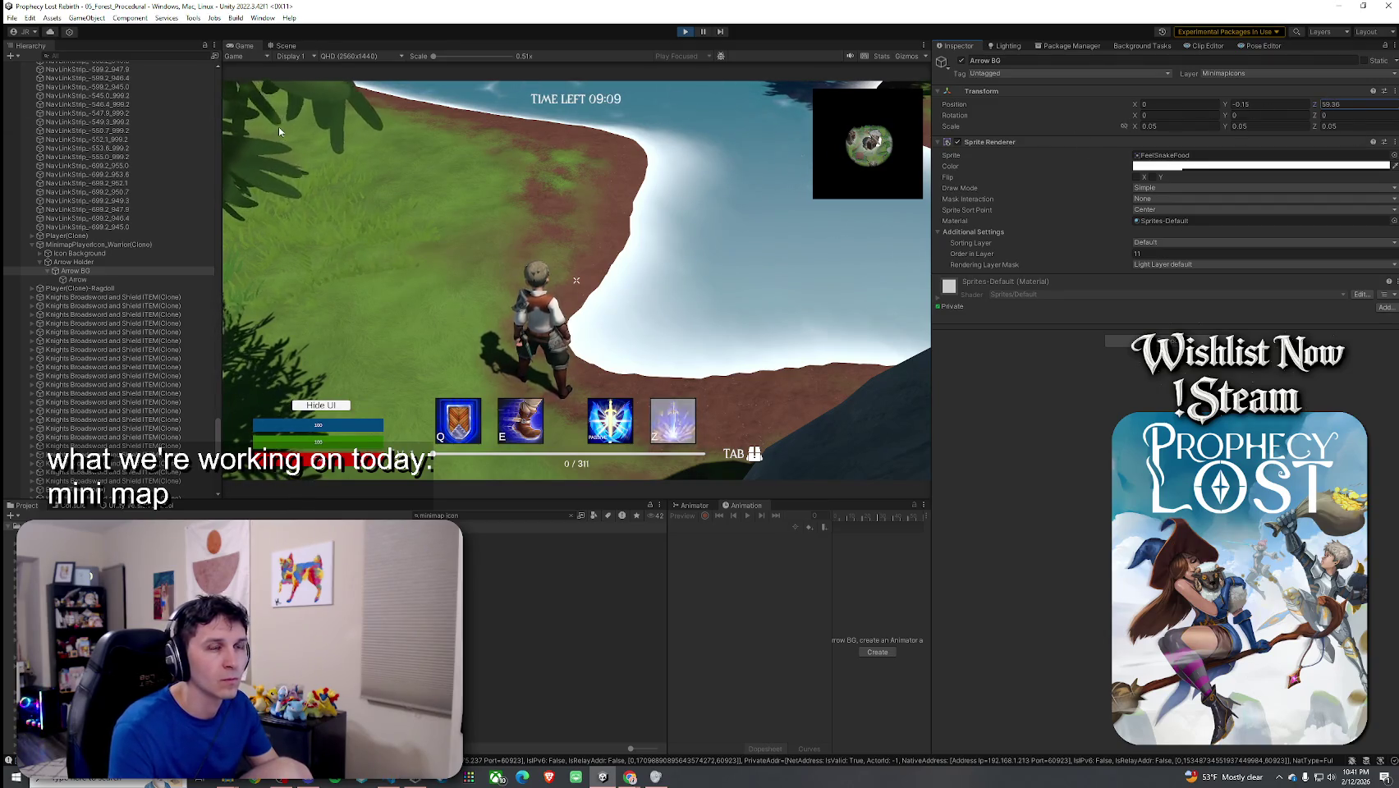
{"action": "left_click", "coordinate": [589, 154]}
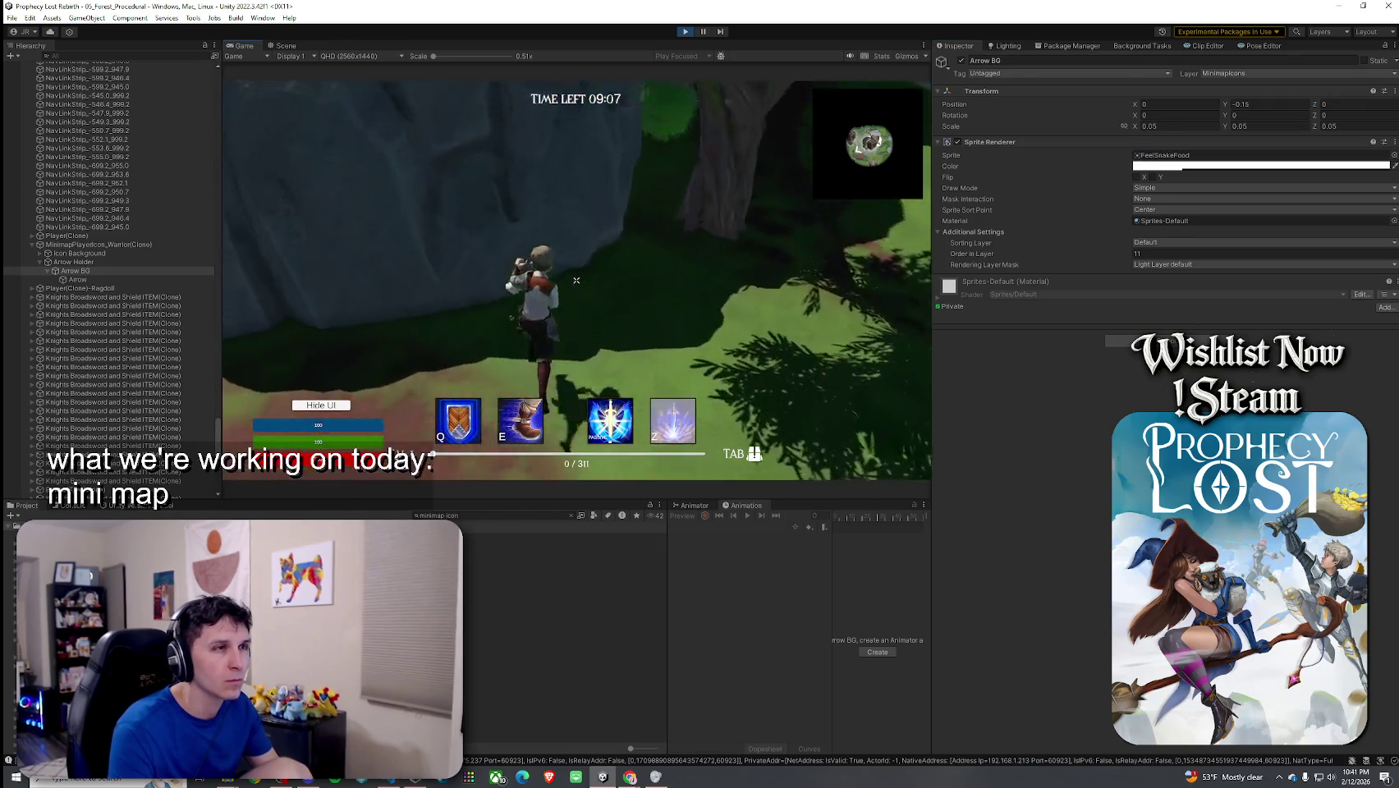
{"action": "left_click", "coordinate": [1354, 105]}
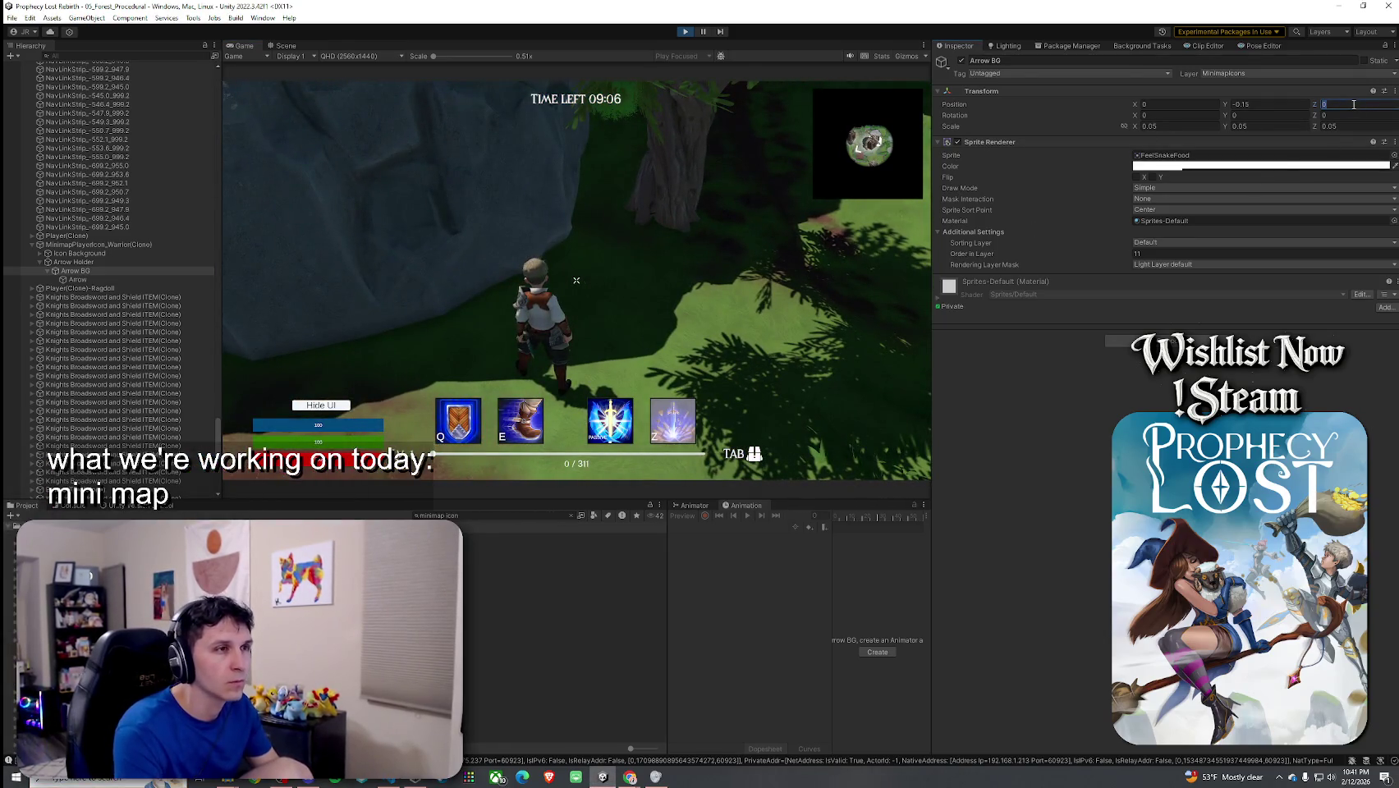
{"action": "left_click", "coordinate": [1354, 104]}
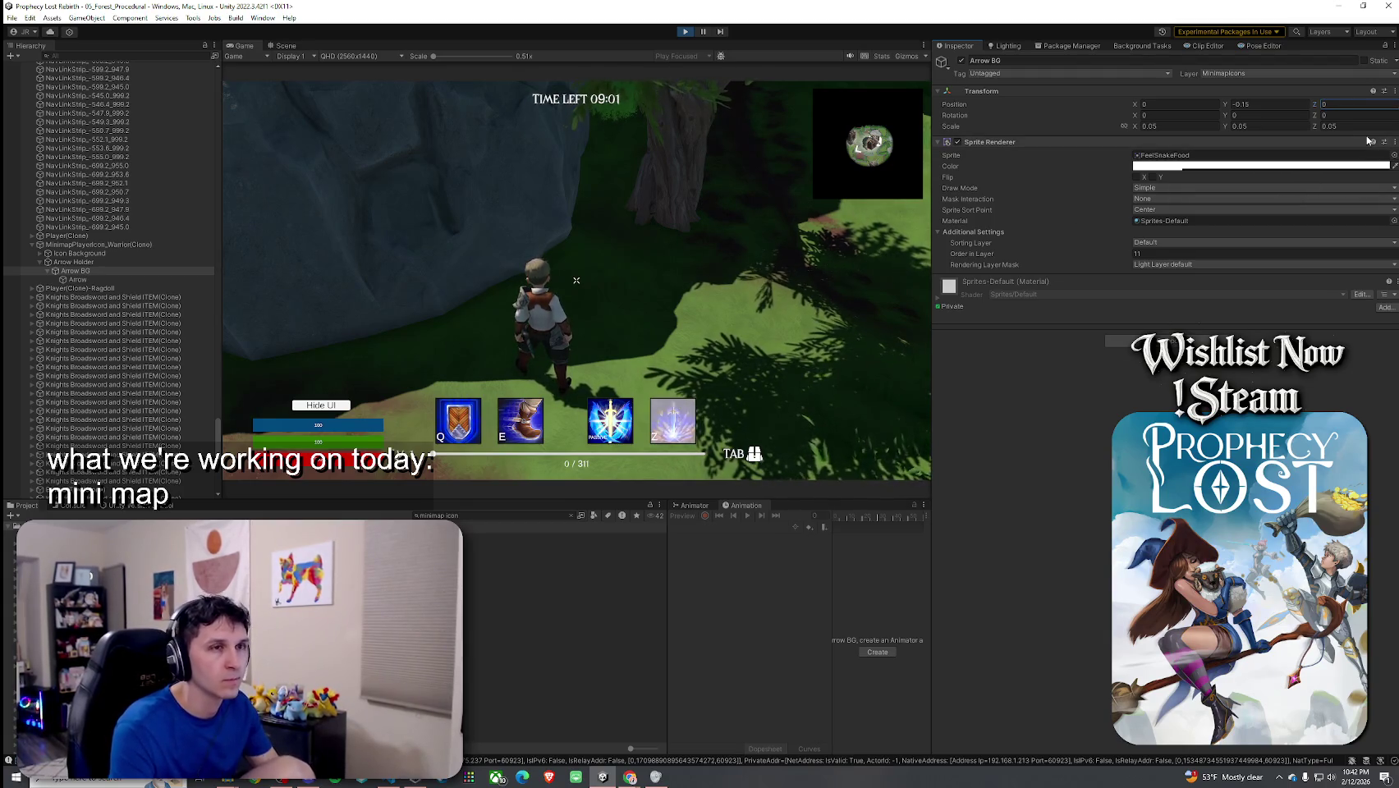
{"action": "left_click", "coordinate": [576, 280]}
{"action": "key", "text": "w"}
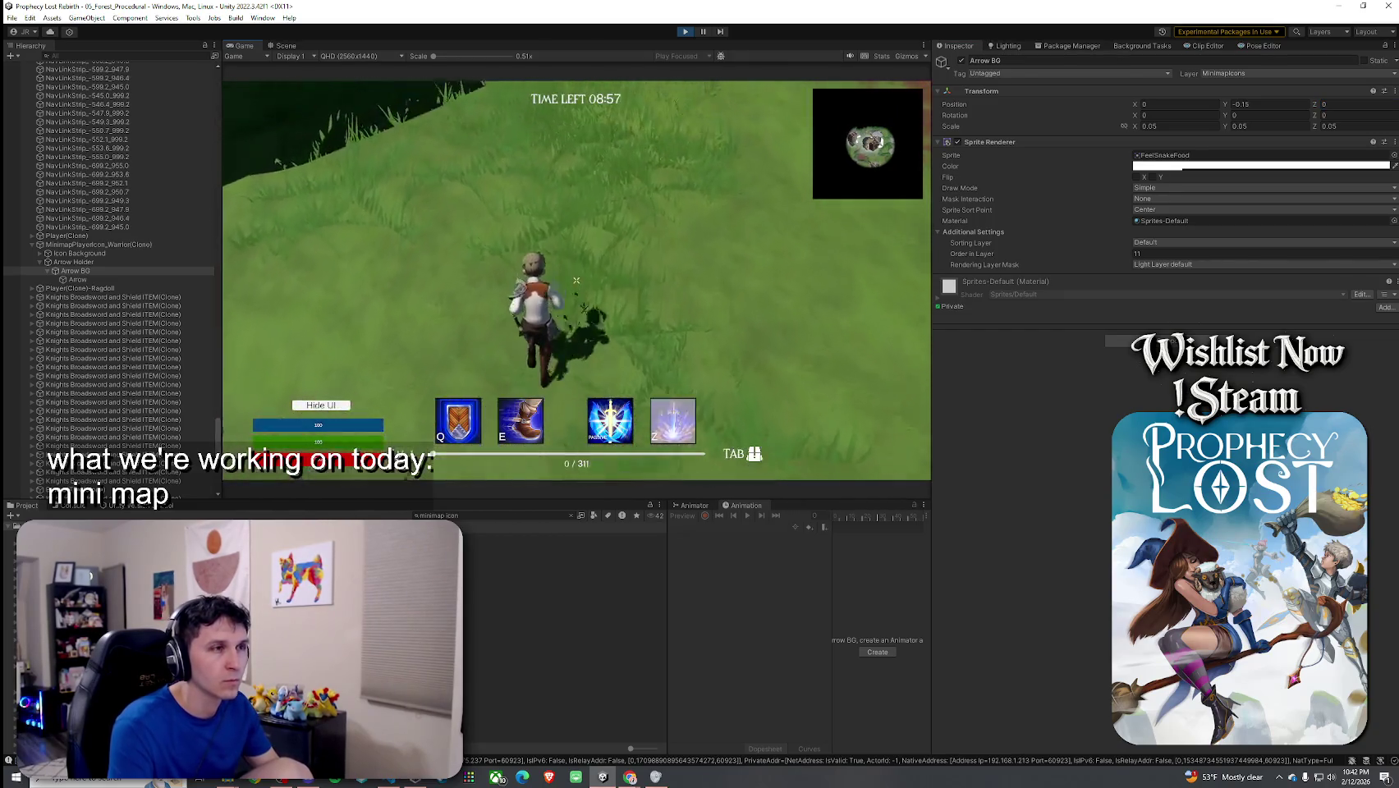
{"action": "key", "text": "super"}
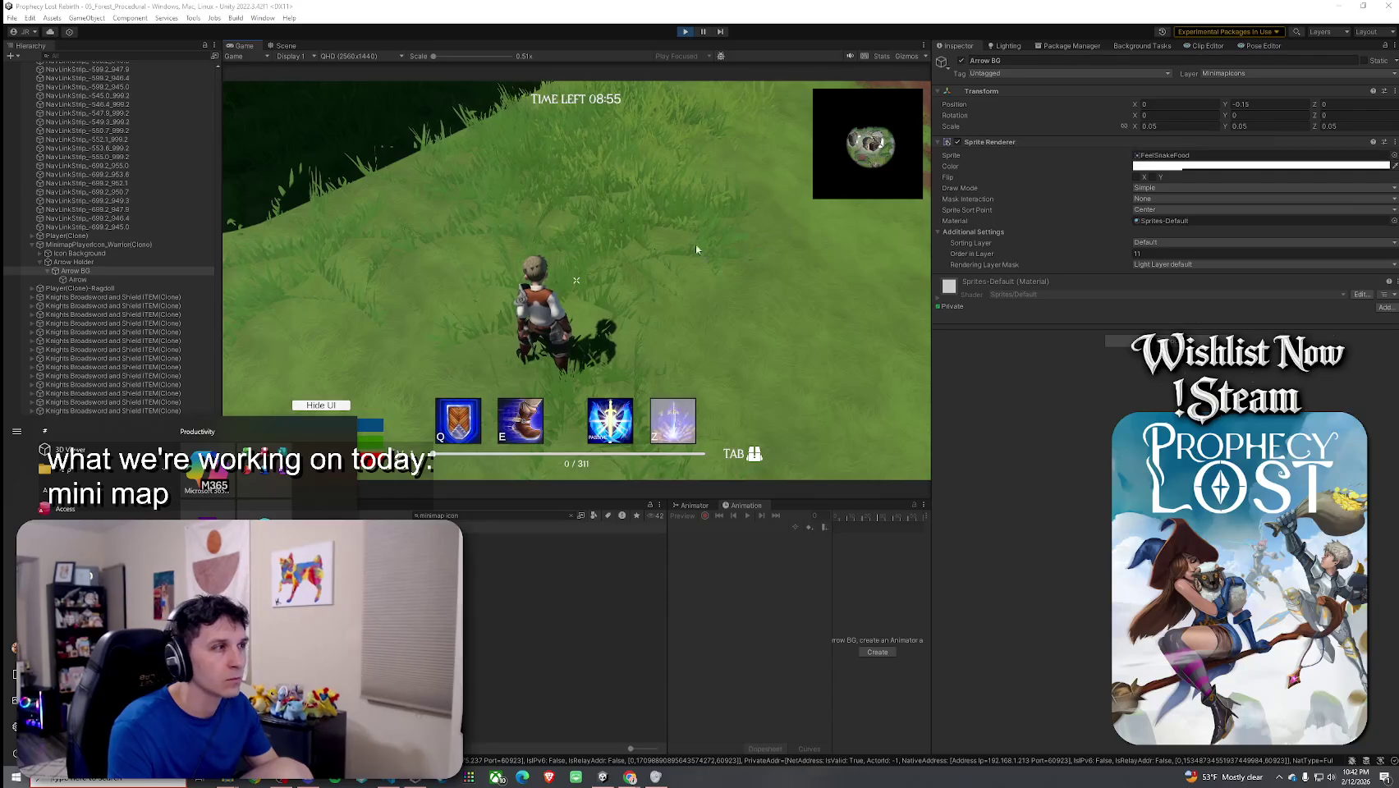
Step: Set the Arrow's Position Z to 5.870 and reselect the MinimapPlayerIcon_Warrior(Clone) root
{"action": "left_click", "coordinate": [164, 279]}
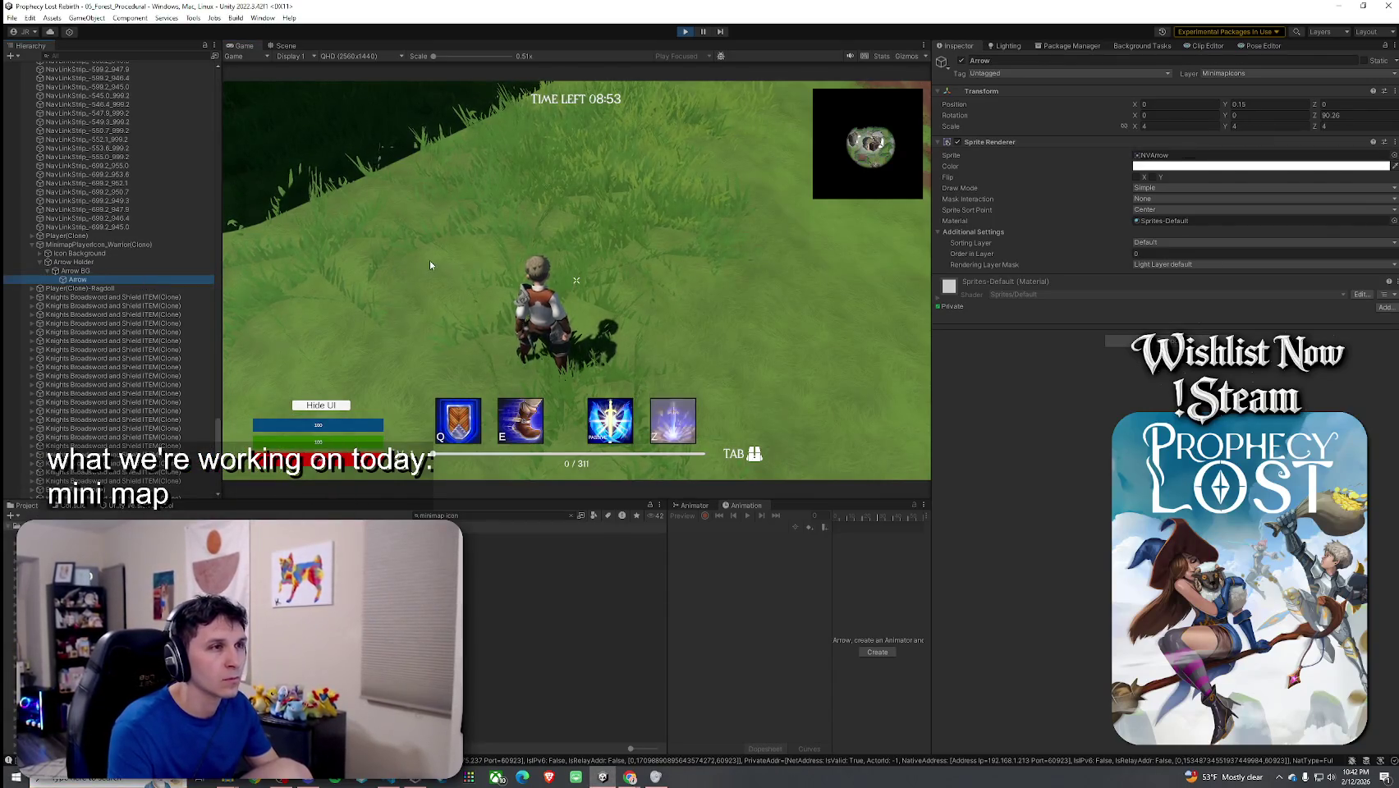
{"action": "left_click", "coordinate": [1318, 105]}
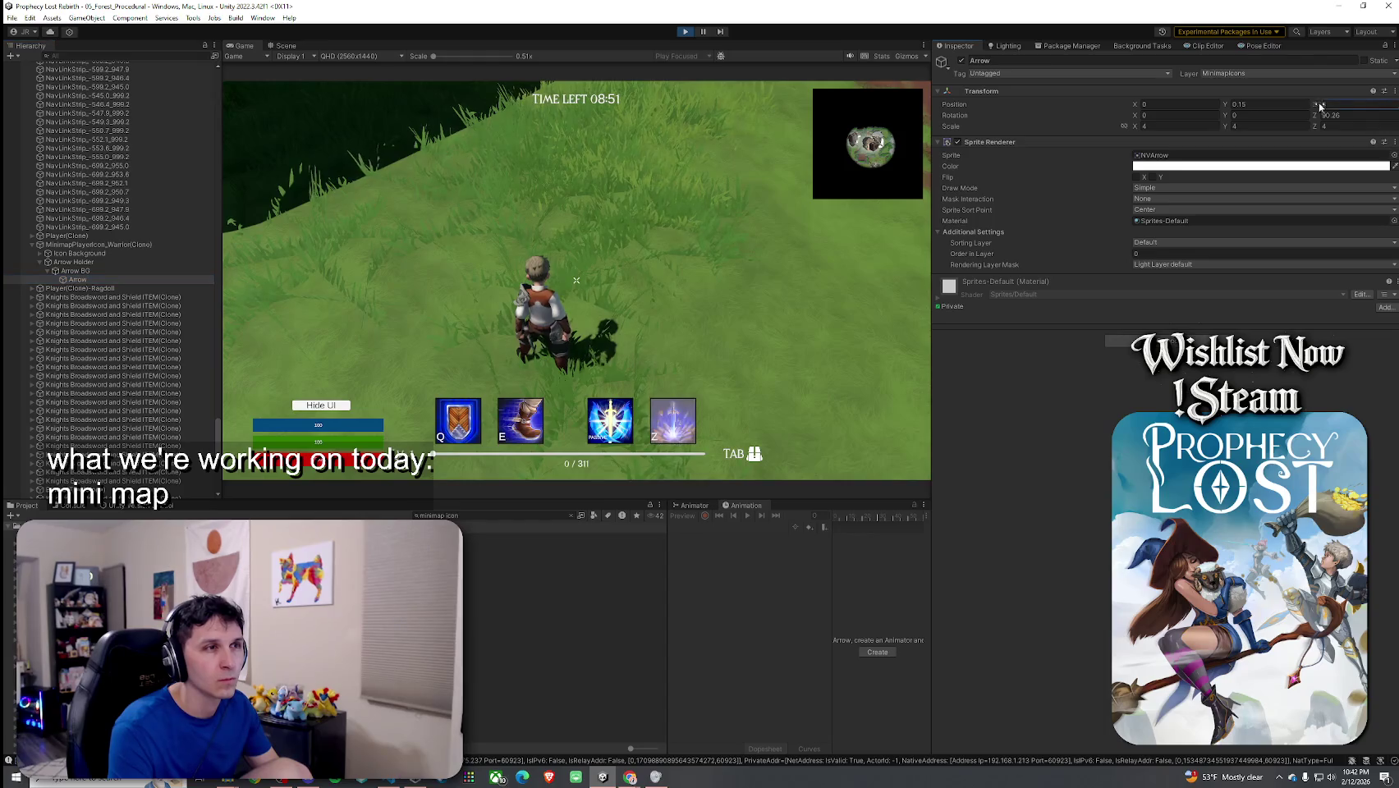
{"action": "type", "text": "5.87"}
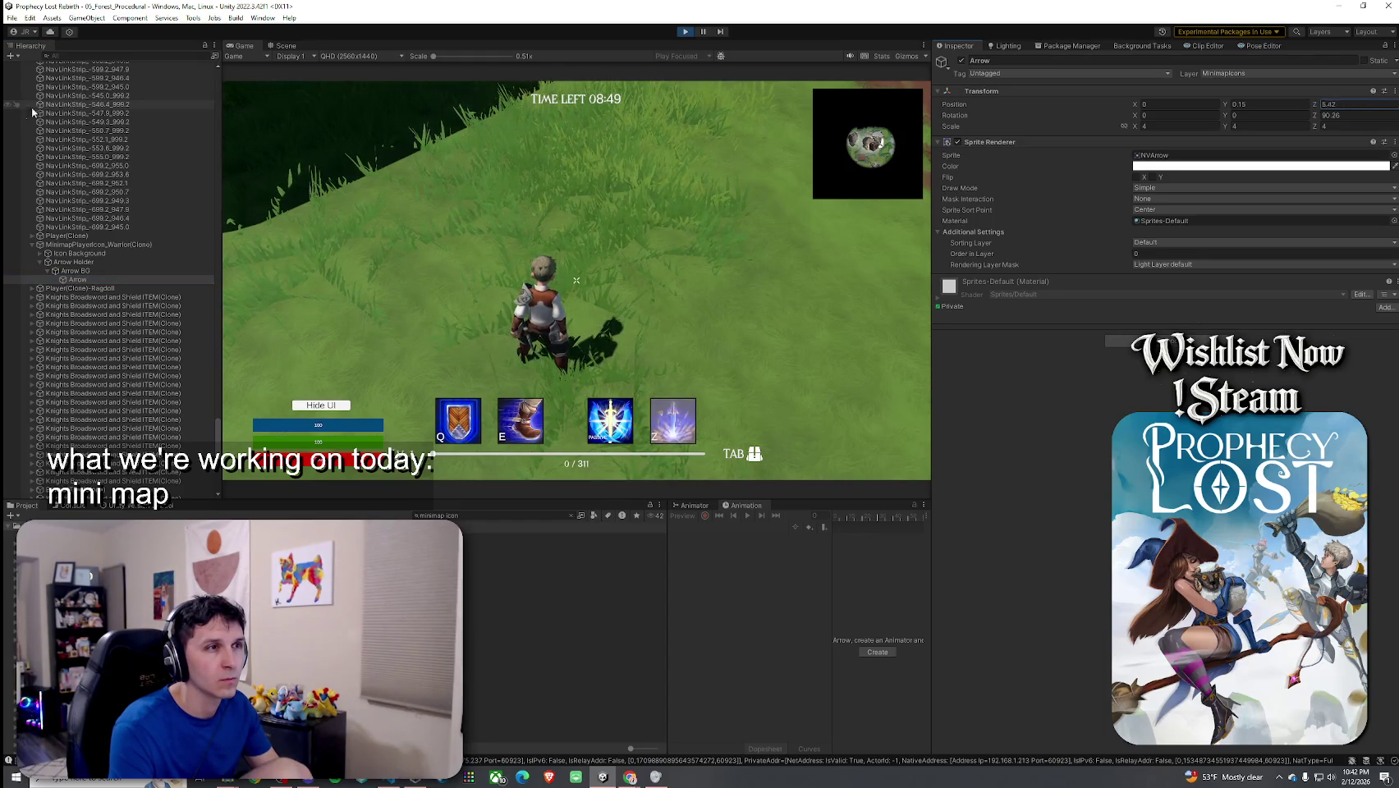
{"action": "type", "text": "0"}
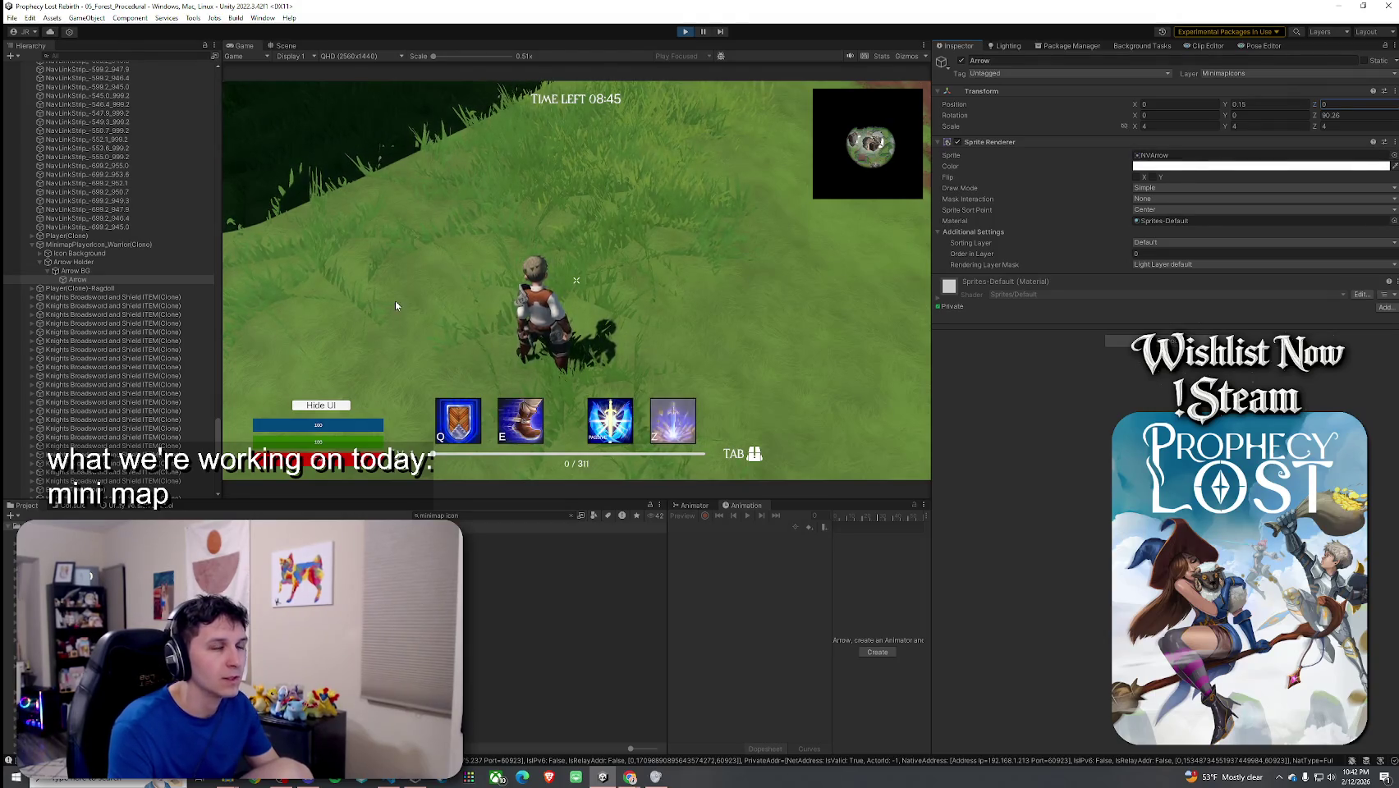
{"action": "left_click", "coordinate": [104, 246]}
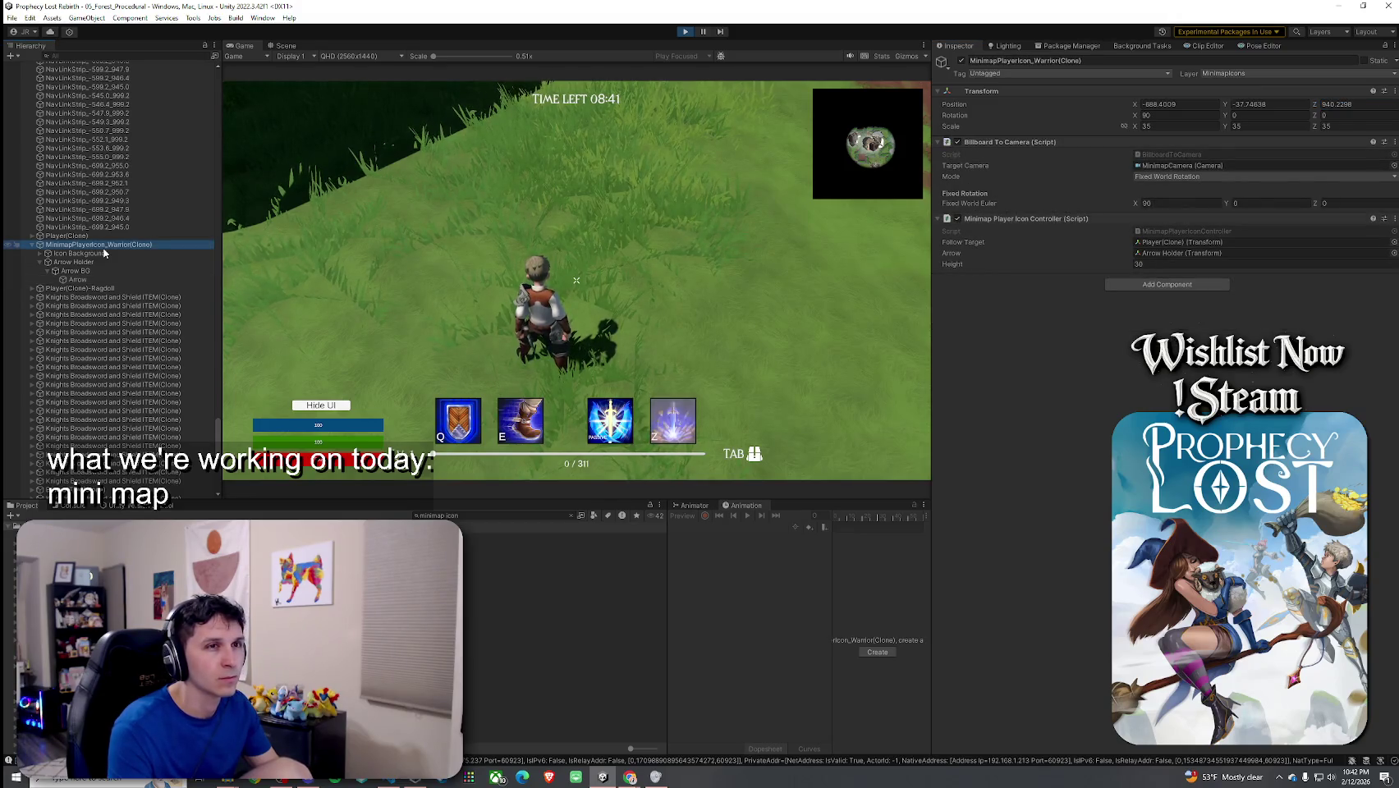
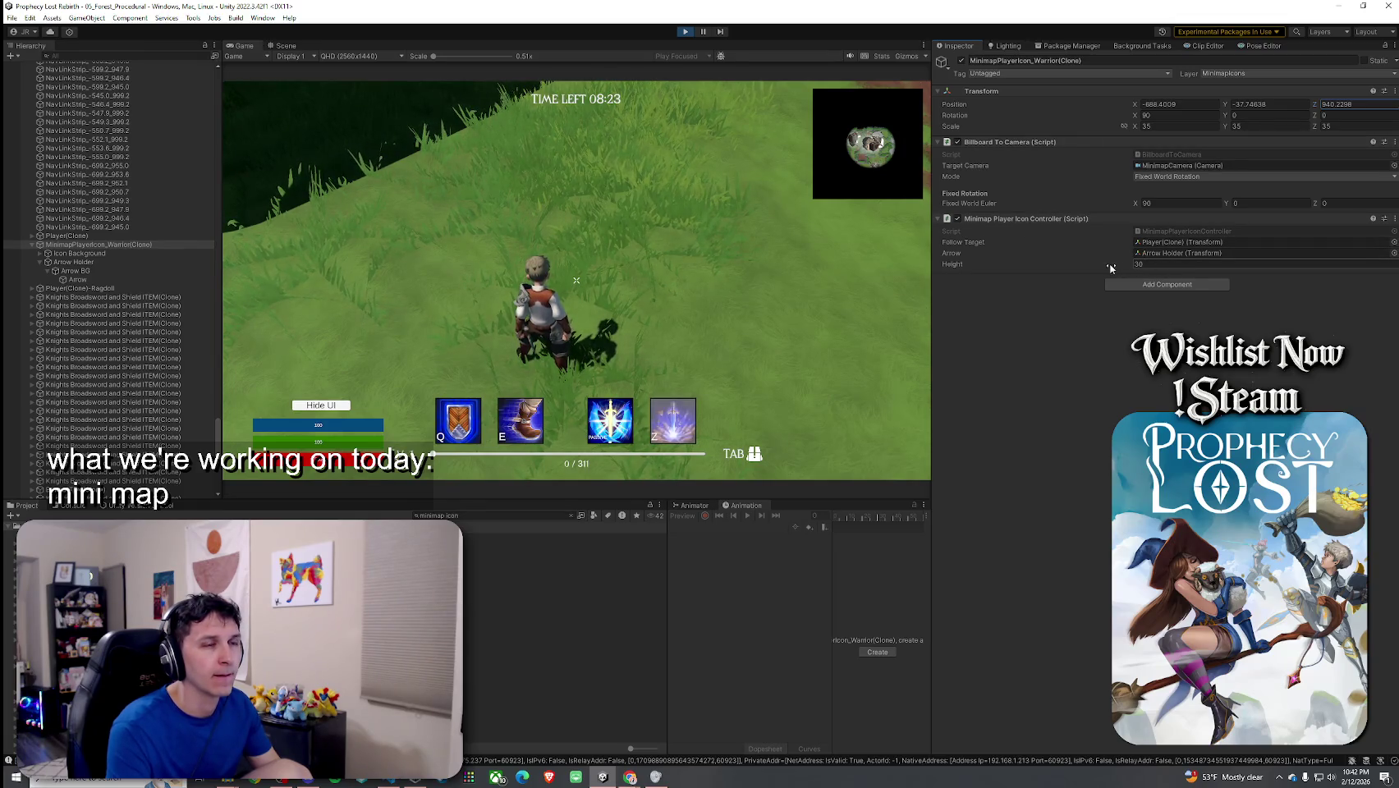
Step: Set the warrior minimap icon's height to 30 and its Arrow's order in layer to 16
{"action": "mouse_move", "coordinate": [1050, 265]}
{"action": "left_mouse_down"}
{"action": "mouse_move", "coordinate": [1036, 267]}
{"action": "mouse_move", "coordinate": [1326, 264]}
{"action": "left_mouse_up"}
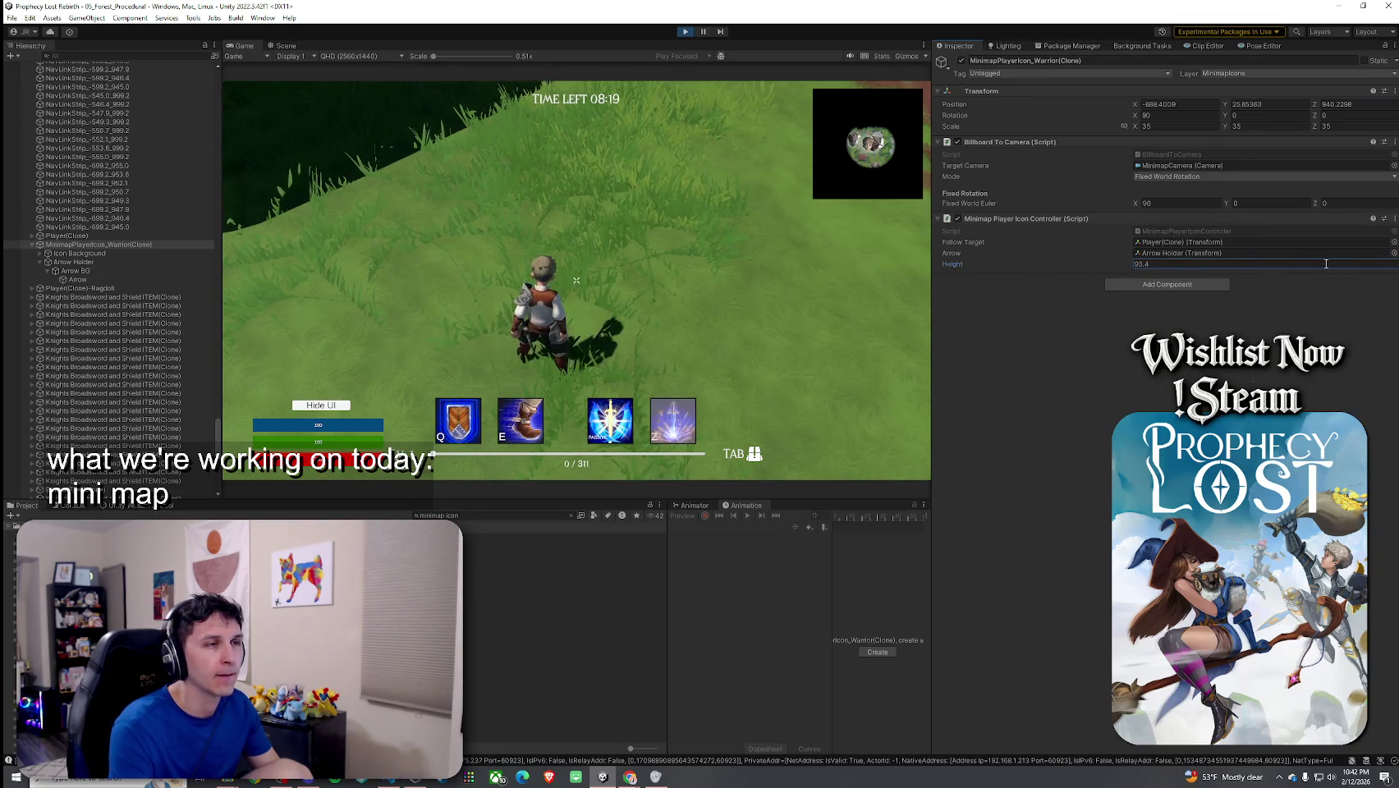
{"action": "left_click_drag", "start_coordinate": [506, 265], "coordinate": [324, 266]}
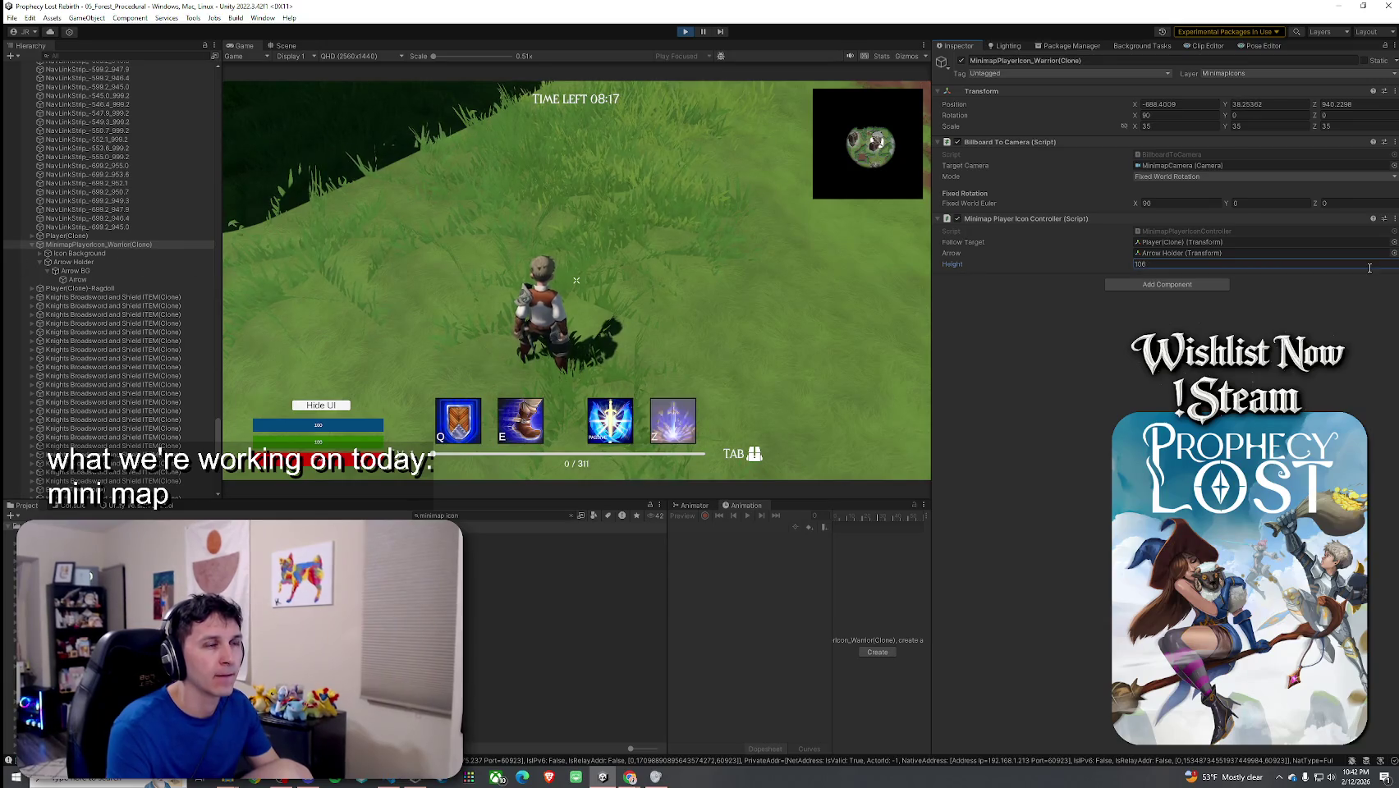
{"action": "type", "text": "30"}
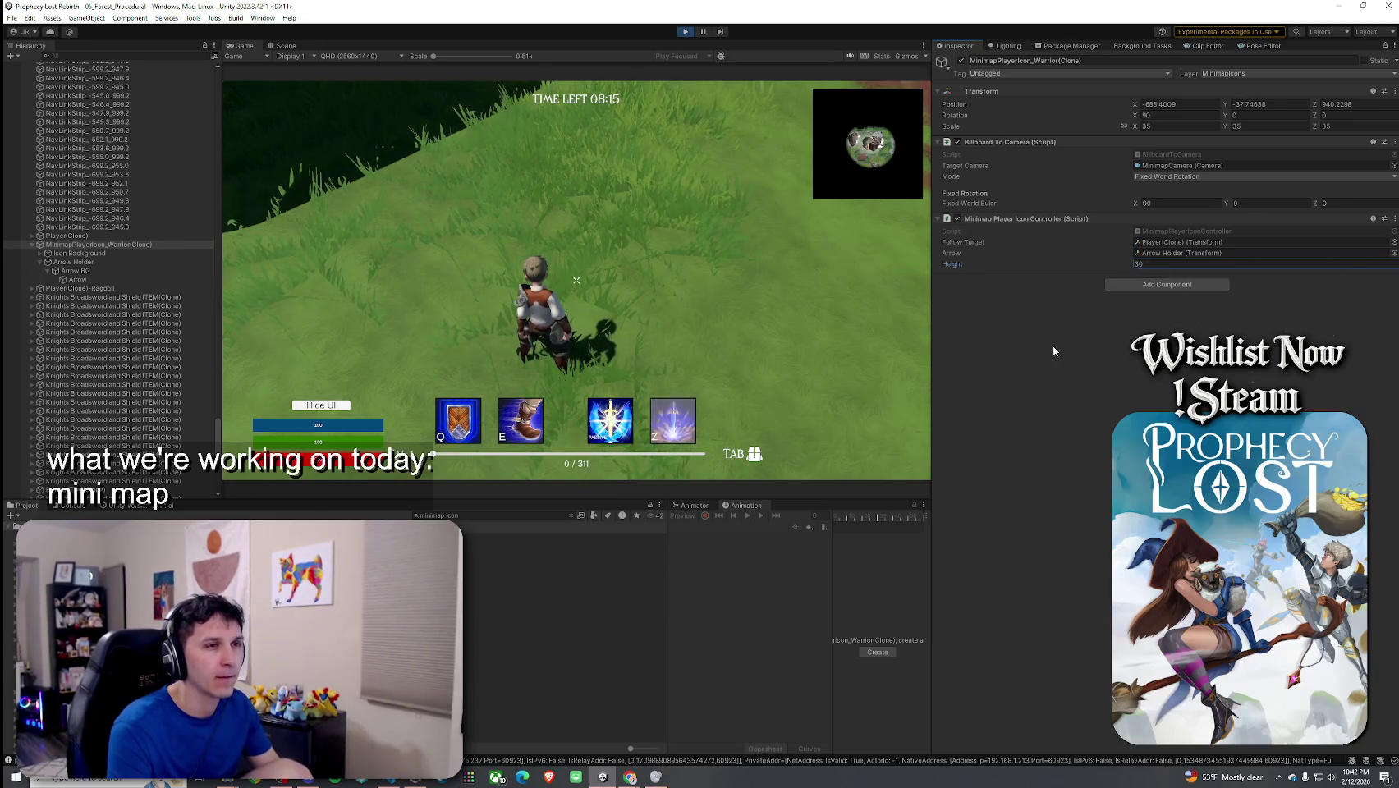
{"action": "left_click", "coordinate": [110, 280]}
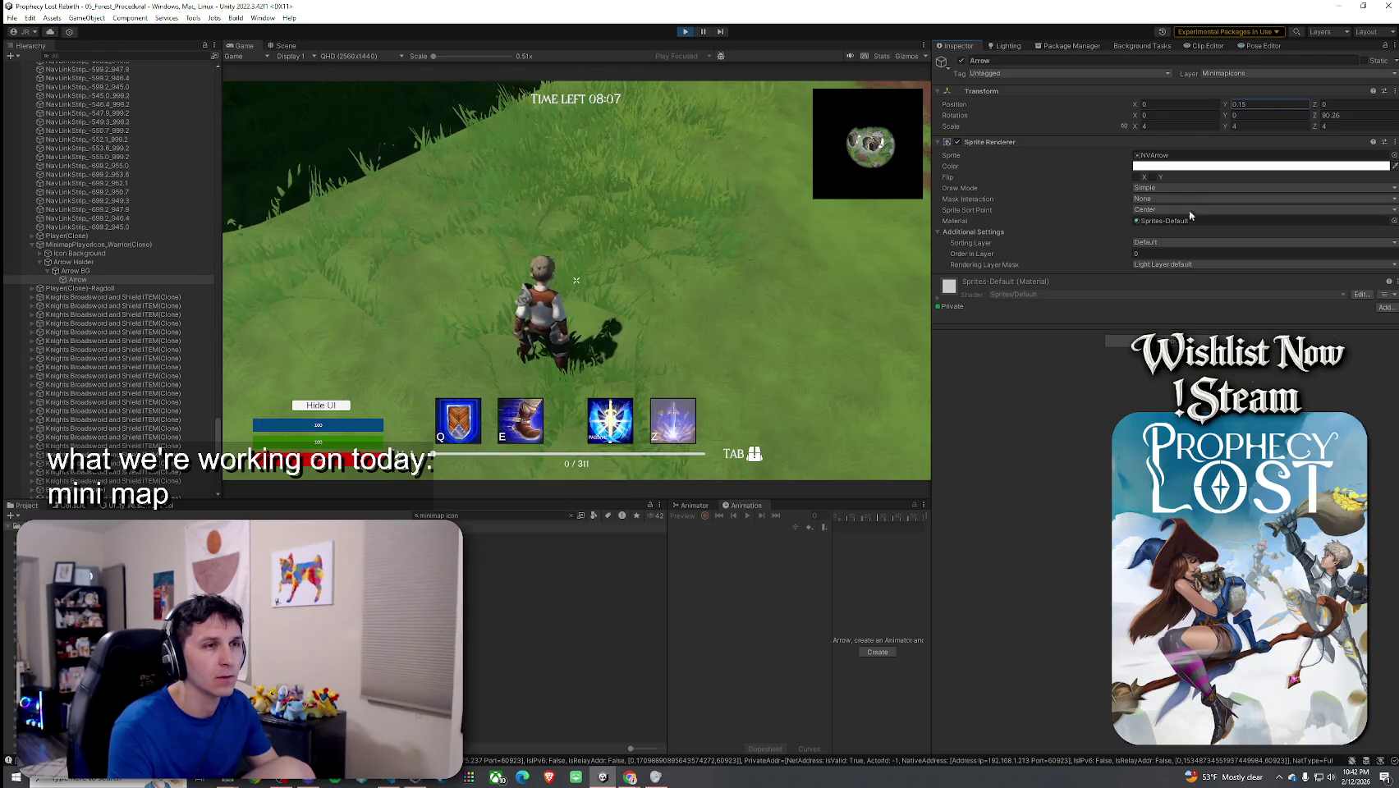
{"action": "left_click", "coordinate": [1053, 256]}
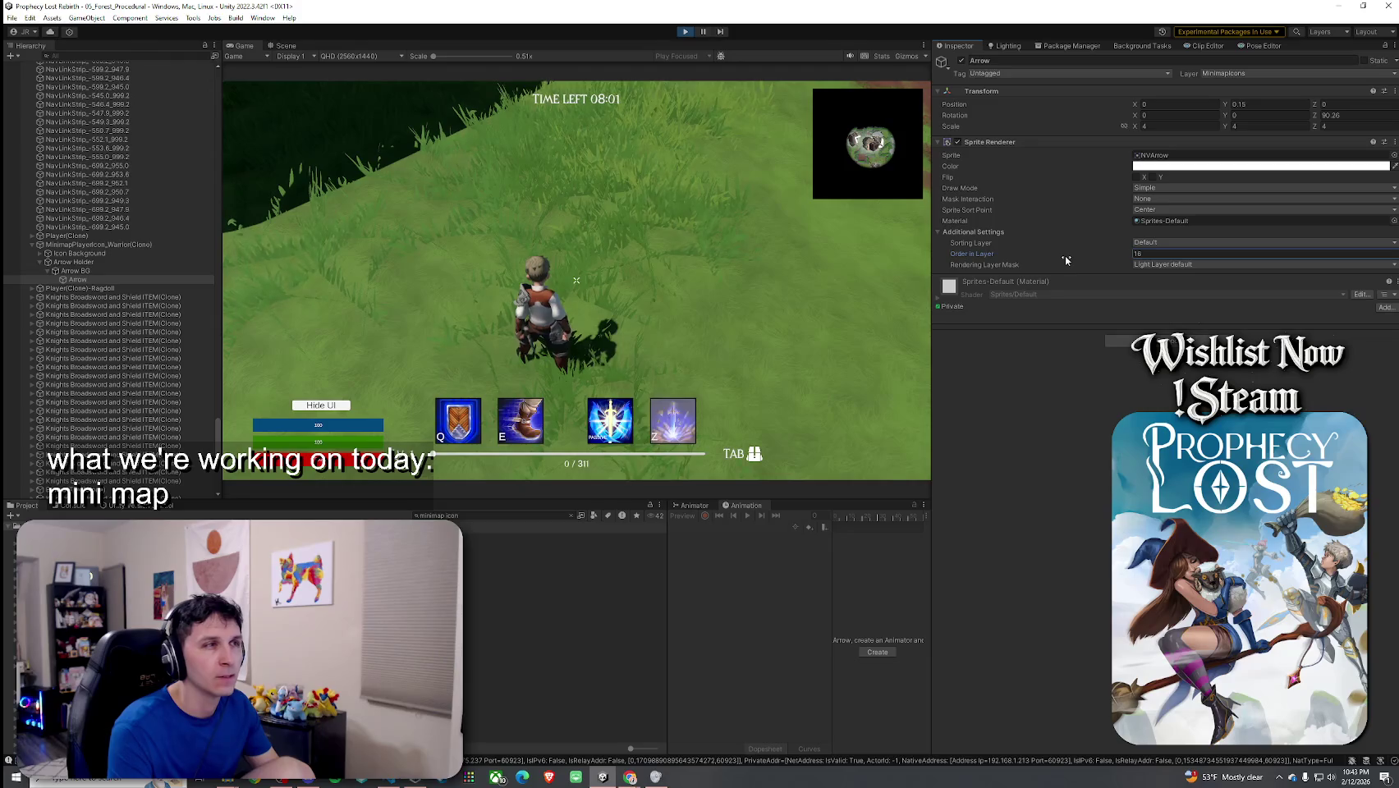
Step: Run the character forward to test the minimap, then stop play mode
{"action": "key", "text": "w"}
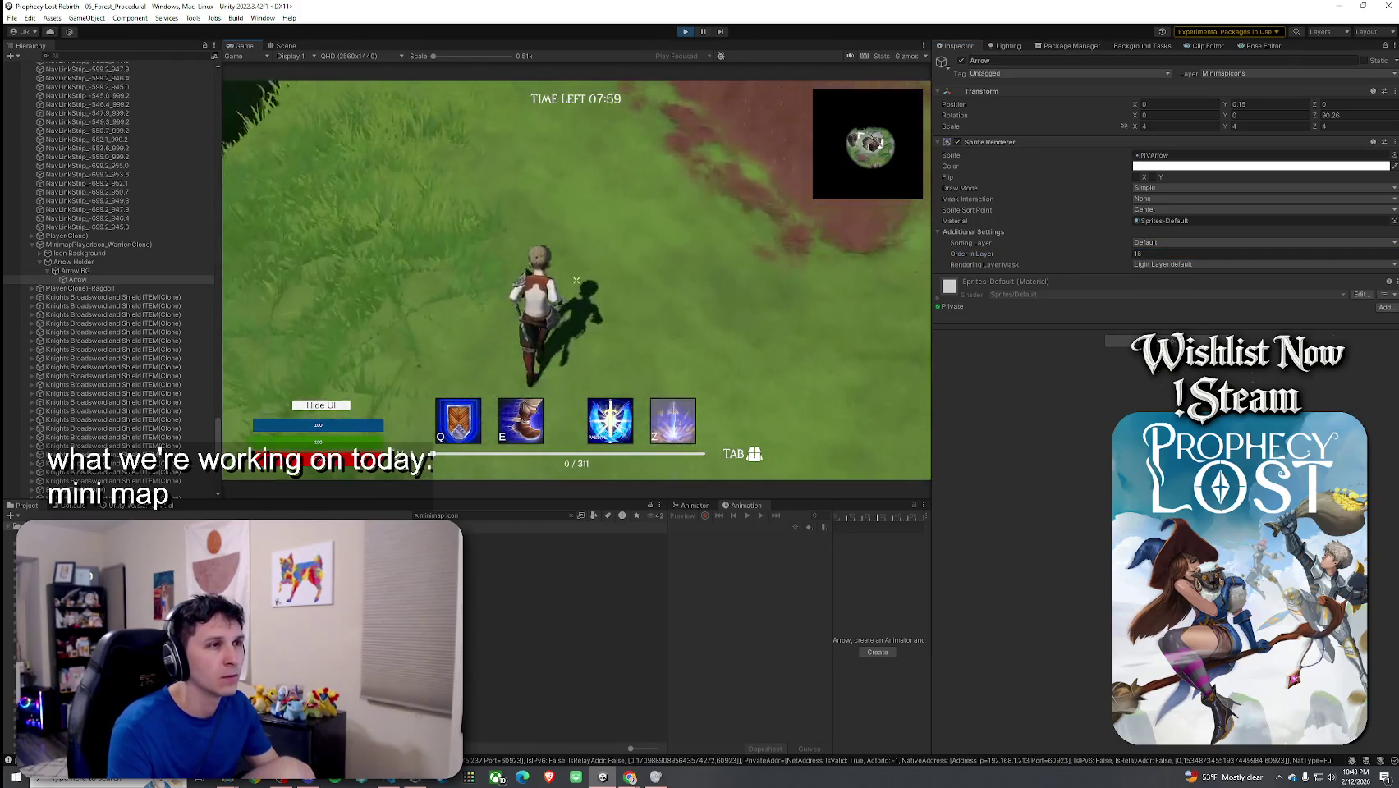
{"action": "key", "text": "w"}
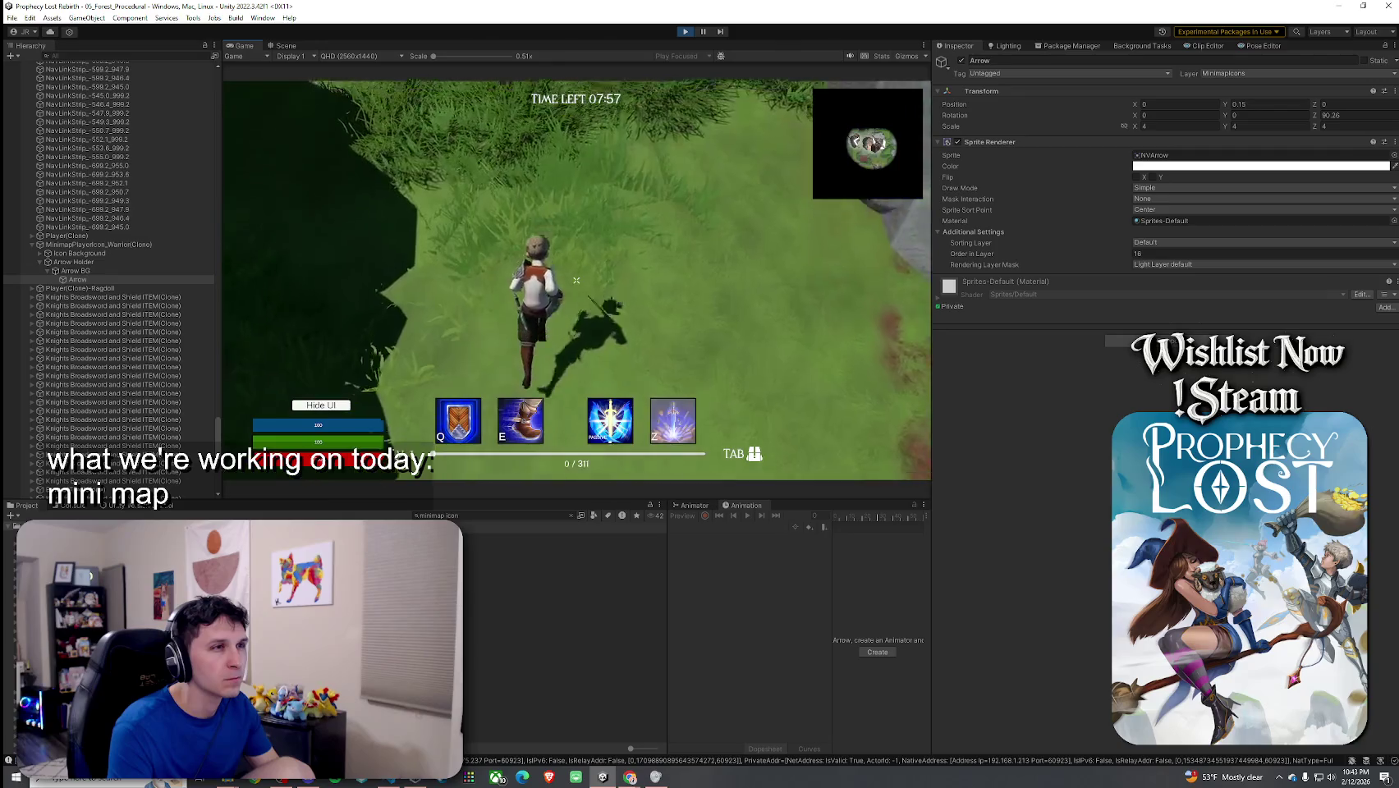
{"action": "key", "text": "w"}
{"action": "key", "text": "super"}
{"action": "left_click", "coordinate": [686, 33]}
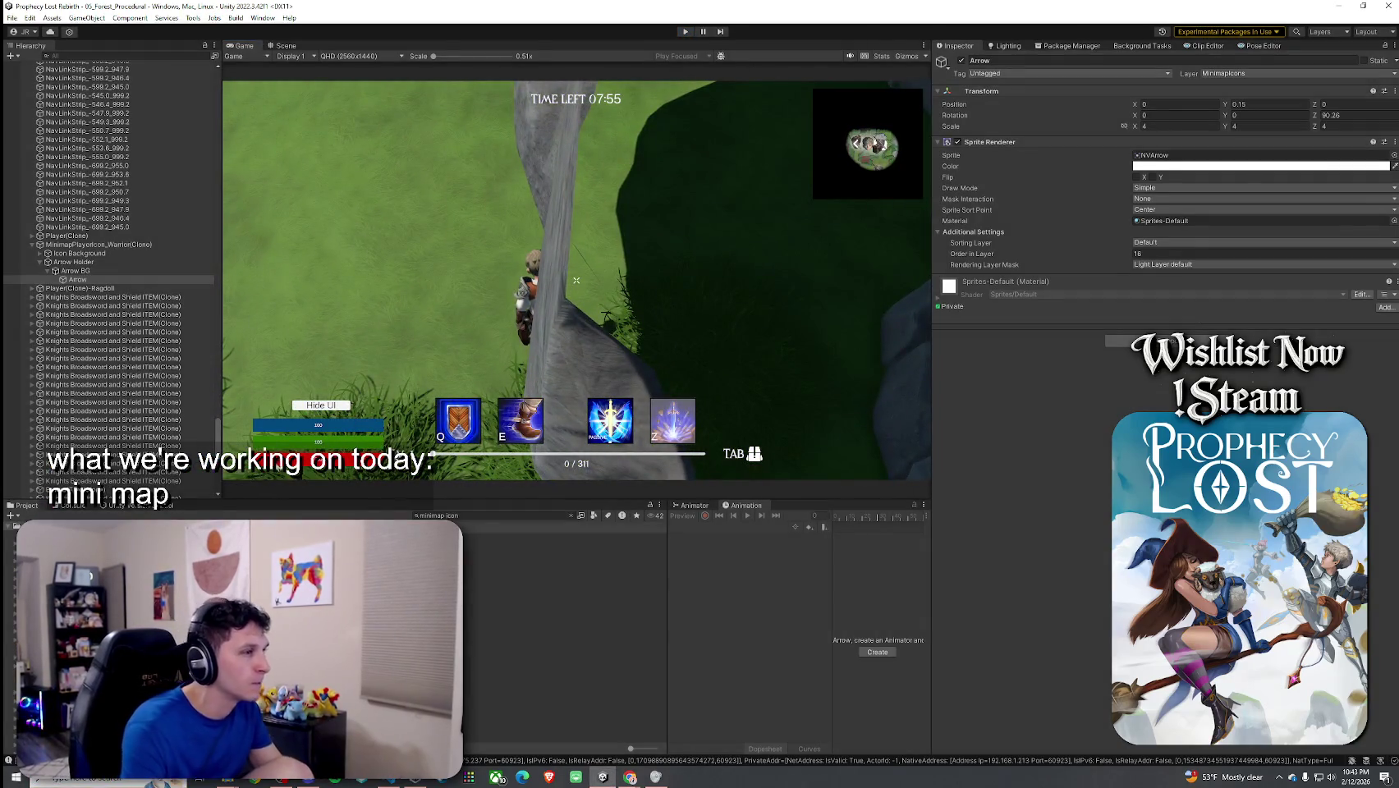
Step: Set the Arrow's order in layer to 16 in both the witch and warrior icon prefabs
{"action": "left_click", "coordinate": [509, 545]}
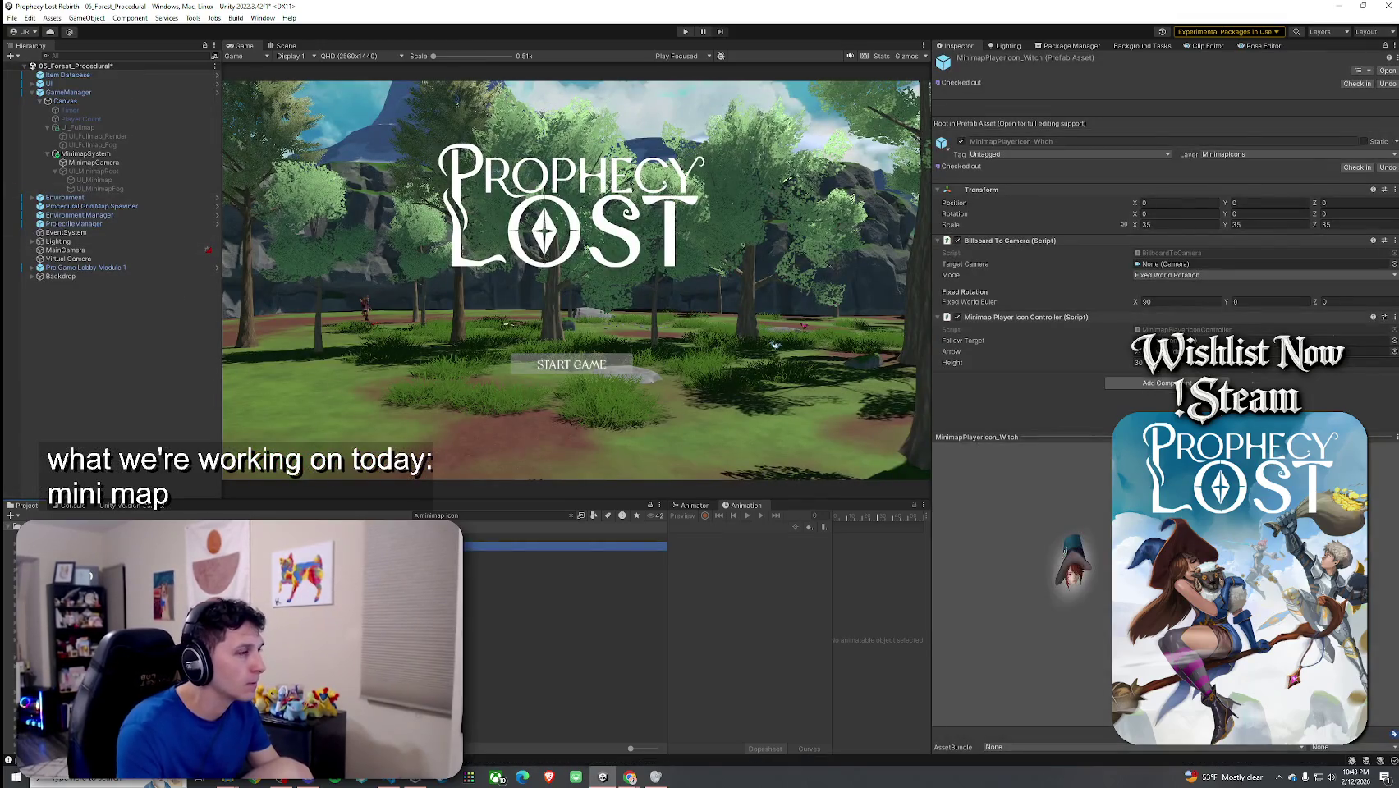
{"action": "double_click", "coordinate": [509, 545]}
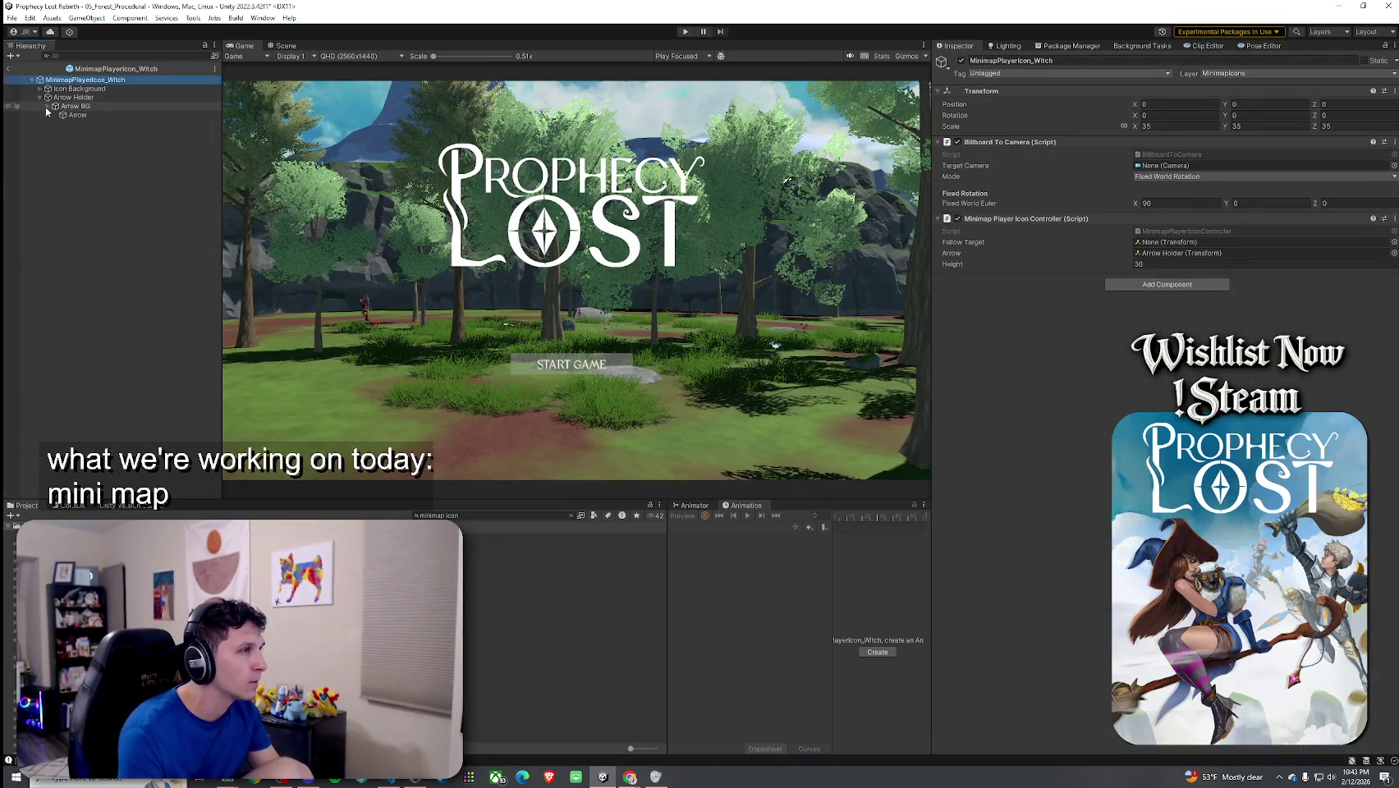
{"action": "left_click", "coordinate": [74, 115]}
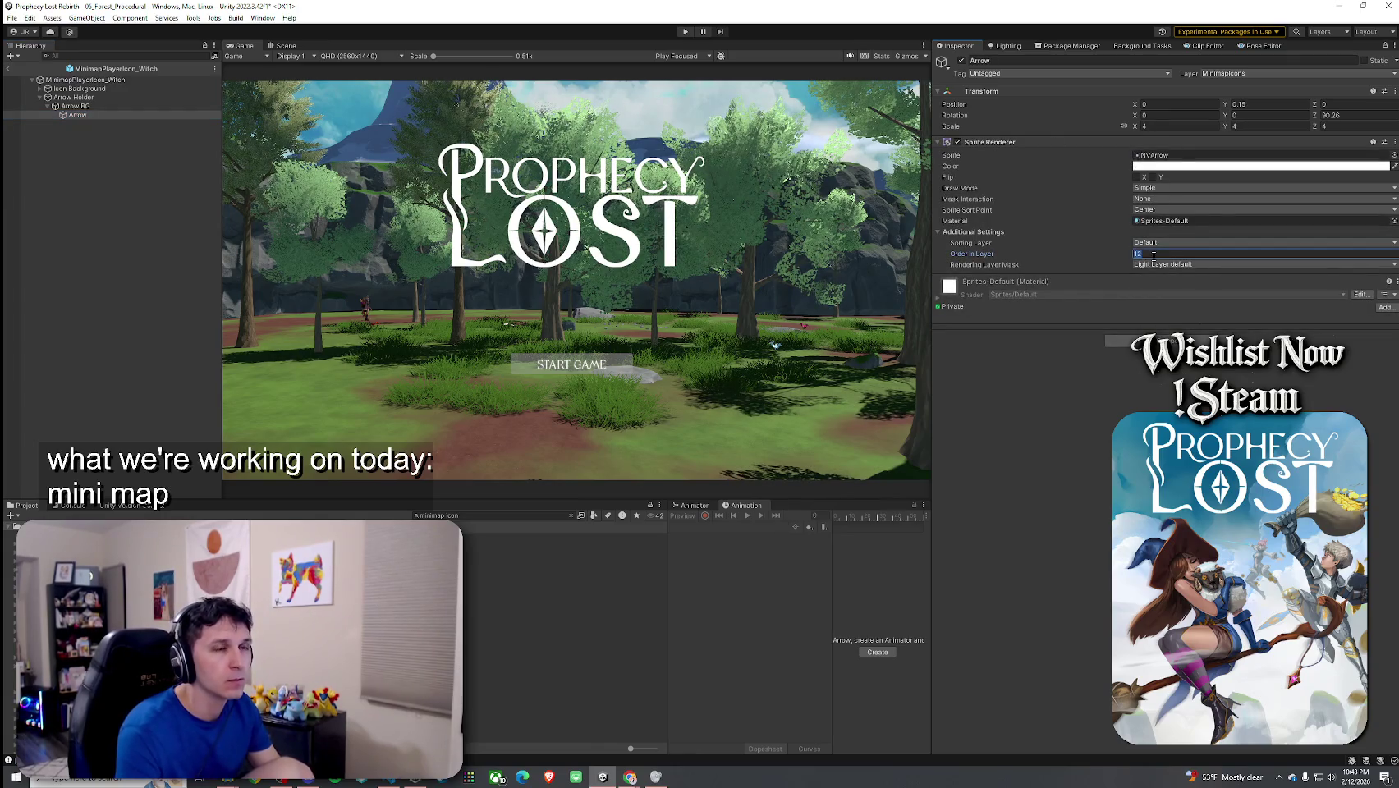
{"action": "type", "text": "16"}
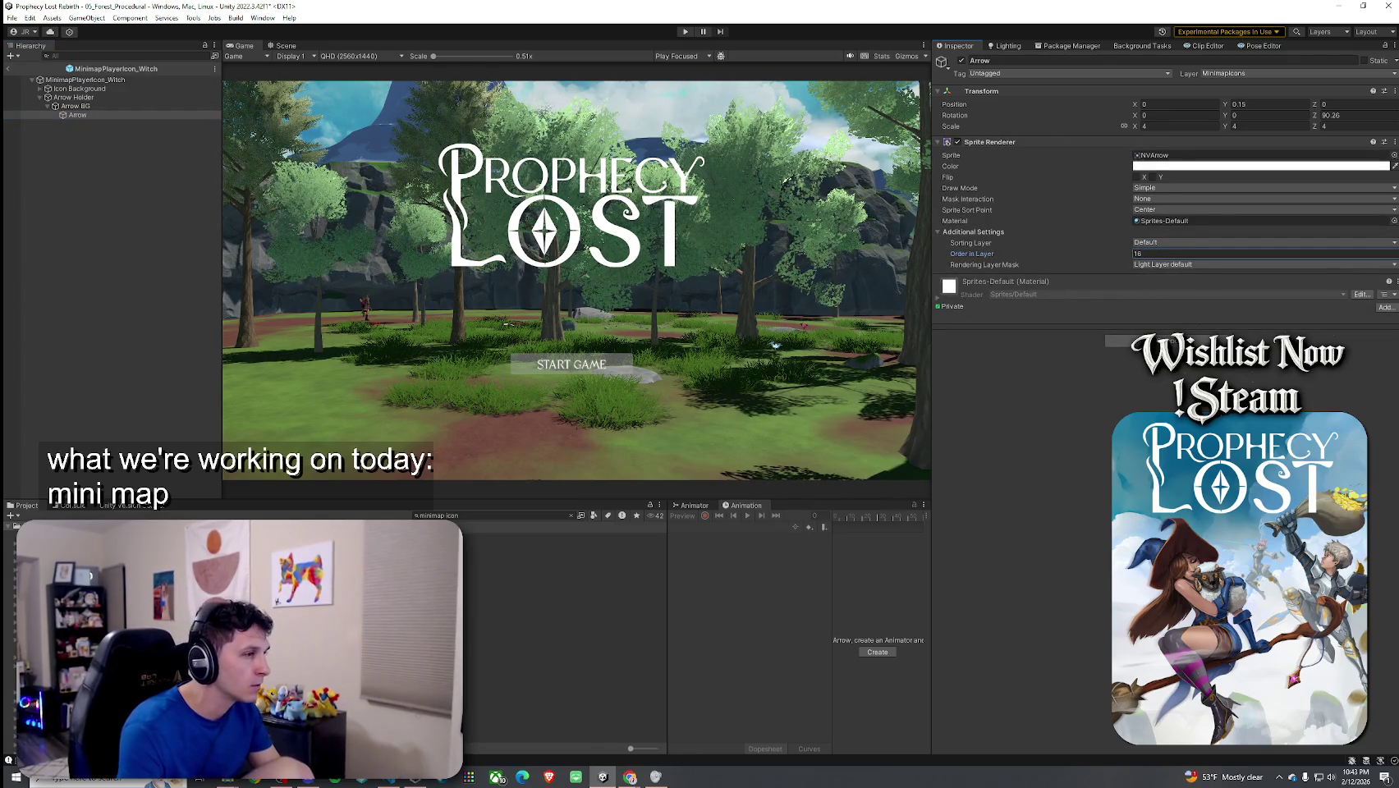
{"action": "double_click", "coordinate": [509, 538]}
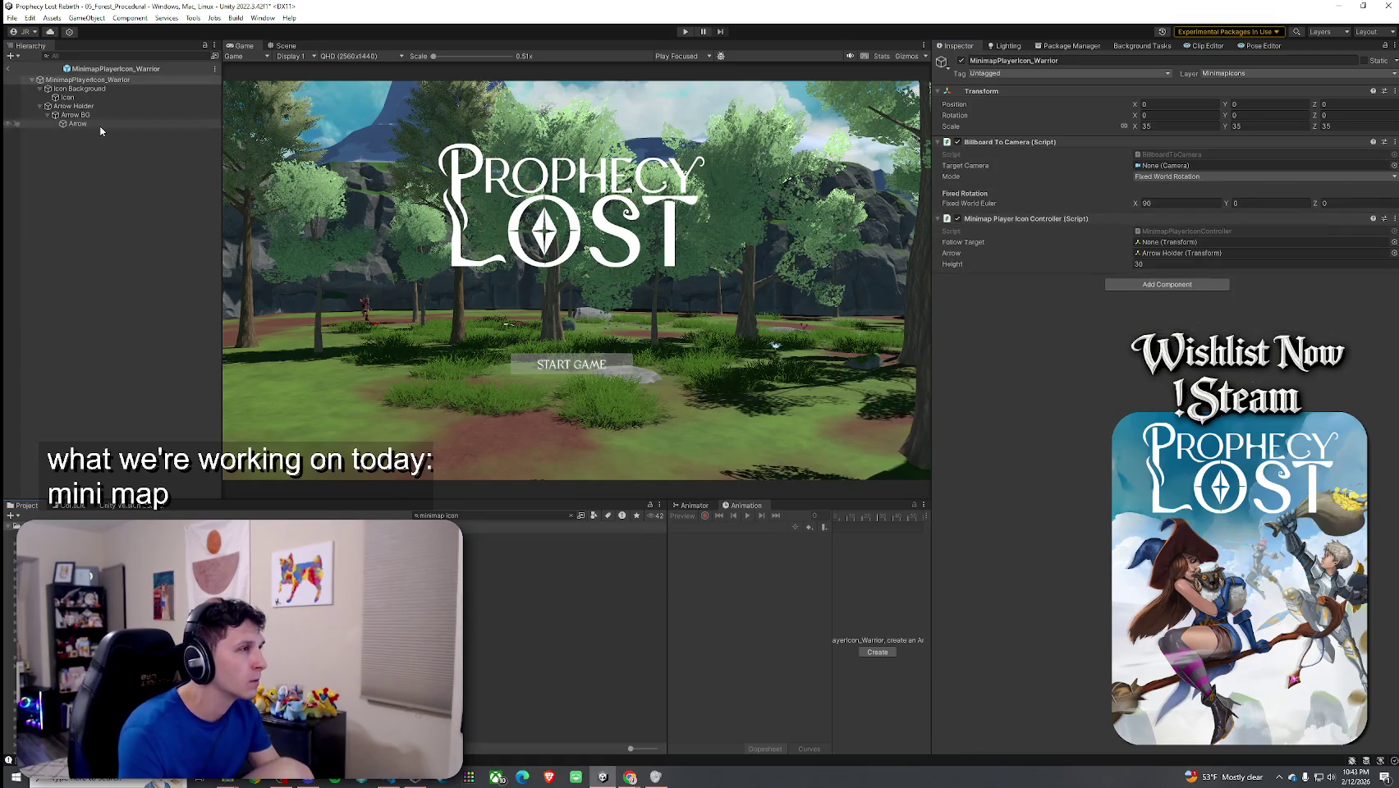
{"action": "left_click", "coordinate": [1146, 254]}
{"action": "type", "text": "16"}
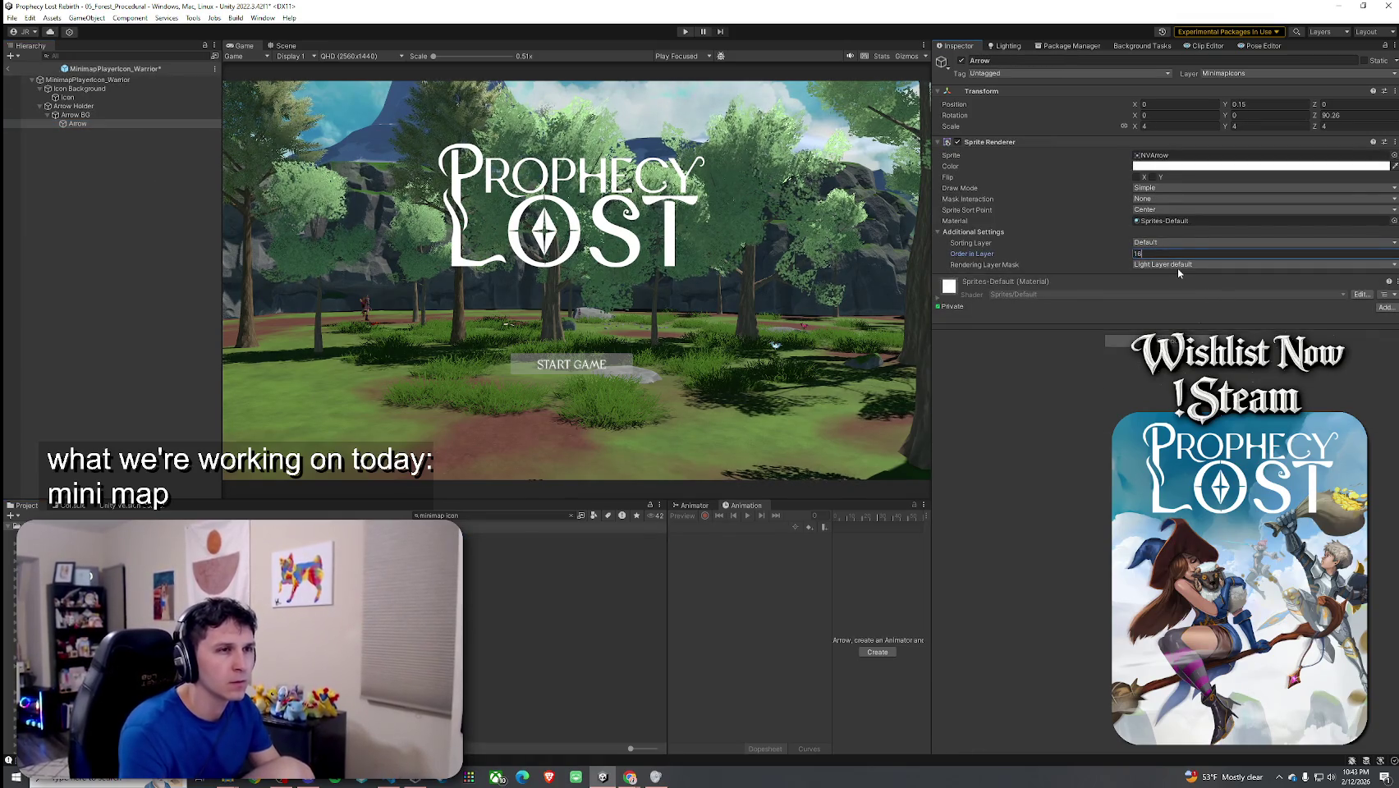
Step: Exit prefab mode, save the scene, and enter play mode
{"action": "left_click", "coordinate": [8, 69]}
{"action": "left_click", "coordinate": [12, 17]}
{"action": "left_click", "coordinate": [29, 70]}
{"action": "left_click", "coordinate": [685, 32]}
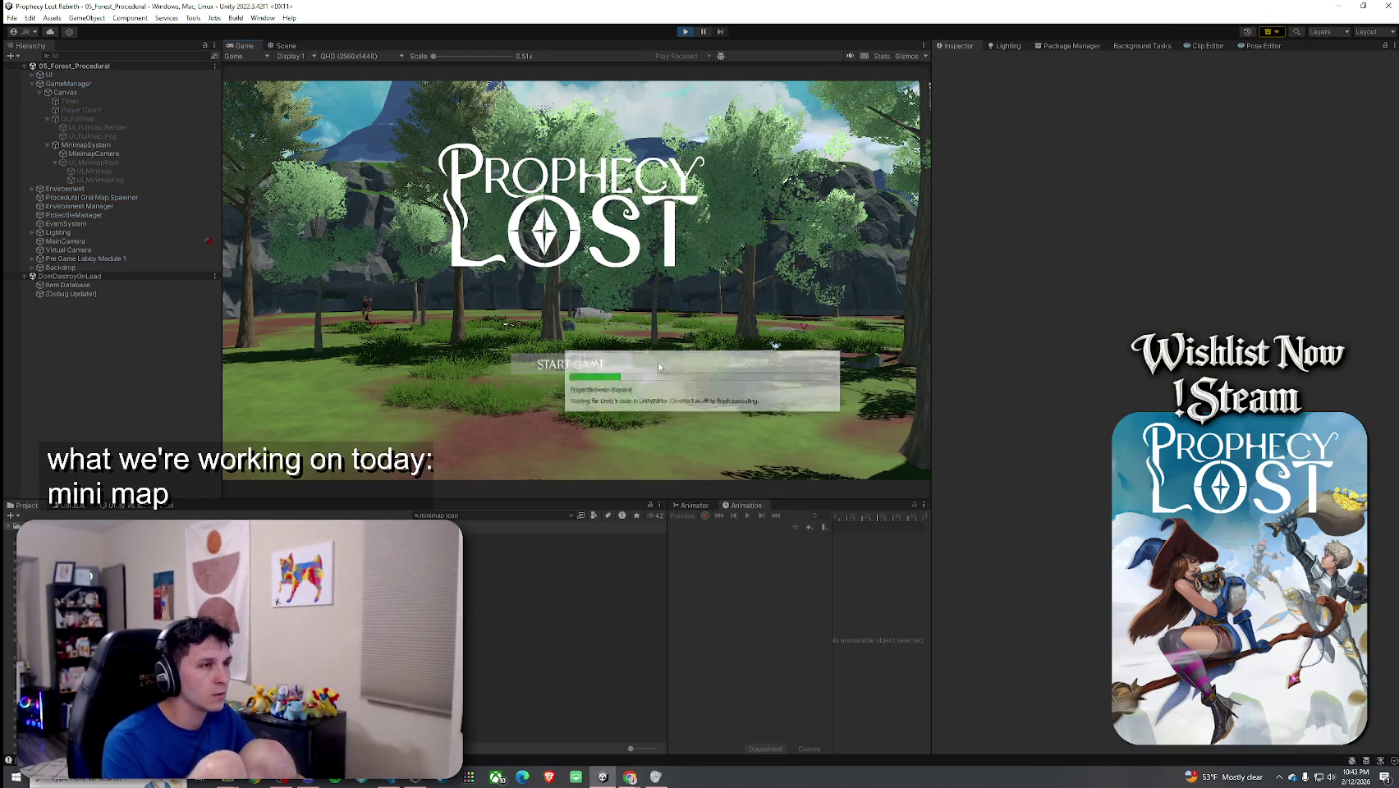
Step: Start a forest-level match from the title screen and run and jump around while watching the minimap
{"action": "left_click", "coordinate": [623, 368]}
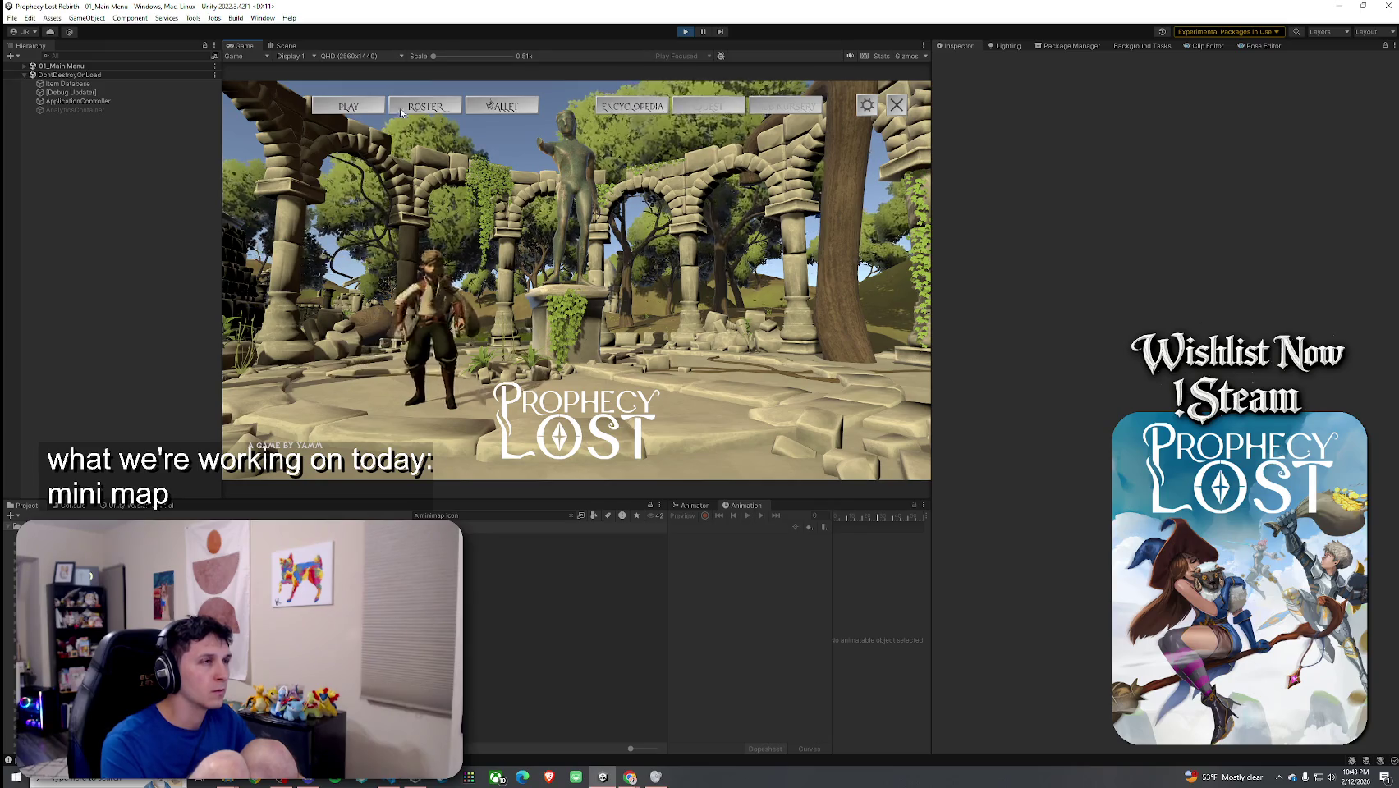
{"action": "left_click", "coordinate": [586, 285]}
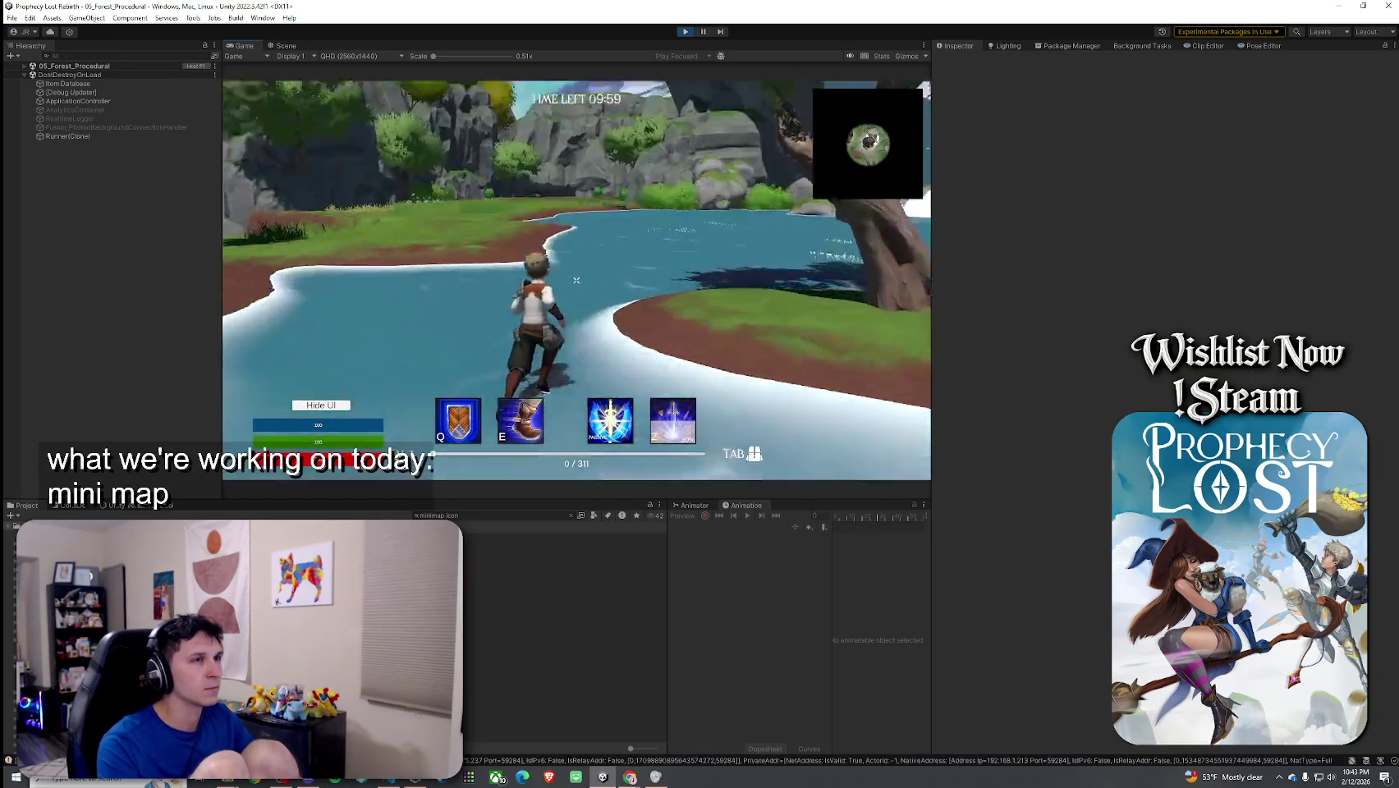
{"action": "key", "text": "w"}
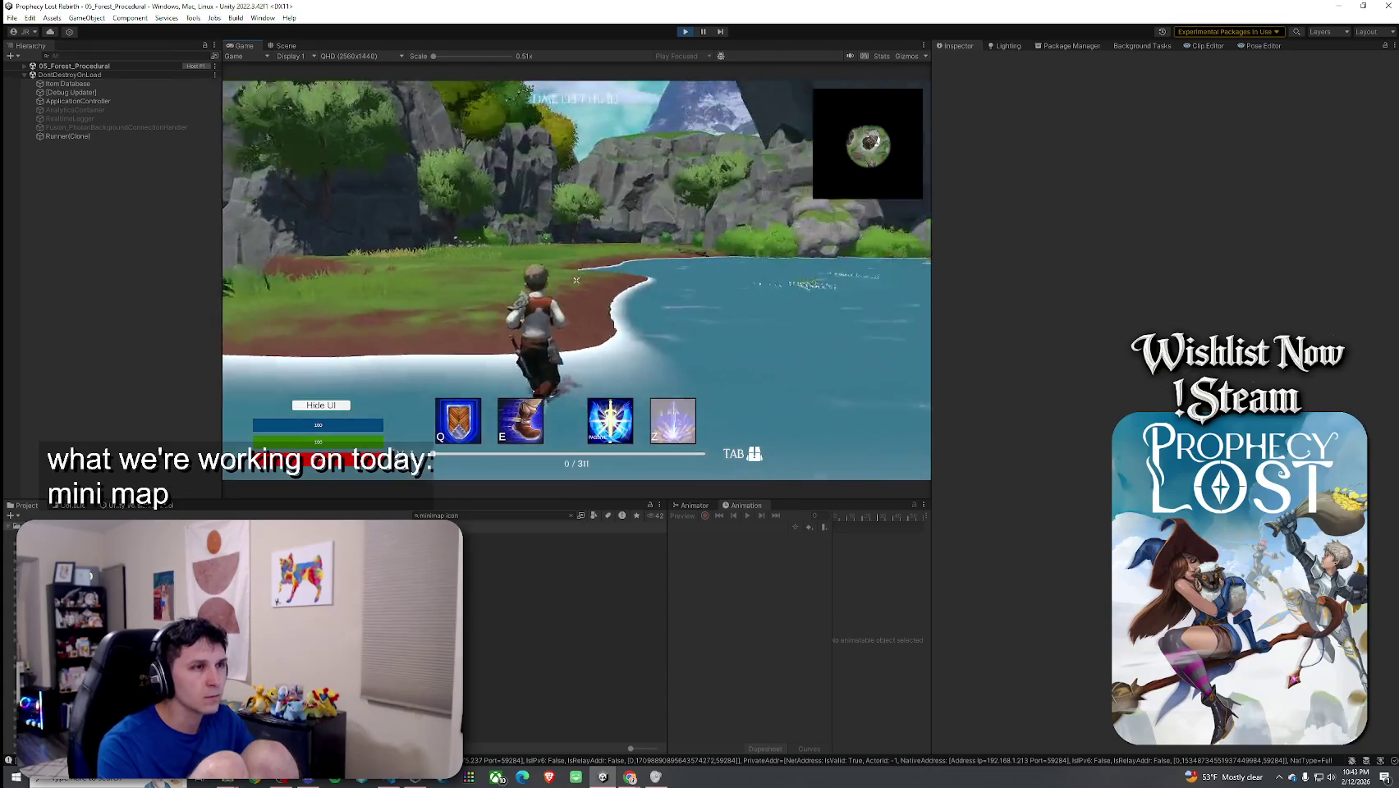
{"action": "key", "text": "w"}
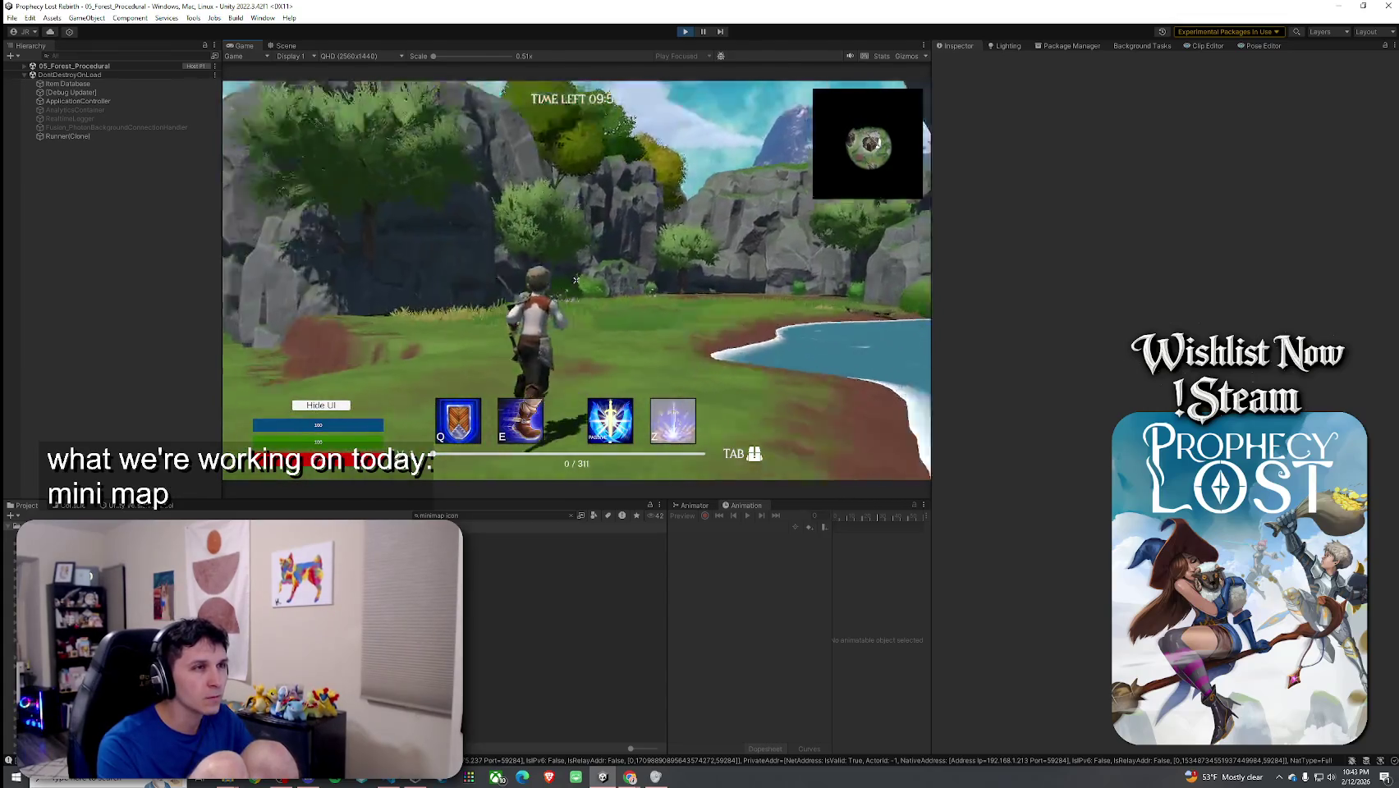
{"action": "key", "text": "w"}
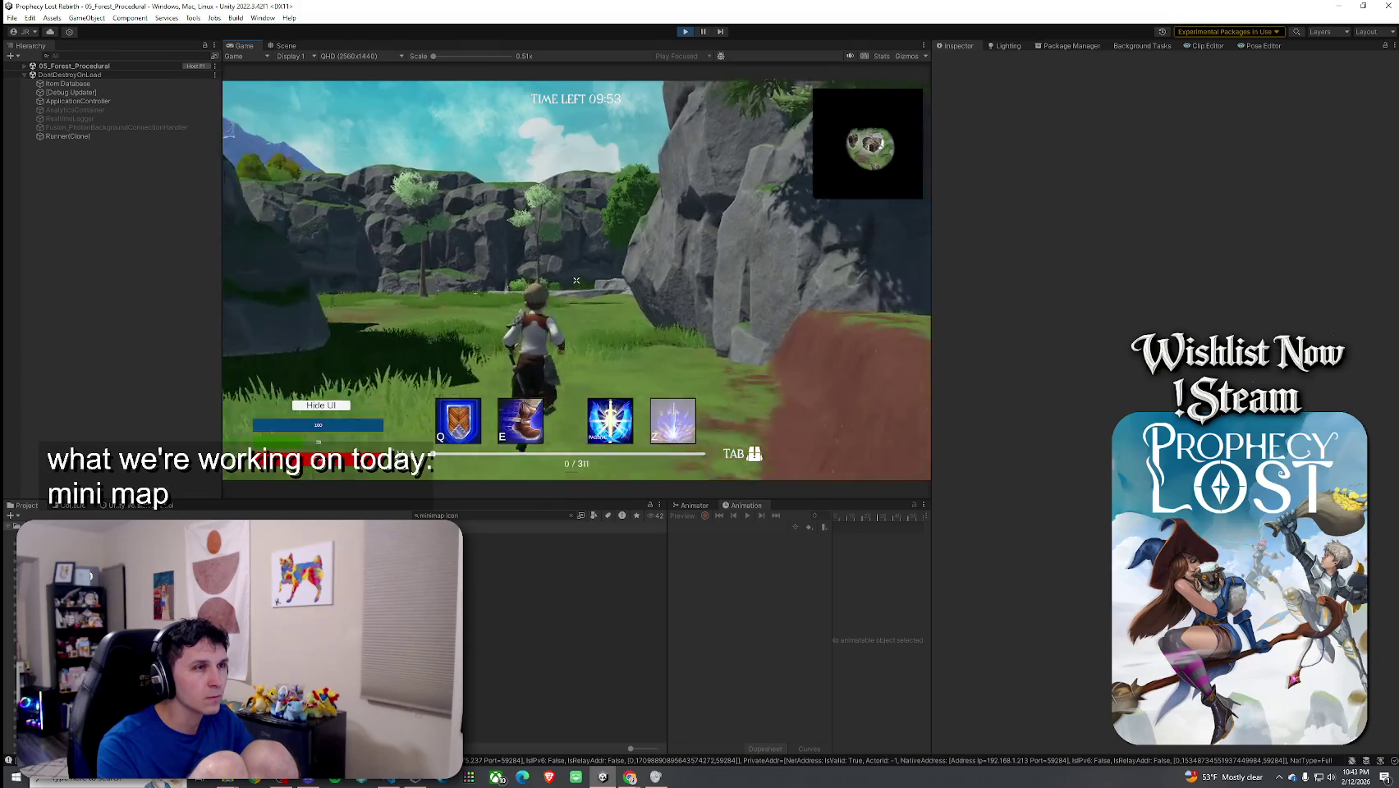
{"action": "key", "text": "space"}
{"action": "key", "text": "w"}
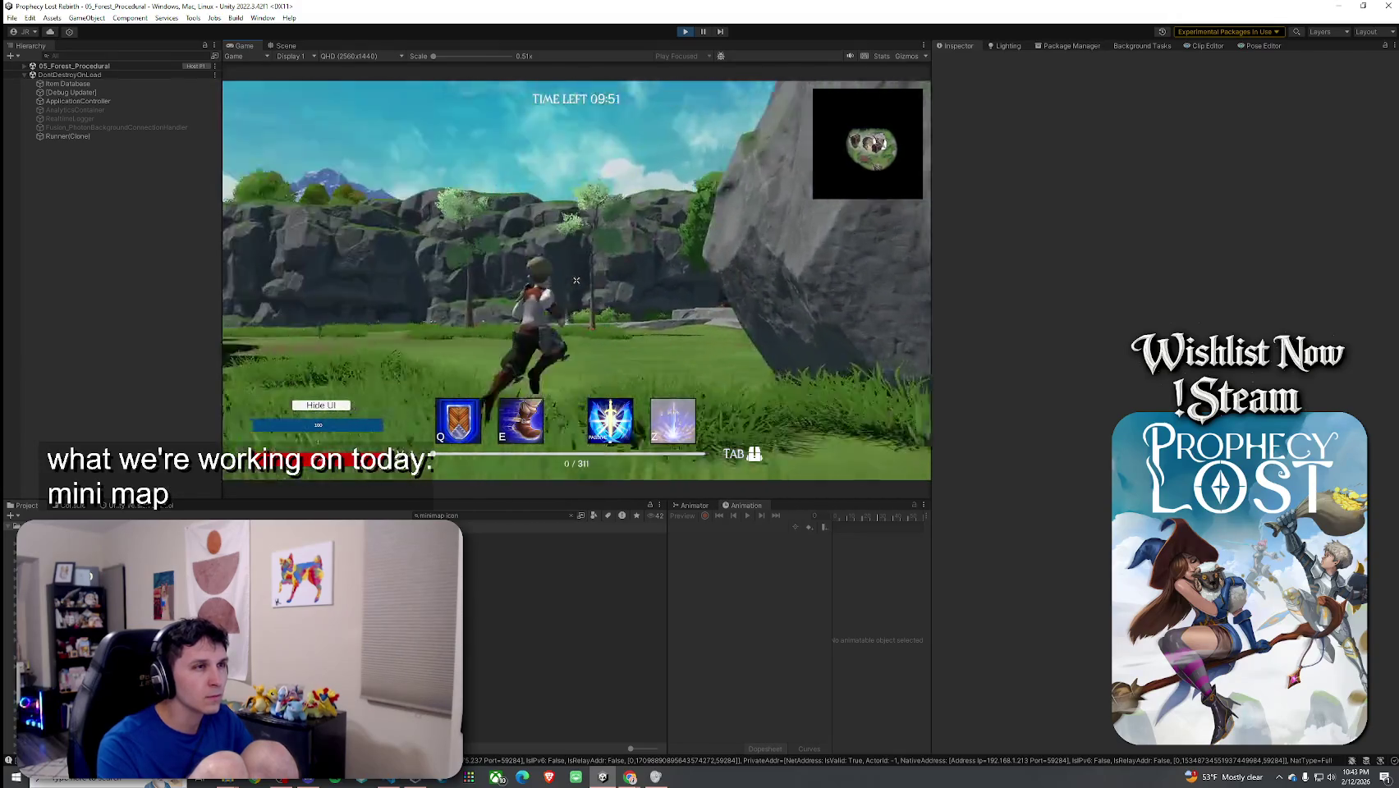
{"action": "key", "text": "super"}
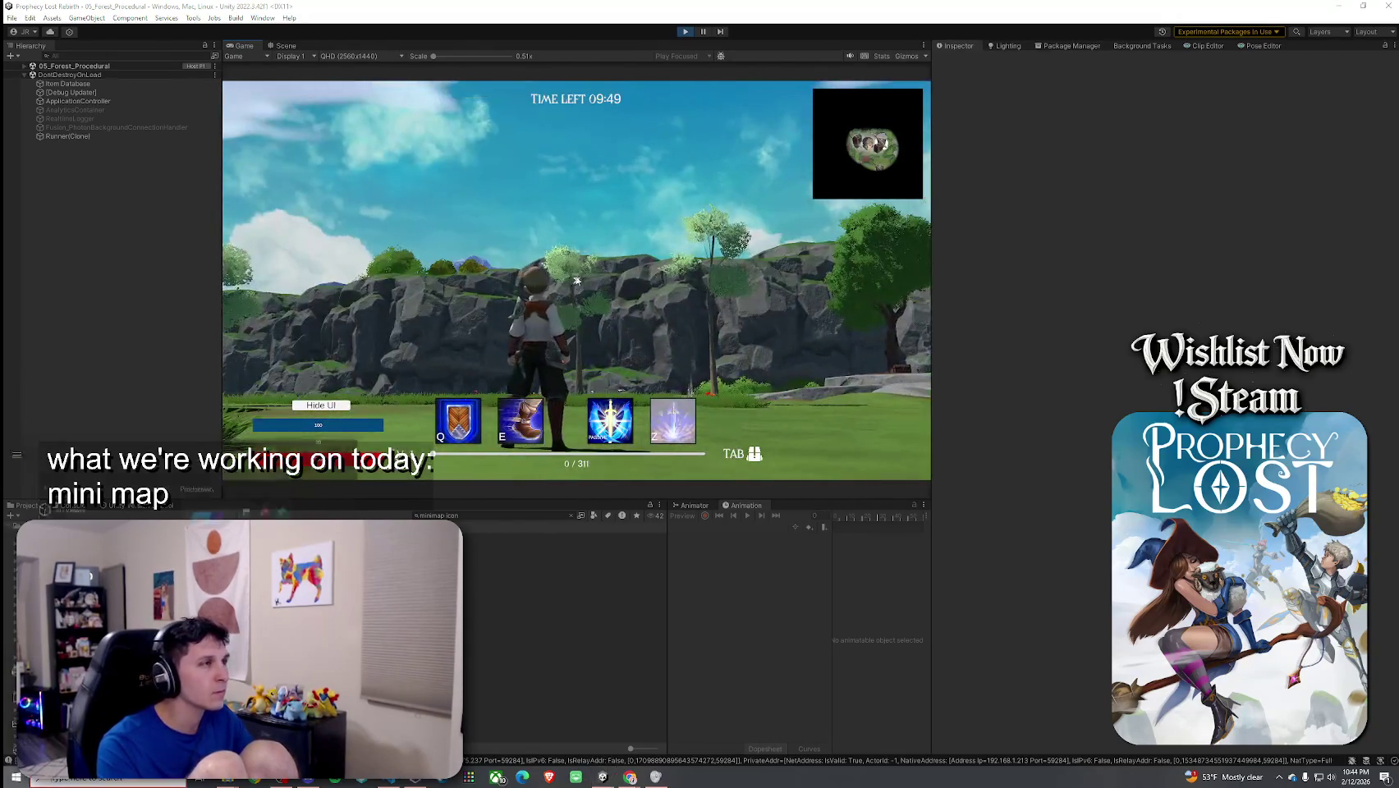
{"action": "left_click", "coordinate": [114, 53]}
Step: Search the hierarchy for 'minimap' and 'ani' to find the Arrow Holder objects, then clear the search
{"action": "type", "text": "mi"}
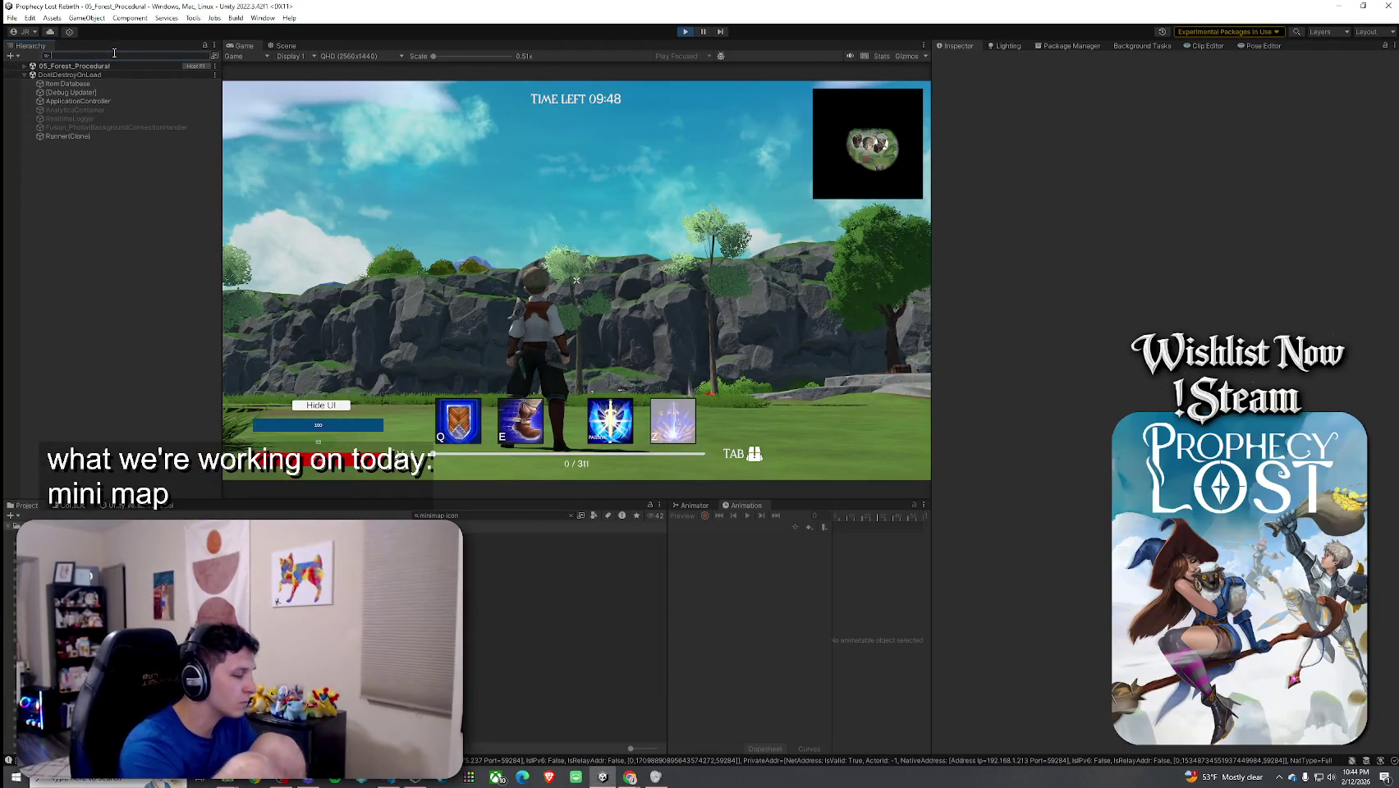
{"action": "type", "text": "nimap"}
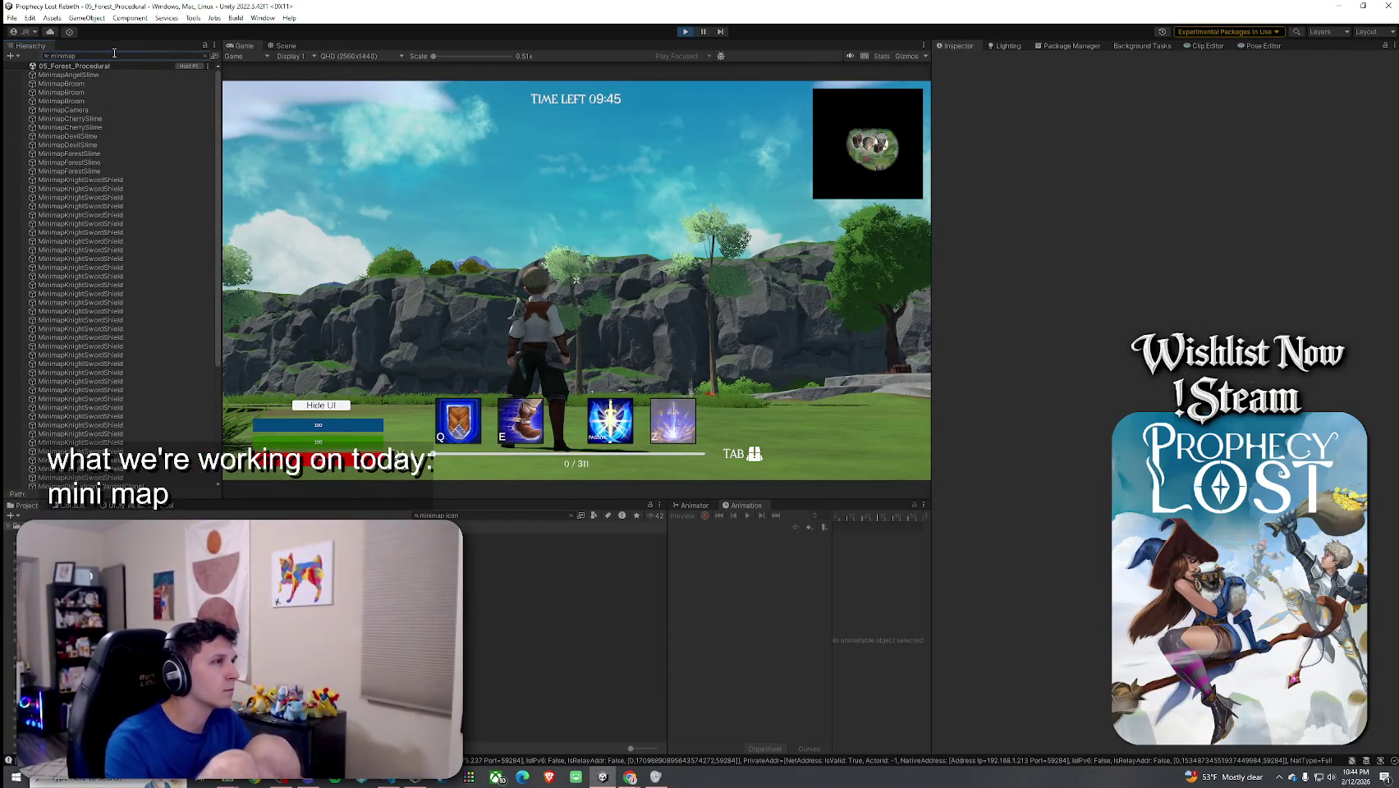
{"action": "double_click", "coordinate": [95, 55]}
{"action": "type", "text": "ani"}
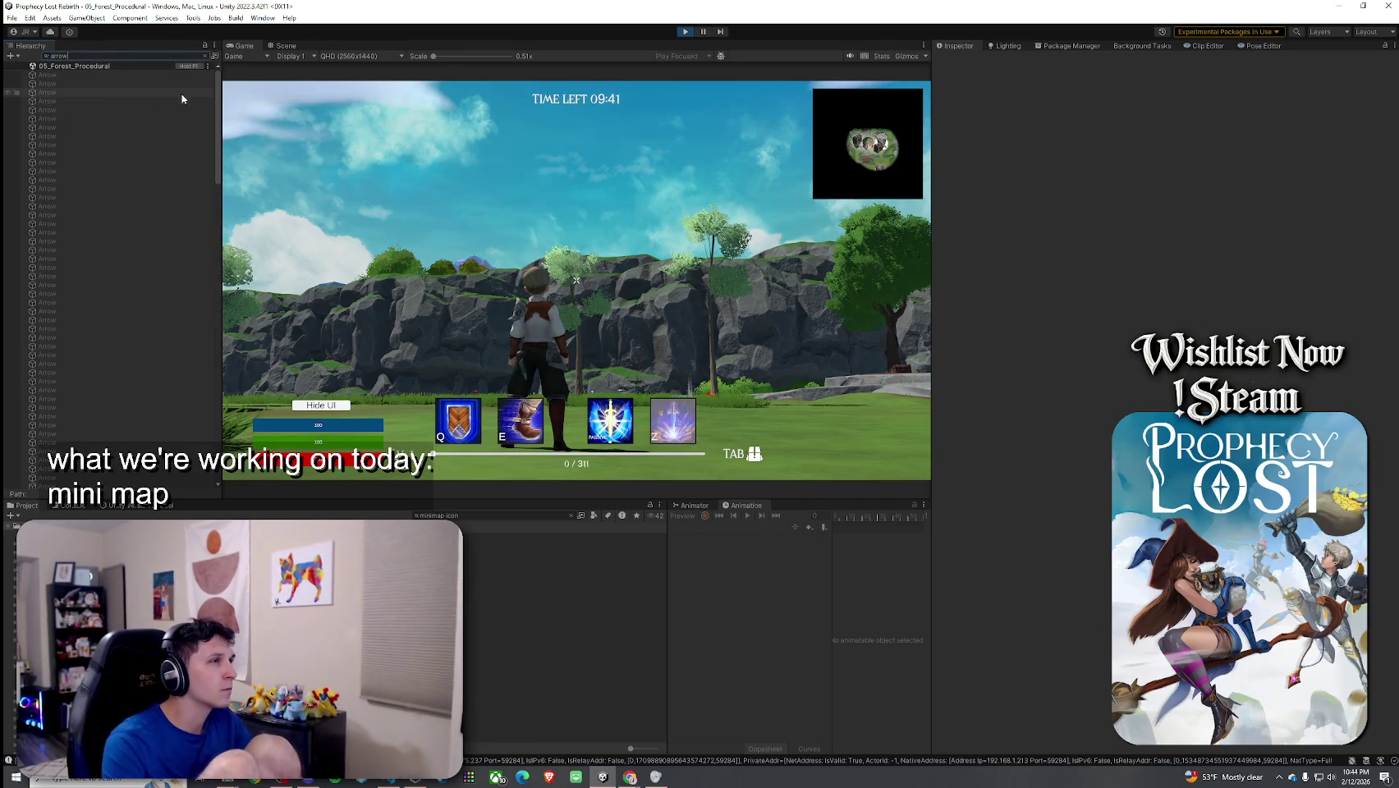
{"action": "mouse_move", "coordinate": [220, 85]}
{"action": "left_mouse_down"}
{"action": "mouse_move", "coordinate": [209, 383]}
{"action": "mouse_move", "coordinate": [202, 334]}
{"action": "mouse_move", "coordinate": [206, 301]}
{"action": "mouse_move", "coordinate": [213, 472]}
{"action": "left_mouse_up"}
{"action": "left_click", "coordinate": [189, 483]}
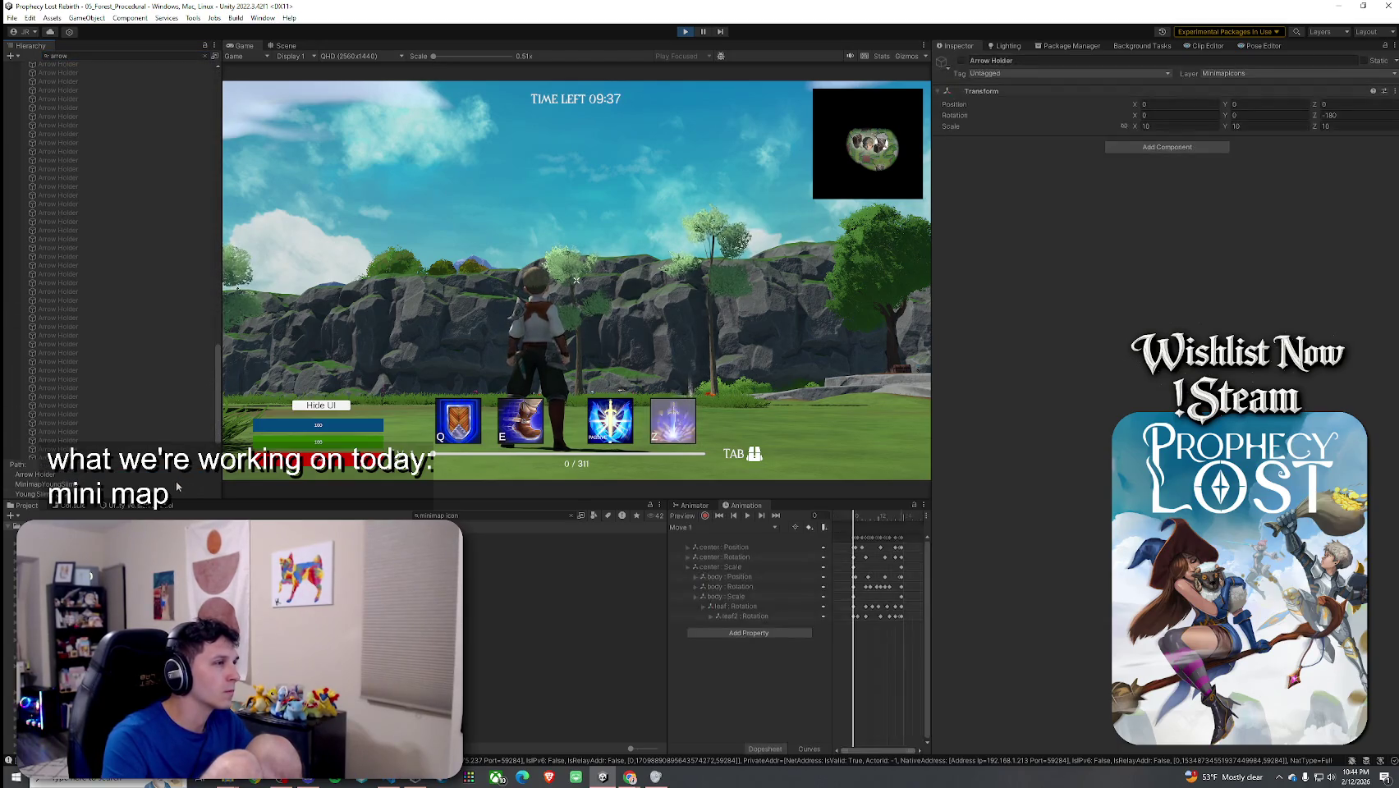
{"action": "scroll", "coordinate": [179, 258], "scroll_direction": "up", "scroll_amount": 10}
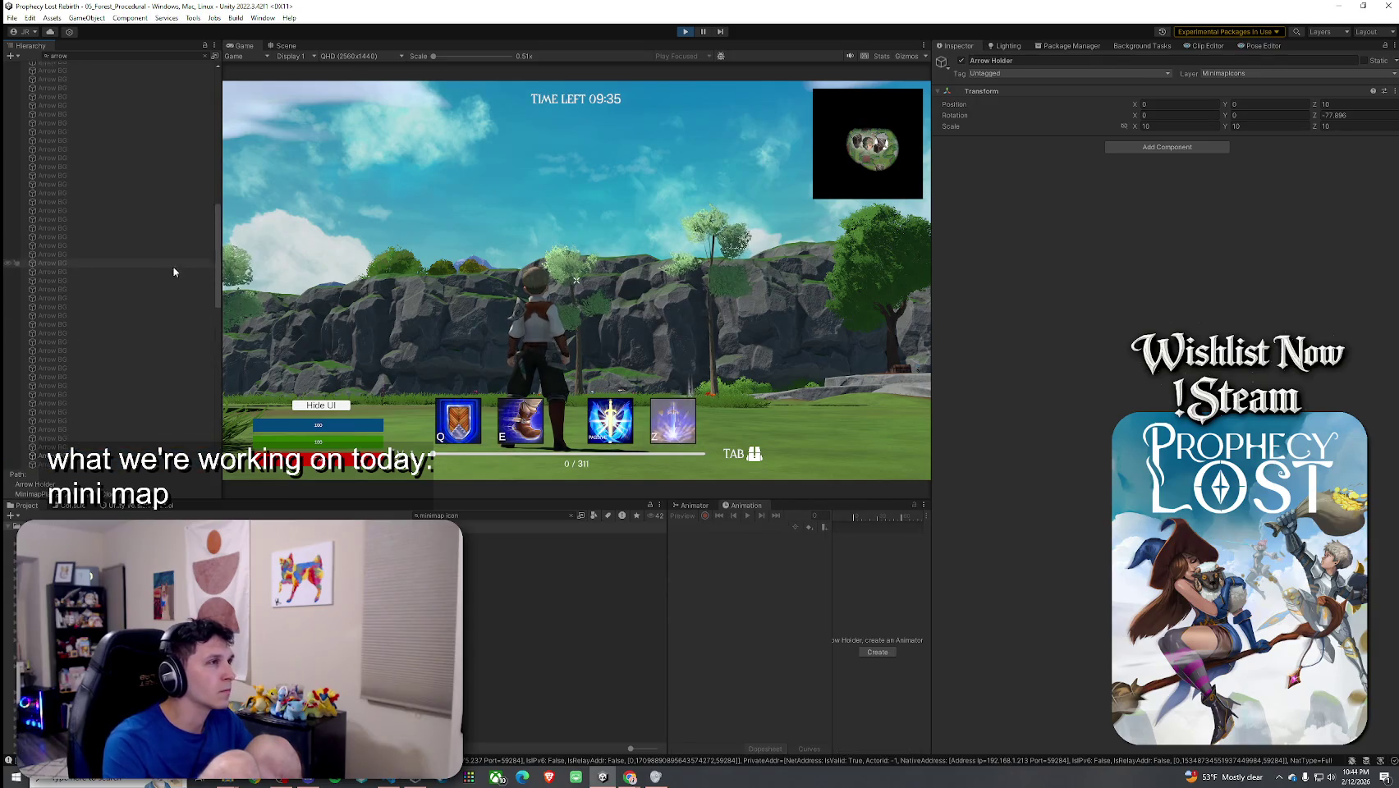
{"action": "left_click", "coordinate": [206, 56]}
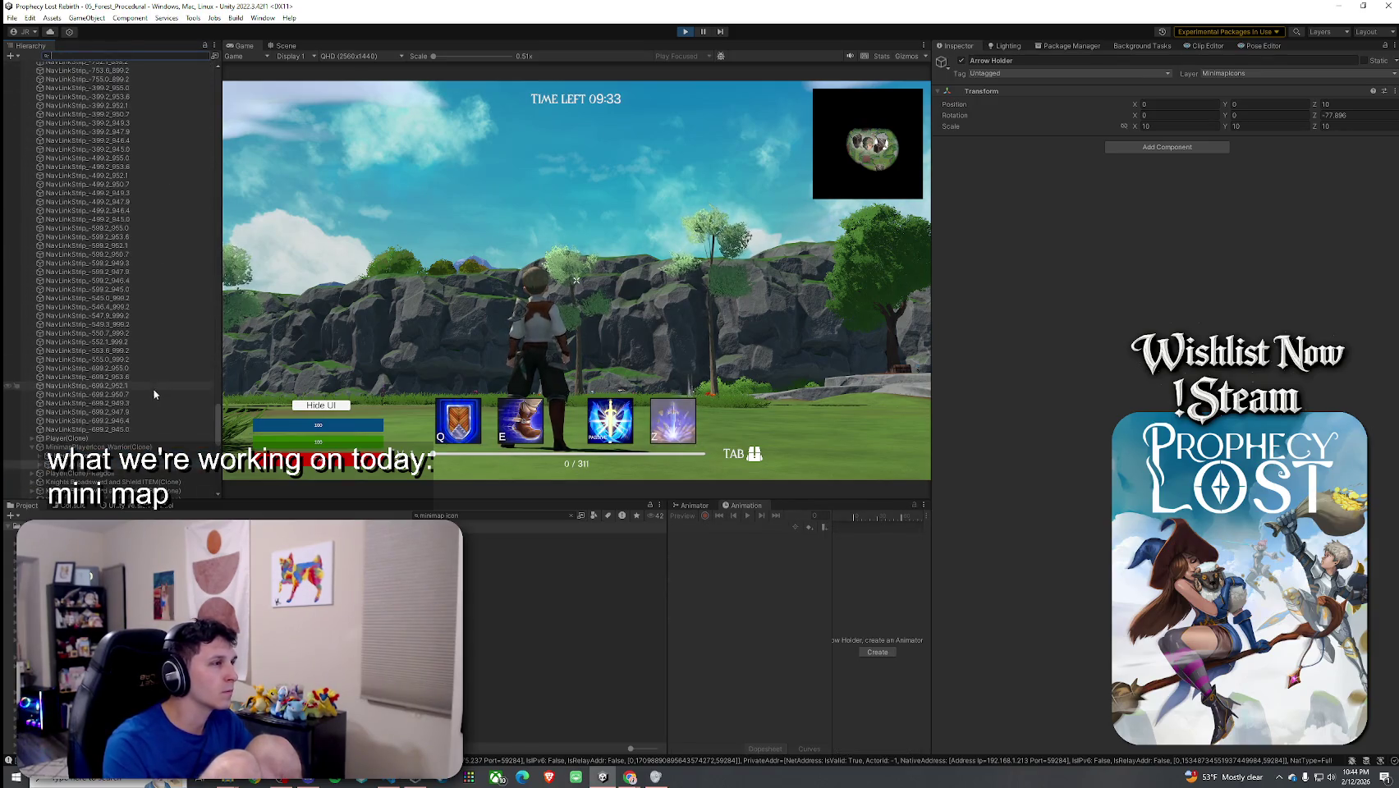
{"action": "scroll", "coordinate": [154, 394], "scroll_direction": "down", "scroll_amount": 5}
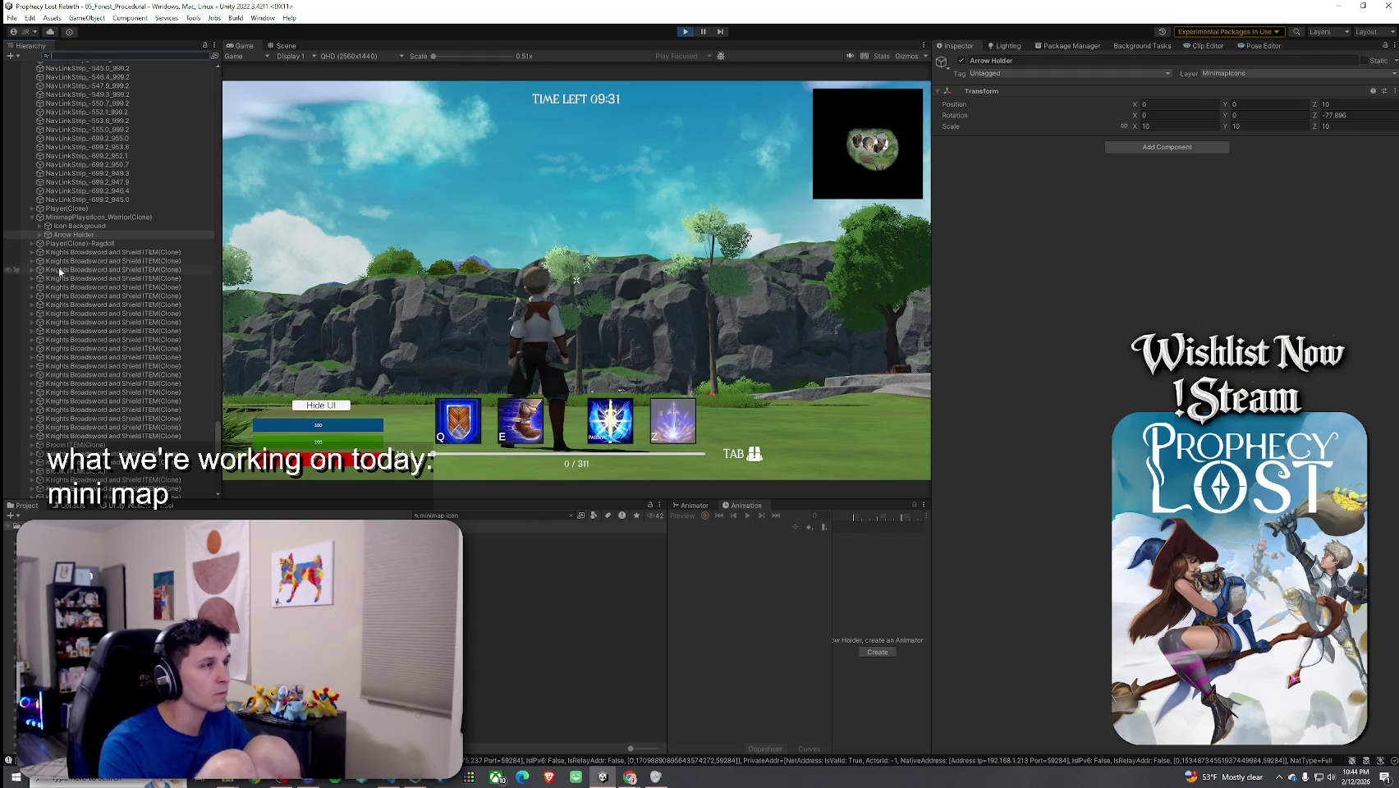
Step: Expand the warrior icon's Arrow Holder and Arrow BG and edit the Arrow's order in layer
{"action": "left_click", "coordinate": [39, 235]}
{"action": "left_click", "coordinate": [59, 245]}
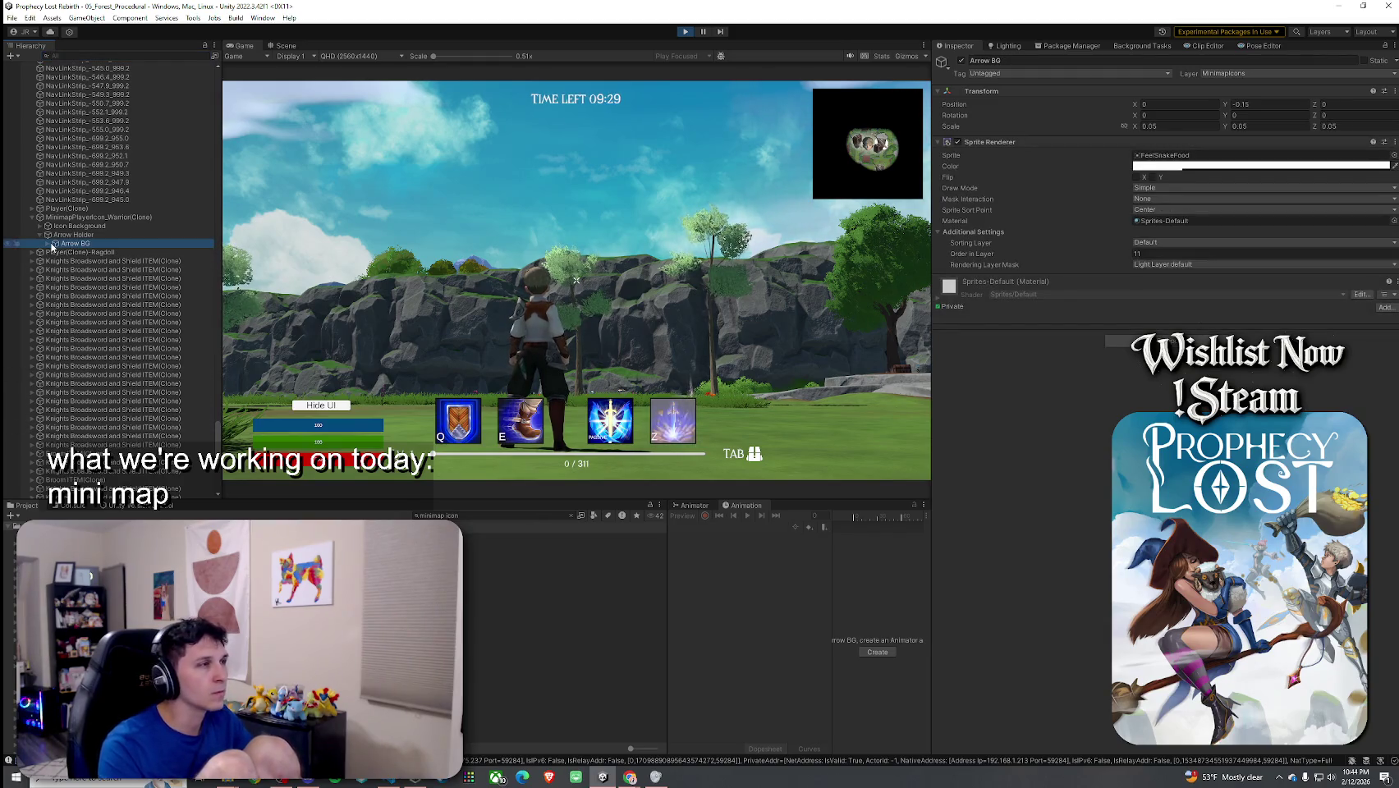
{"action": "left_click", "coordinate": [46, 243]}
{"action": "left_click", "coordinate": [77, 252]}
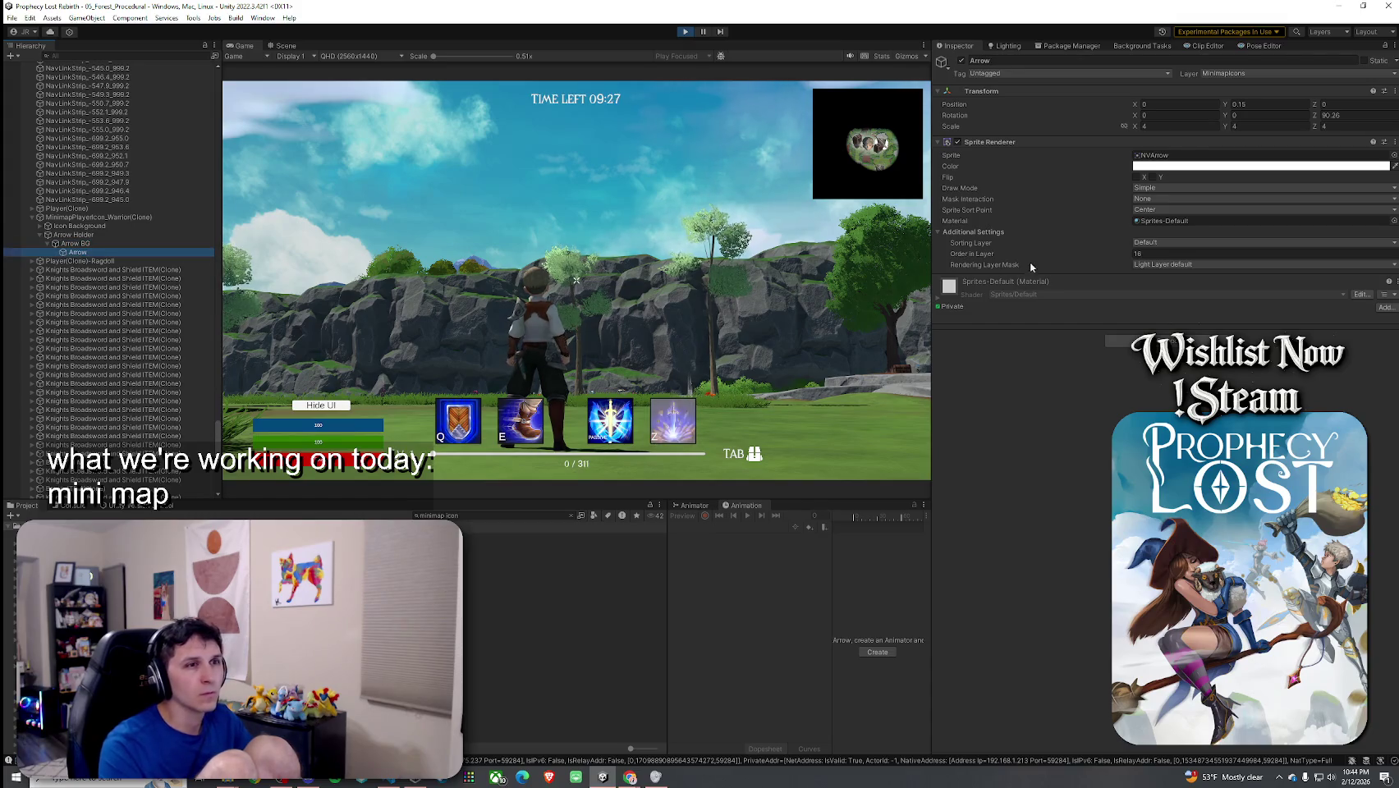
{"action": "left_click", "coordinate": [1149, 255]}
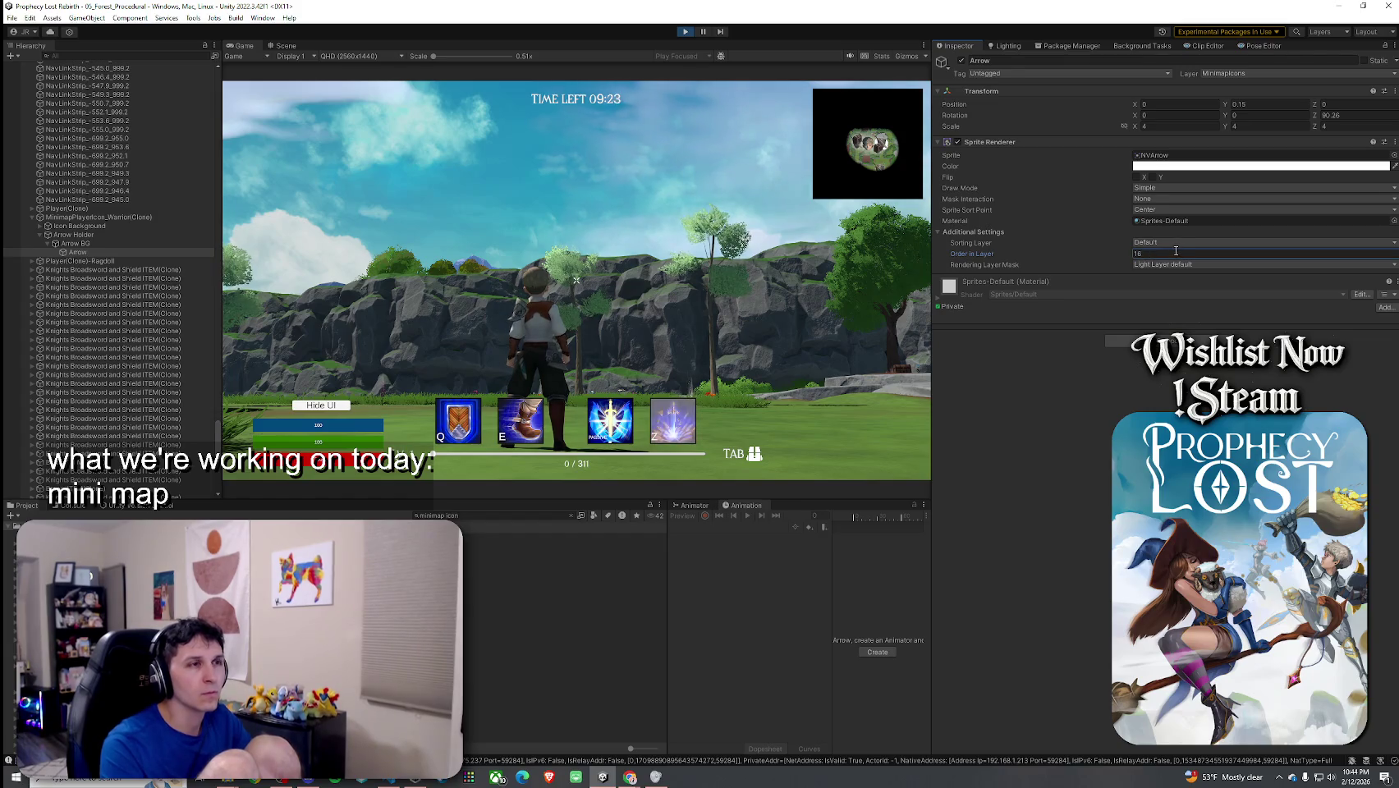
Step: Run and turn the character in the game to check the minimap arrow
{"action": "left_click", "coordinate": [832, 241]}
{"action": "key", "text": "w"}
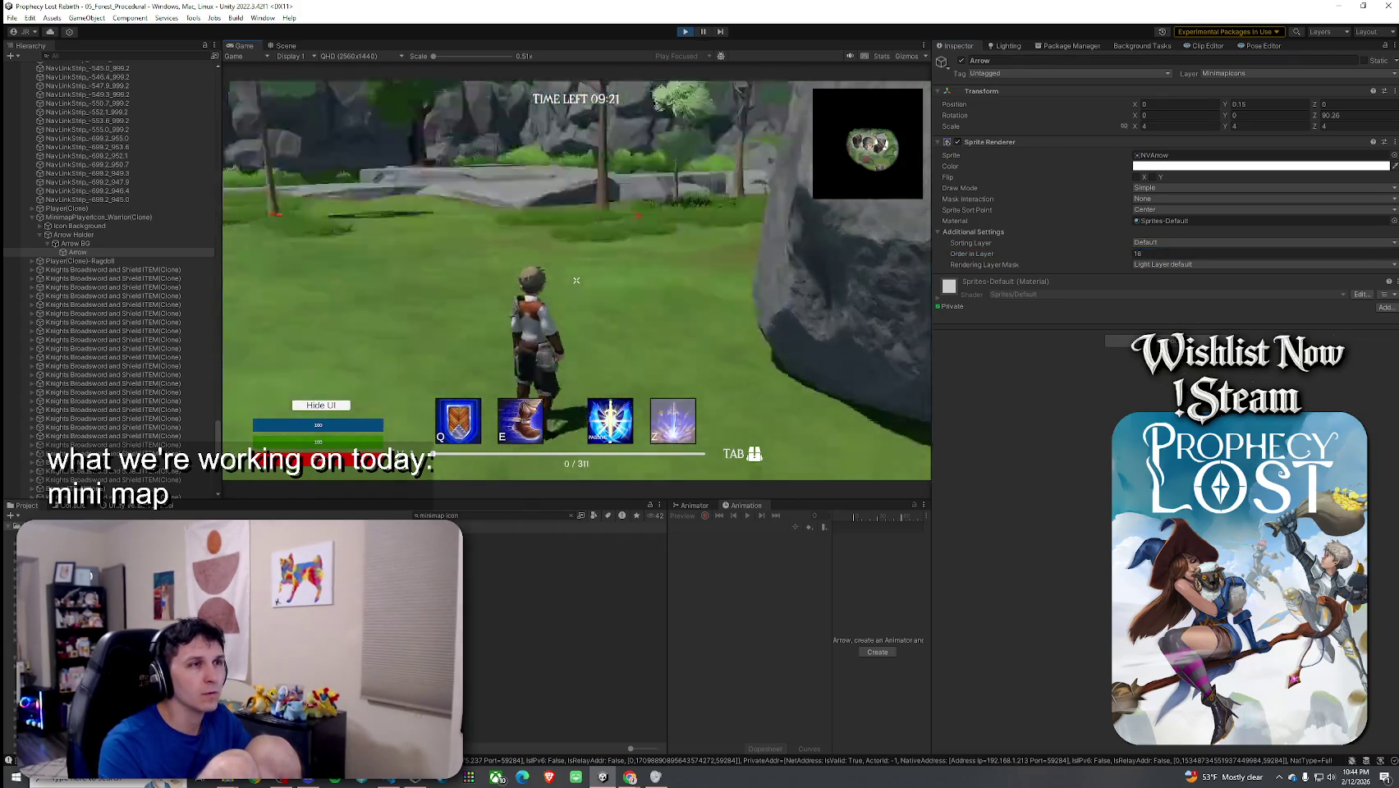
{"action": "key", "text": "a"}
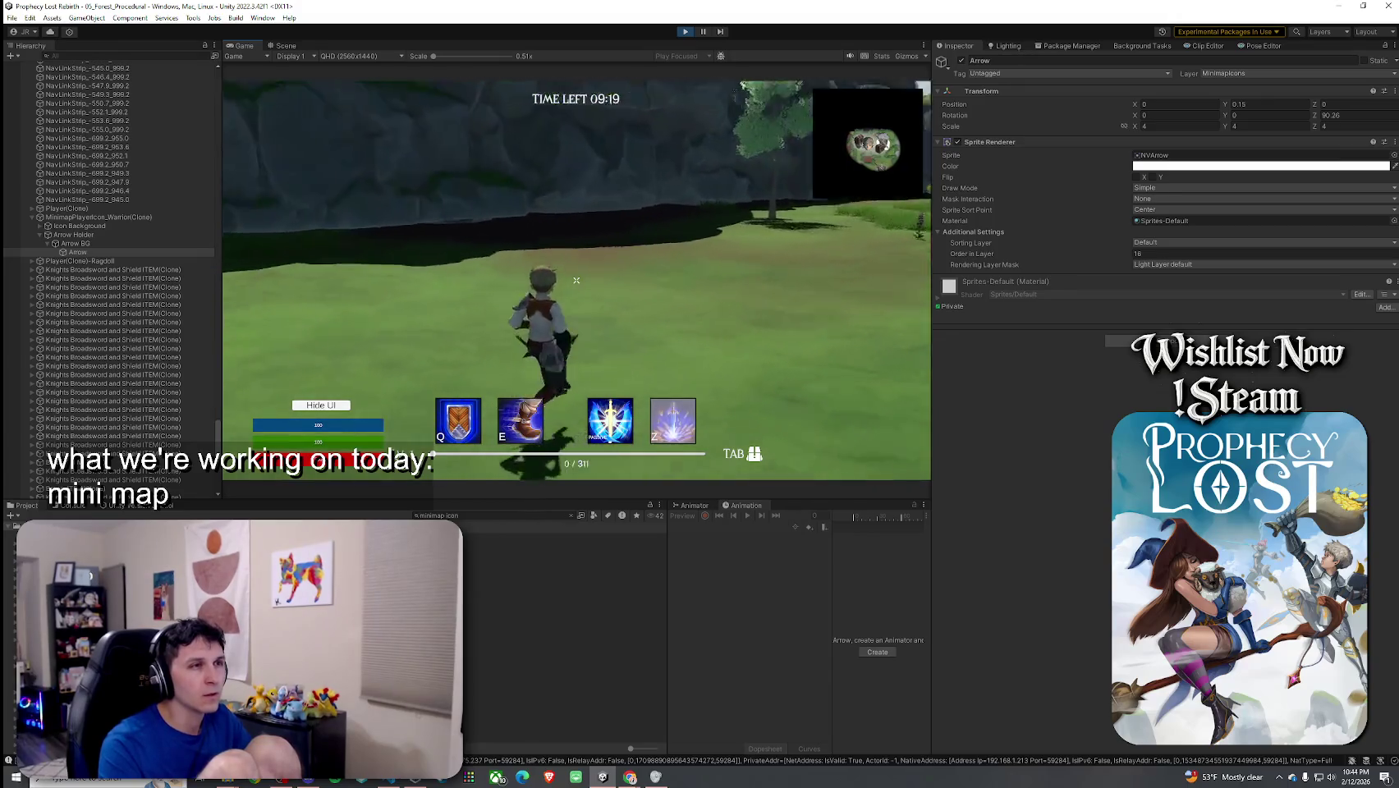
{"action": "key", "text": "Escape"}
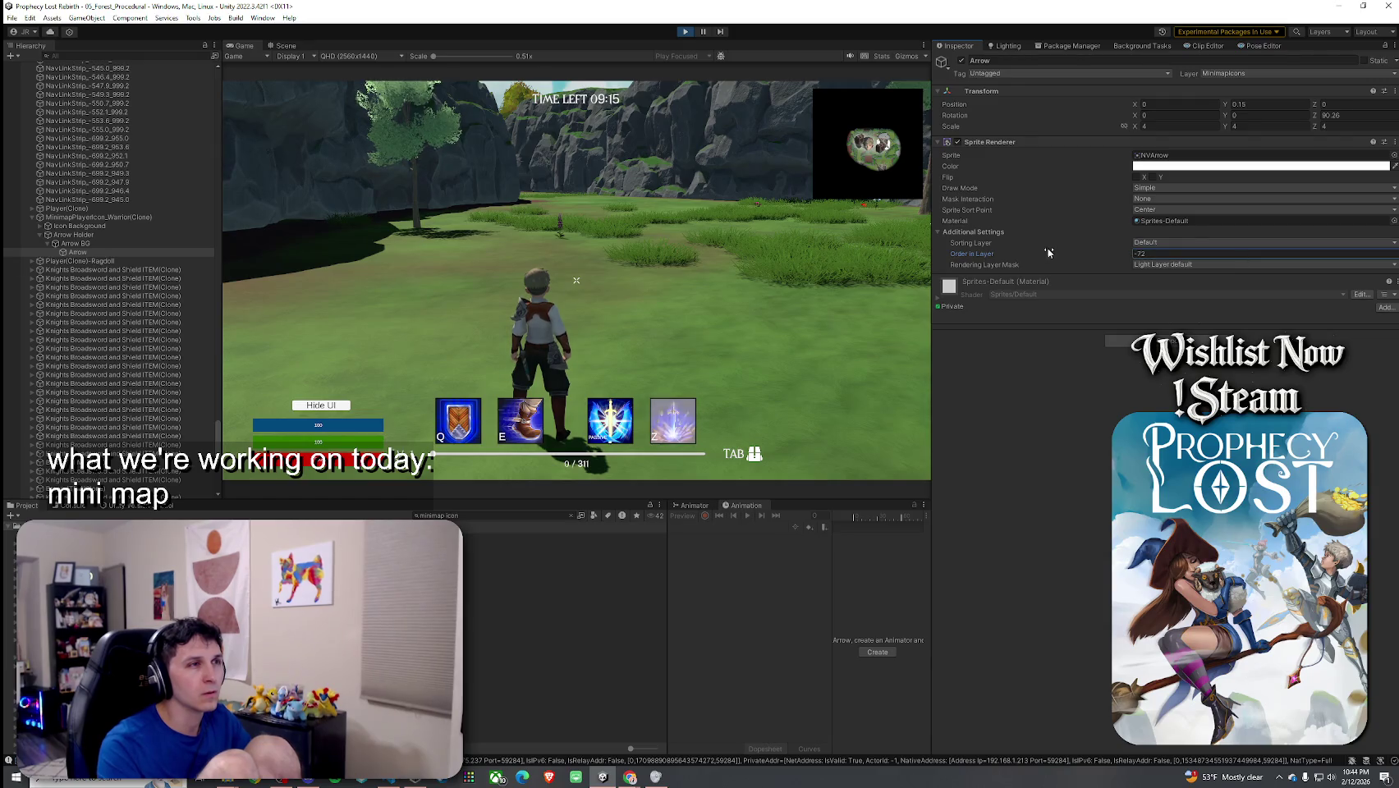
Step: Try Arrow BG's order in layer at 842, then undo it back to 11
{"action": "left_click", "coordinate": [182, 243]}
{"action": "left_click", "coordinate": [162, 234]}
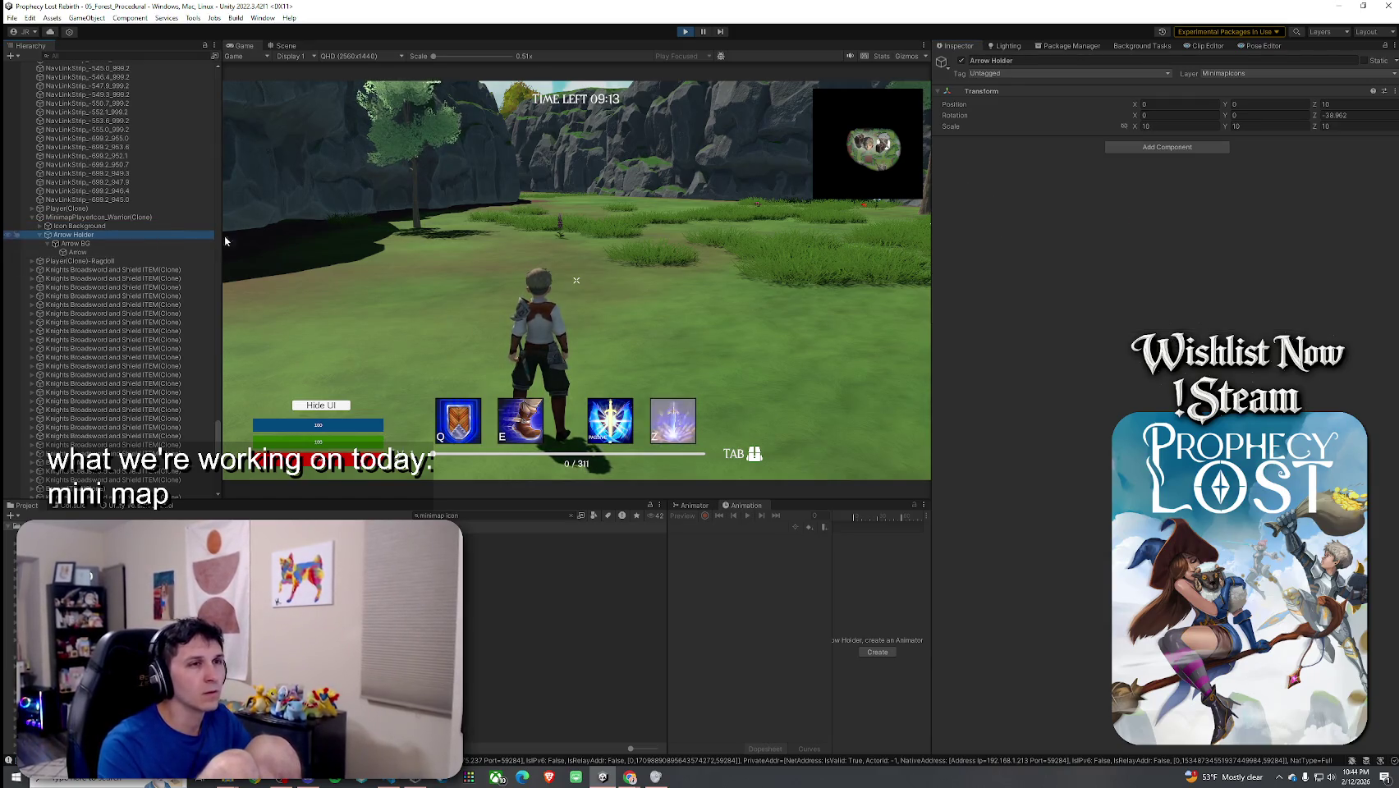
{"action": "left_click", "coordinate": [116, 243]}
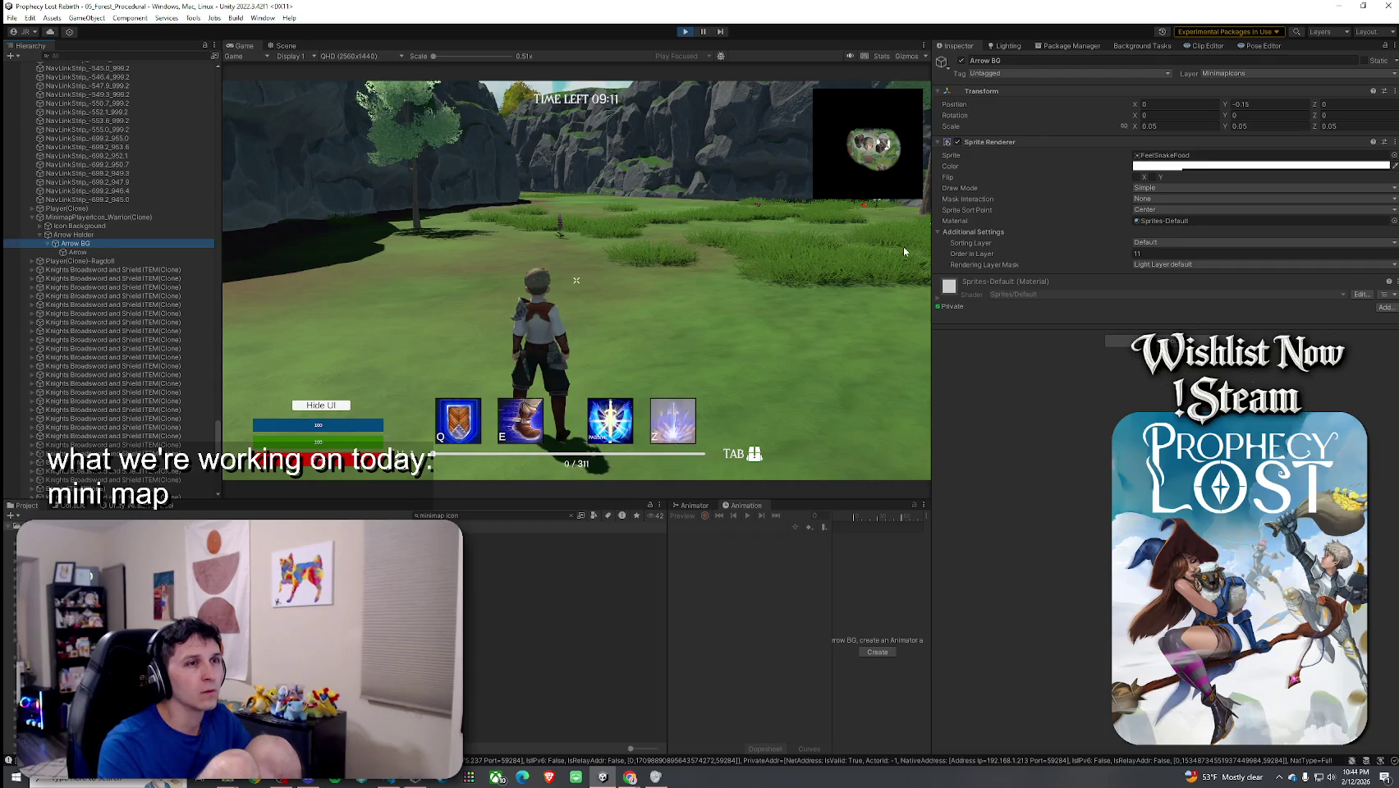
{"action": "left_click_drag", "start_coordinate": [969, 255], "coordinate": [1319, 254]}
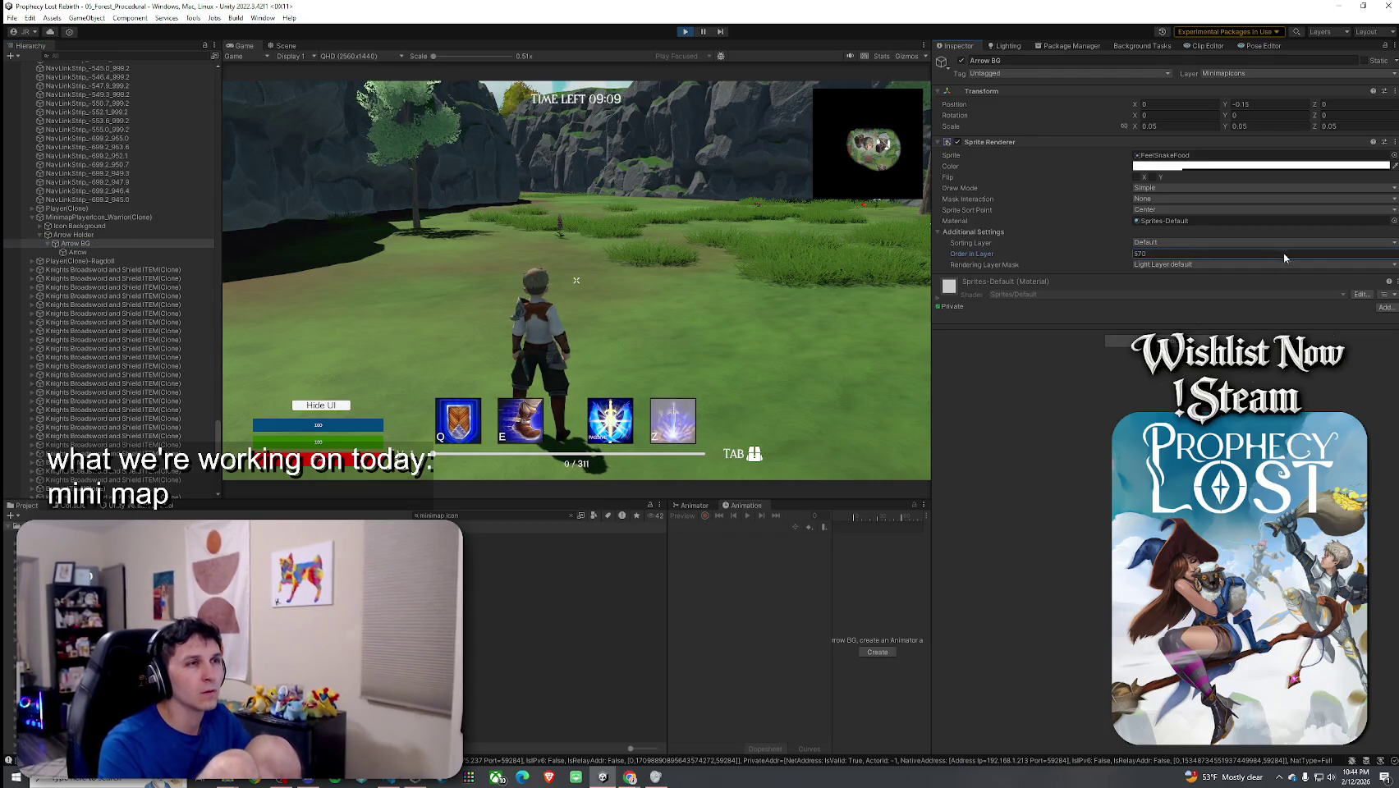
{"action": "key", "text": "ctrl+z"}
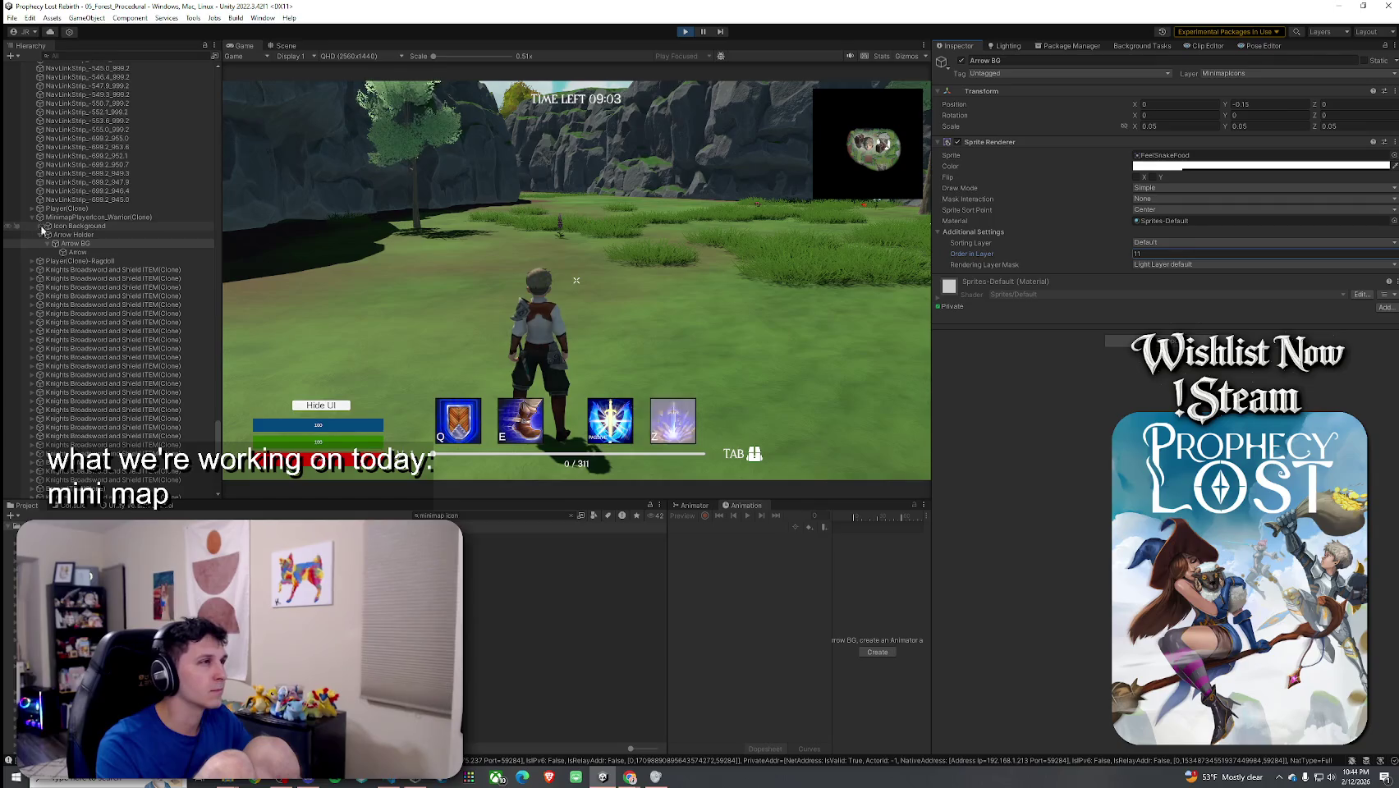
Step: Try Arrow Holder Z positions of -8.1, -1.32, -0.17, 2.2 and -0.03, ending at 10
{"action": "left_click", "coordinate": [82, 235]}
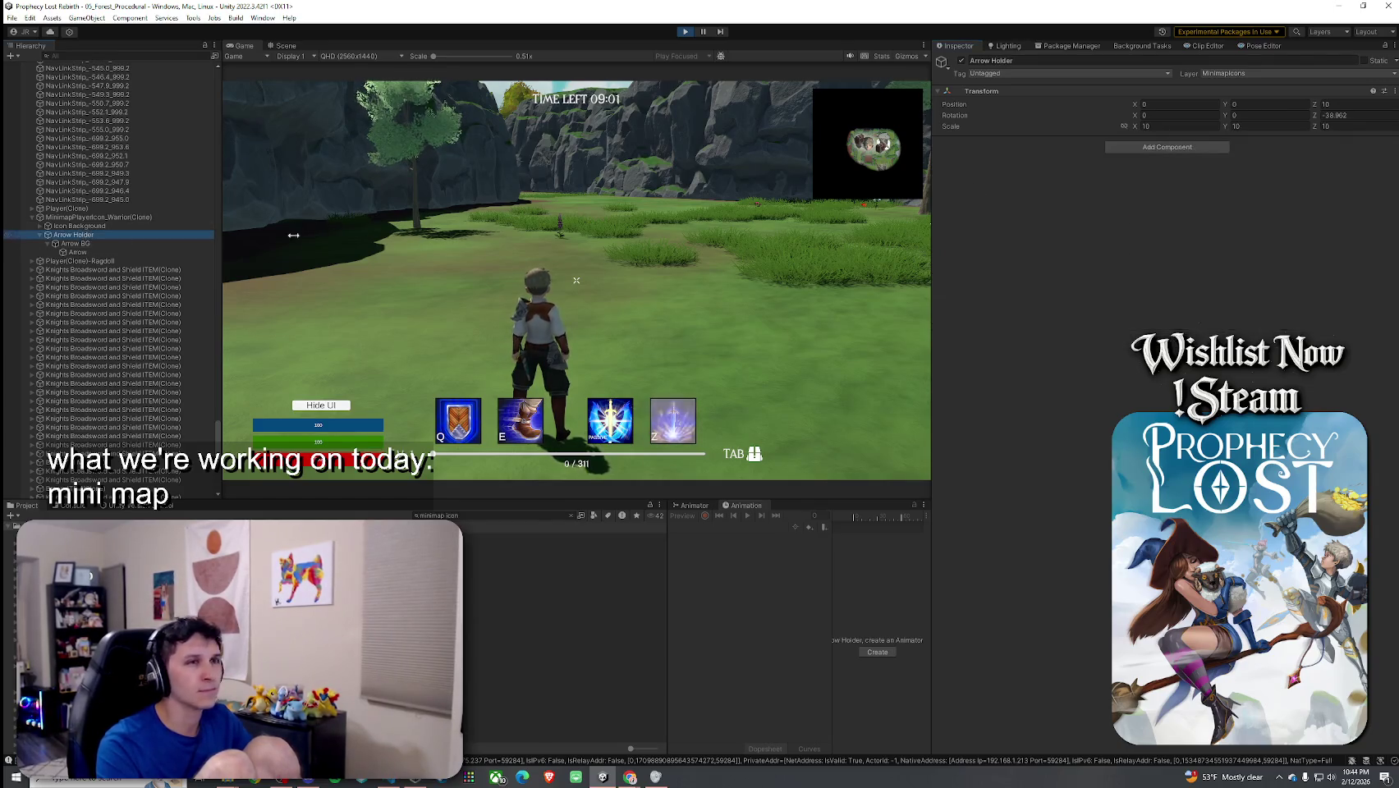
{"action": "left_click", "coordinate": [1334, 105]}
{"action": "type", "text": "-8.1"}
{"action": "key", "text": "BackSpace"}
{"action": "key", "text": "BackSpace"}
{"action": "key", "text": "BackSpace"}
{"action": "type", "text": "1.32"}
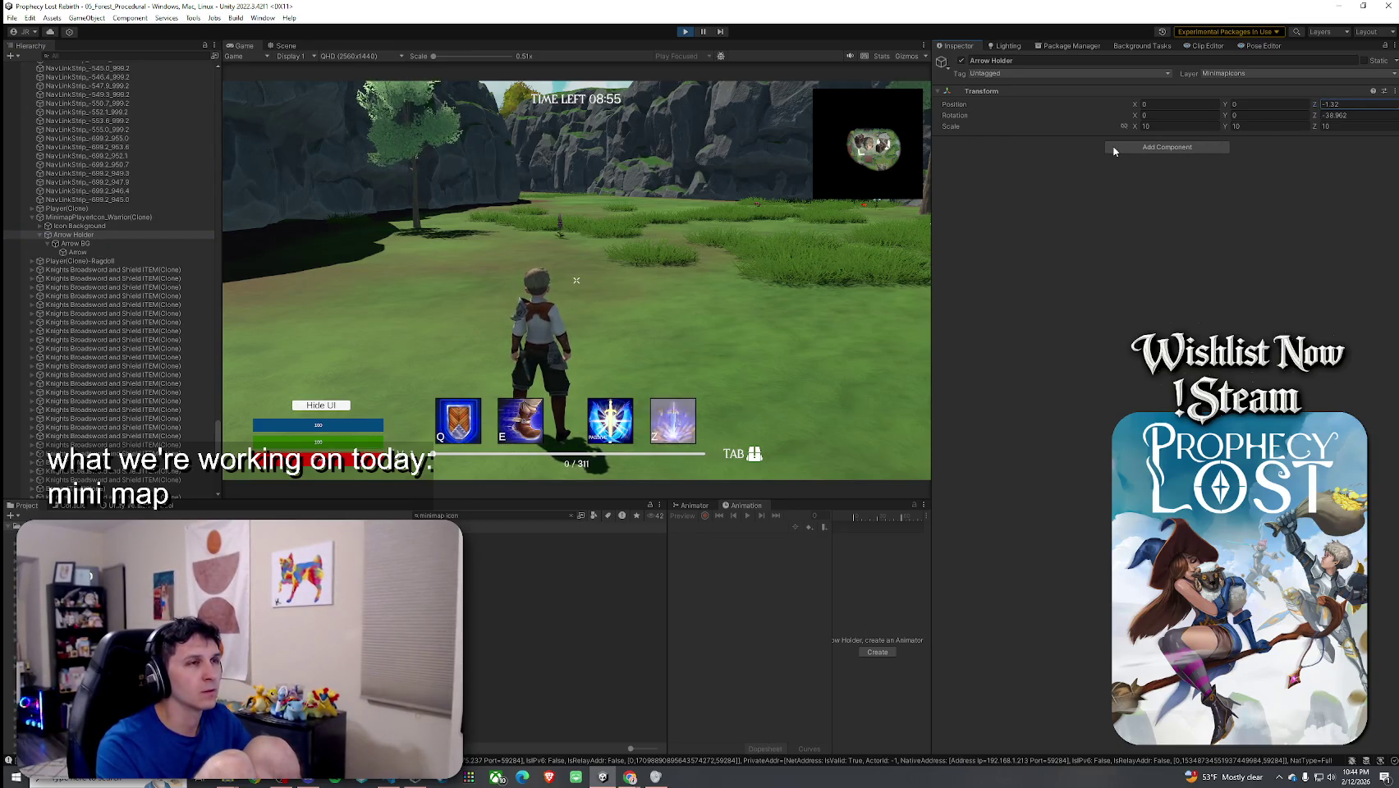
{"action": "key", "text": "BackSpace"}
{"action": "key", "text": "BackSpace"}
{"action": "key", "text": "BackSpace"}
{"action": "type", "text": "0.17"}
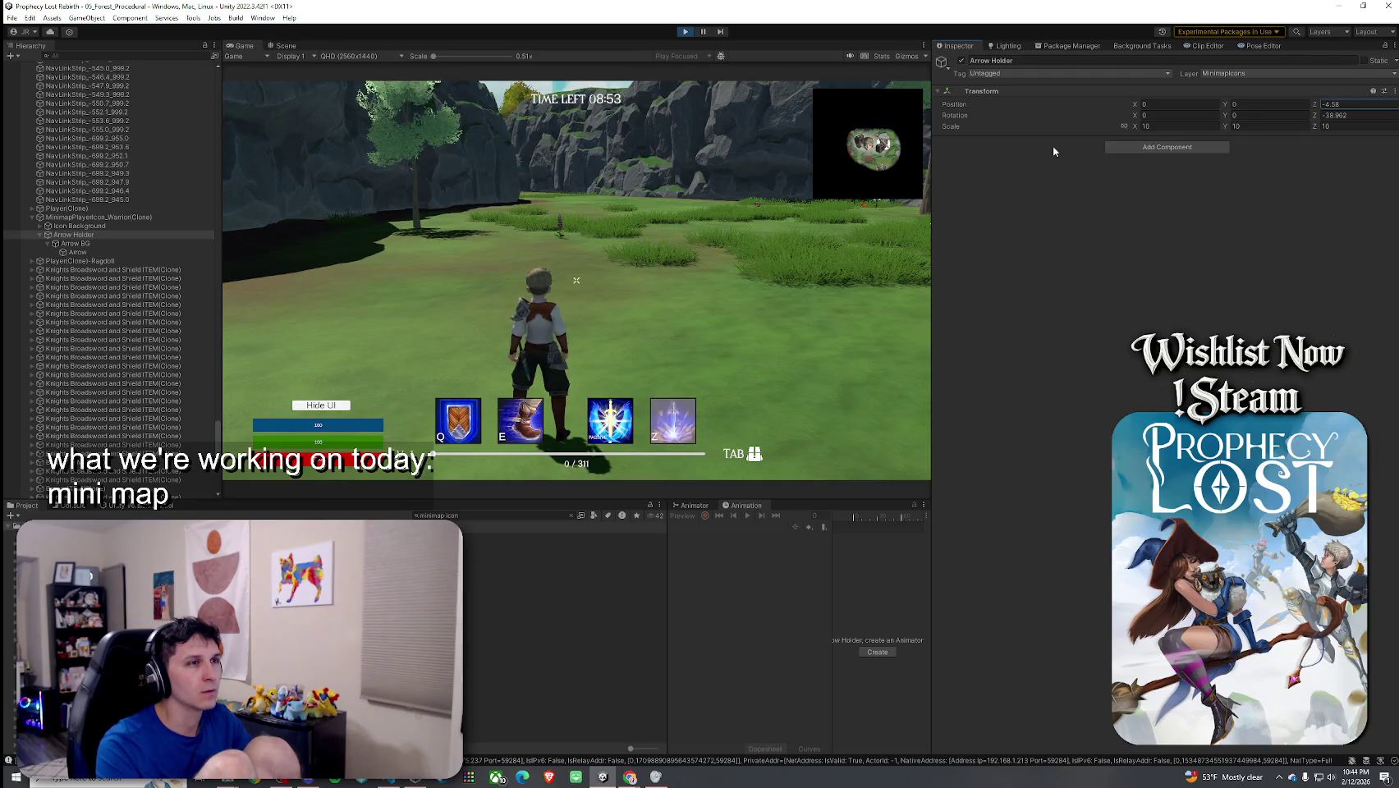
{"action": "key", "text": "BackSpace"}
{"action": "key", "text": "BackSpace"}
{"action": "key", "text": "BackSpace"}
{"action": "type", "text": "2.2"}
{"action": "key", "text": "BackSpace"}
{"action": "key", "text": "BackSpace"}
{"action": "key", "text": "BackSpace"}
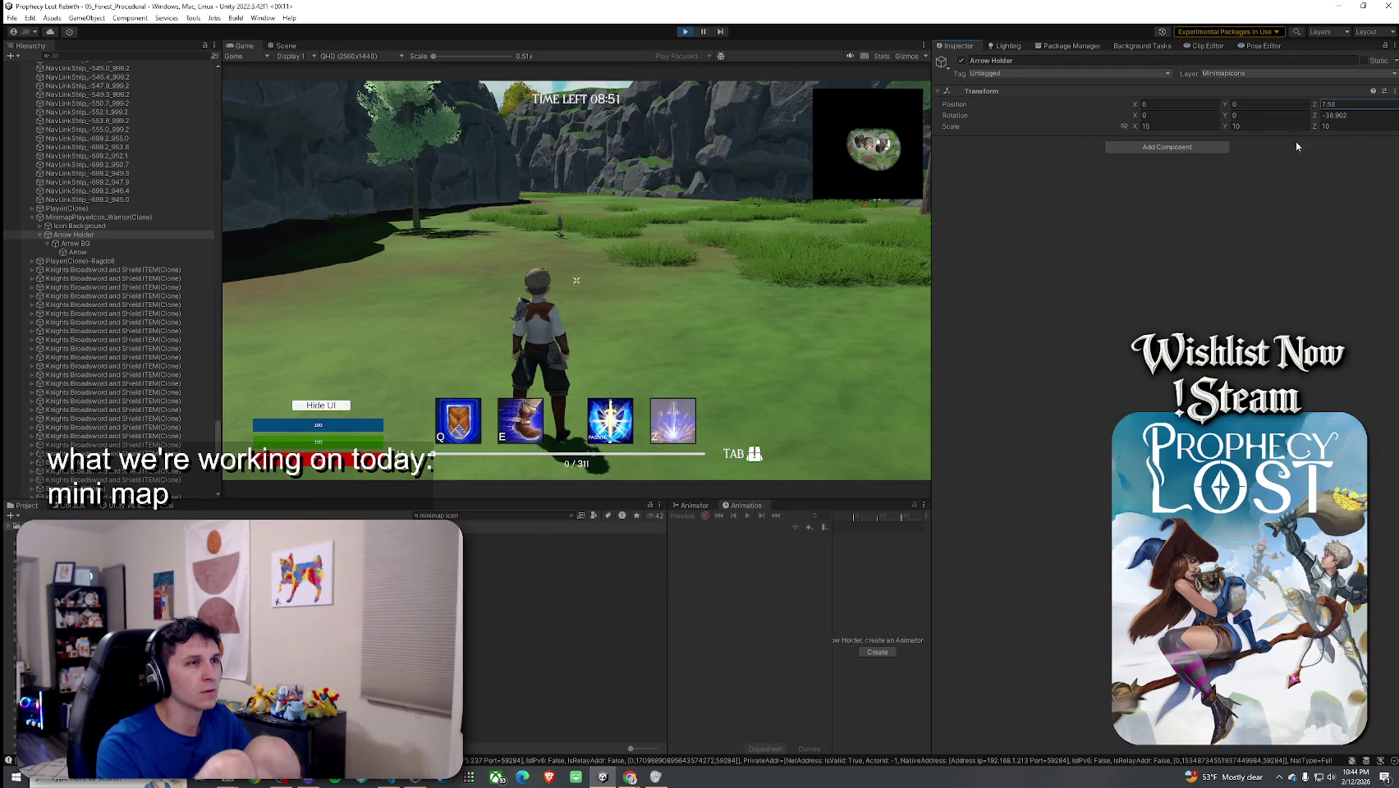
{"action": "type", "text": "-0.03"}
{"action": "key", "text": "BackSpace"}
{"action": "key", "text": "BackSpace"}
{"action": "key", "text": "BackSpace"}
{"action": "type", "text": "10"}
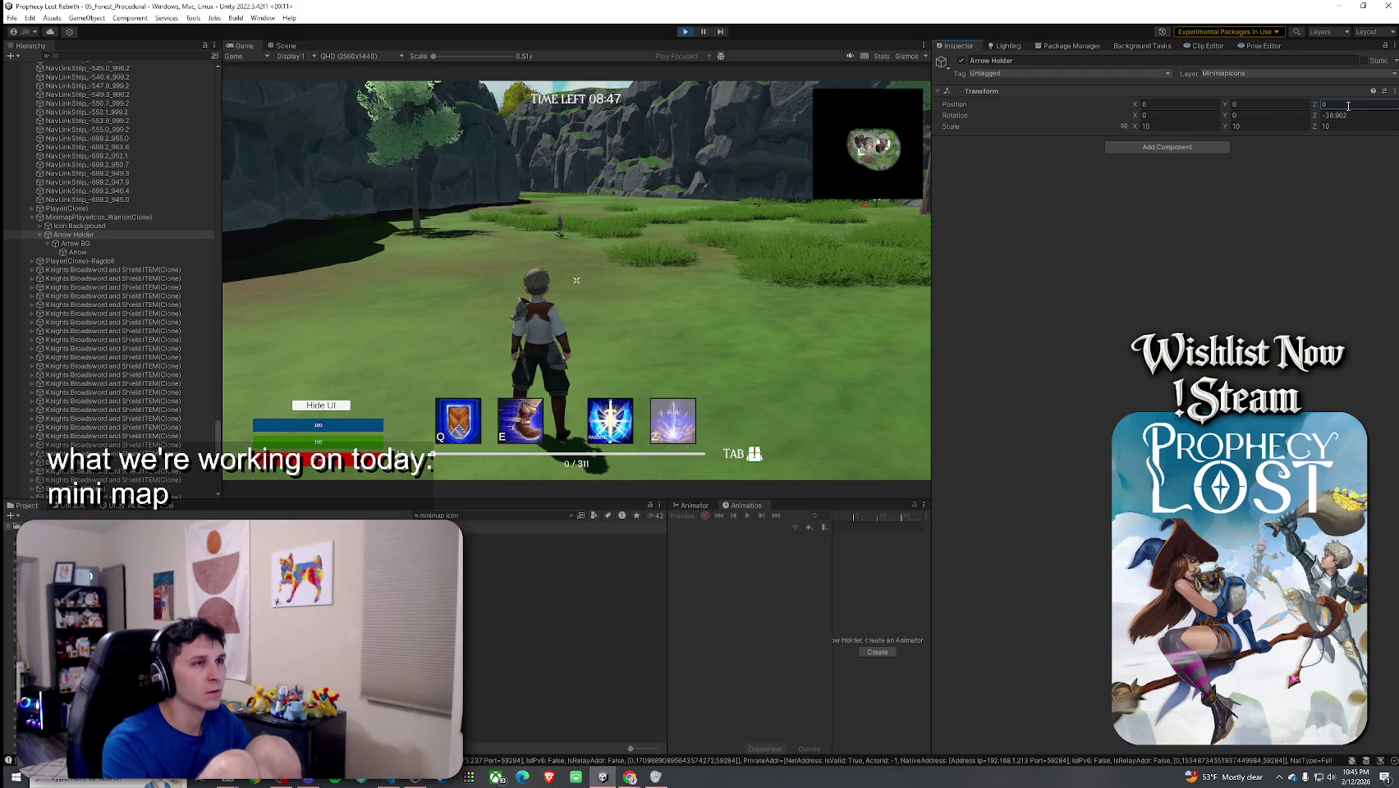
Step: Move the character to check the arrow direction, then stop play mode
{"action": "left_click", "coordinate": [784, 197]}
{"action": "key", "text": "w"}
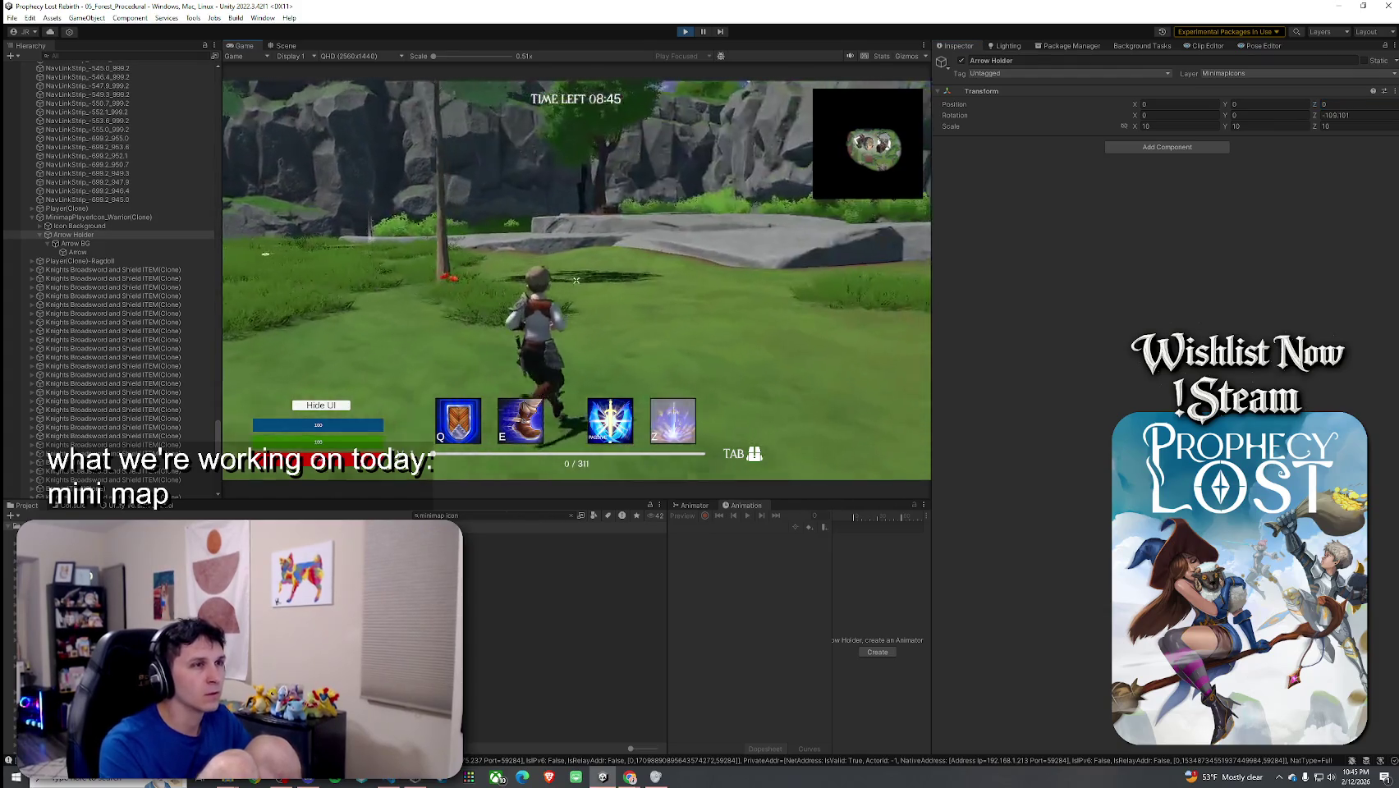
{"action": "key", "text": "super"}
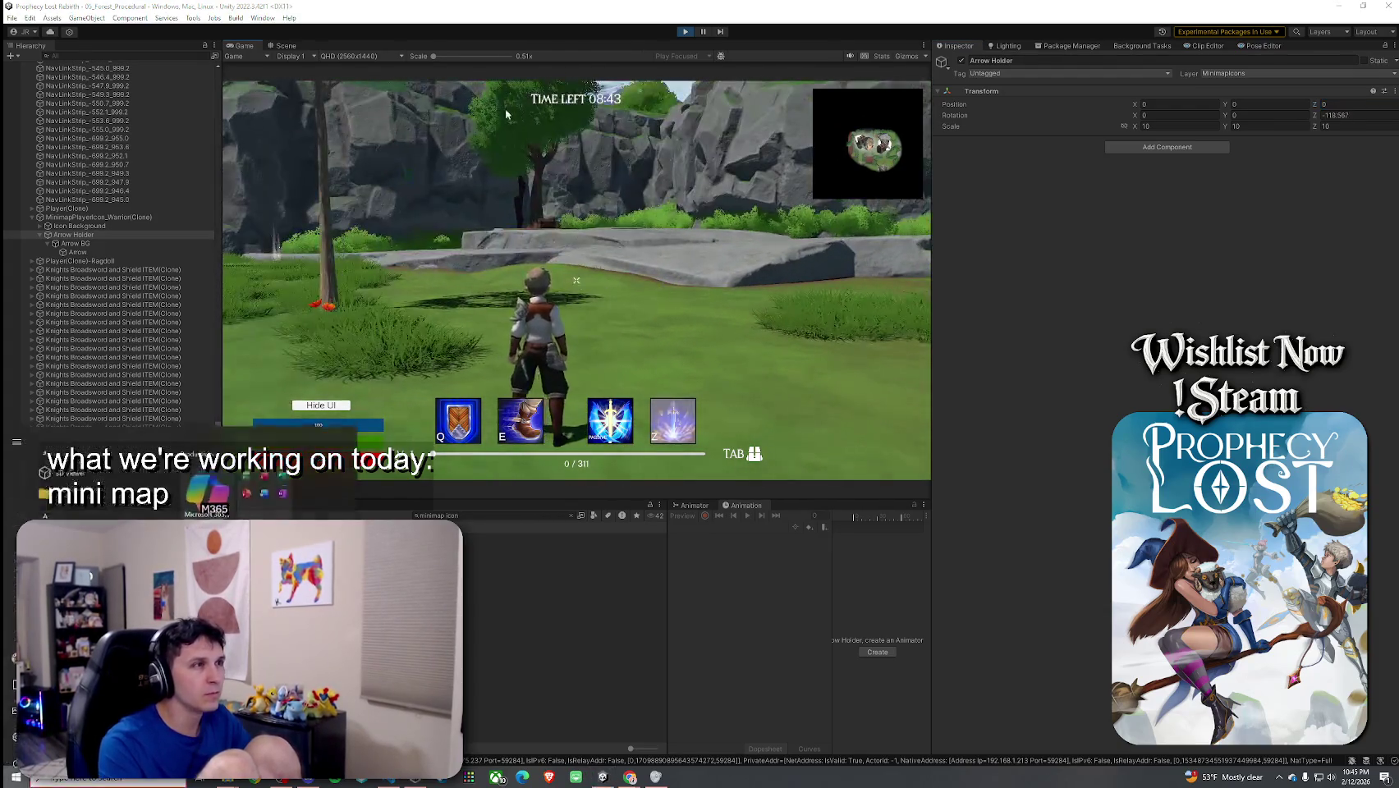
{"action": "left_click", "coordinate": [490, 389]}
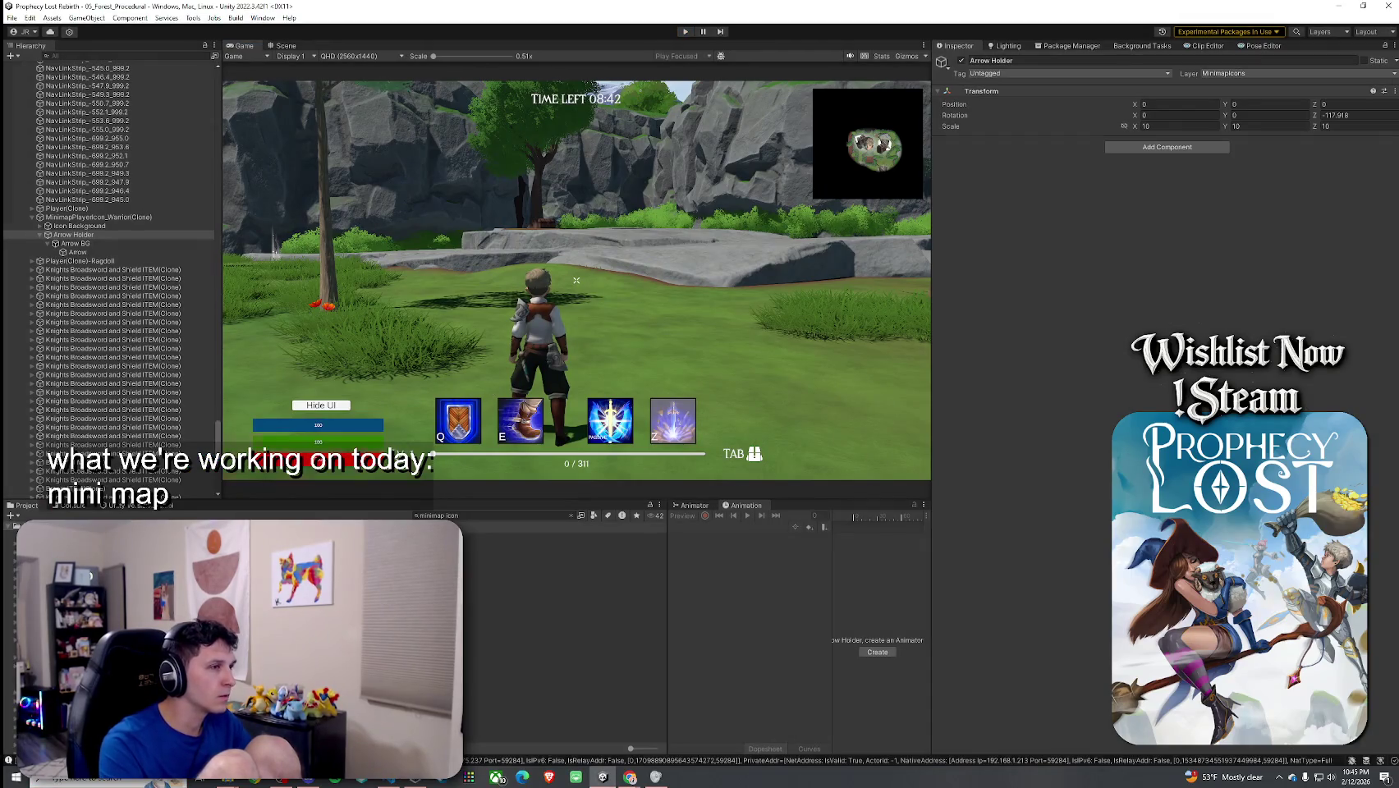
{"action": "key", "text": "ctrl+p"}
Step: Set Arrow Holder's Z position to 0 in the Witch and Warrior icon prefabs
{"action": "double_click", "coordinate": [493, 548]}
{"action": "left_click", "coordinate": [129, 97]}
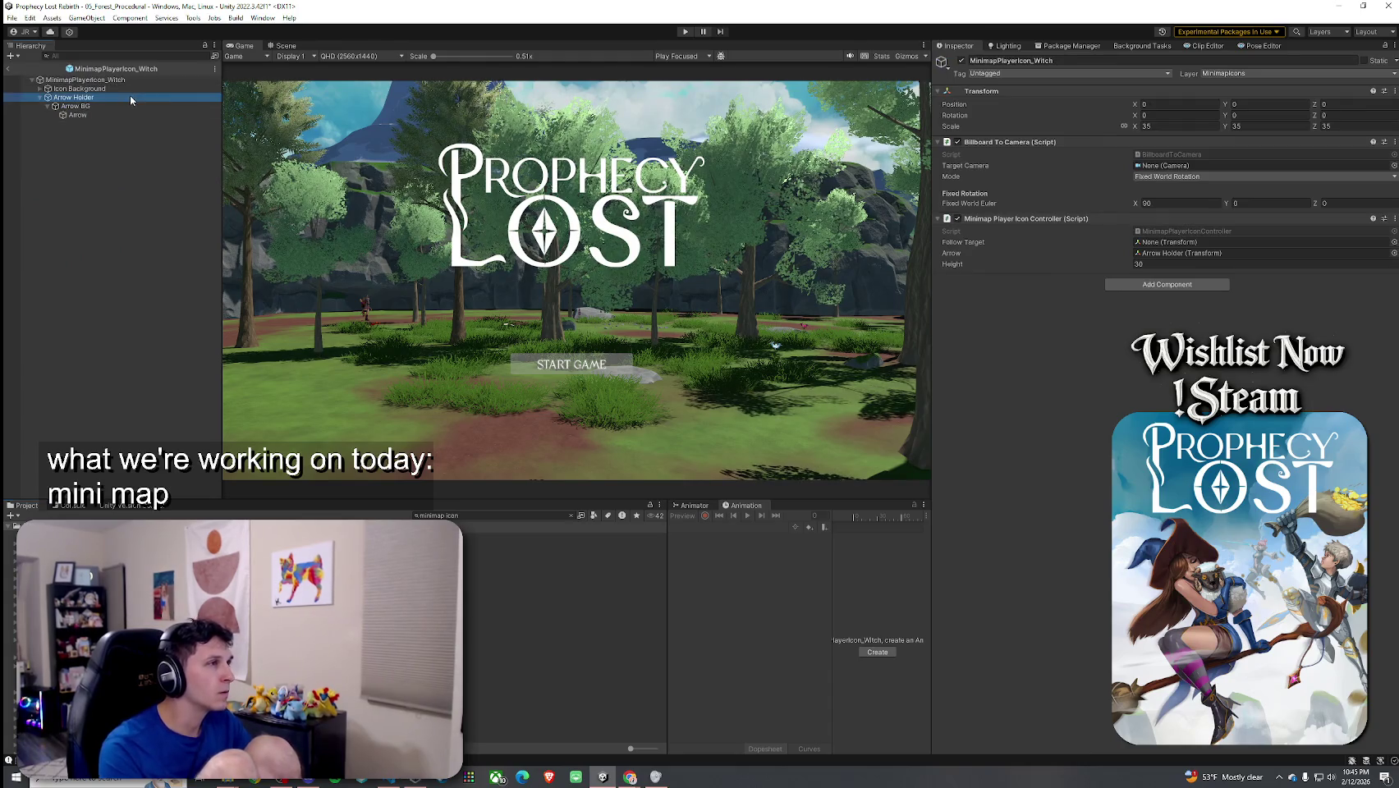
{"action": "left_click", "coordinate": [1314, 105]}
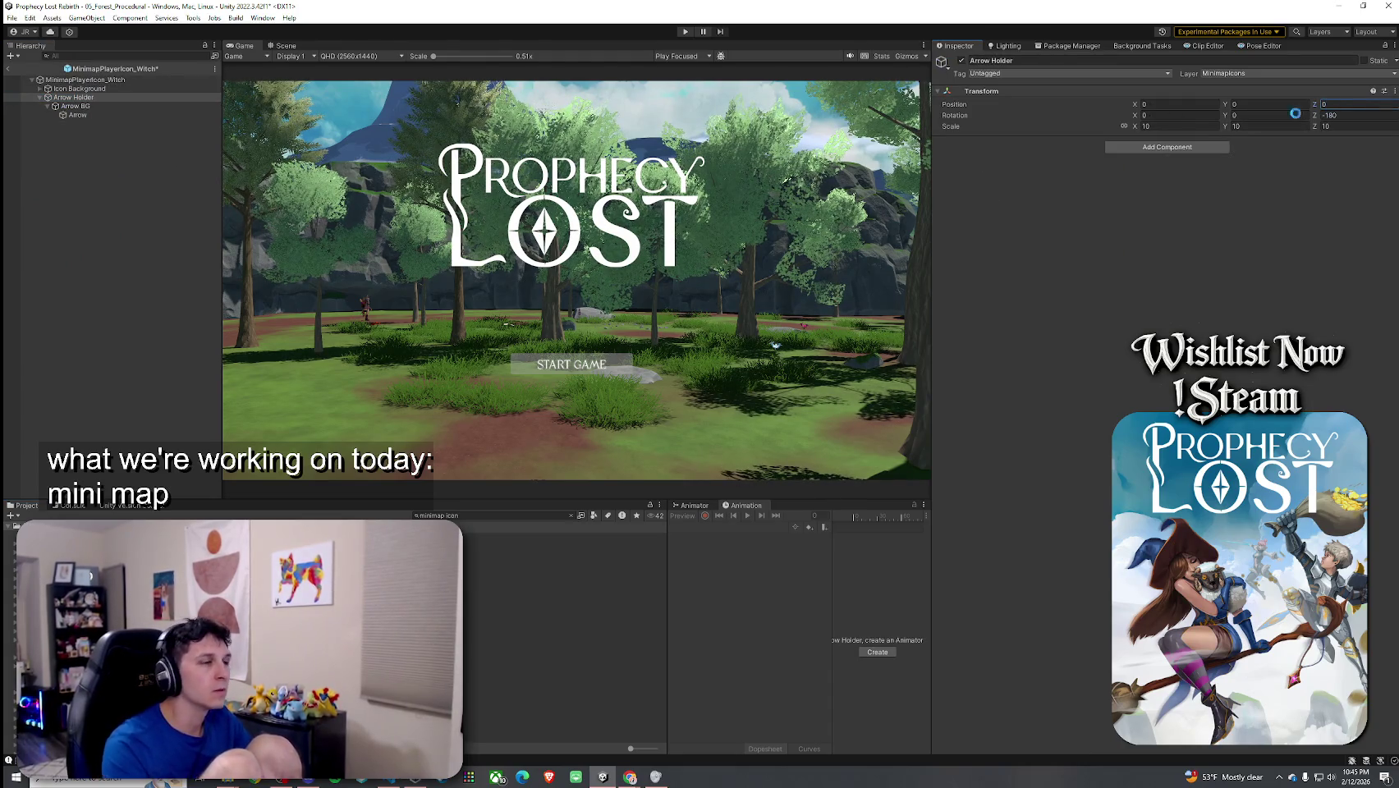
{"action": "left_click", "coordinate": [85, 79]}
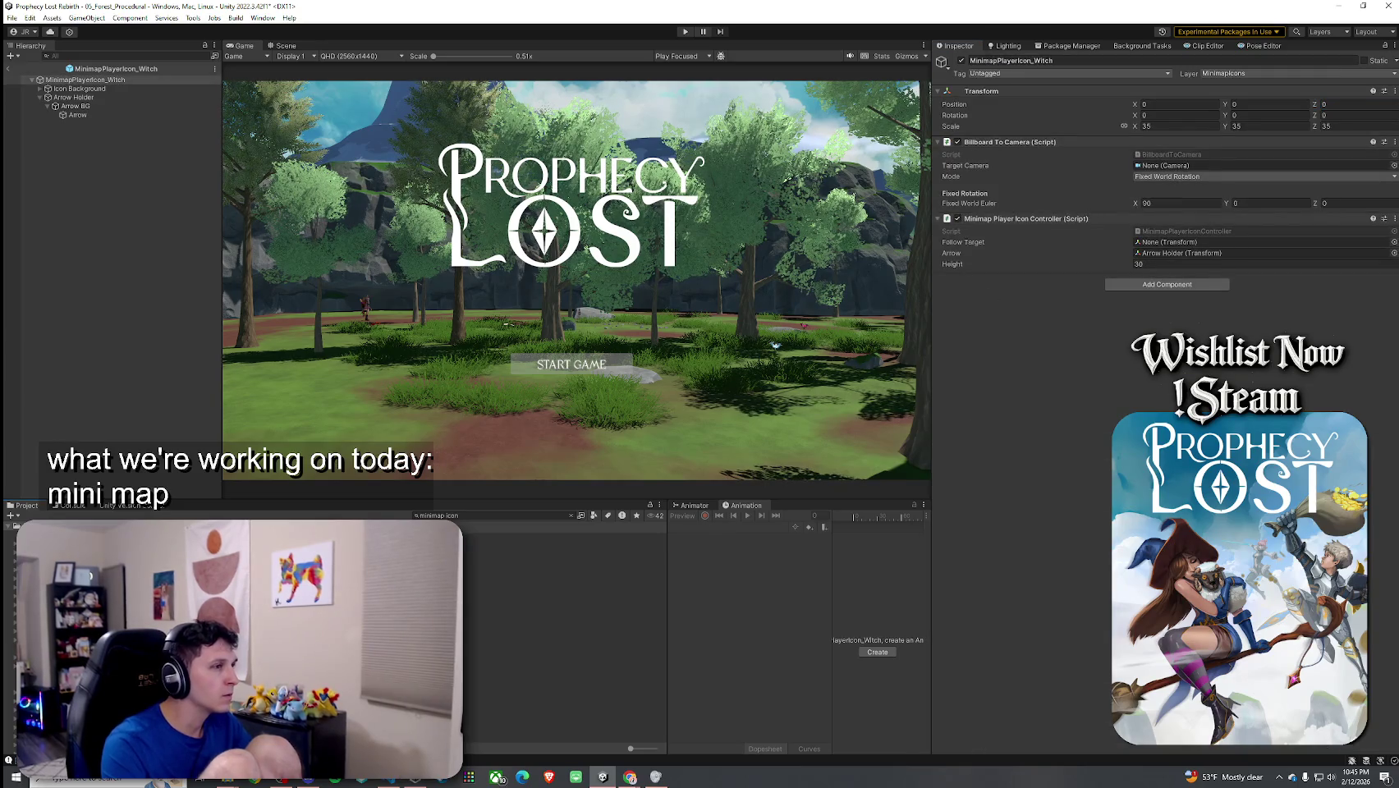
{"action": "double_click", "coordinate": [411, 538]}
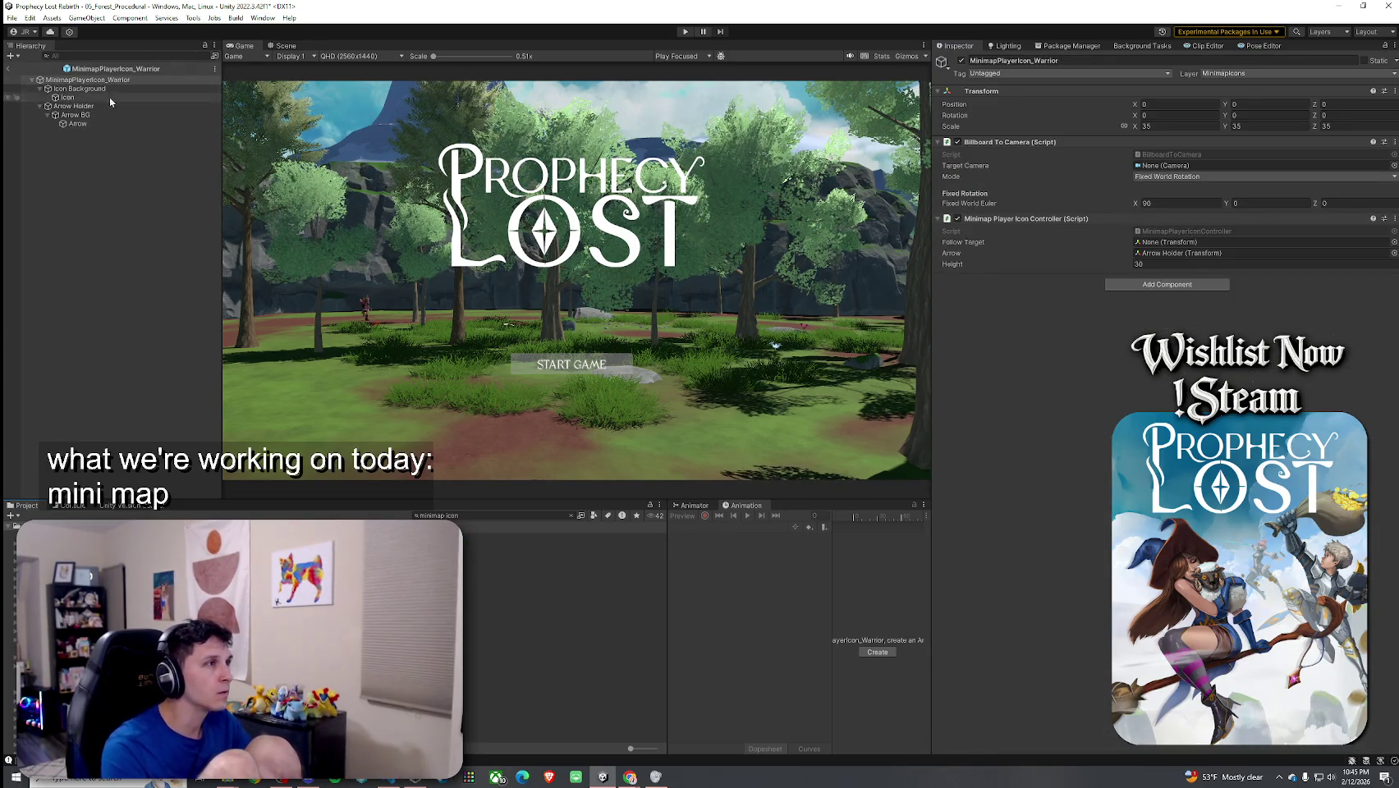
{"action": "left_click", "coordinate": [115, 106]}
{"action": "left_click", "coordinate": [1337, 115]}
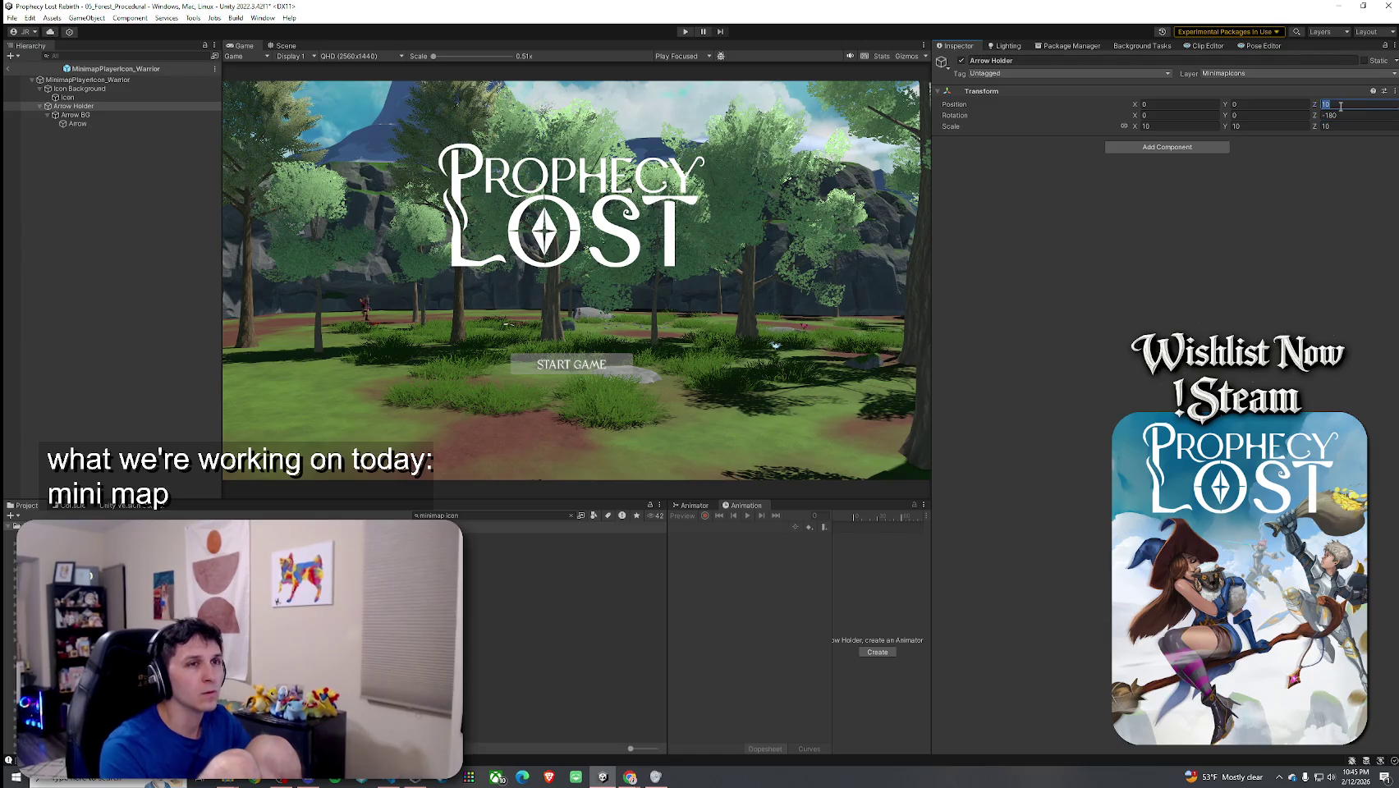
{"action": "type", "text": "0"}
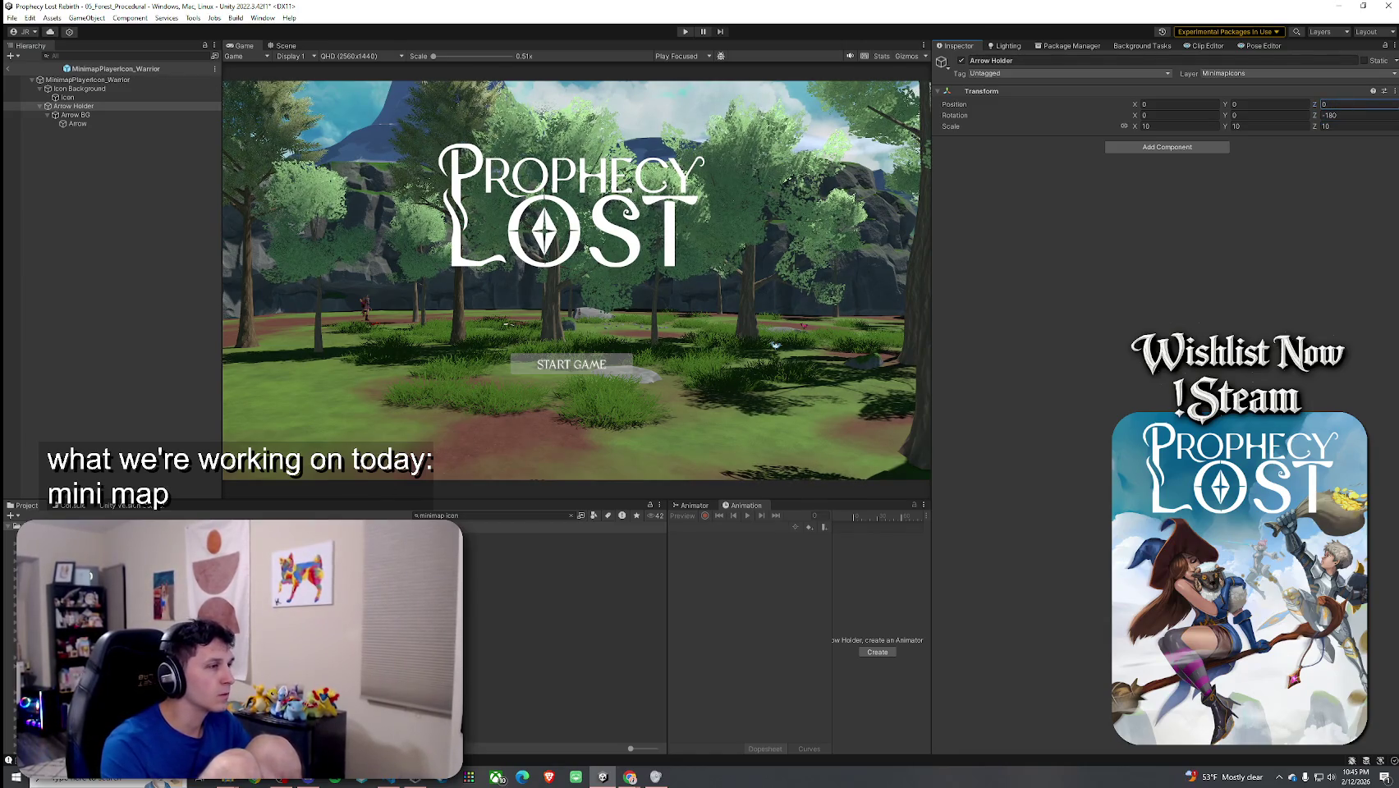
Step: Reopen both icon prefabs to double-check their Arrow Holder and Arrow objects
{"action": "double_click", "coordinate": [476, 547]}
{"action": "left_click", "coordinate": [121, 97]}
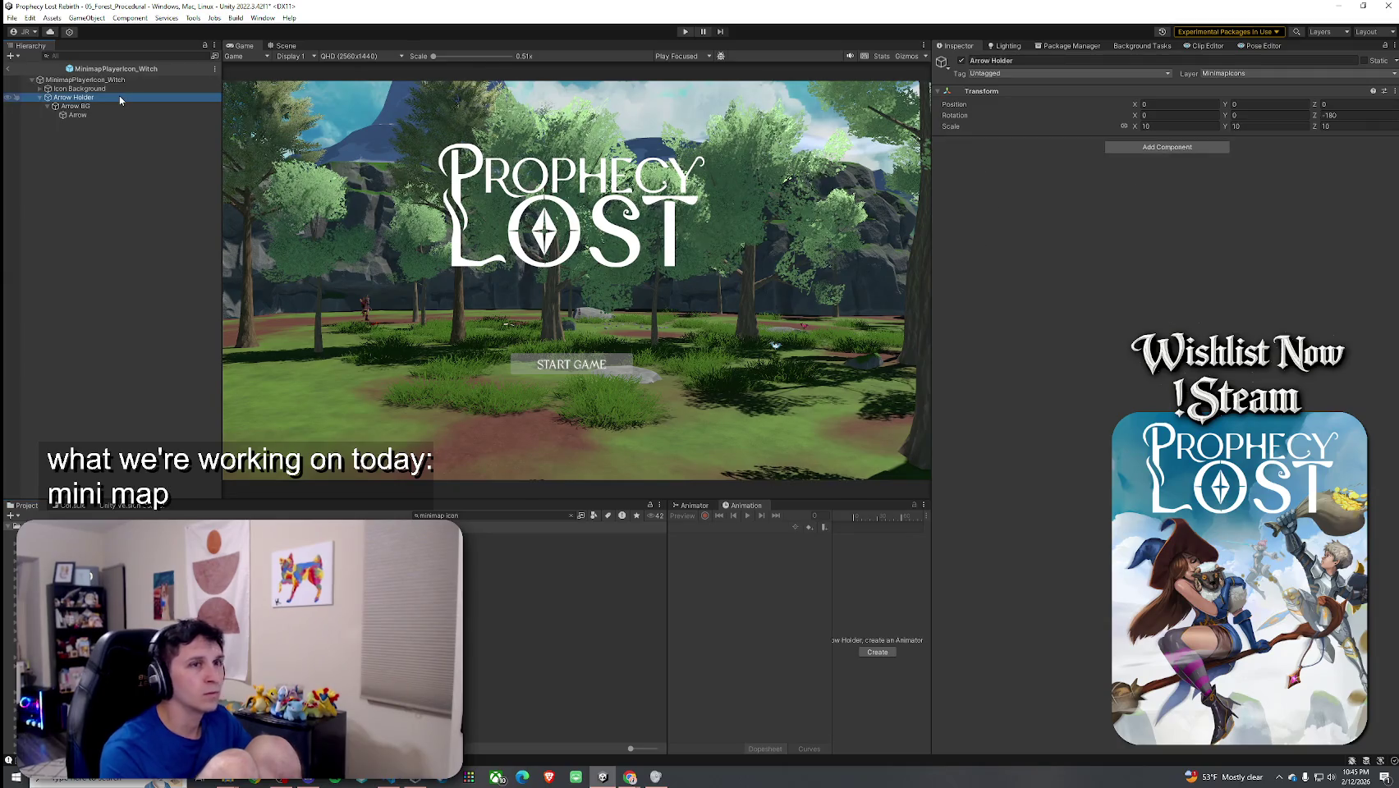
{"action": "left_click", "coordinate": [91, 115]}
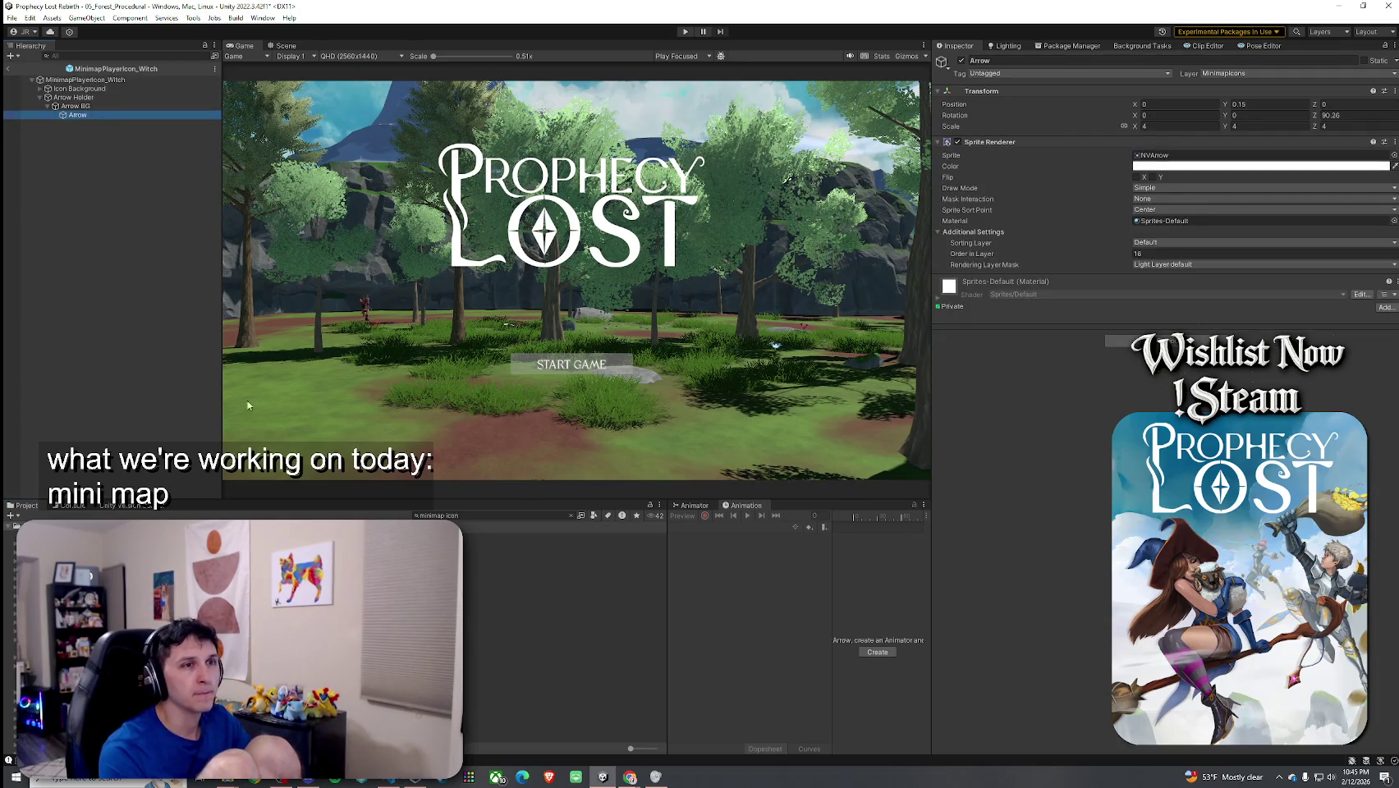
{"action": "double_click", "coordinate": [476, 558]}
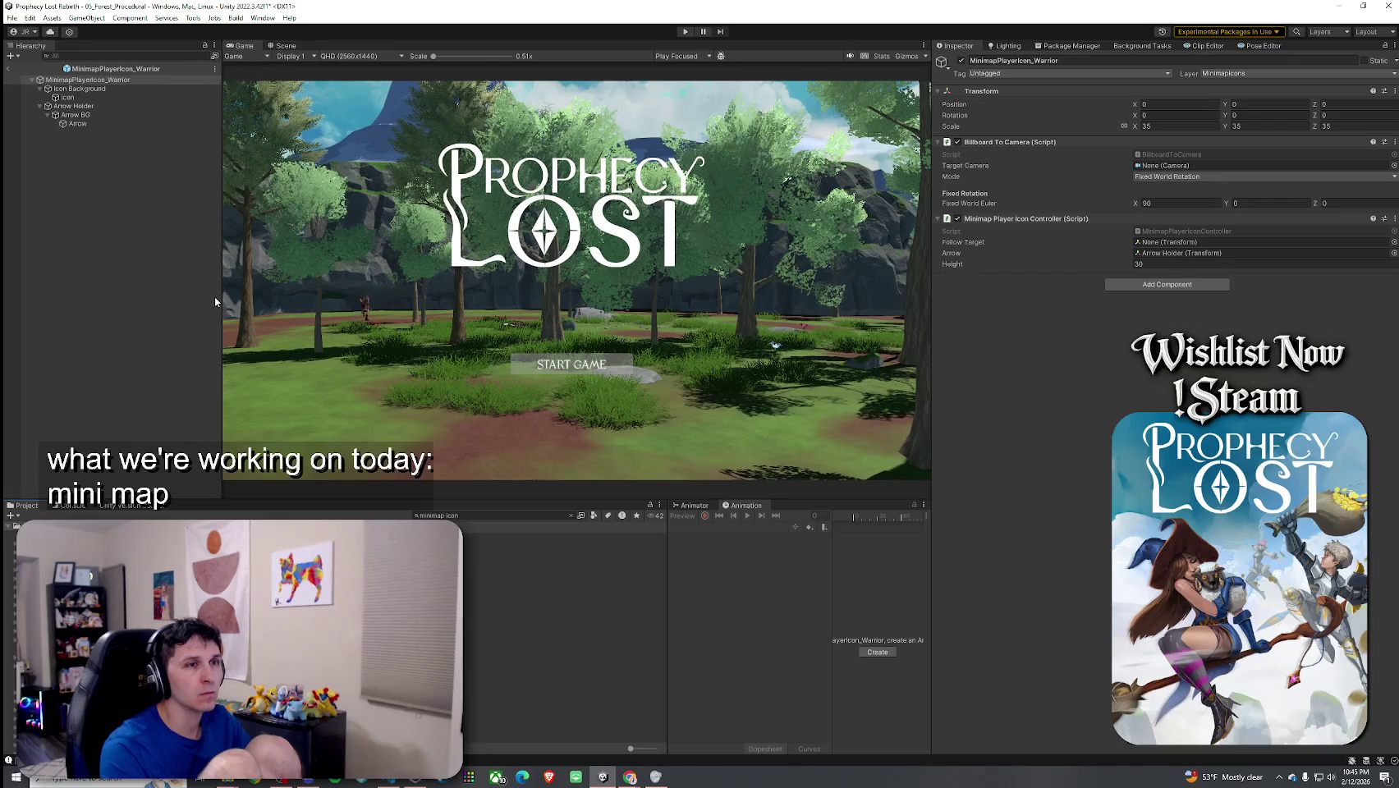
{"action": "left_click", "coordinate": [101, 125]}
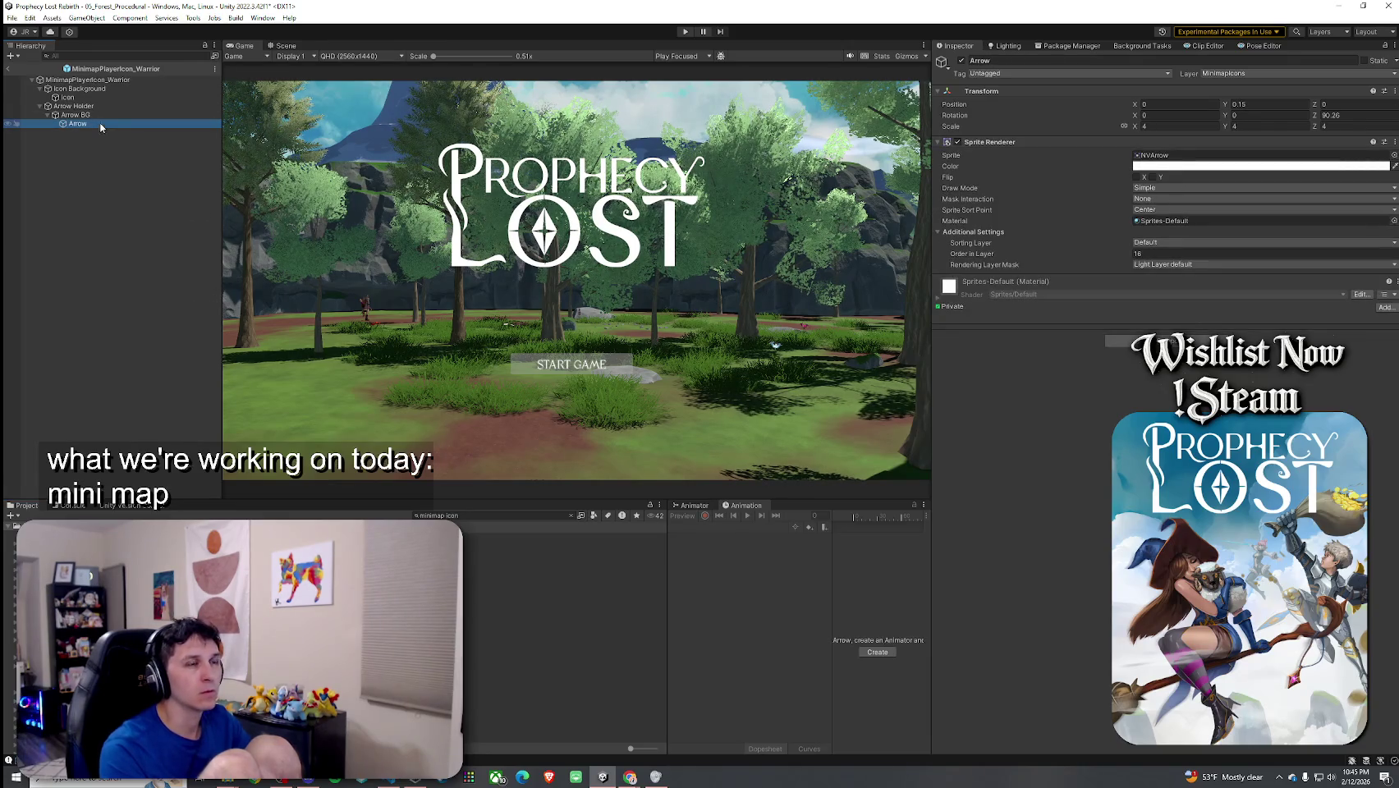
{"action": "left_click", "coordinate": [93, 107]}
Step: Leave prefab mode and save the scene
{"action": "left_click", "coordinate": [7, 68]}
{"action": "left_click", "coordinate": [13, 17]}
{"action": "left_click", "coordinate": [41, 72]}
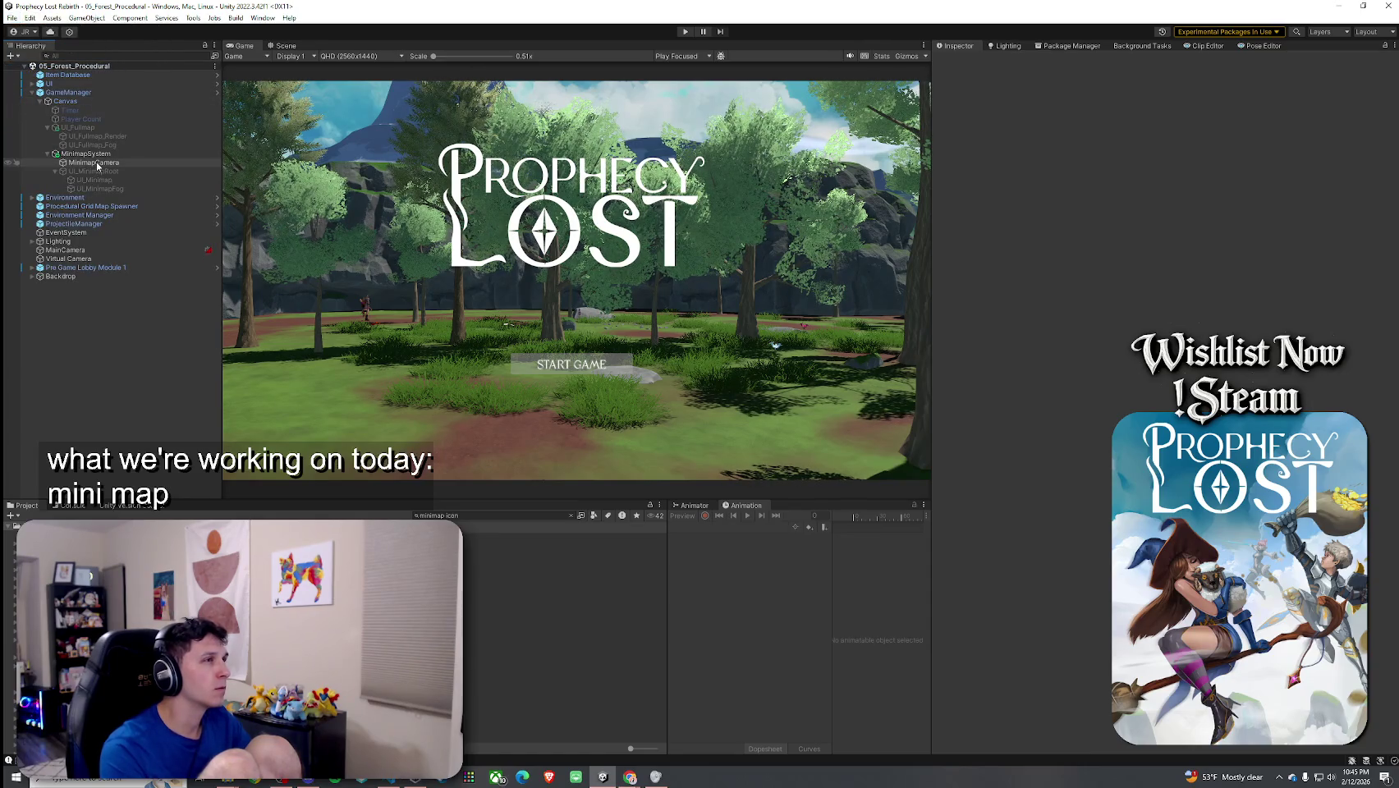
Step: Open the image picker for the minimap raw image and browse its asset and scene lists
{"action": "scroll", "coordinate": [1028, 474], "scroll_direction": "down", "scroll_amount": 2}
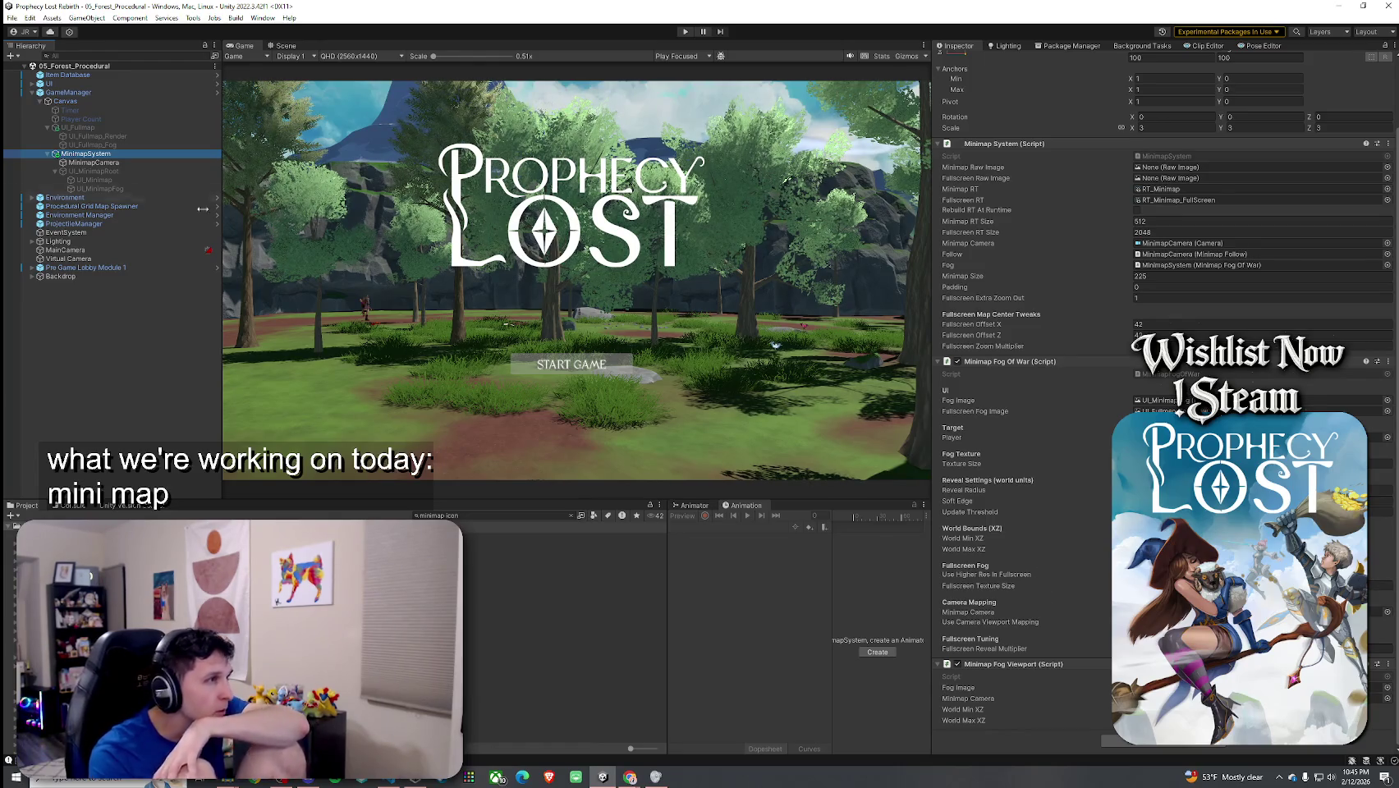
{"action": "left_click", "coordinate": [885, 574]}
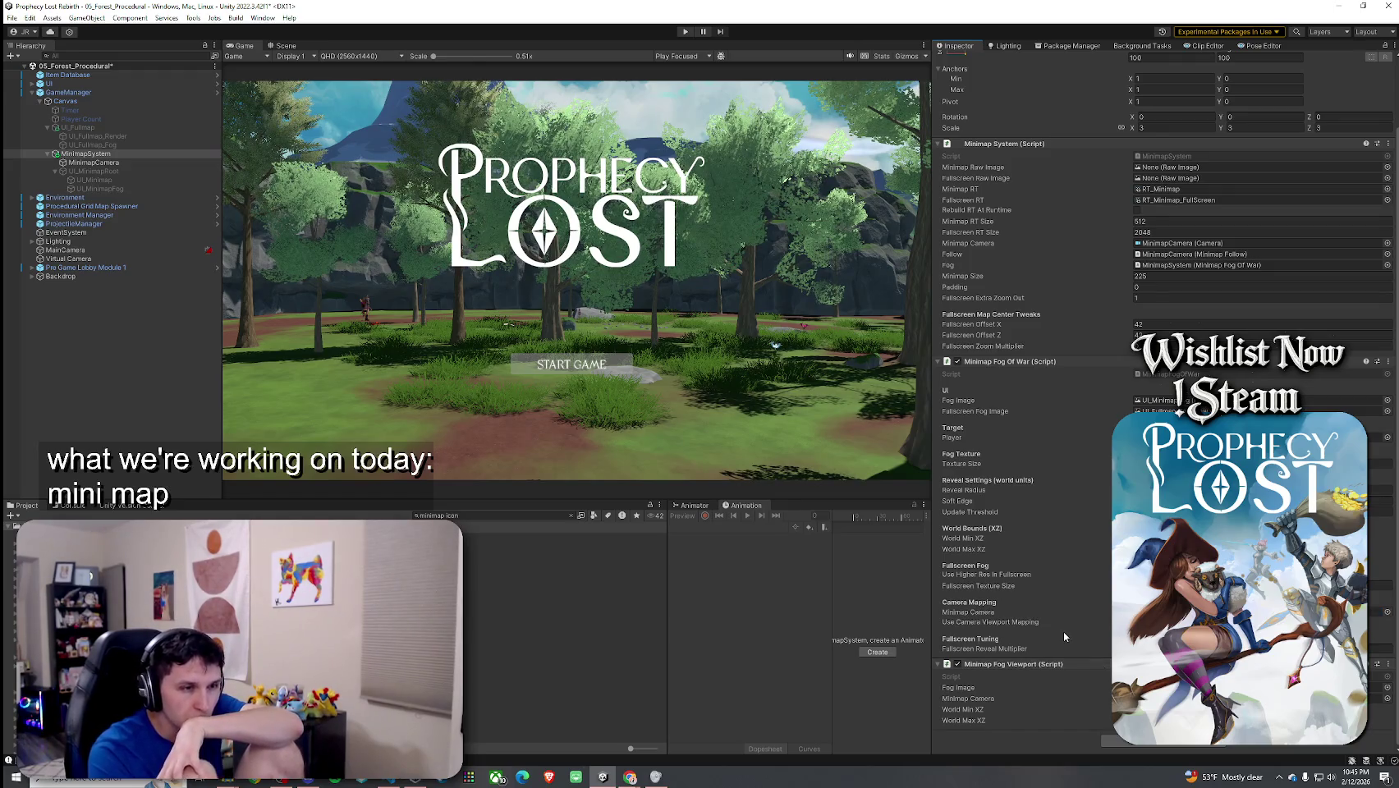
{"action": "scroll", "coordinate": [1063, 630], "scroll_direction": "up", "scroll_amount": 2}
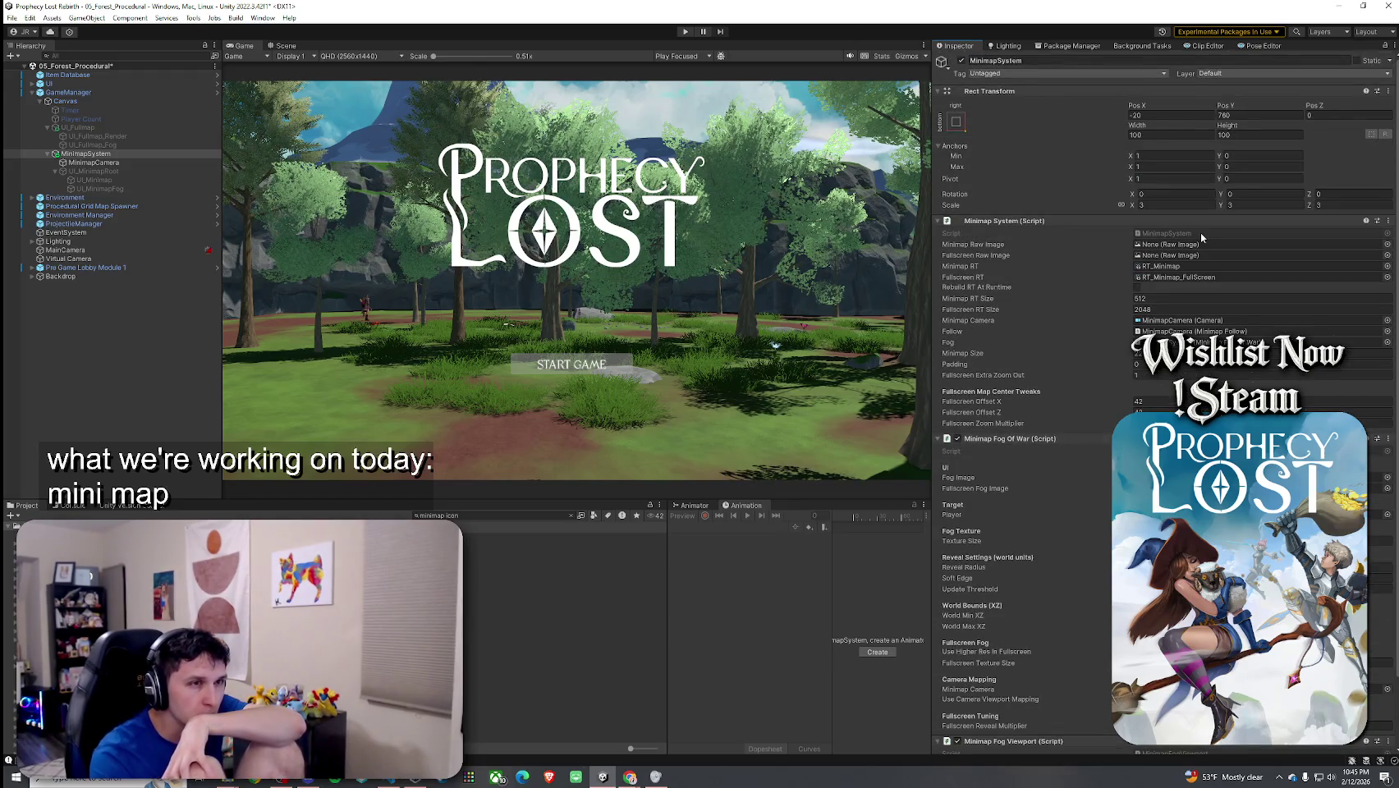
{"action": "left_click", "coordinate": [1387, 244]}
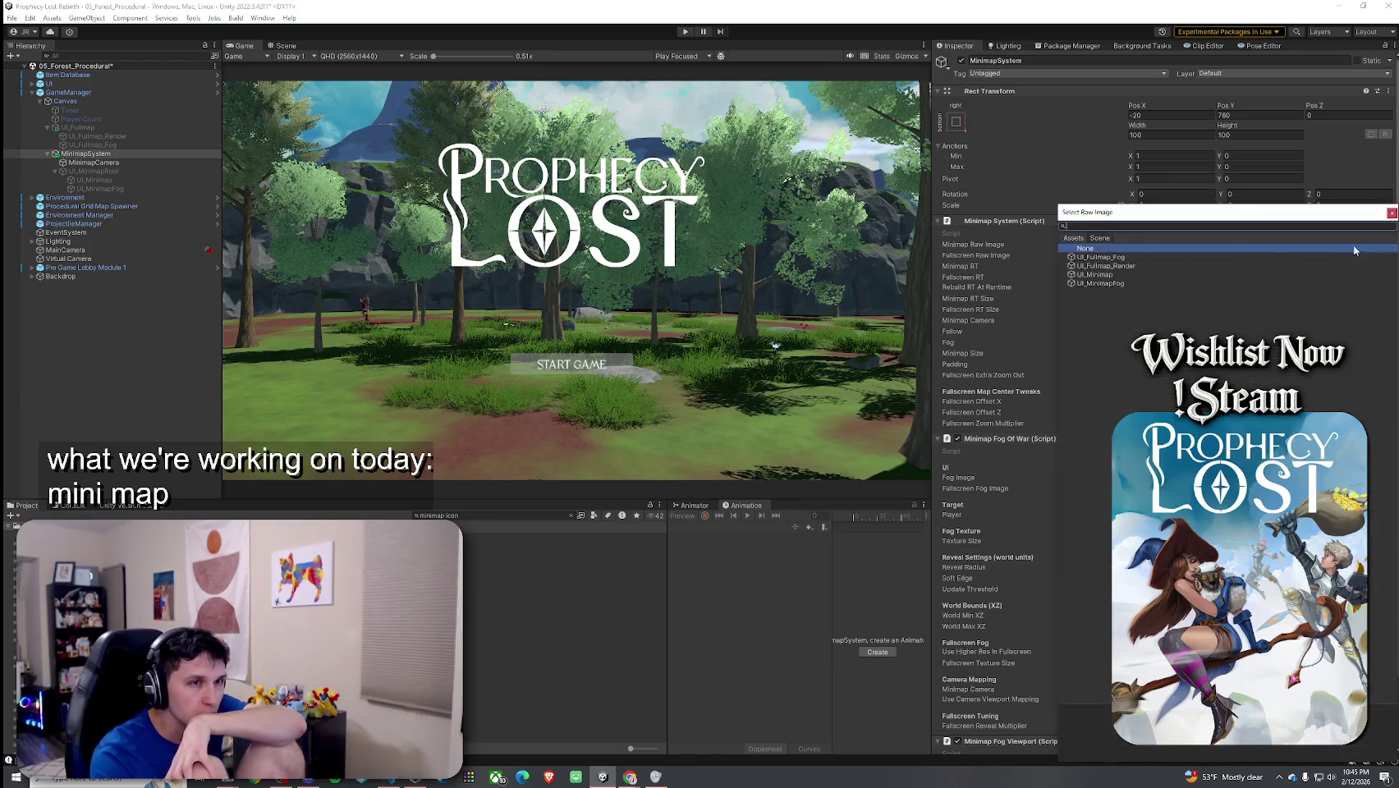
{"action": "left_click", "coordinate": [1073, 238]}
{"action": "left_click", "coordinate": [1100, 238]}
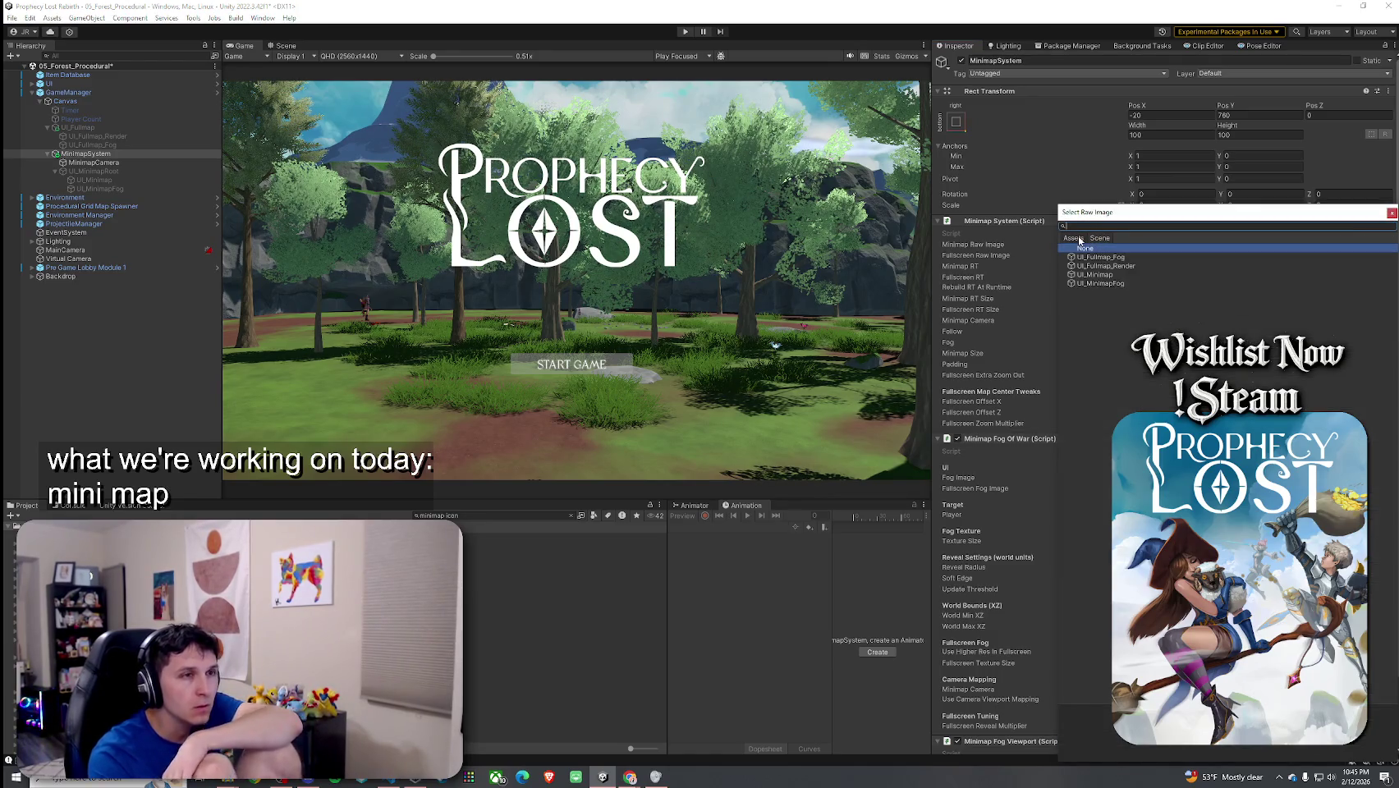
Step: Close the picker without choosing, clear the project search, and open the RT_Minimap render texture
{"action": "left_click_drag", "start_coordinate": [1129, 221], "coordinate": [657, 246]}
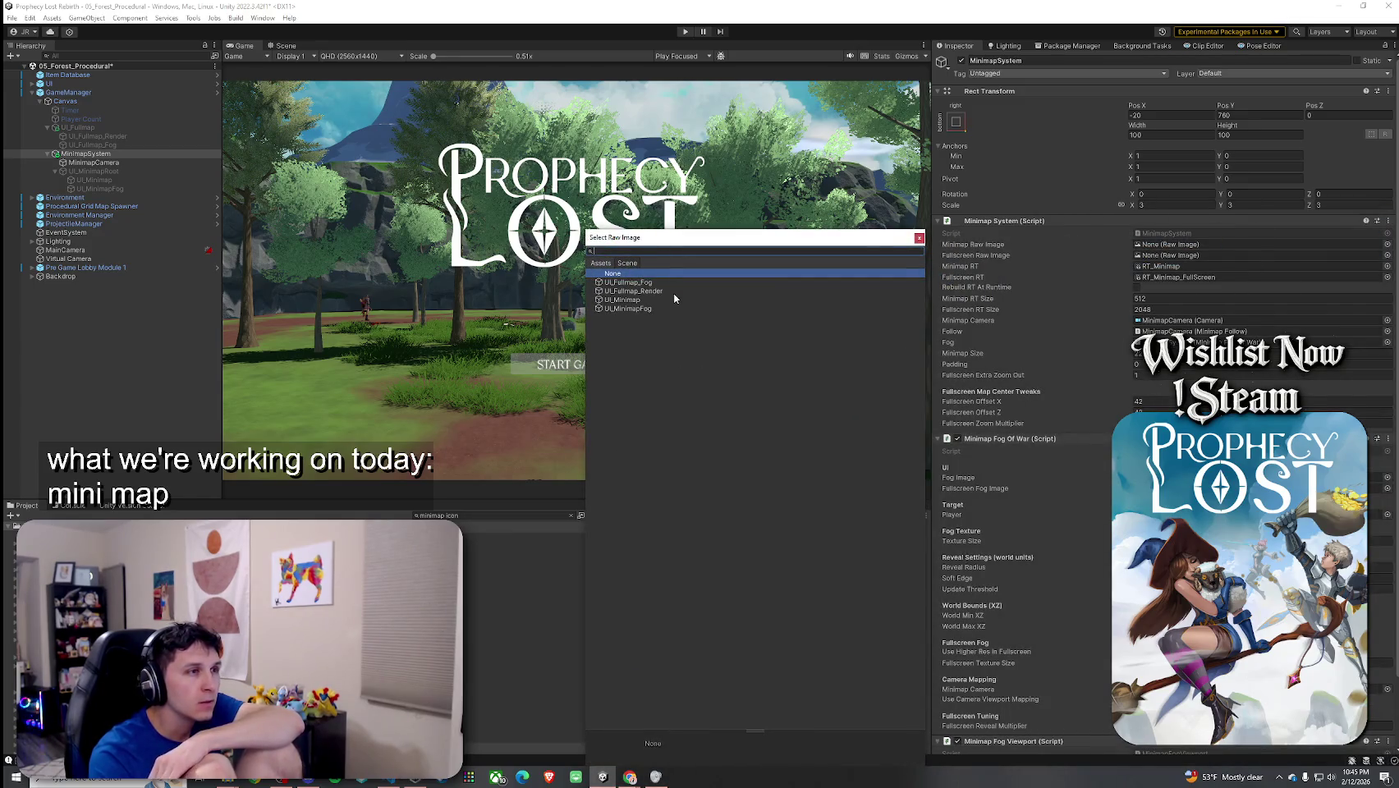
{"action": "left_click", "coordinate": [919, 237]}
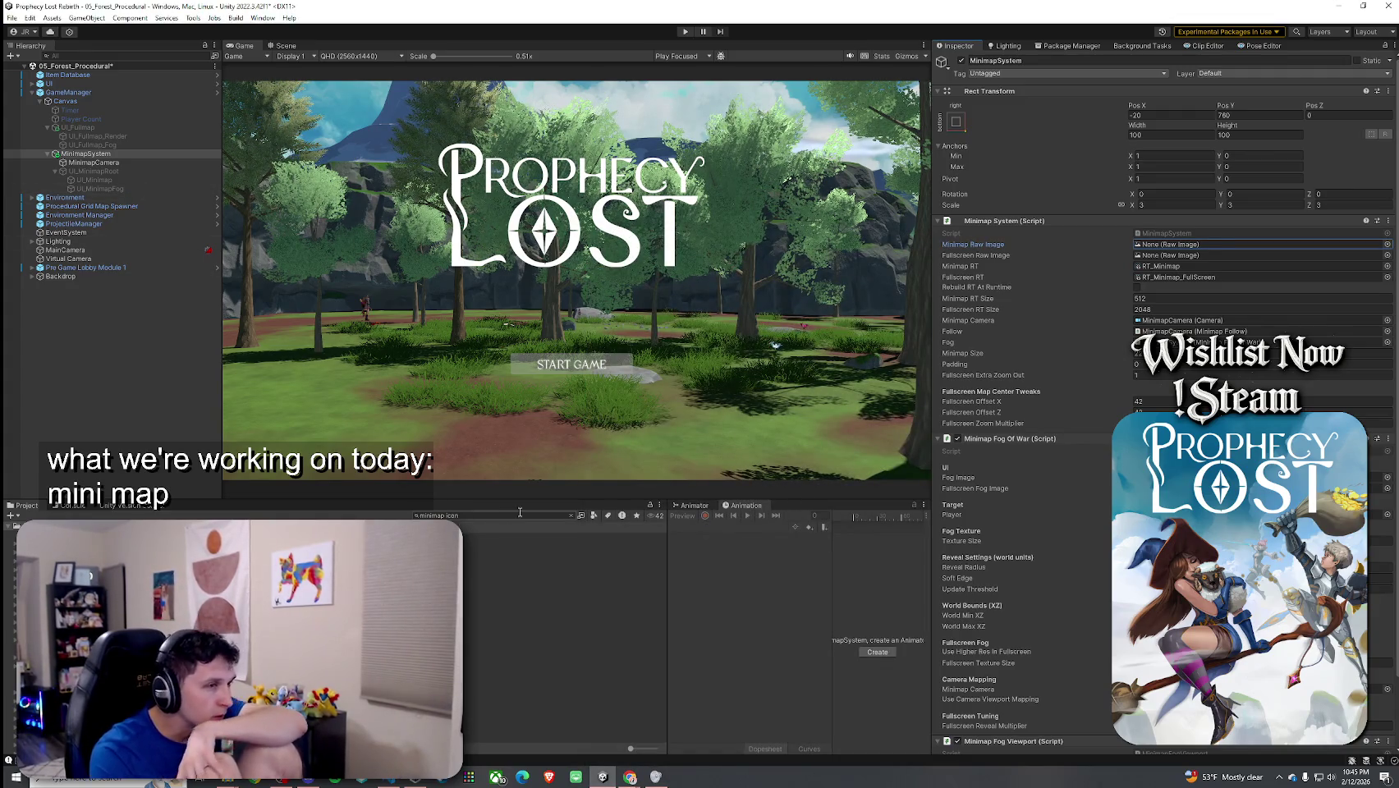
{"action": "left_click", "coordinate": [565, 516]}
{"action": "type", "text": "RT_mini"}
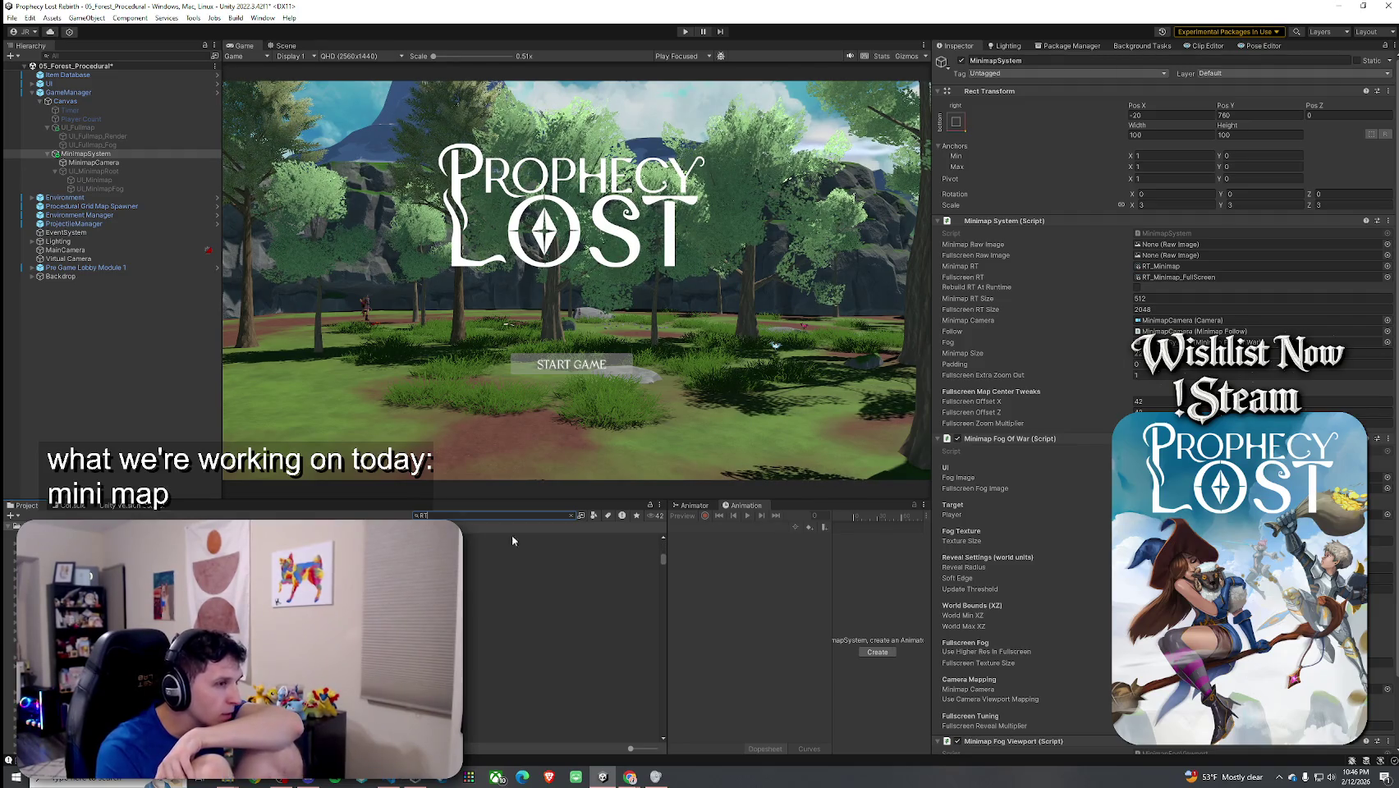
{"action": "left_click", "coordinate": [460, 537]}
Step: On MinimapSystem, assign UI_Fullmap_Render as the fullscreen raw image and UI_Minimap as the minimap raw image
{"action": "left_click", "coordinate": [570, 515]}
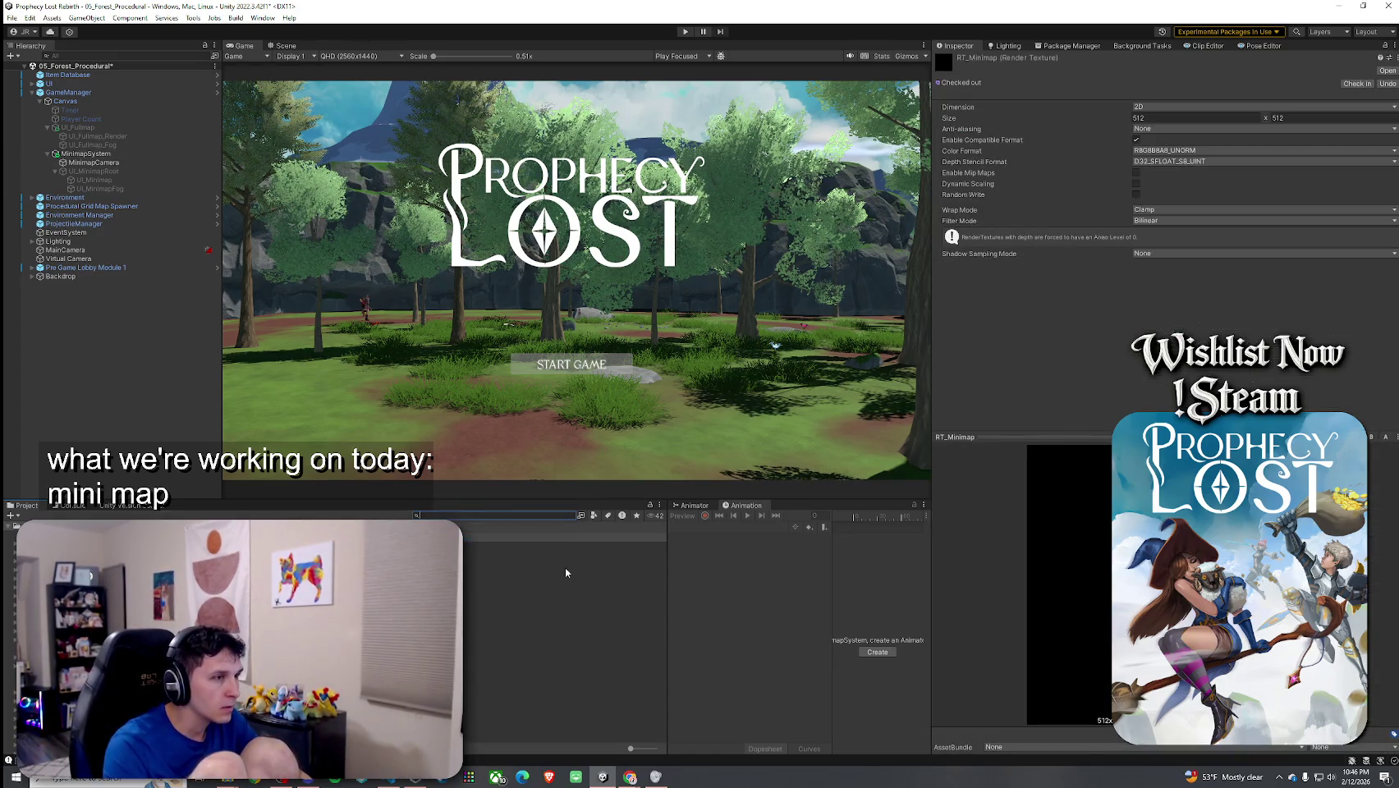
{"action": "left_click", "coordinate": [69, 92]}
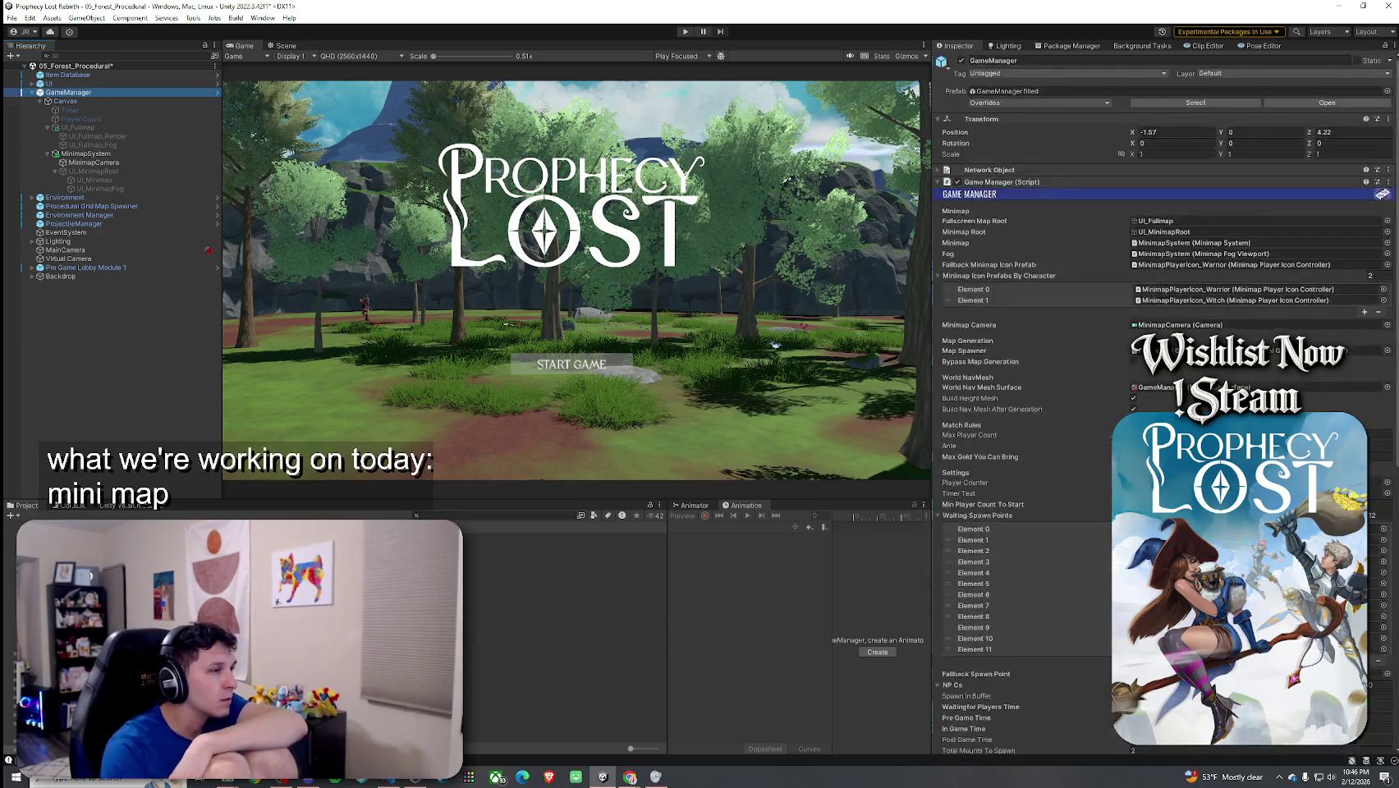
{"action": "left_click", "coordinate": [565, 635]}
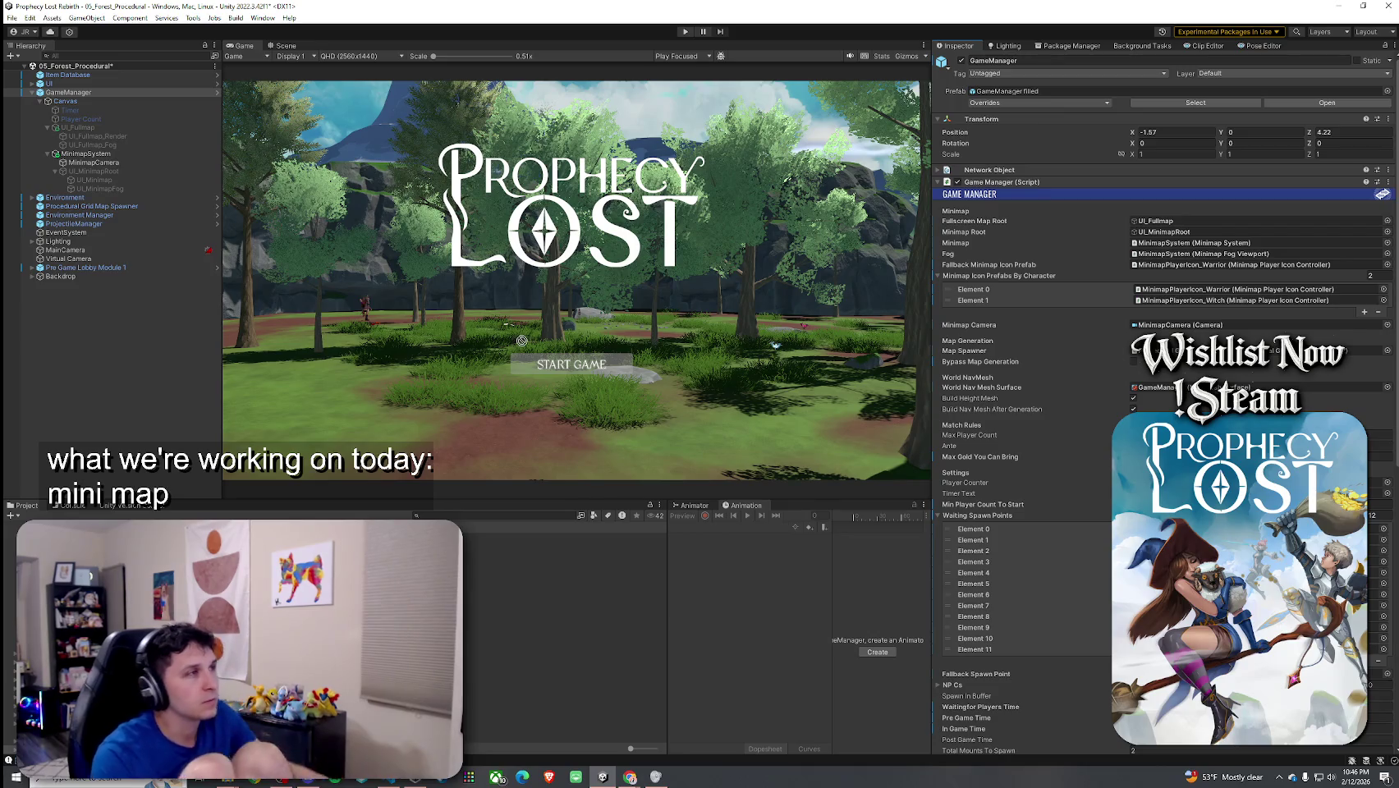
{"action": "left_click", "coordinate": [85, 154]}
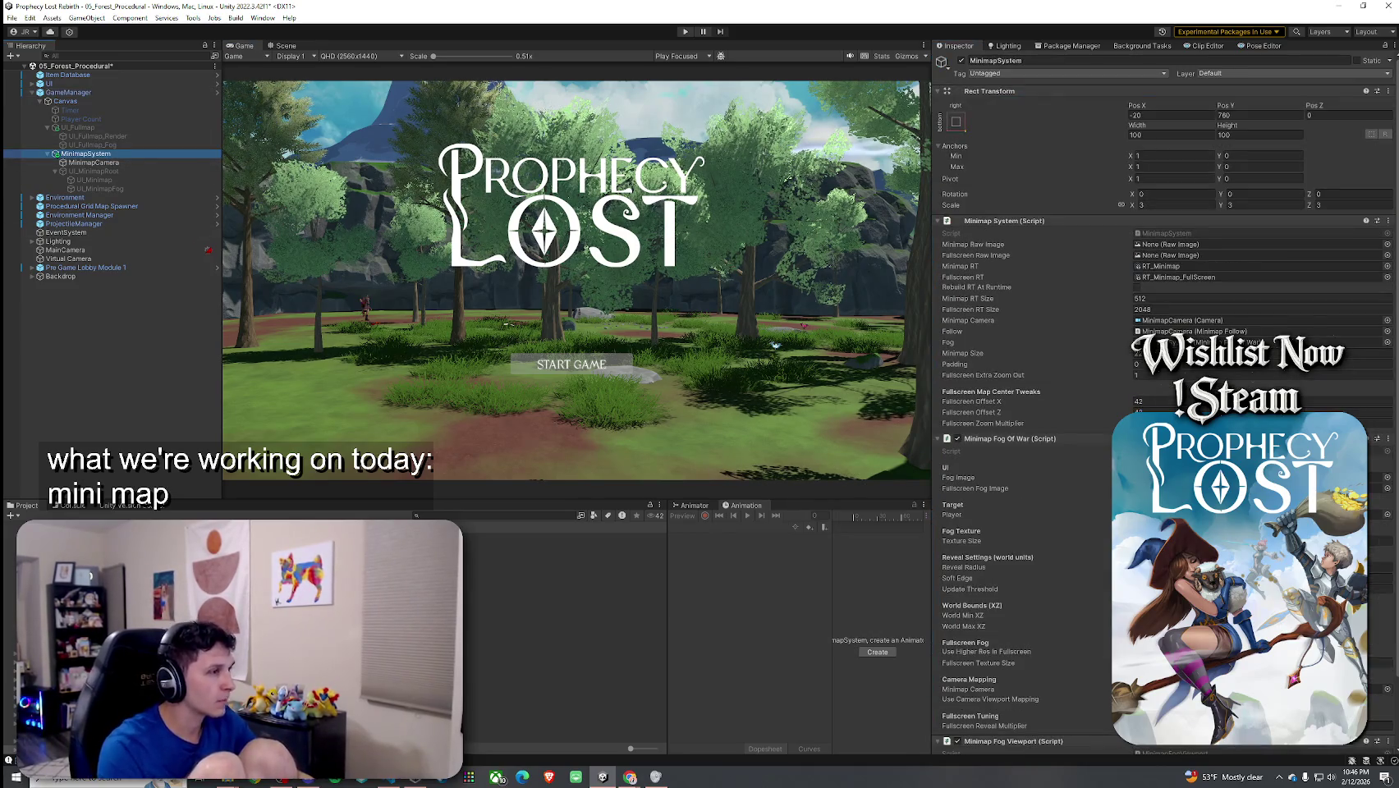
{"action": "left_click", "coordinate": [542, 123]}
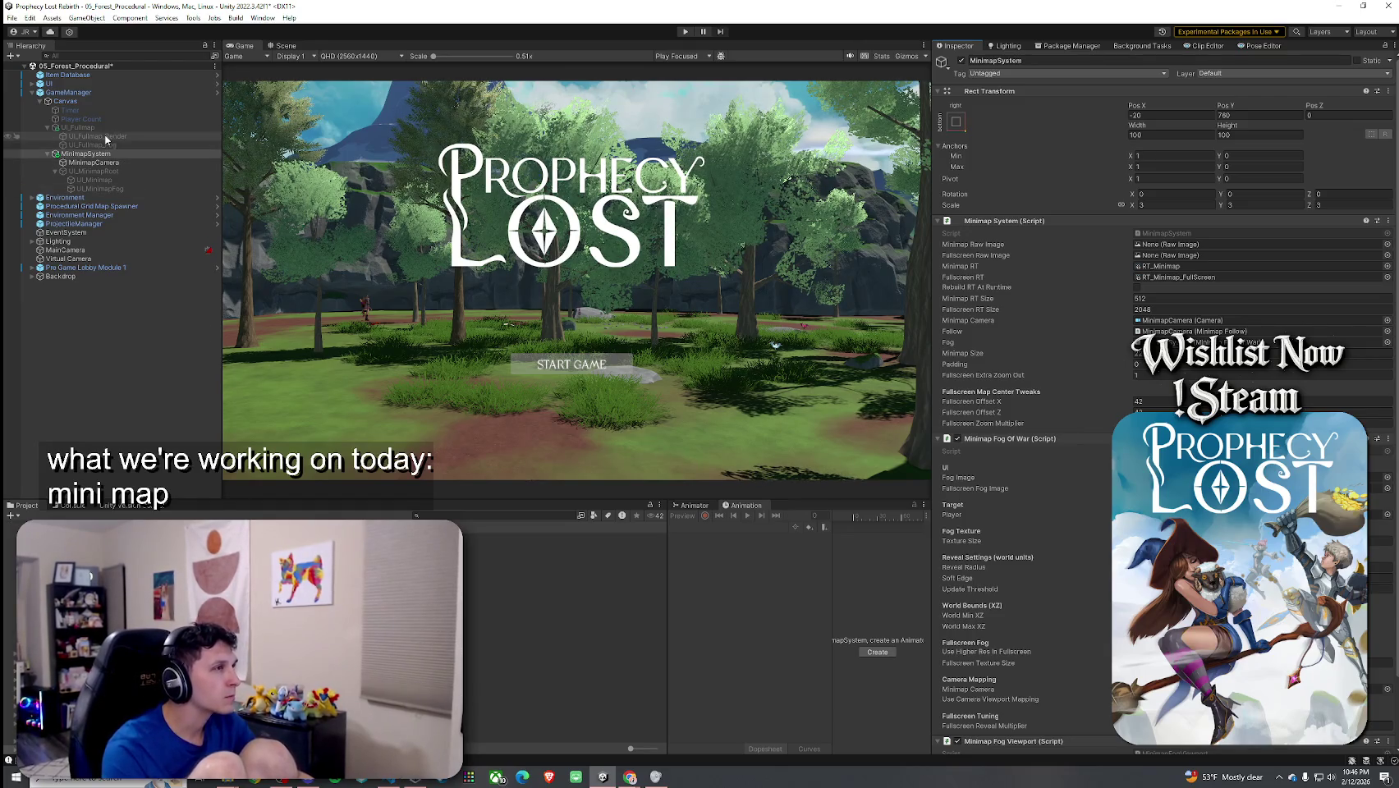
{"action": "mouse_move", "coordinate": [995, 327]}
{"action": "left_mouse_down"}
{"action": "mouse_move", "coordinate": [1198, 268]}
{"action": "mouse_move", "coordinate": [1192, 258]}
{"action": "left_mouse_up"}
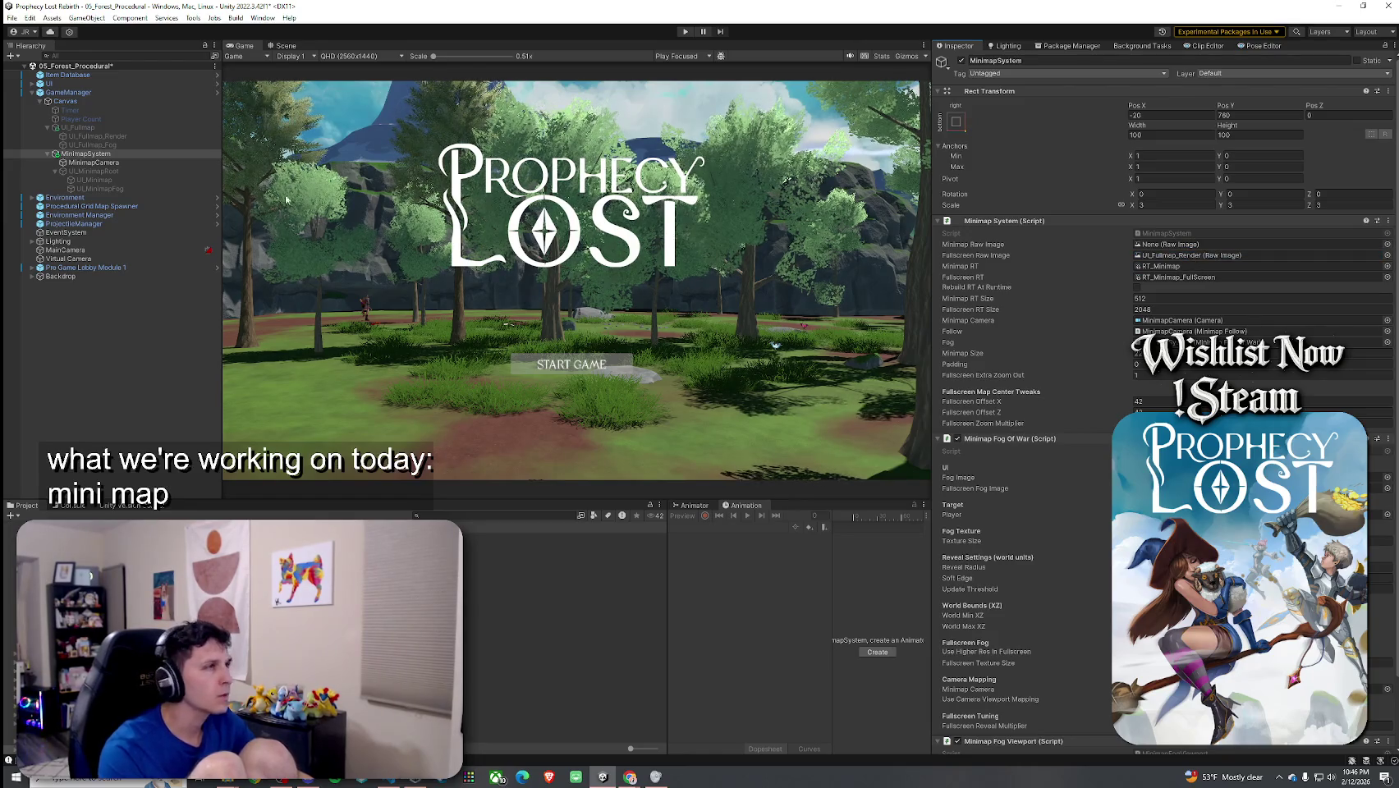
{"action": "mouse_move", "coordinate": [124, 180]}
{"action": "left_mouse_down"}
{"action": "mouse_move", "coordinate": [203, 205]}
{"action": "mouse_move", "coordinate": [1202, 245]}
{"action": "left_mouse_up"}
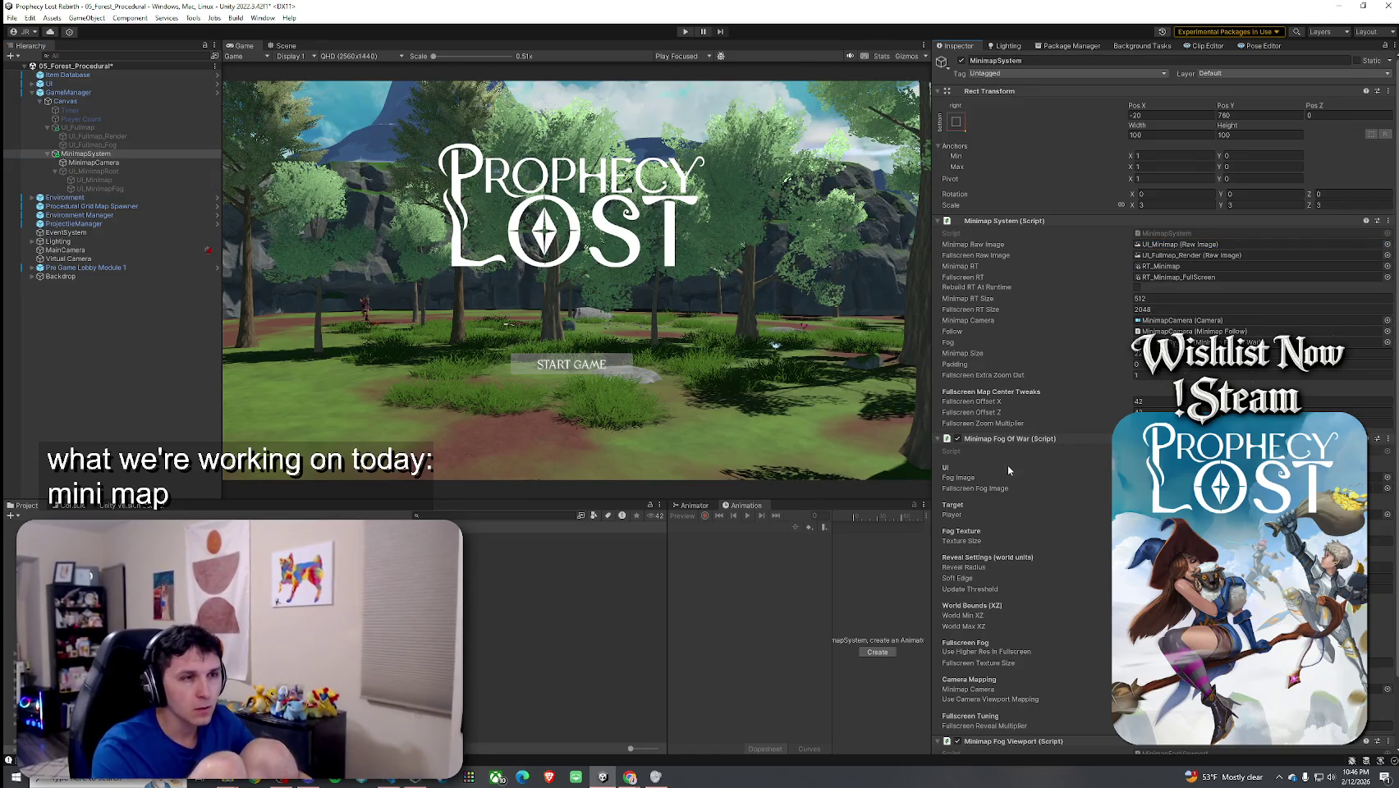
Step: Save the scene, maximize the Game view, and enter play mode
{"action": "scroll", "coordinate": [1008, 465], "scroll_direction": "down", "scroll_amount": 3}
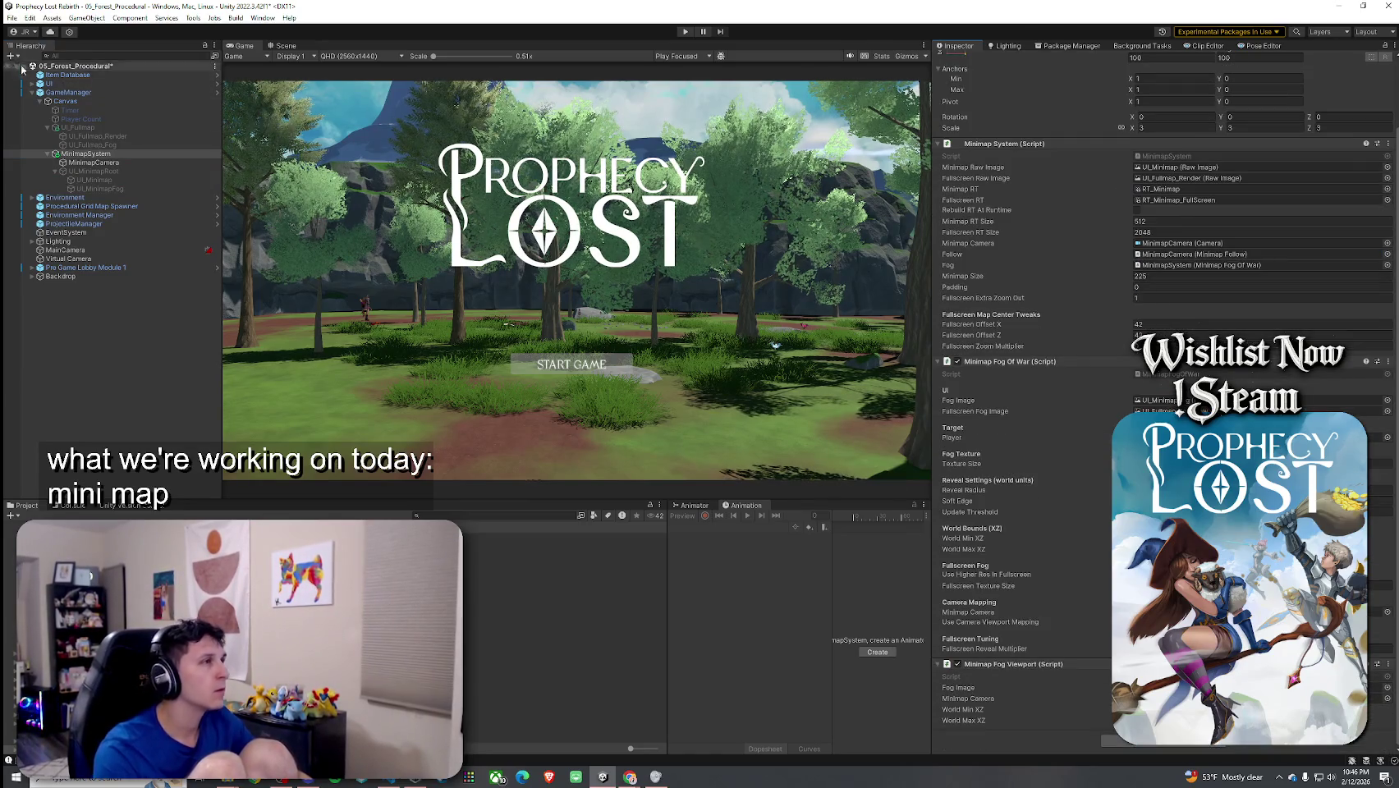
{"action": "left_click", "coordinate": [12, 17]}
{"action": "left_click", "coordinate": [28, 63]}
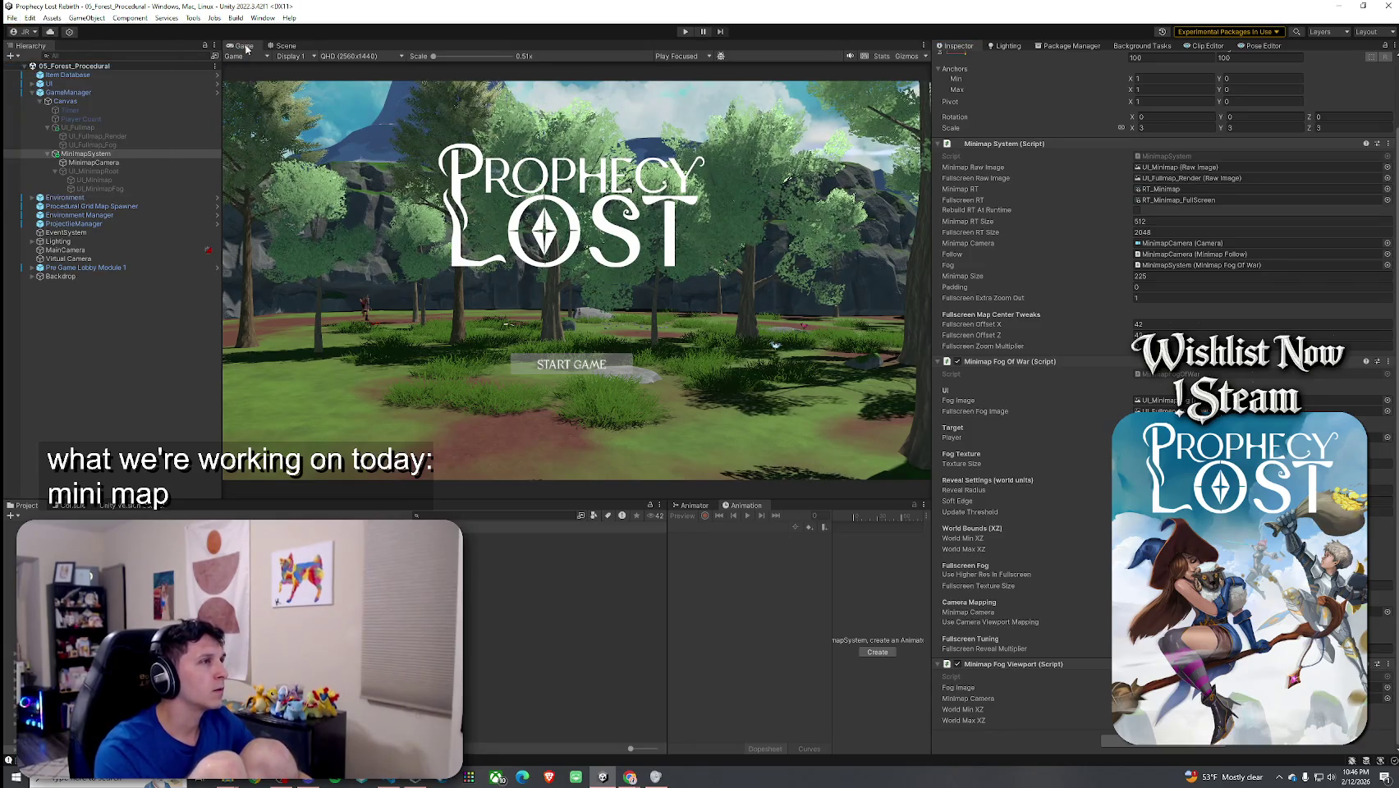
{"action": "double_click", "coordinate": [246, 48]}
{"action": "left_click", "coordinate": [686, 32]}
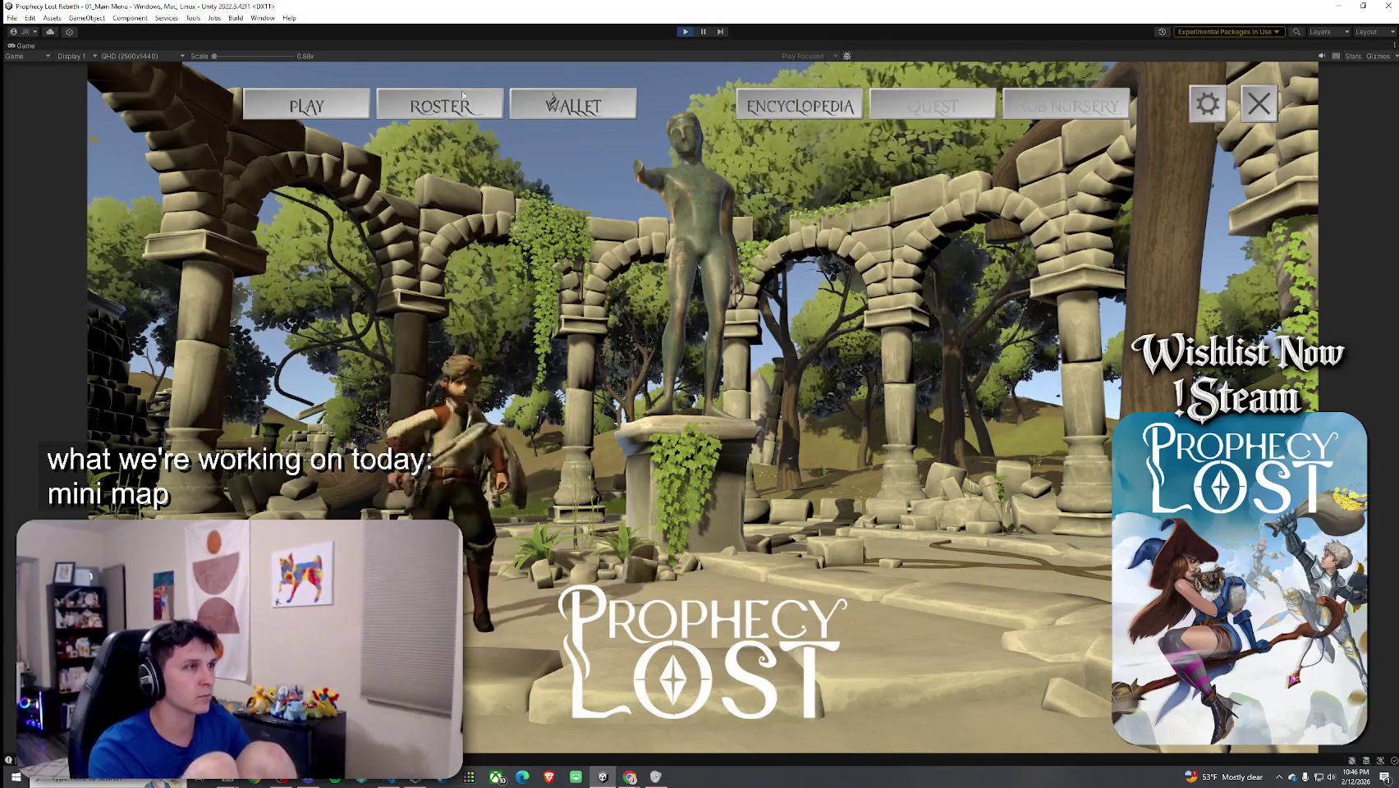
Step: Open the destination map and start matchmaking for Fanglan
{"action": "left_click", "coordinate": [335, 115]}
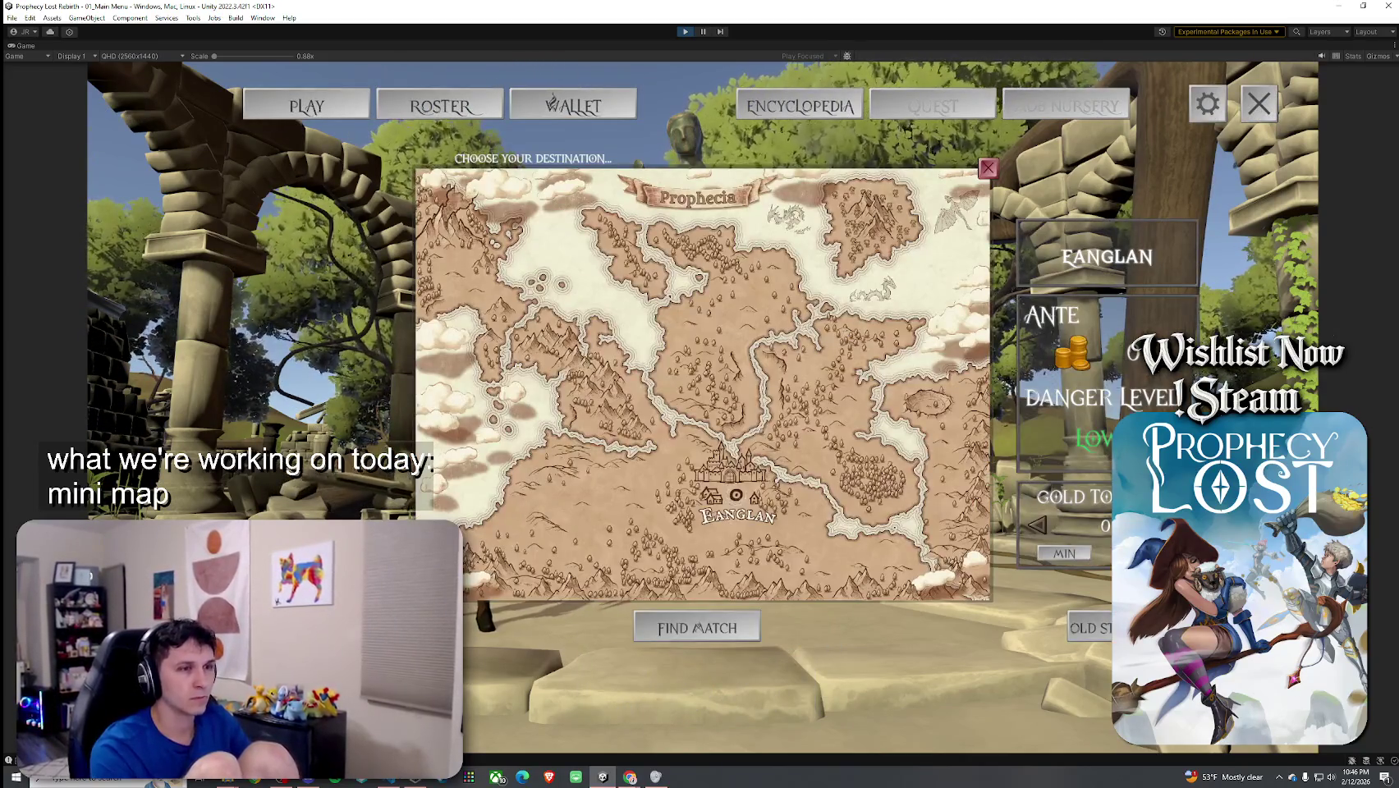
{"action": "left_click", "coordinate": [697, 629]}
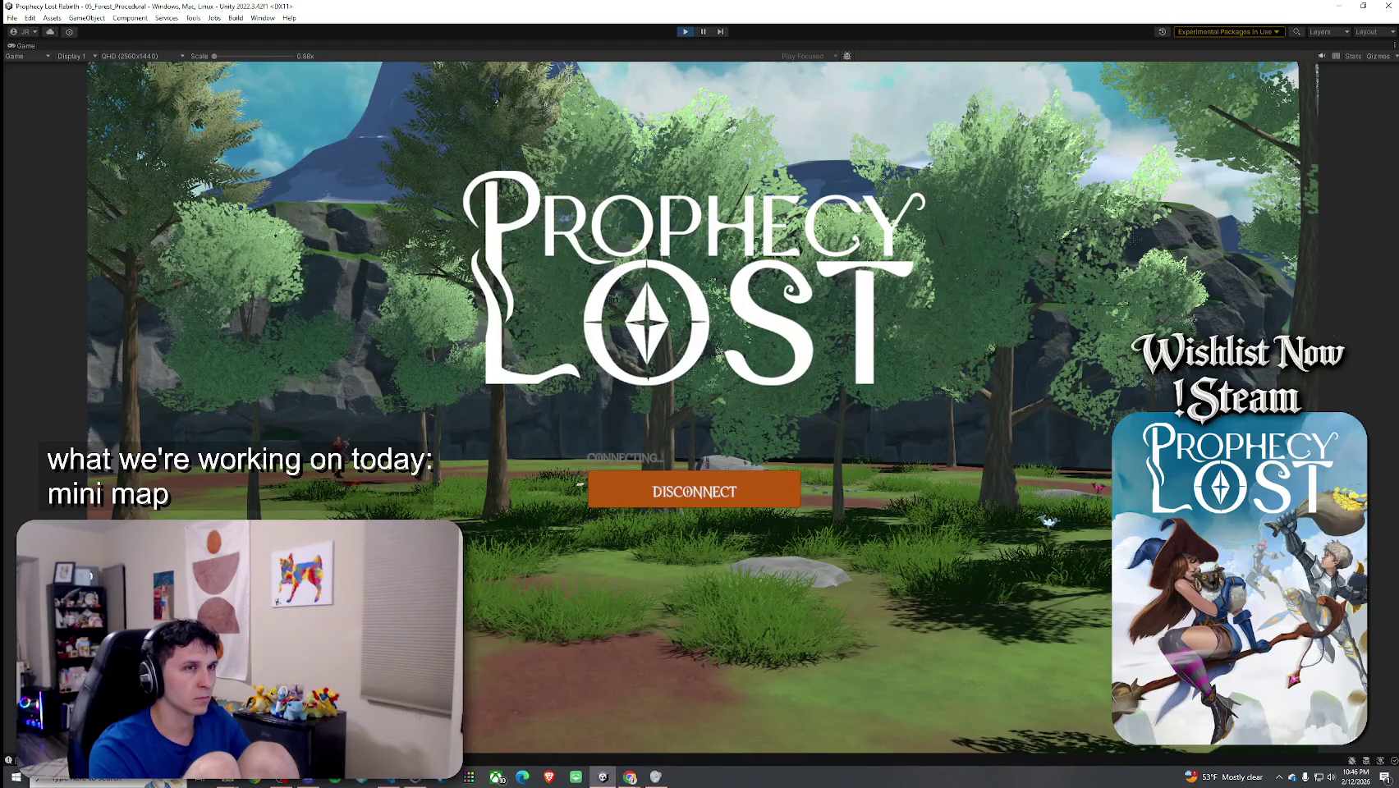
Step: Run through the water, toggling the full-screen map with M several times to check the icons
{"action": "key", "text": "w"}
{"action": "key", "text": "m"}
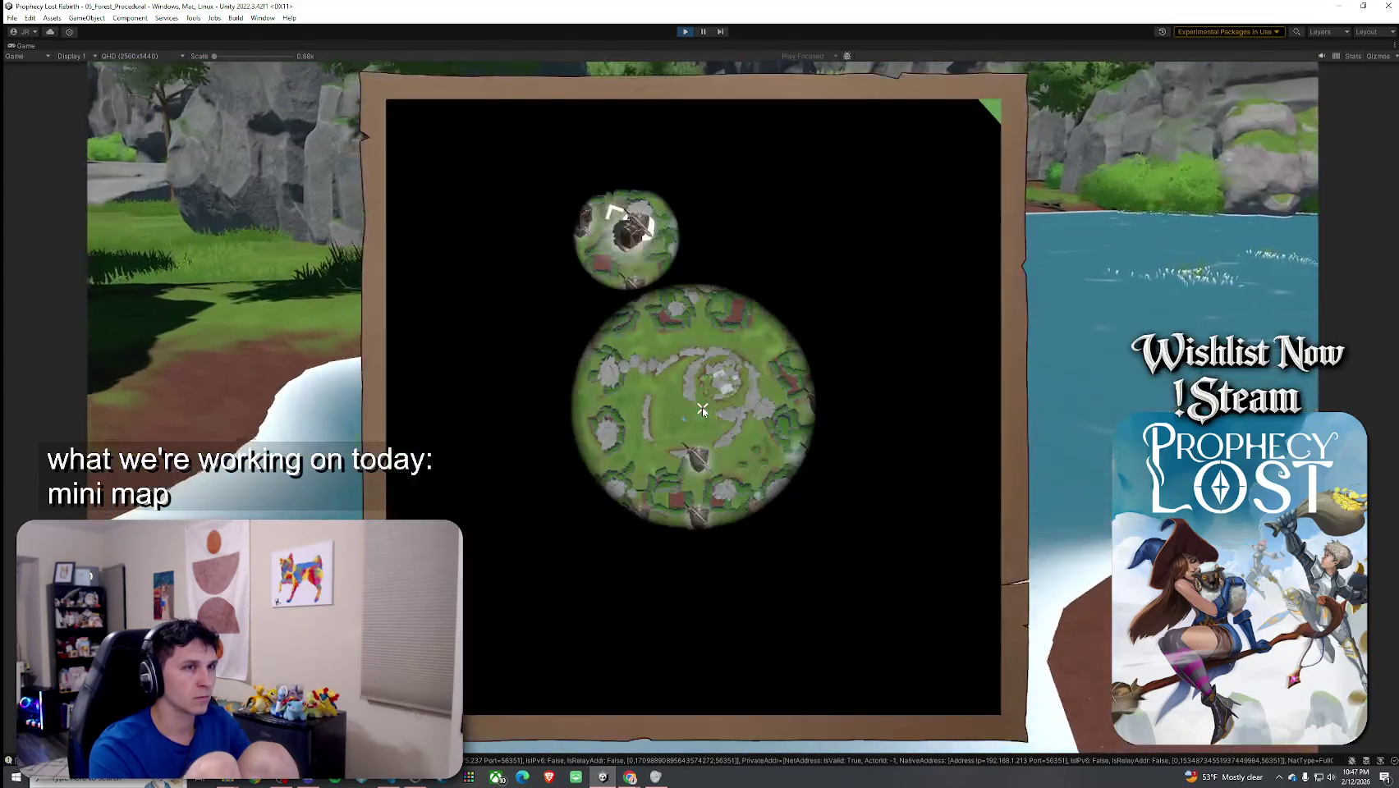
{"action": "key", "text": "m"}
{"action": "key", "text": "w"}
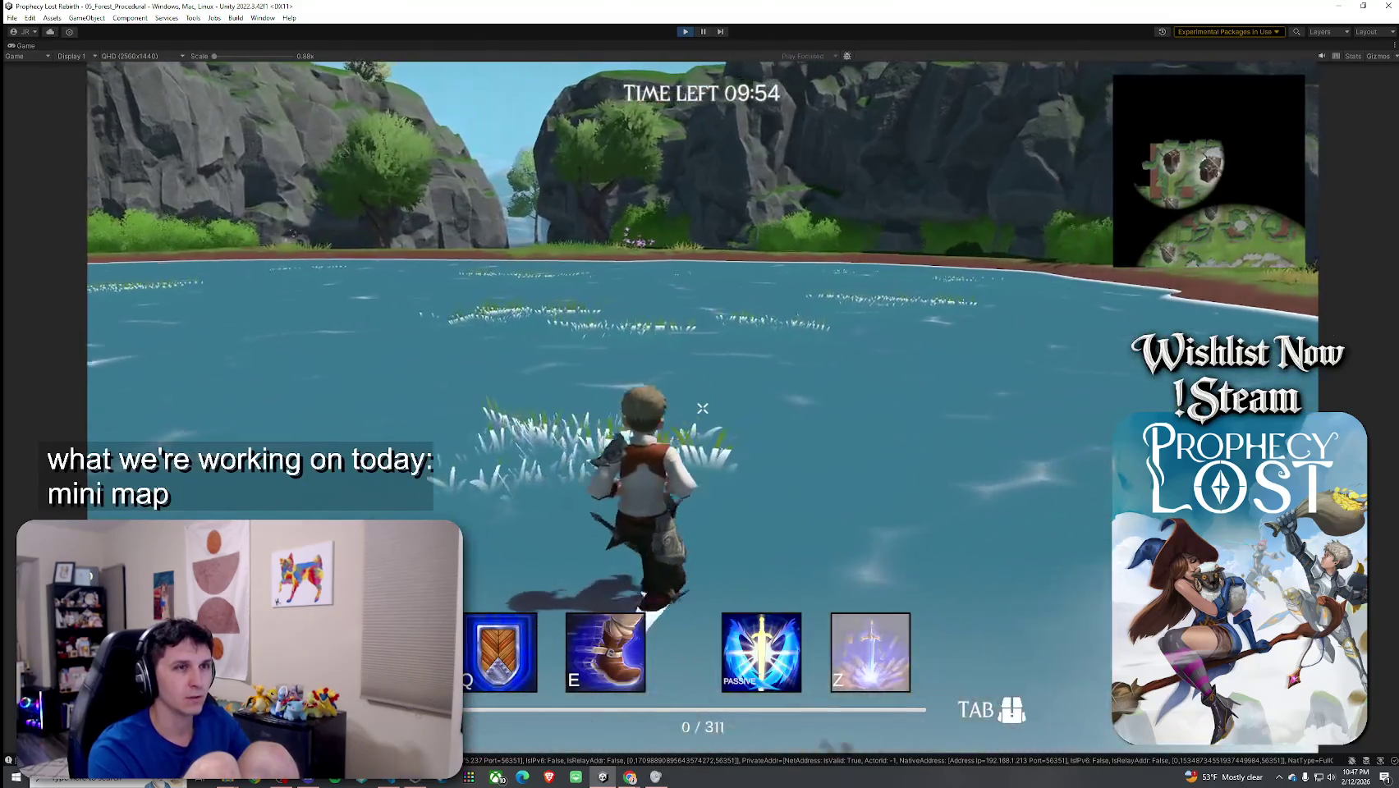
{"action": "key", "text": "m"}
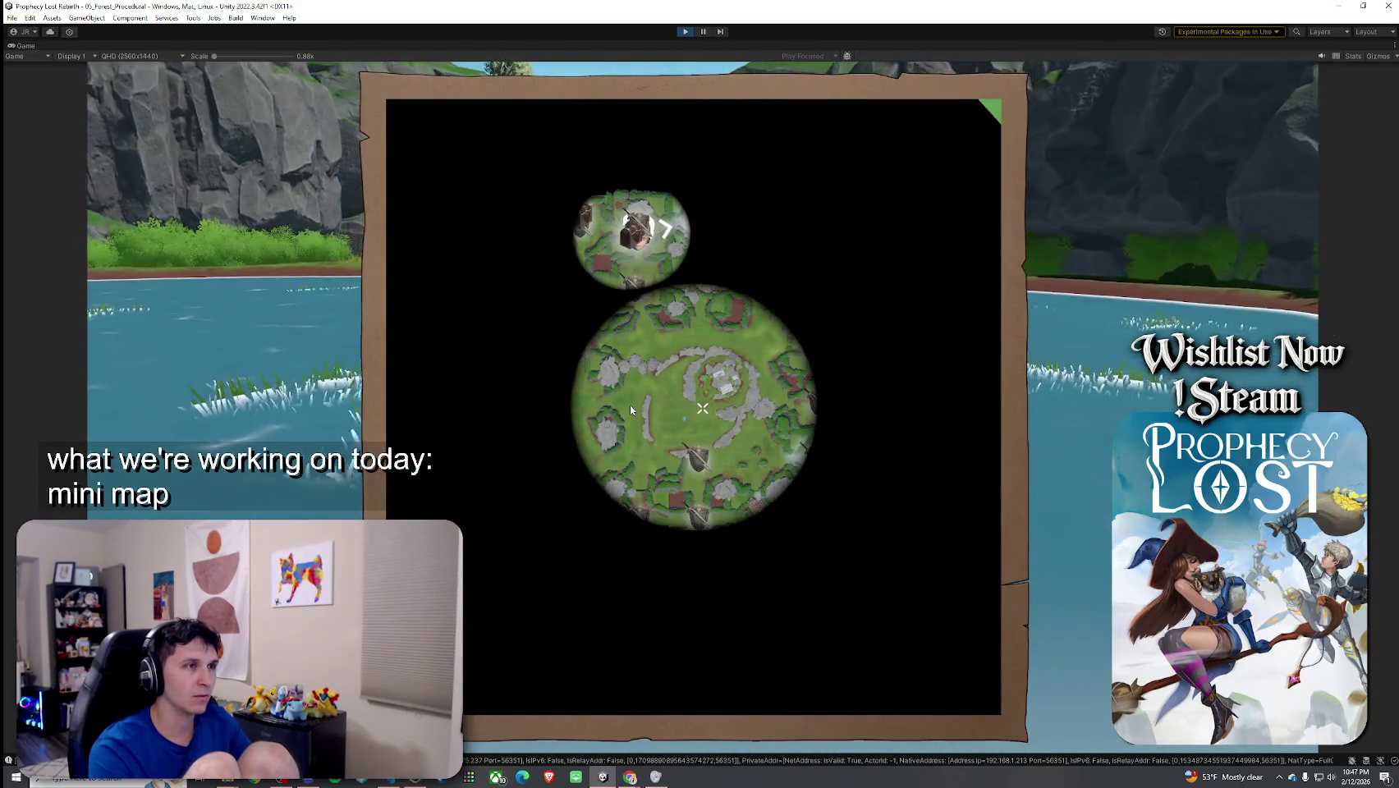
{"action": "key", "text": "m"}
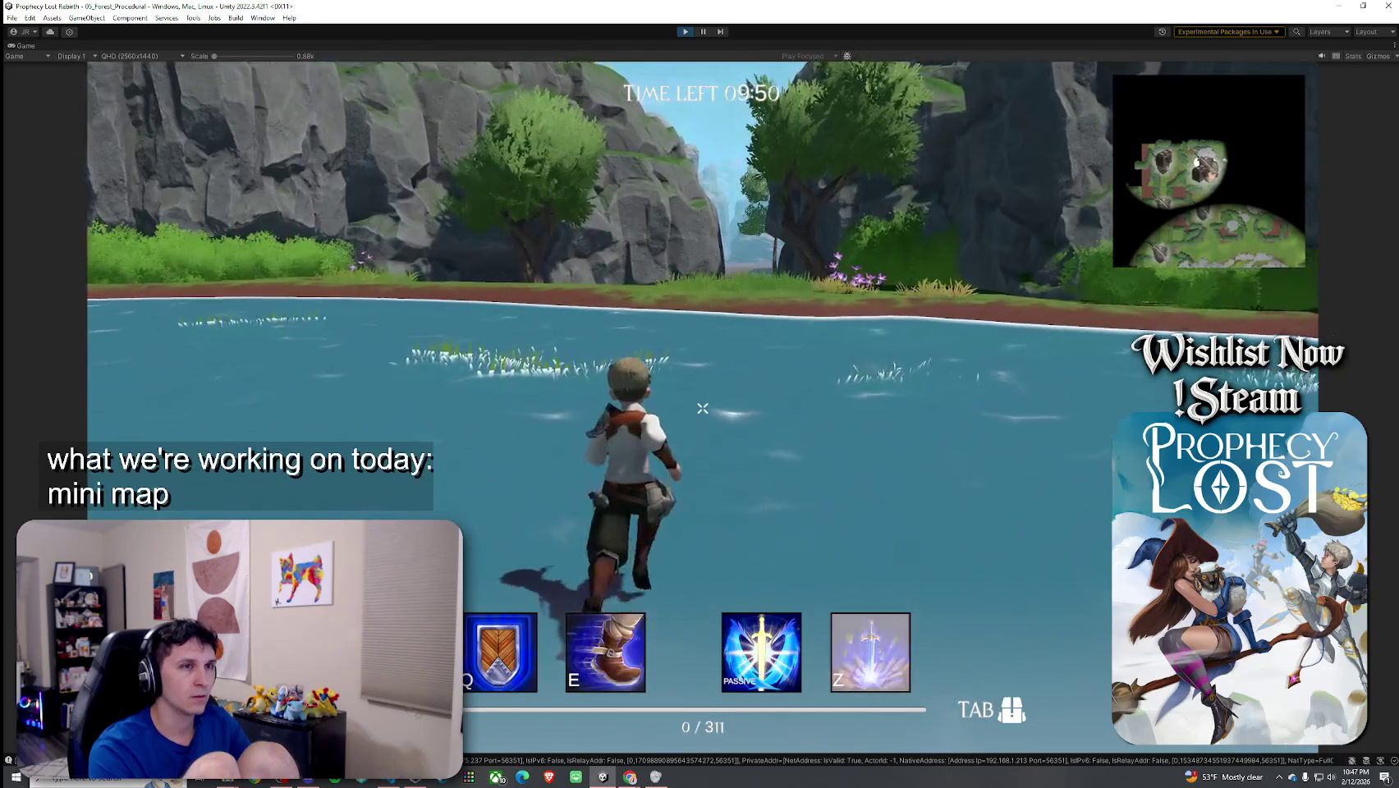
{"action": "key", "text": "m"}
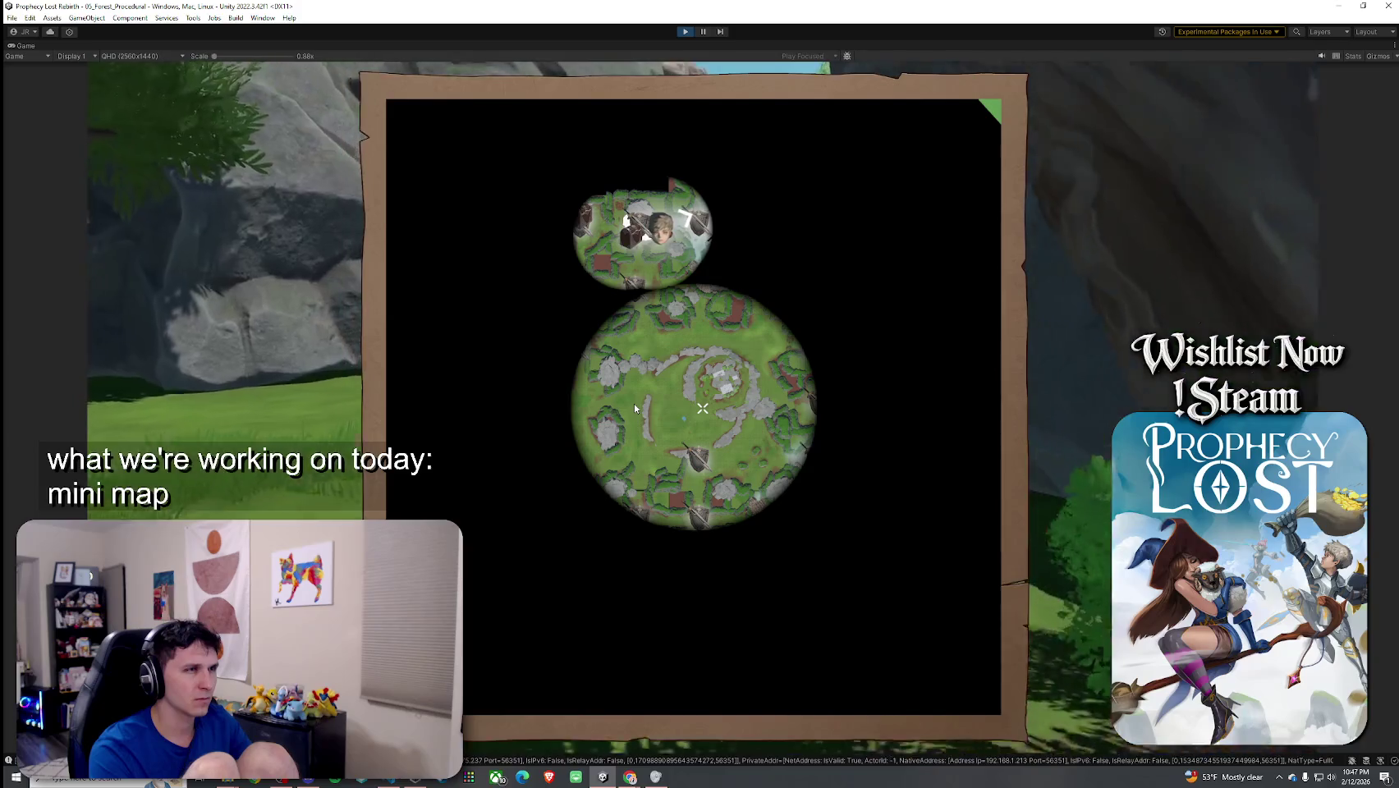
{"action": "key", "text": "m"}
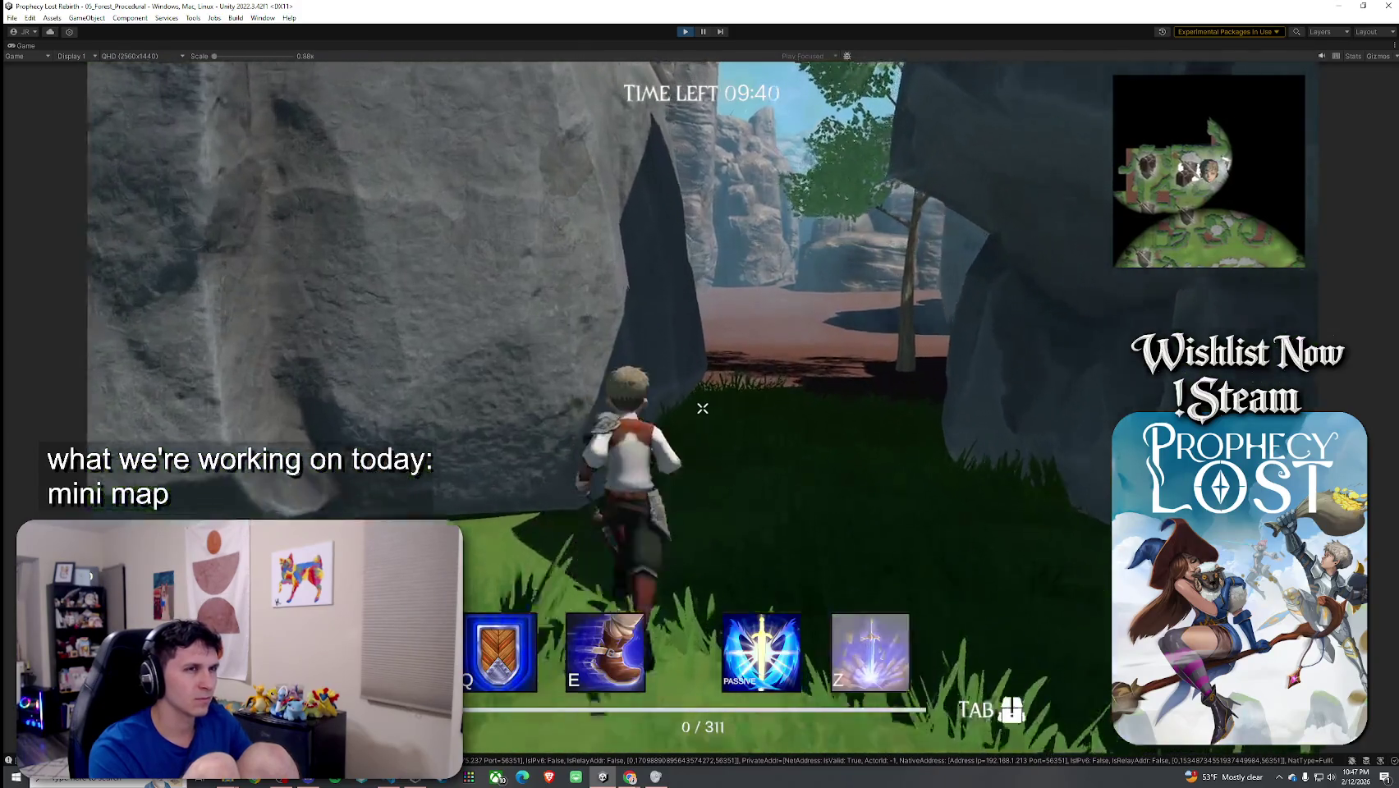
Step: Run toward the rock wall, reopen the full-screen map, and bring up Windows search
{"action": "key", "text": "w"}
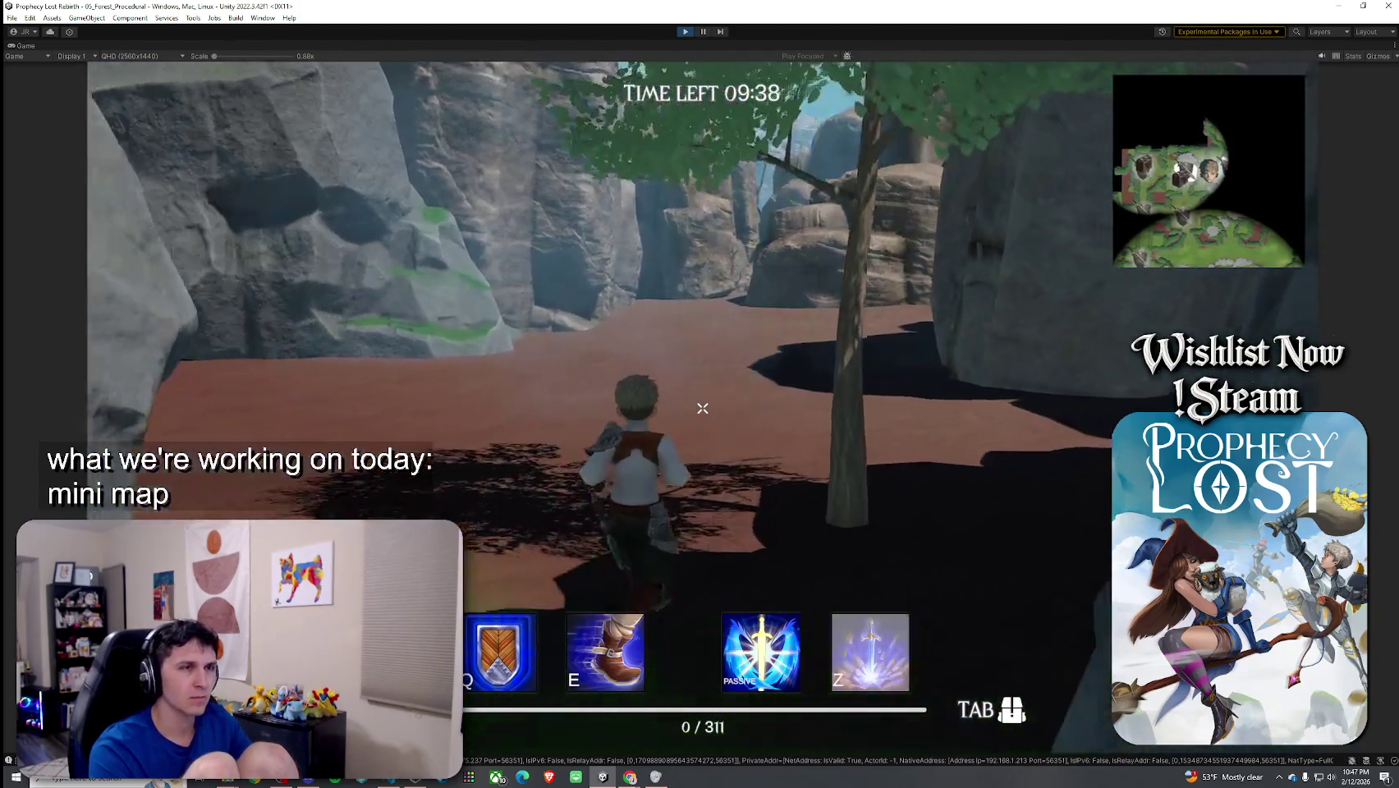
{"action": "key", "text": "w"}
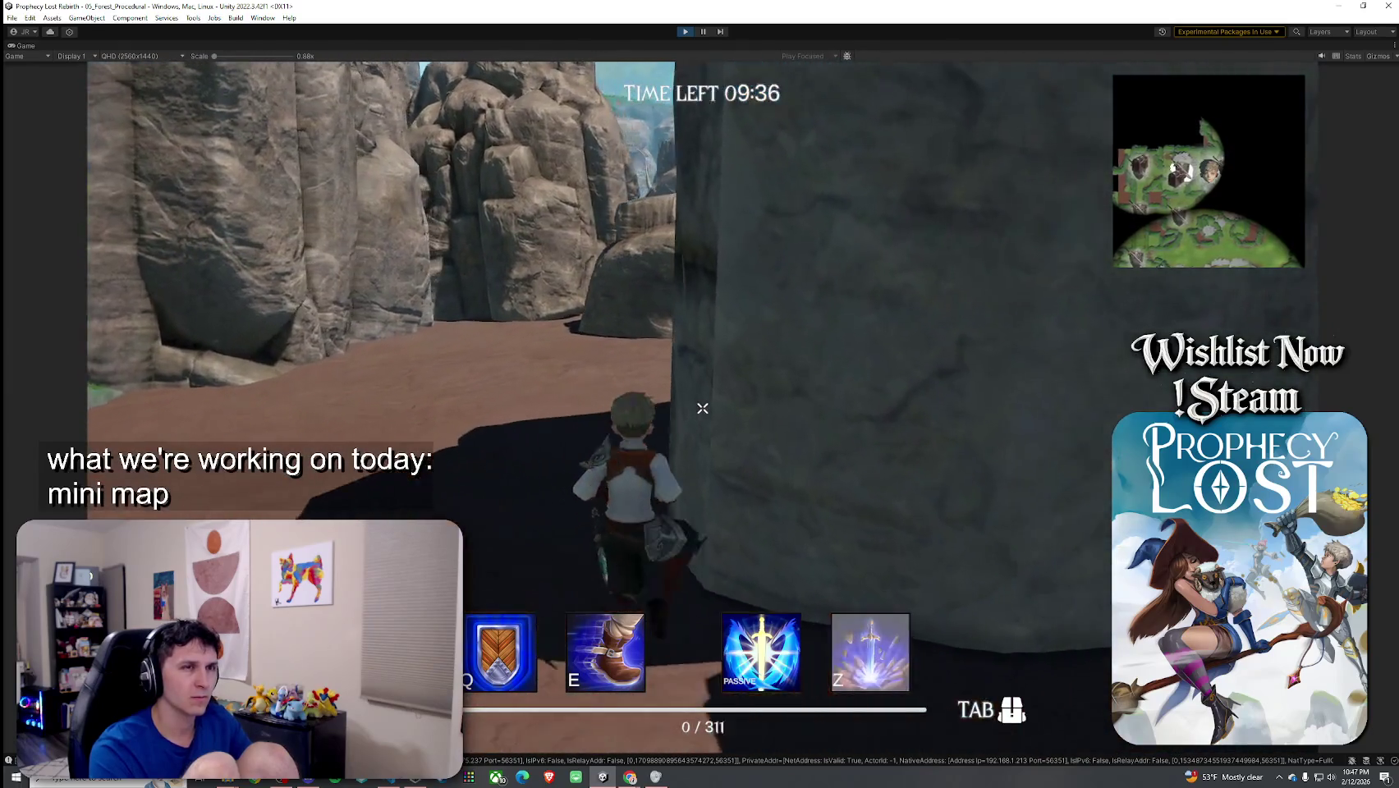
{"action": "key", "text": "m"}
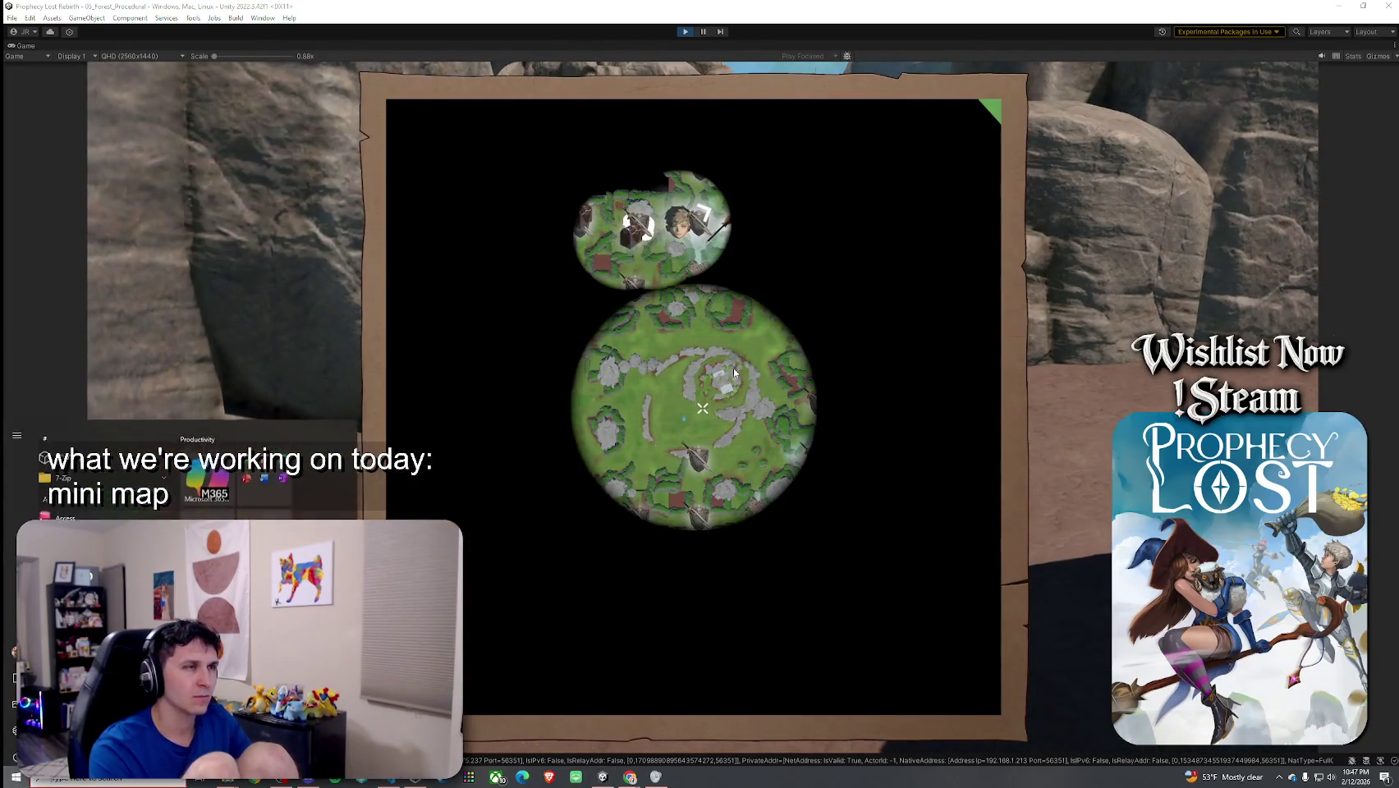
{"action": "key", "text": "m"}
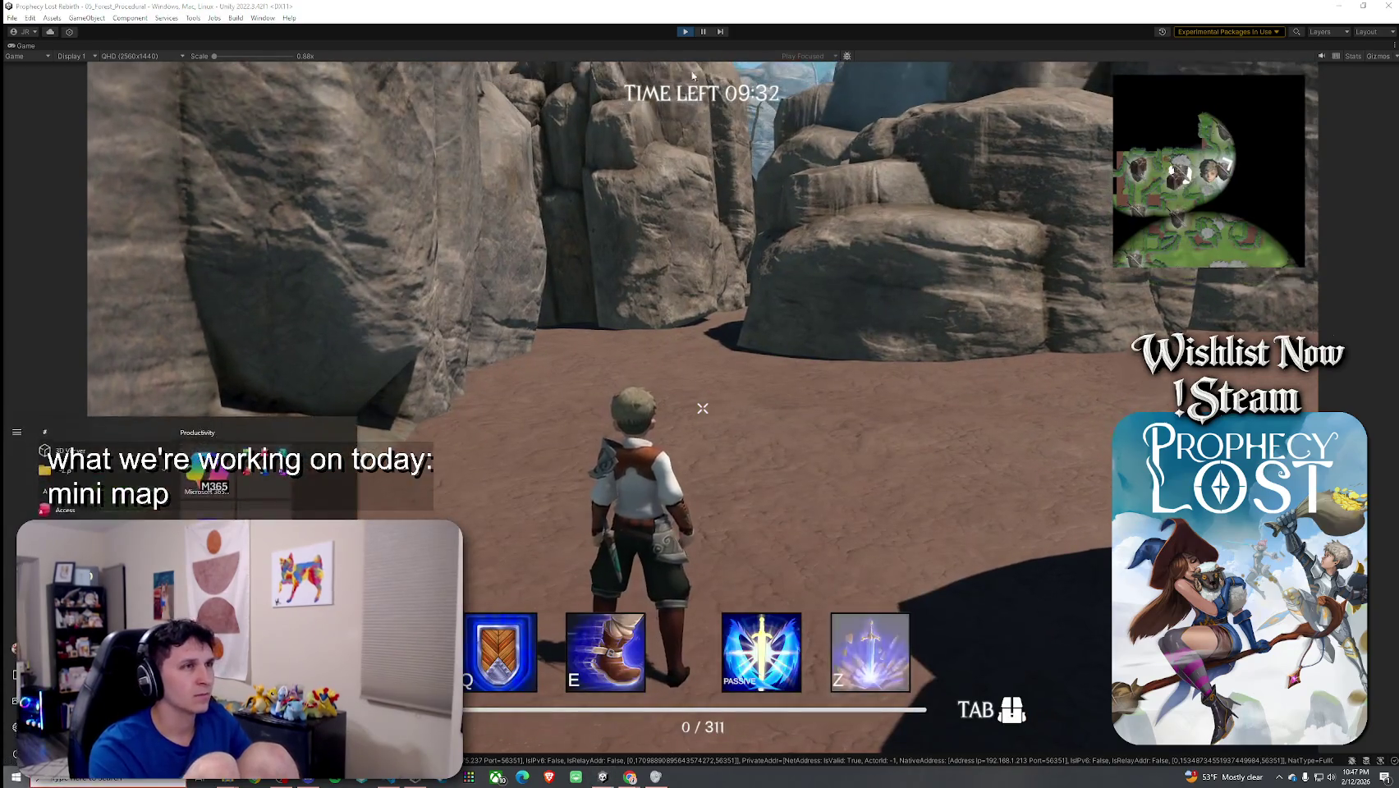
{"action": "key", "text": "w"}
{"action": "key", "text": "m"}
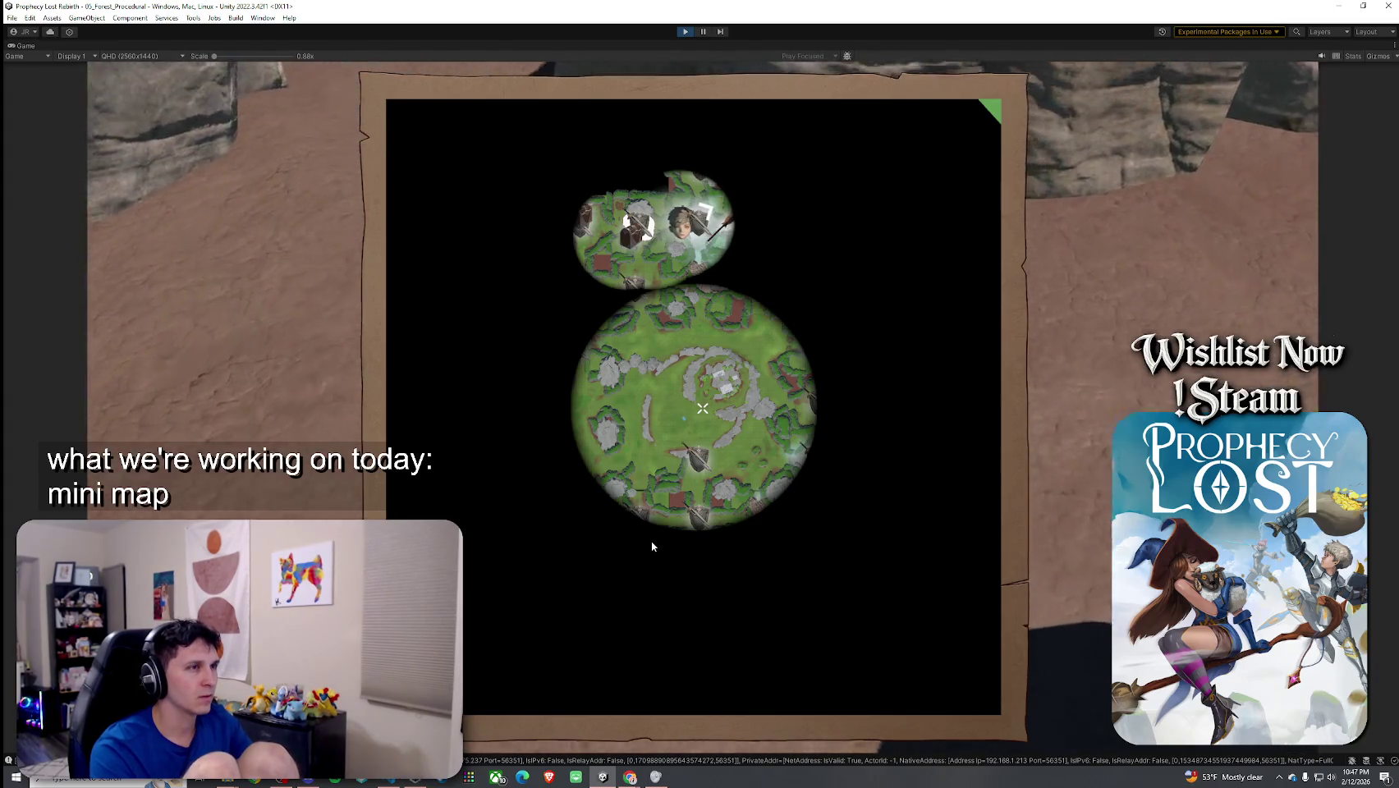
{"action": "key", "text": "super"}
Step: Launch Snipping Tool via 'snip' and capture the game's full-screen map area
{"action": "type", "text": "snip"}
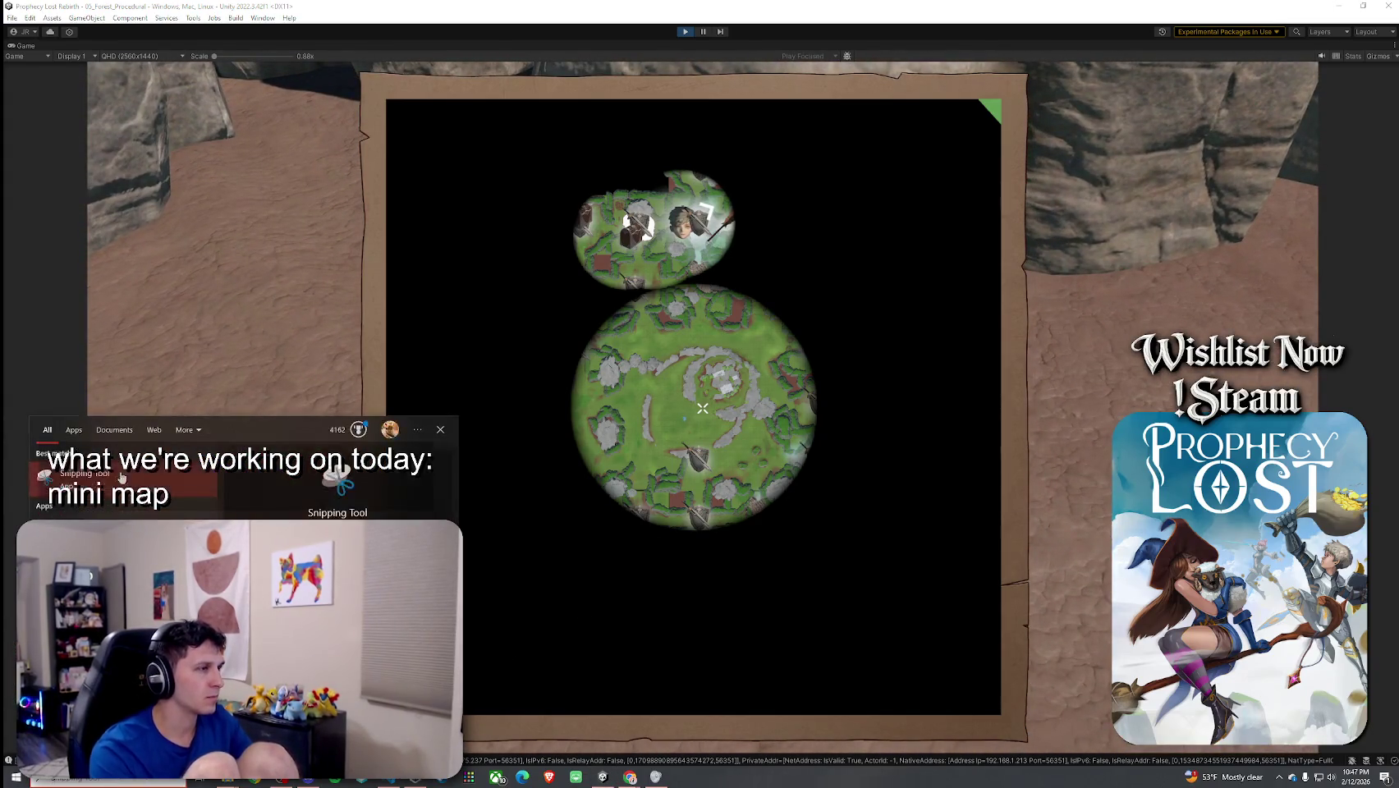
{"action": "left_click", "coordinate": [122, 479]}
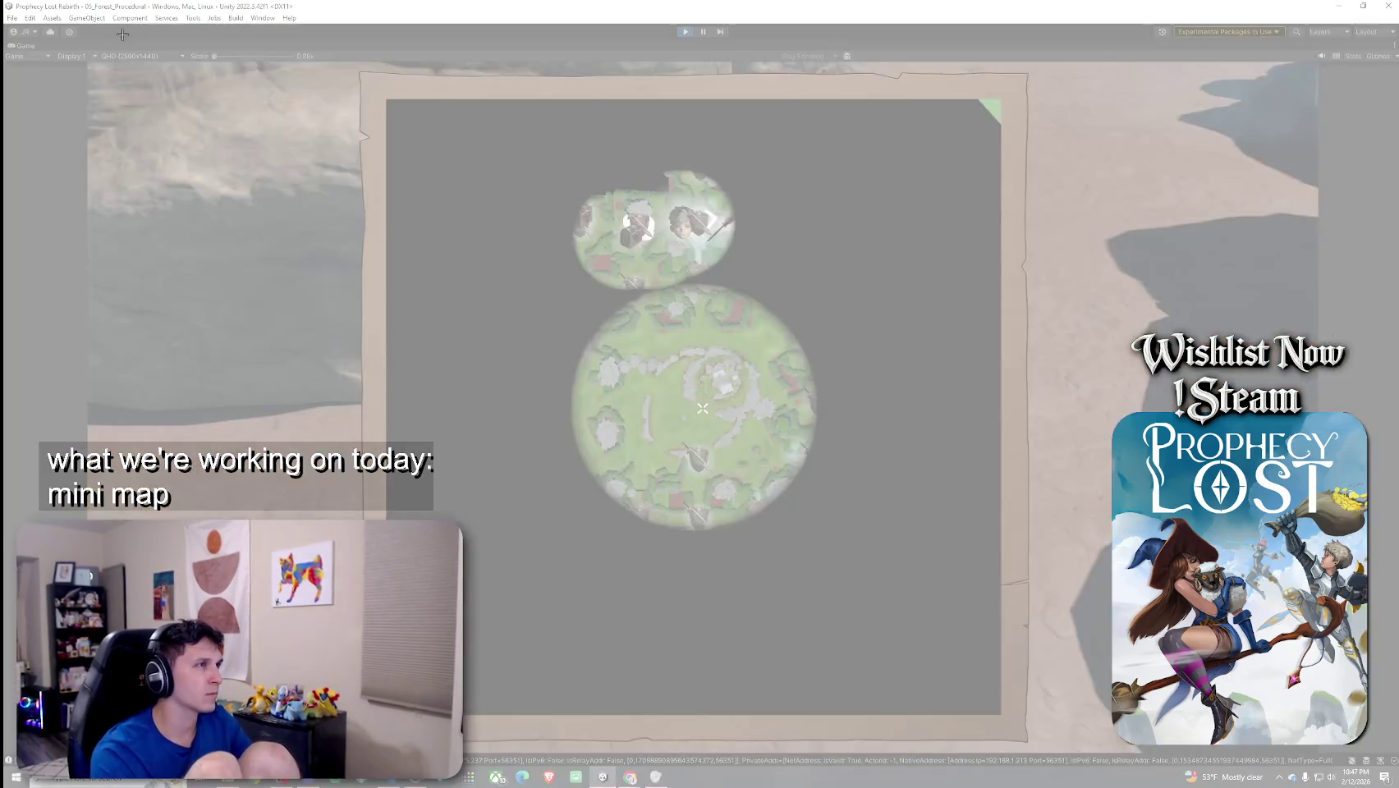
{"action": "mouse_move", "coordinate": [121, 35]}
{"action": "left_mouse_down"}
{"action": "mouse_move", "coordinate": [688, 422]}
{"action": "mouse_move", "coordinate": [1236, 748]}
{"action": "left_mouse_up"}
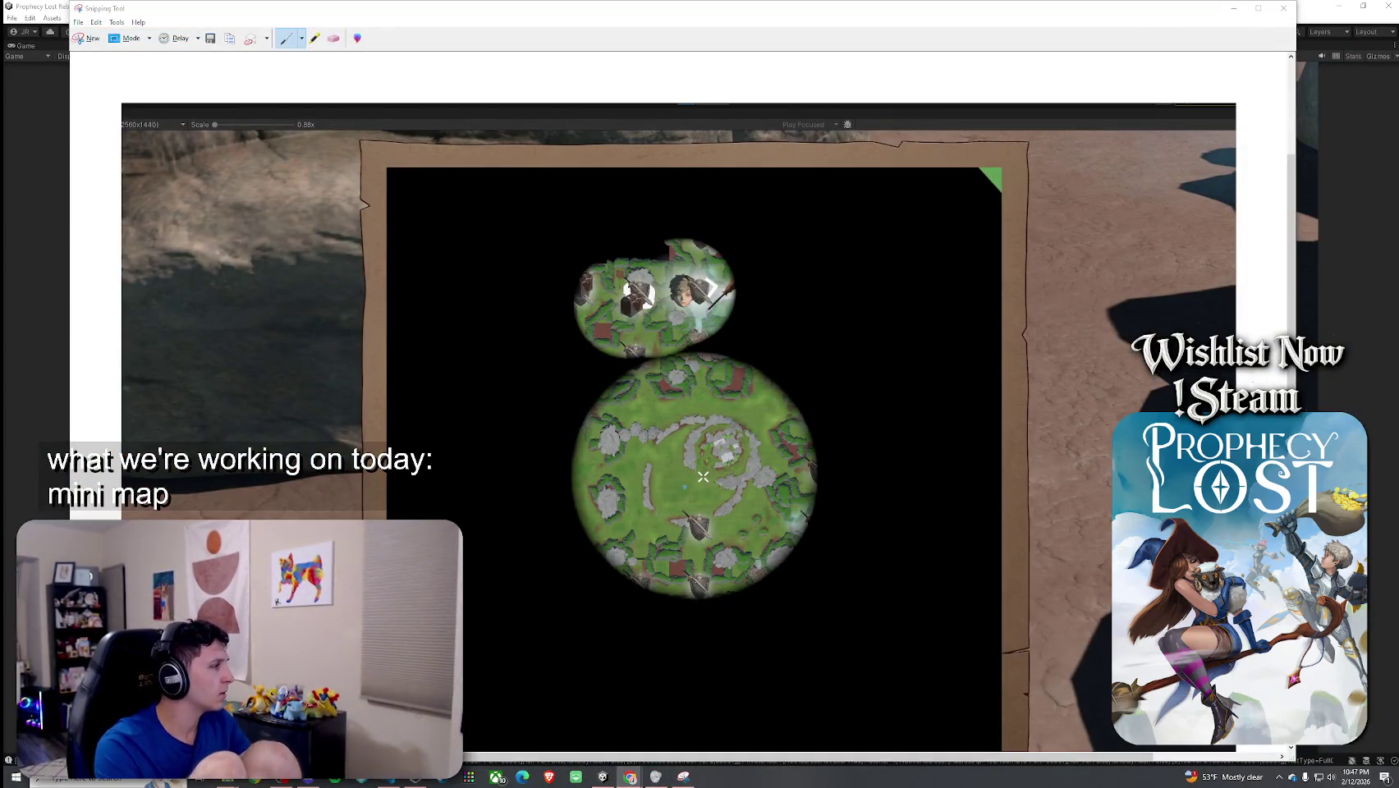
Step: Close the snip without saving and restore the full Unity editor layout
{"action": "key", "text": "alt+F4"}
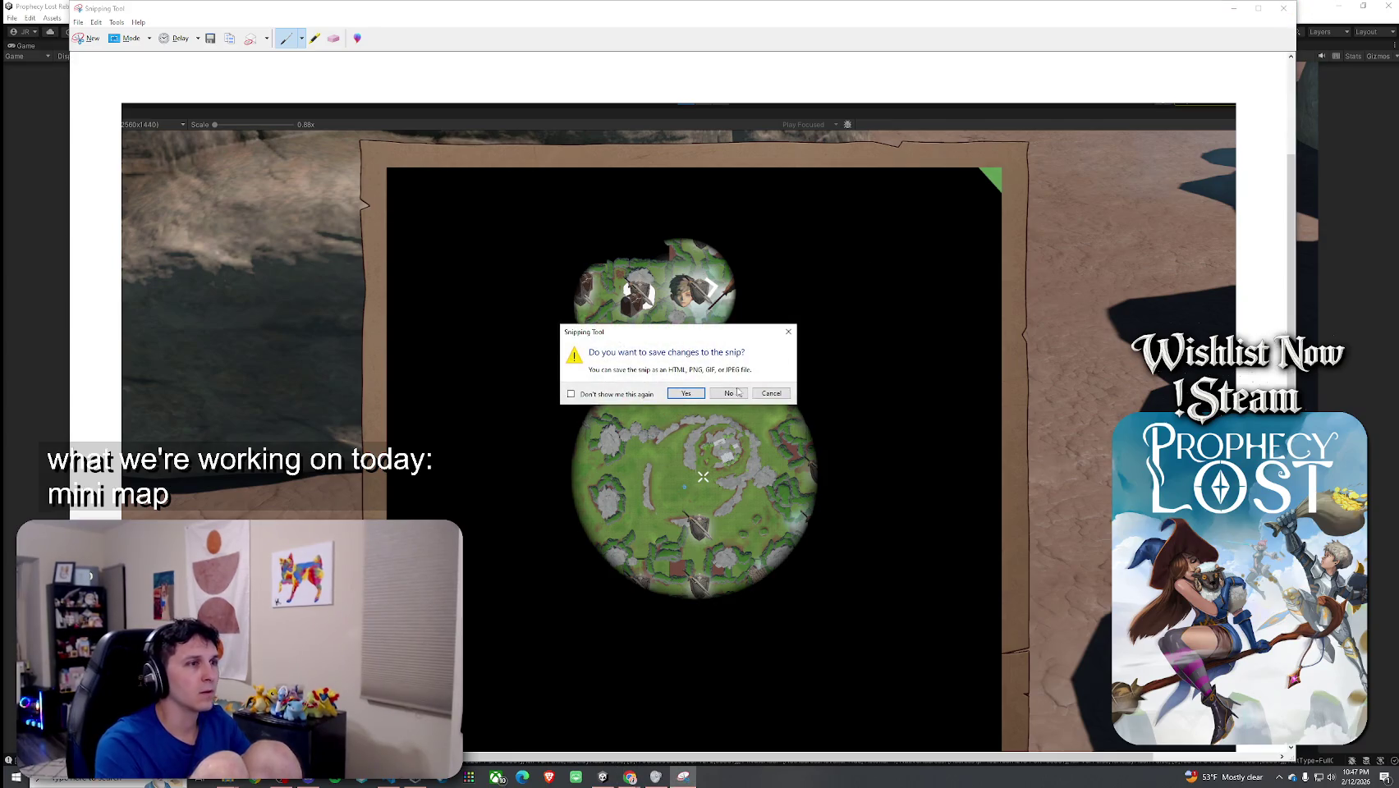
{"action": "left_click", "coordinate": [737, 396]}
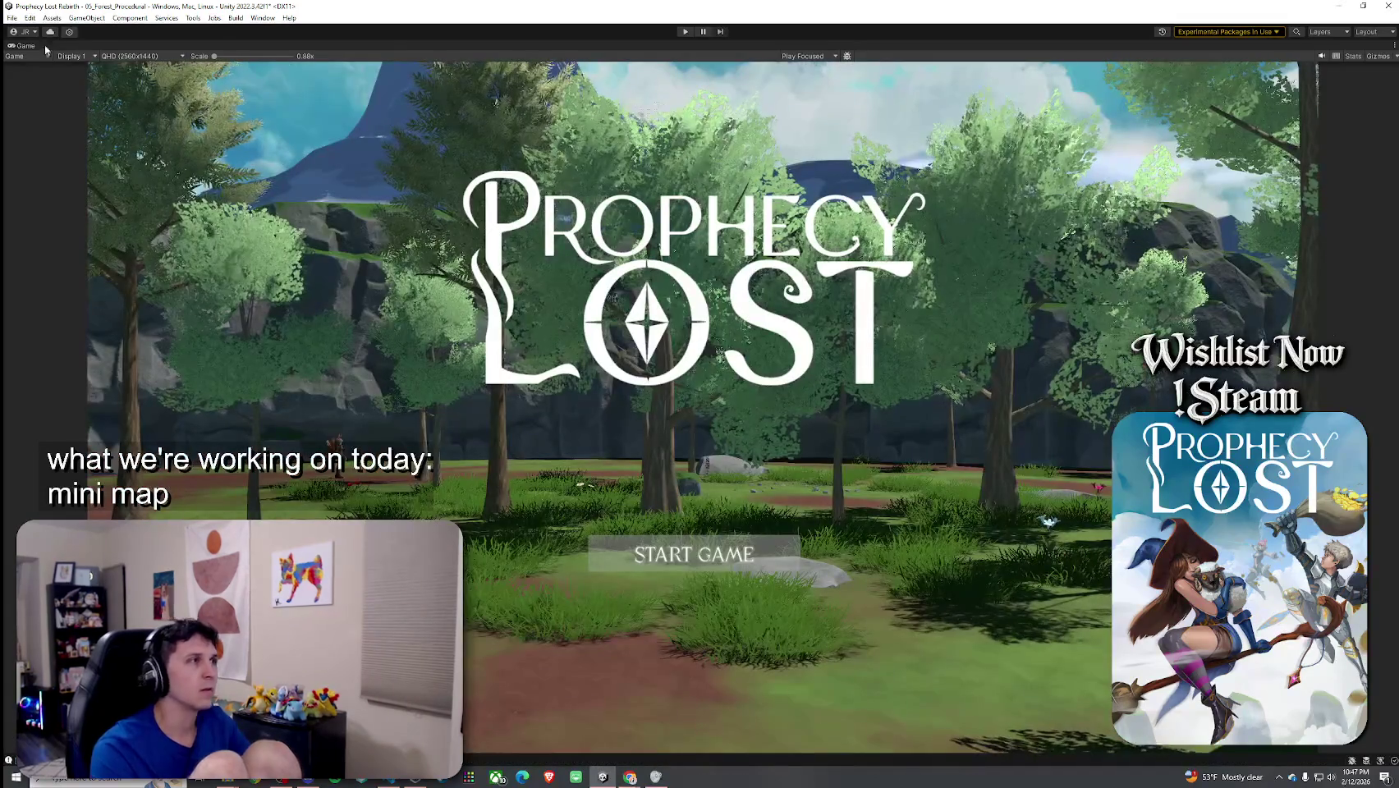
{"action": "key", "text": "shift+space"}
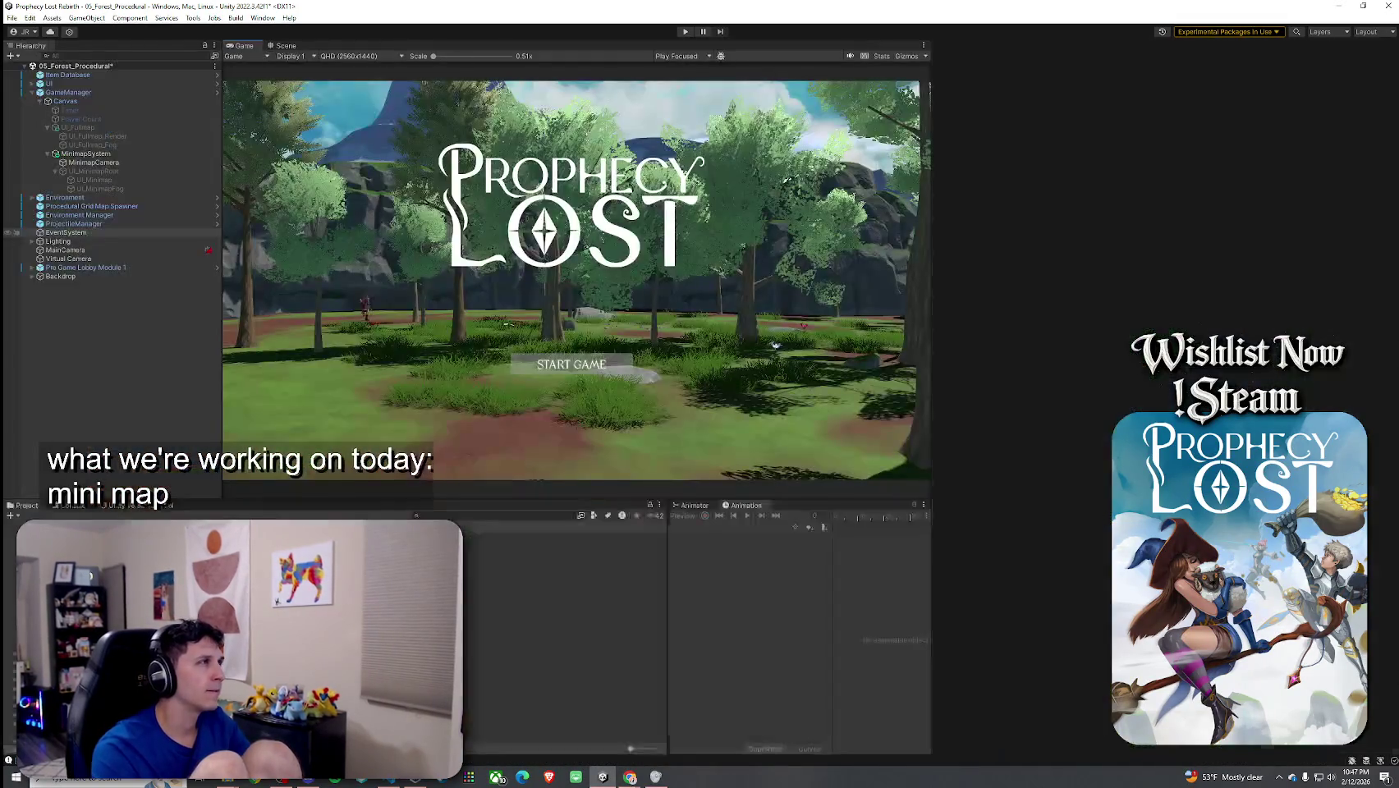